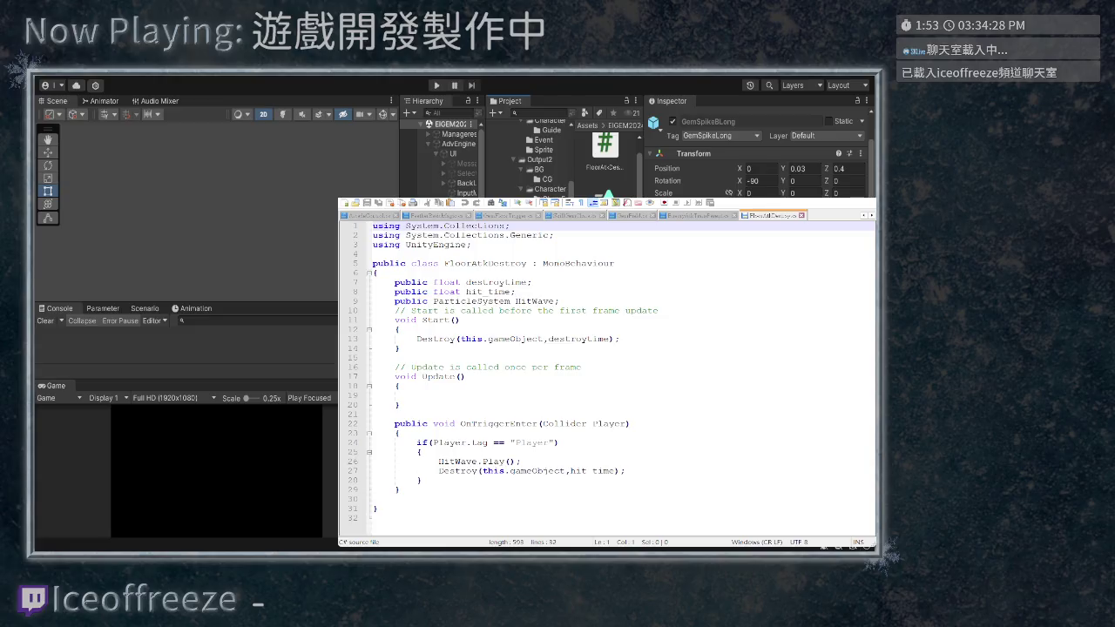
# Open the GemSpikeBLong prefab and inspect the AtkWave particle system and its 01 and 02 children
pyautogui.scroll(-5, 758, 153)
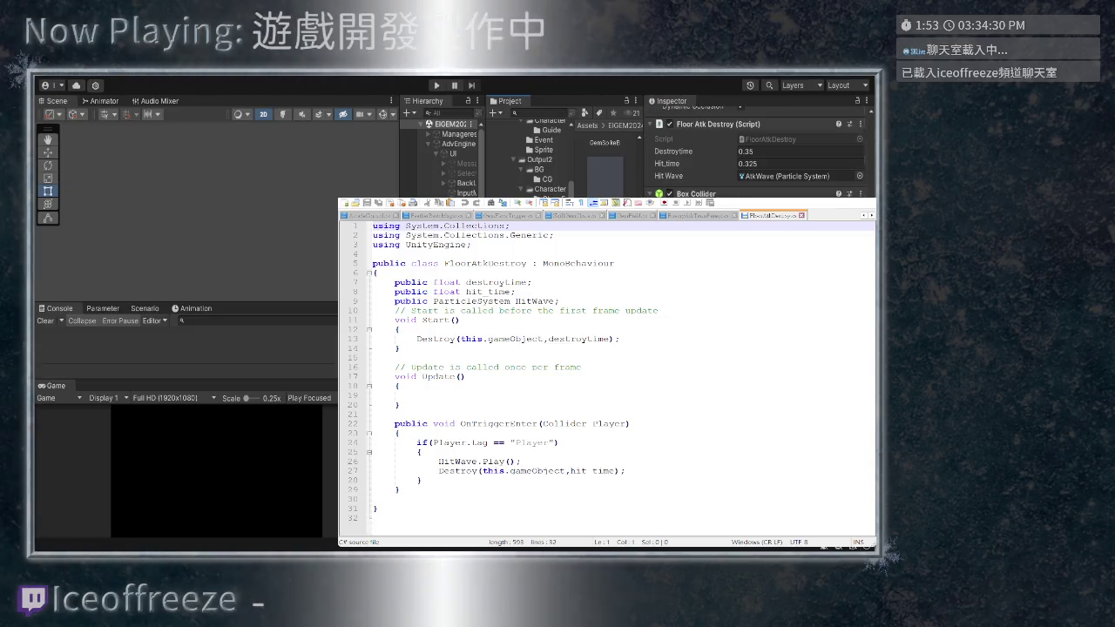
pyautogui.scroll(5, 757, 153)
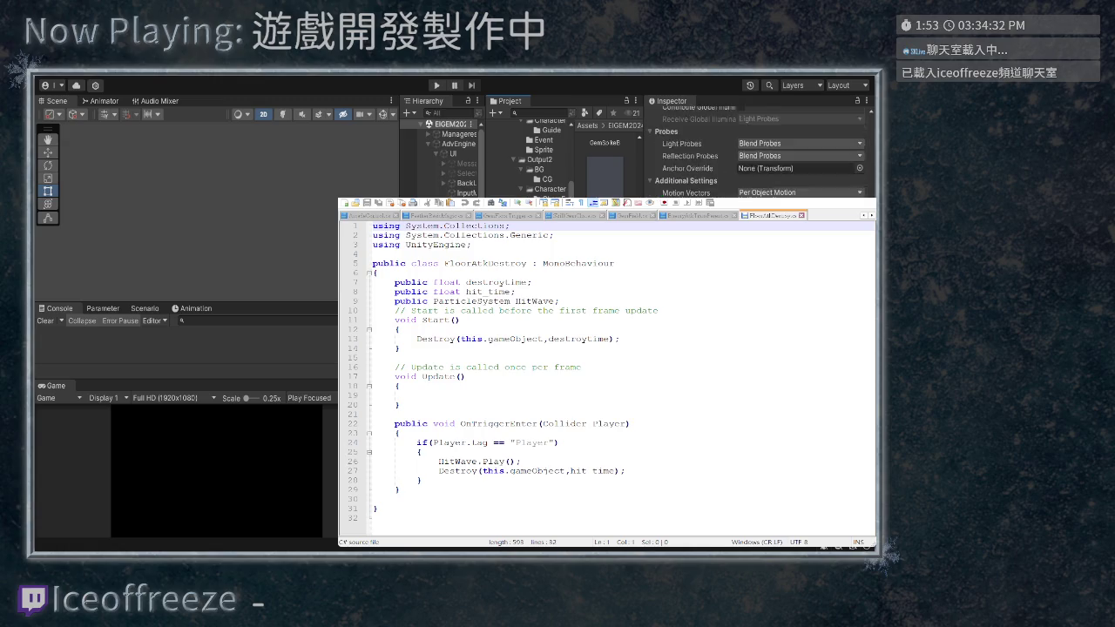
pyautogui.click(853, 129)
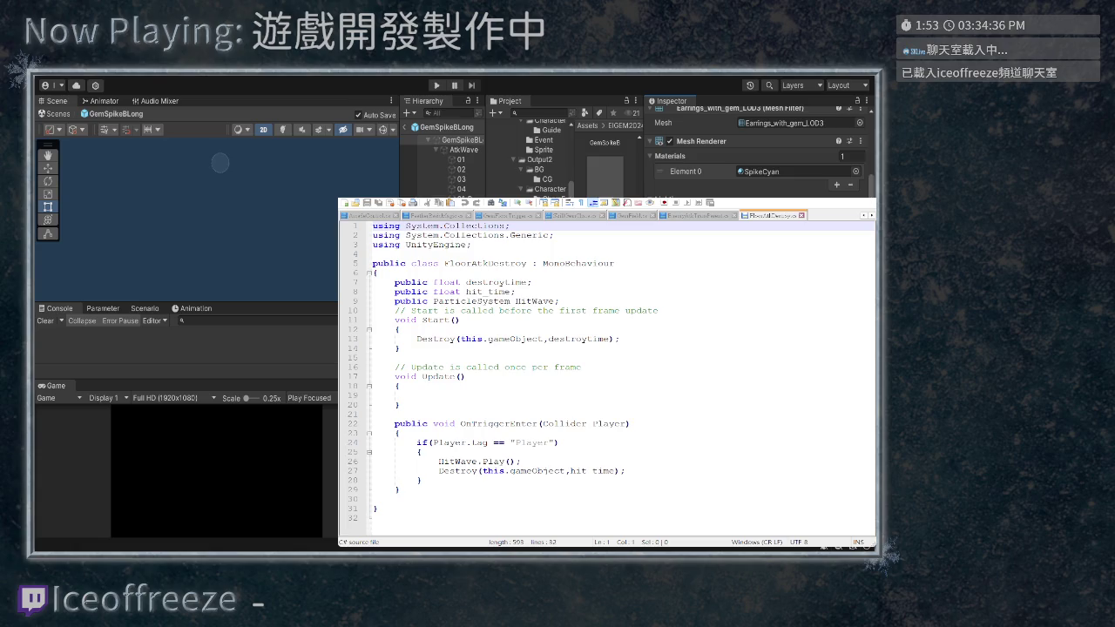
pyautogui.click(463, 150)
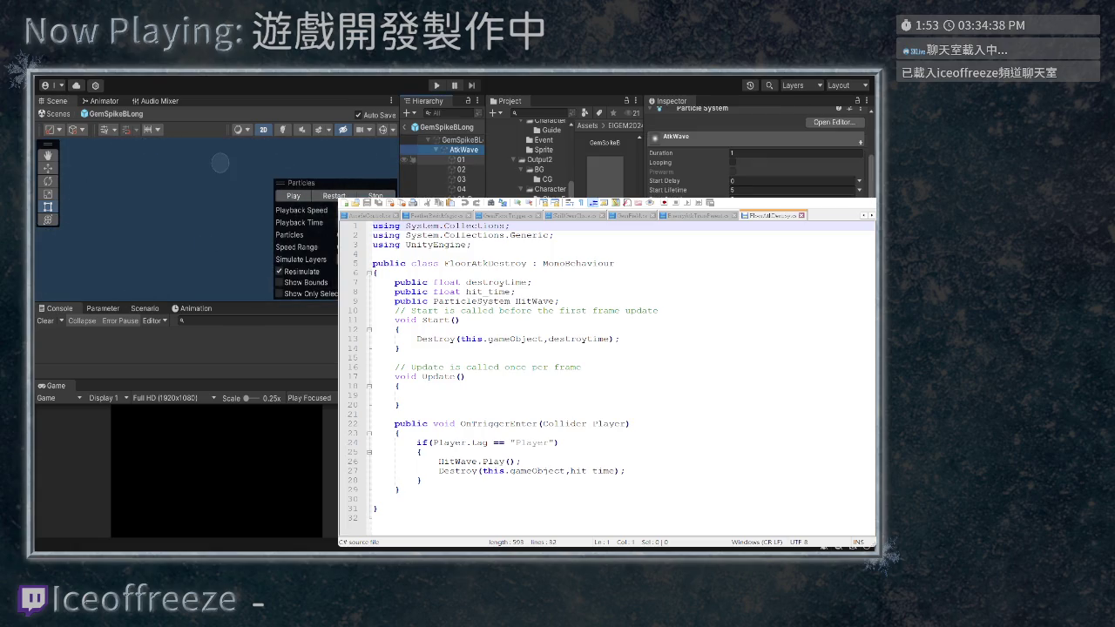
pyautogui.click(461, 169)
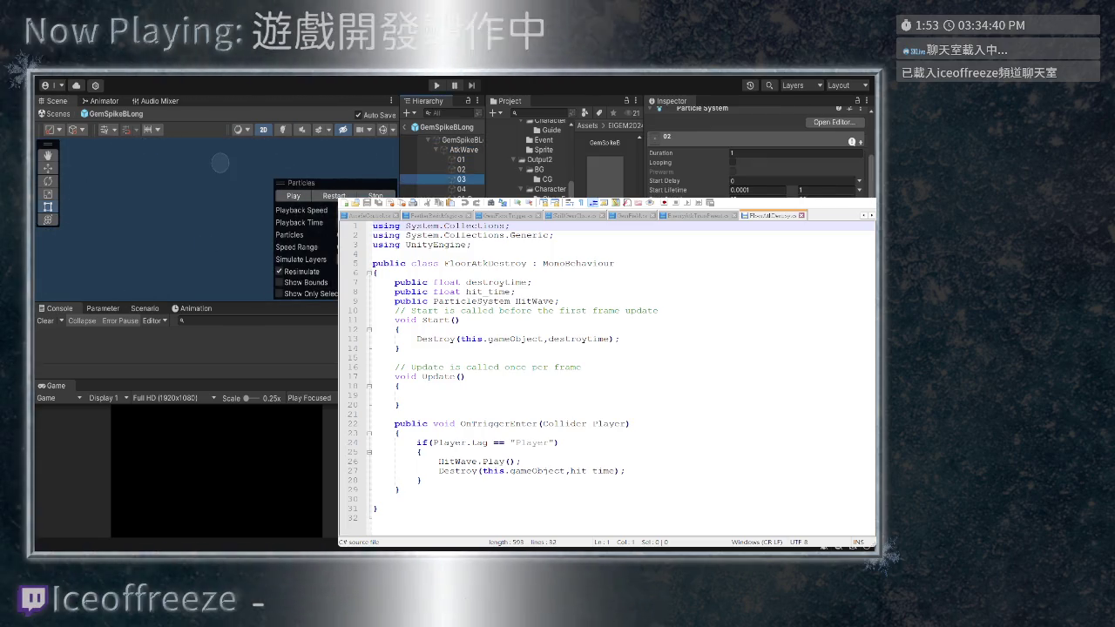
pyautogui.click(461, 197)
pyautogui.click(464, 150)
# Review AtkWave children 02, 03 and 04, then select FloorAtkDestroy's Player if-block on lines 24–28
pyautogui.scroll(-3, 754, 153)
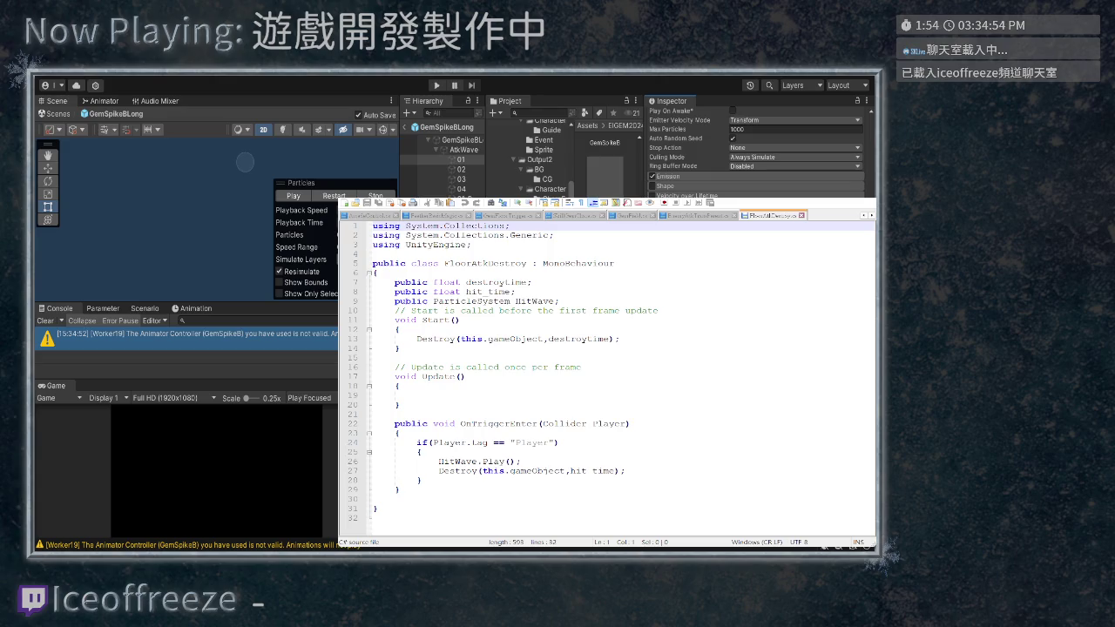
pyautogui.click(461, 169)
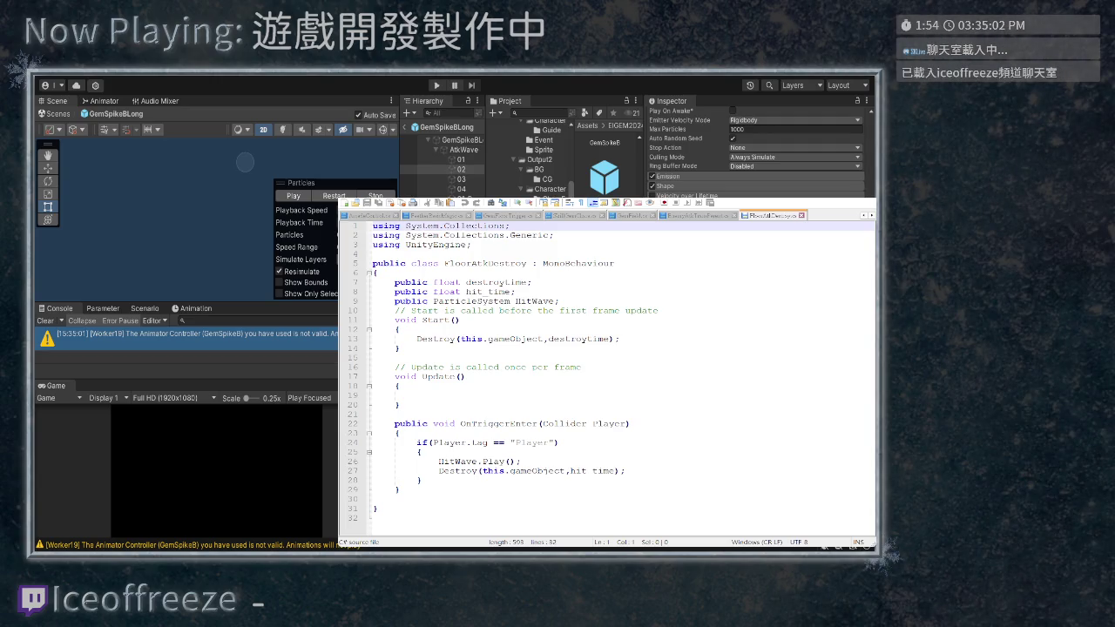
pyautogui.click(461, 178)
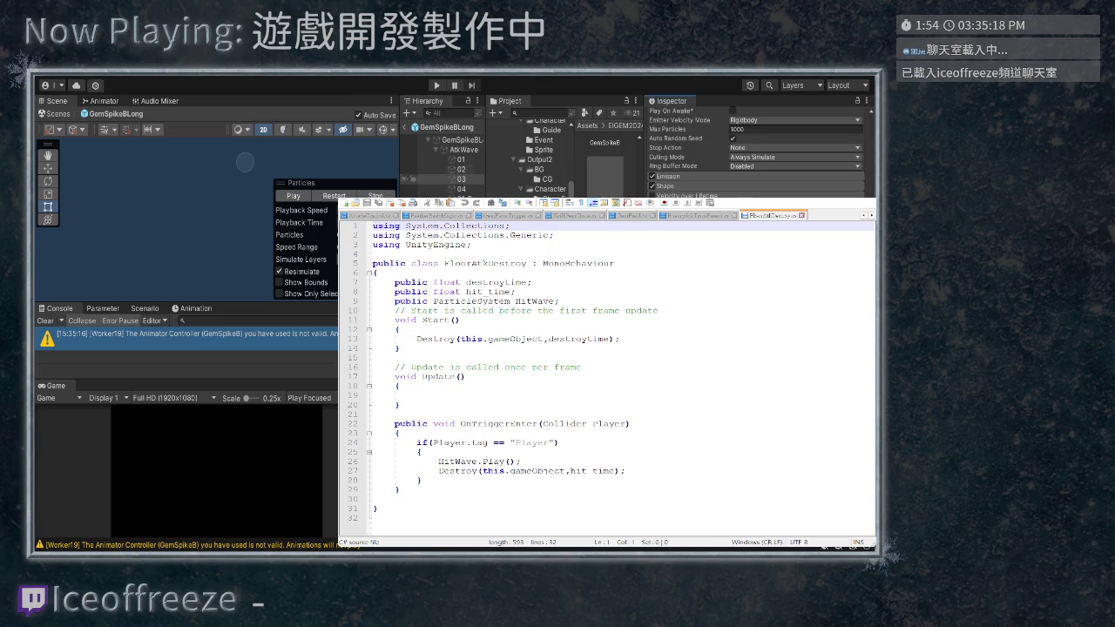
pyautogui.click(462, 188)
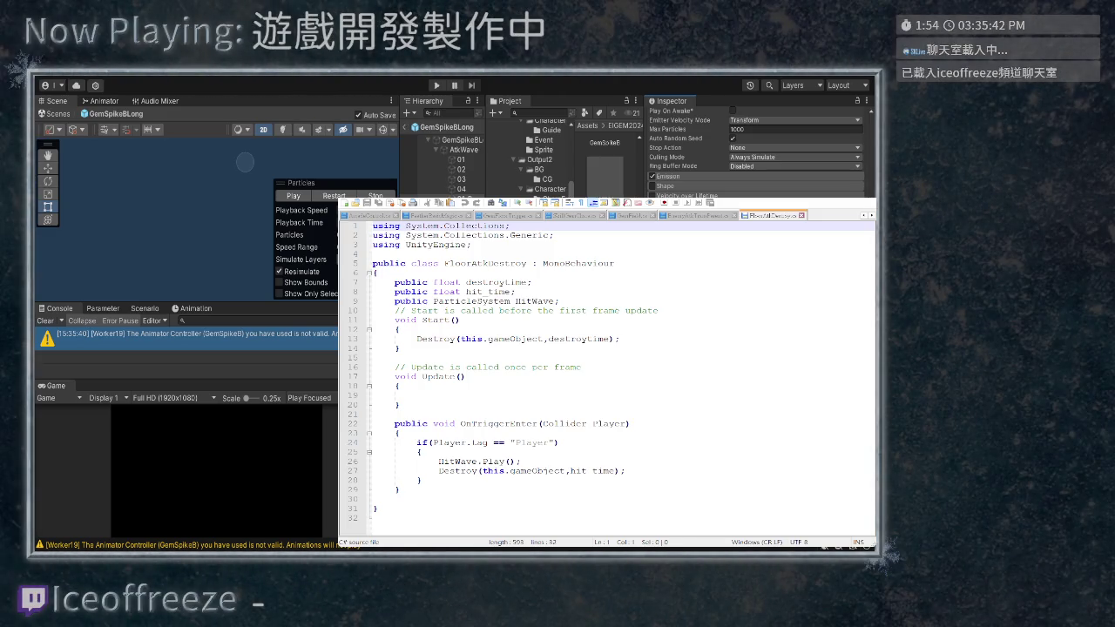
pyautogui.press('Up')
pyautogui.press('Up')
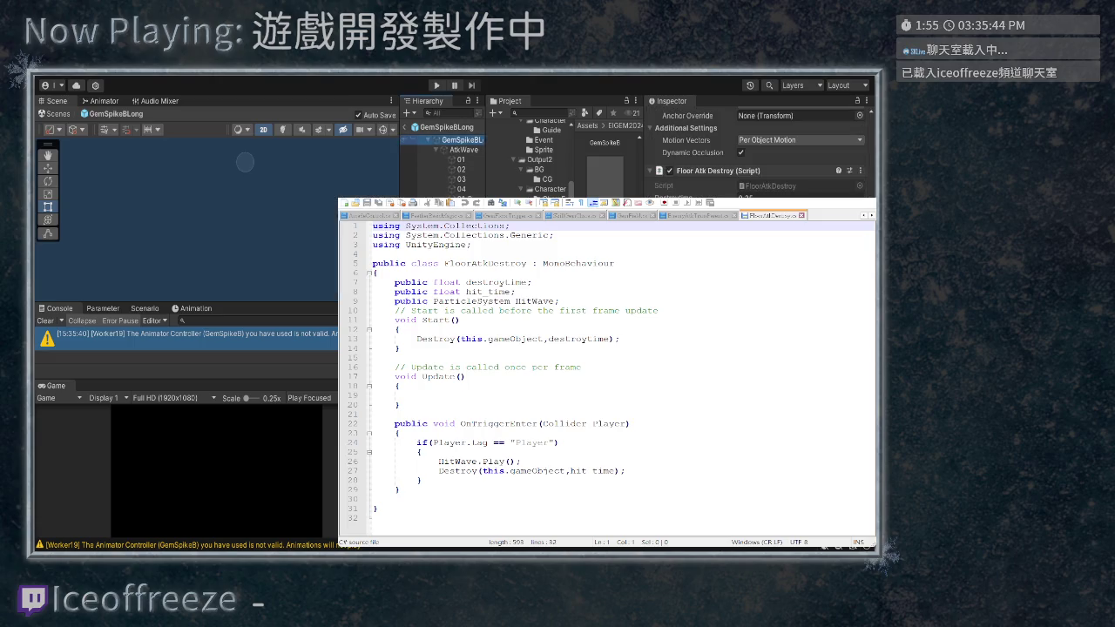
pyautogui.scroll(1, 758, 148)
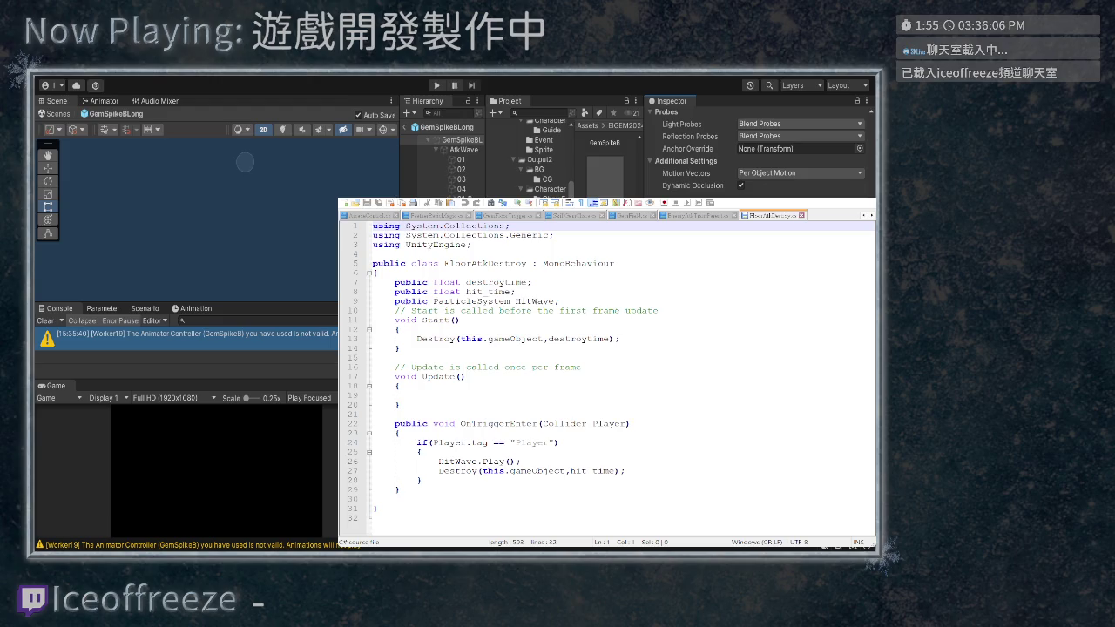
pyautogui.moveTo(438, 480); pyautogui.dragTo(373, 442)
pyautogui.hotkey('ctrl', 'c')
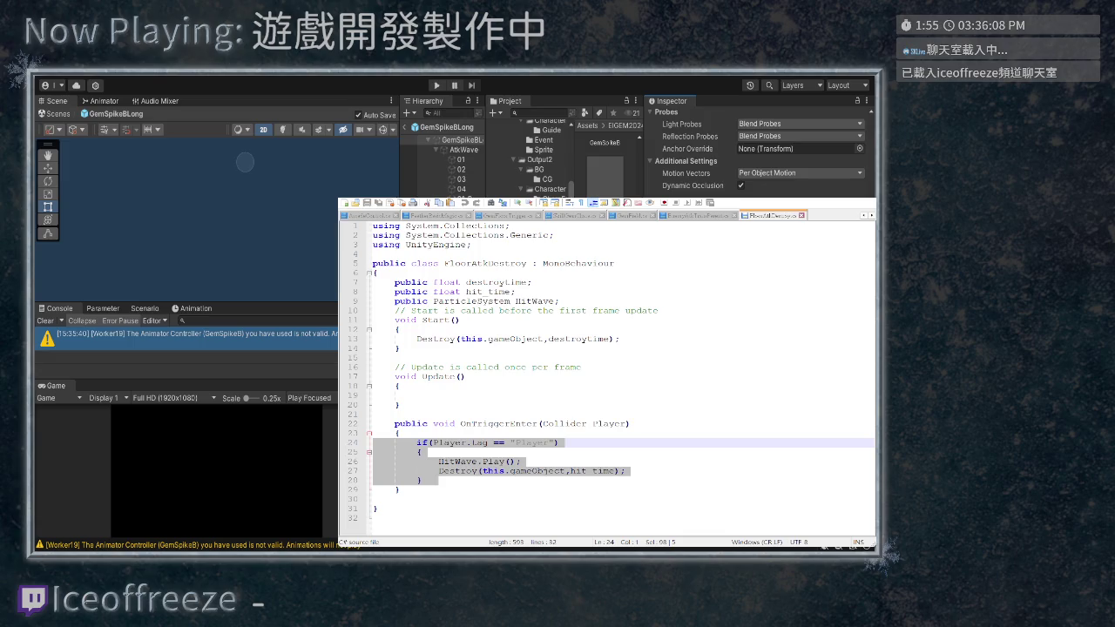
# Paste a copy of the Player if-block after it as an 'else if' branch
pyautogui.click(427, 480)
pyautogui.press('Return')
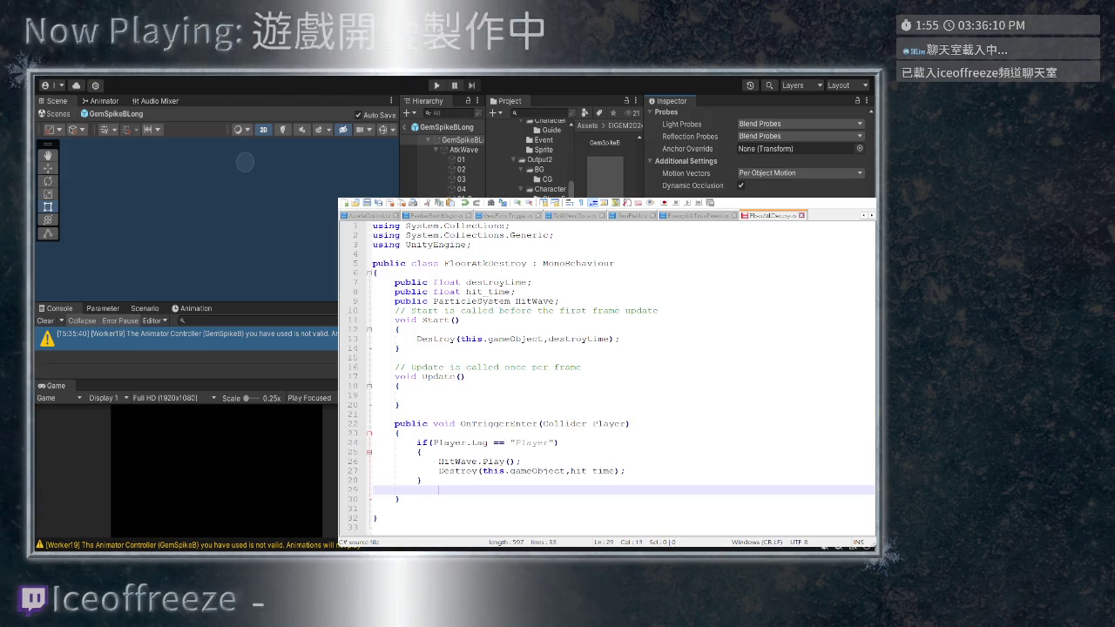
pyautogui.write('else ')
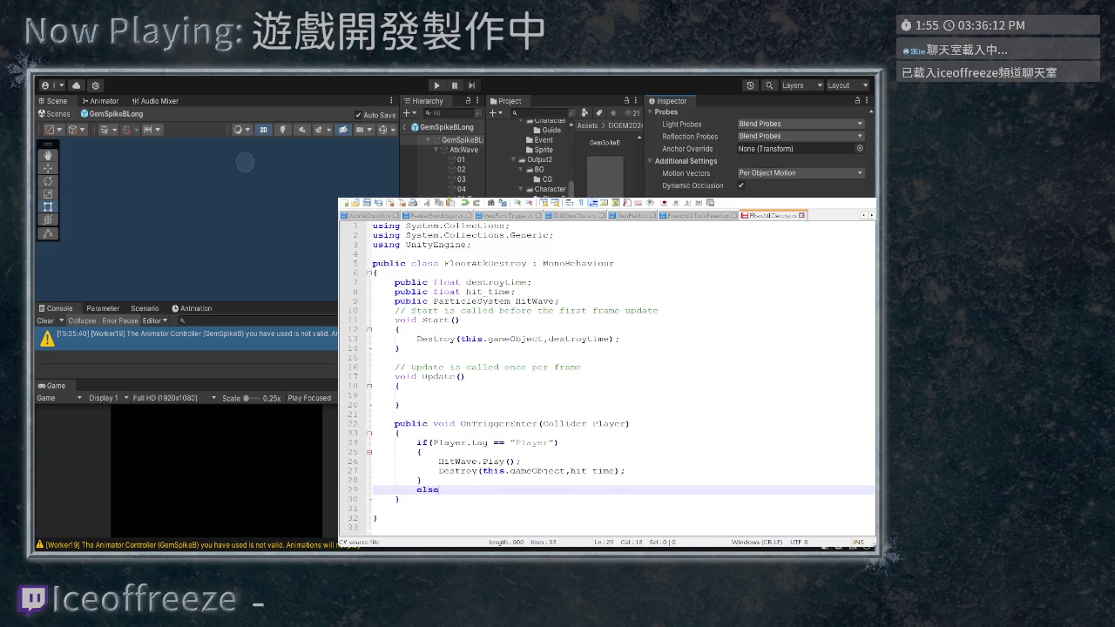
pyautogui.write('if')
pyautogui.press('BackSpace')
pyautogui.press('BackSpace')
pyautogui.hotkey('ctrl', 'v')
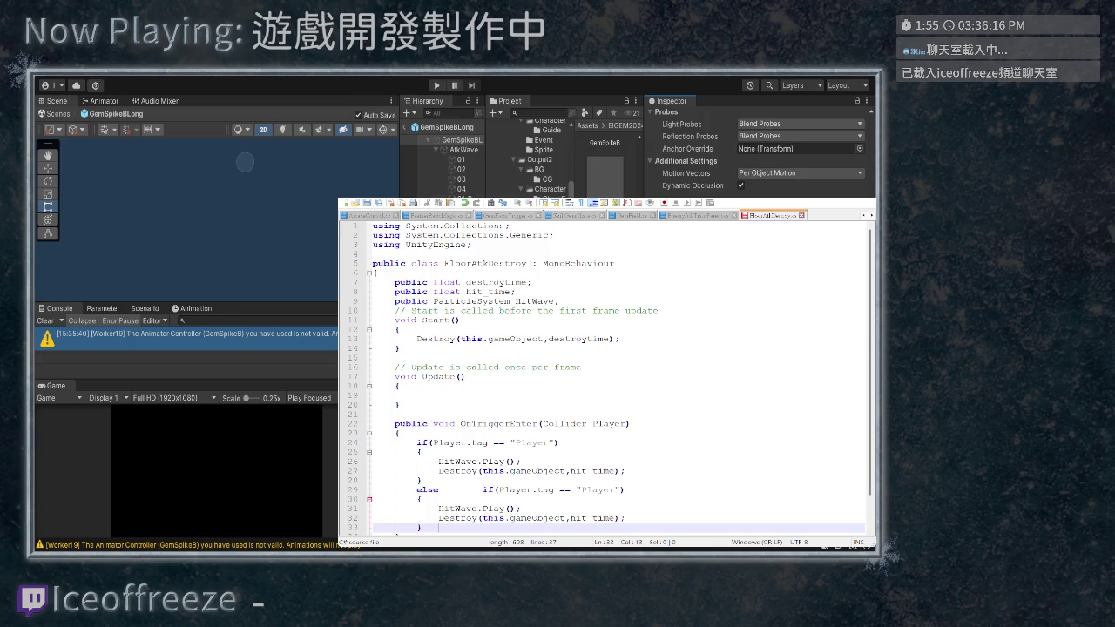
pyautogui.scroll(-2, 619, 379)
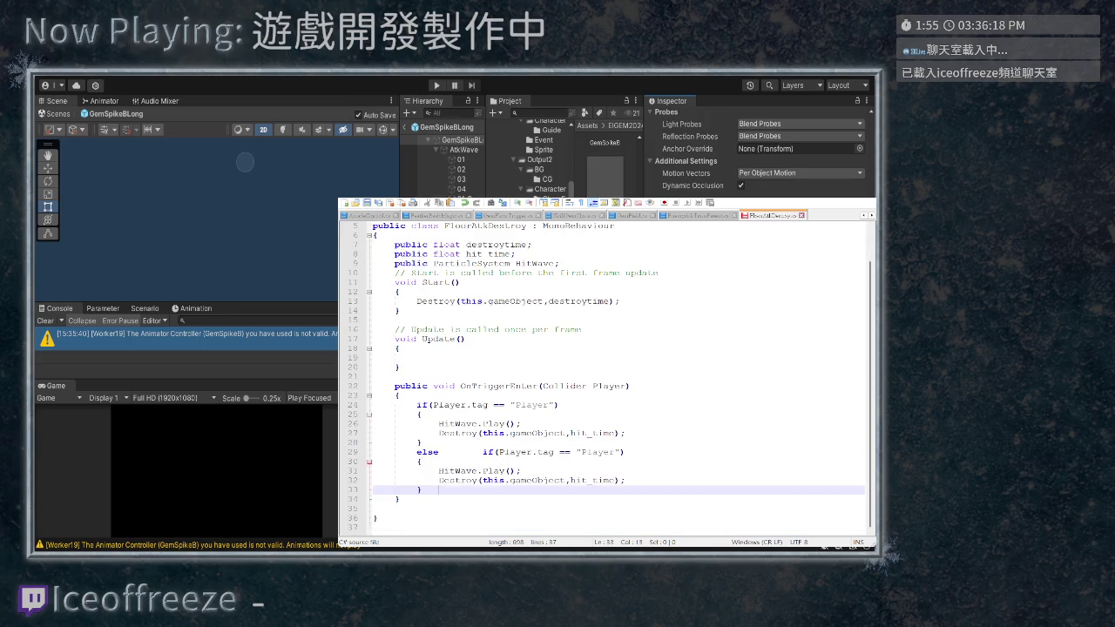
pyautogui.click(438, 452)
pyautogui.press('Delete')
pyautogui.press('Delete')
pyautogui.press('Tab')
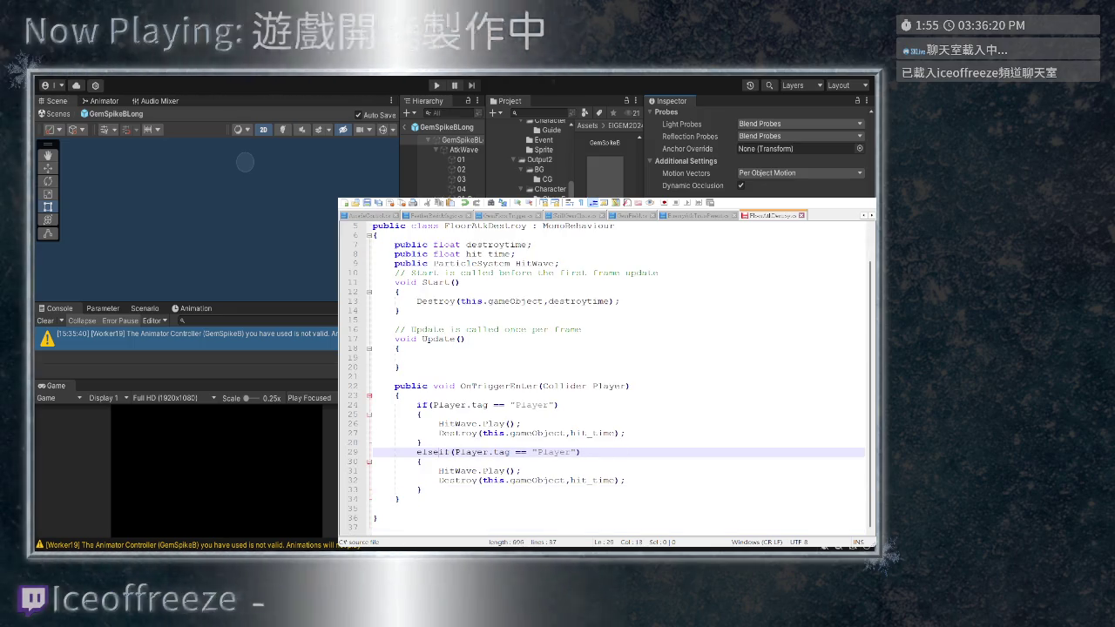
pyautogui.press('BackSpace')
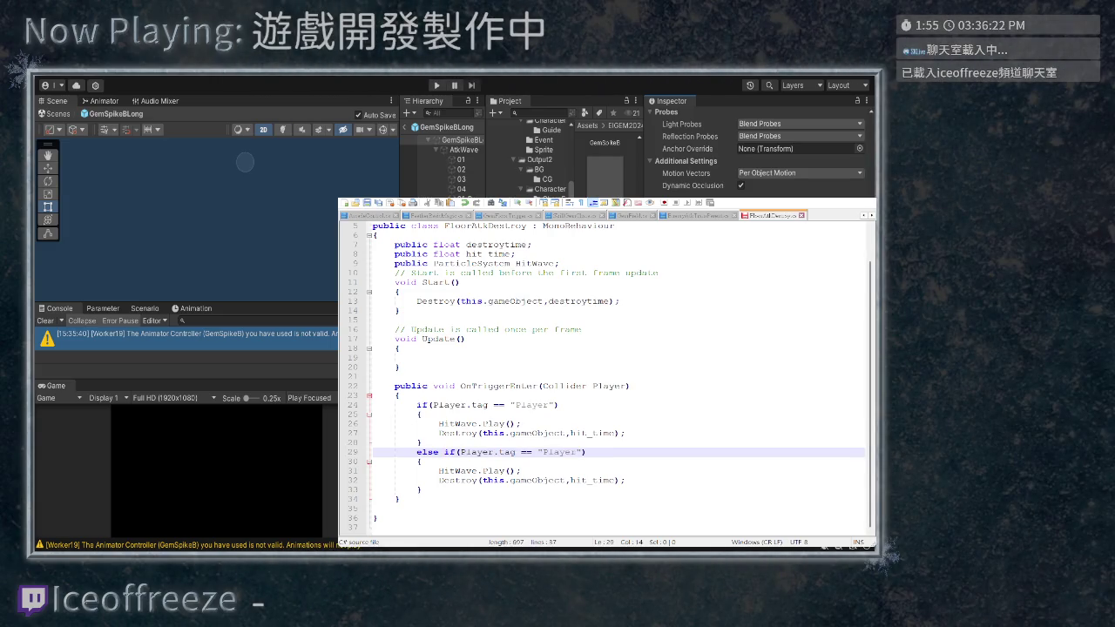
# Change the copied branch's tag to "Enemy" and comment out its Destroy line
pyautogui.doubleClick(562, 452)
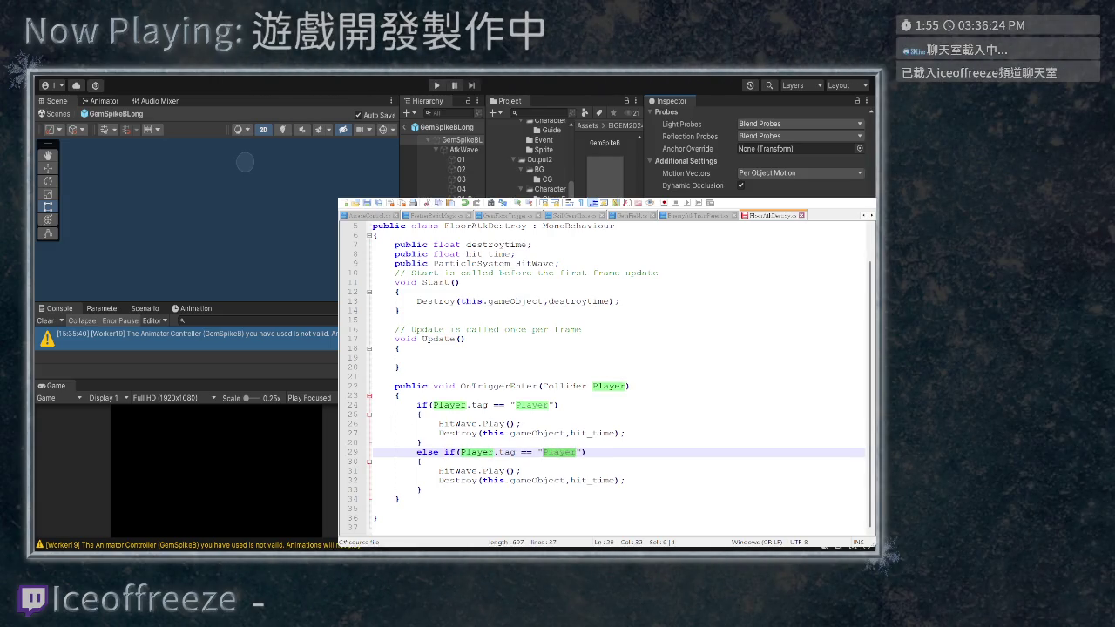
pyautogui.write('Enemy')
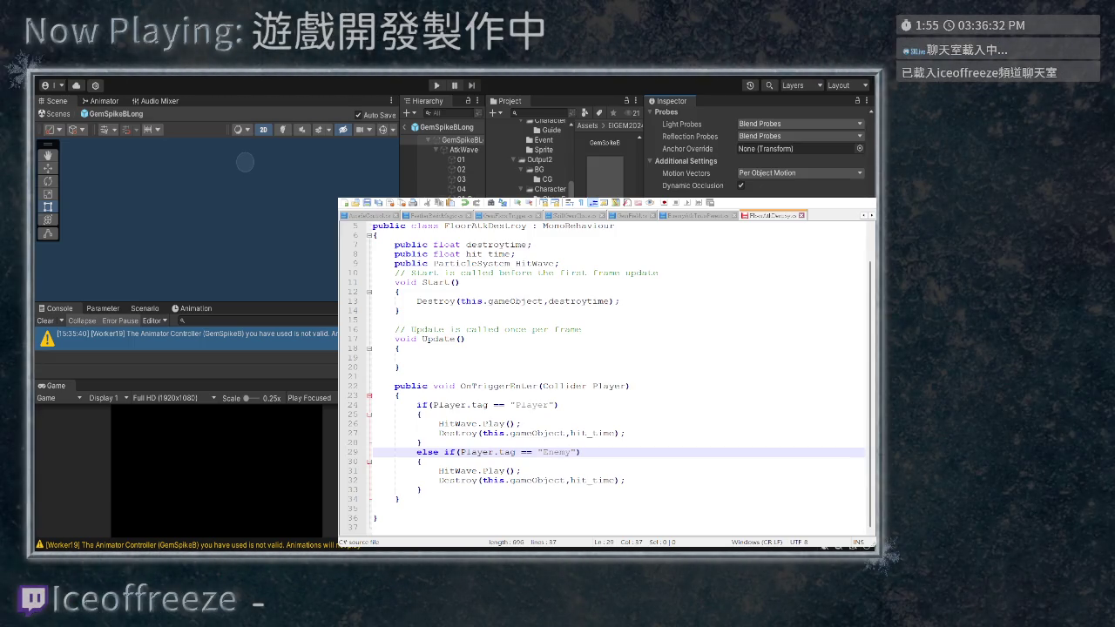
pyautogui.press('Down')
pyautogui.press('Down')
pyautogui.press('Down')
pyautogui.hotkey('shift', 'Home')
pyautogui.hotkey('shift', 'Home')
pyautogui.hotkey('ctrl', 'k')
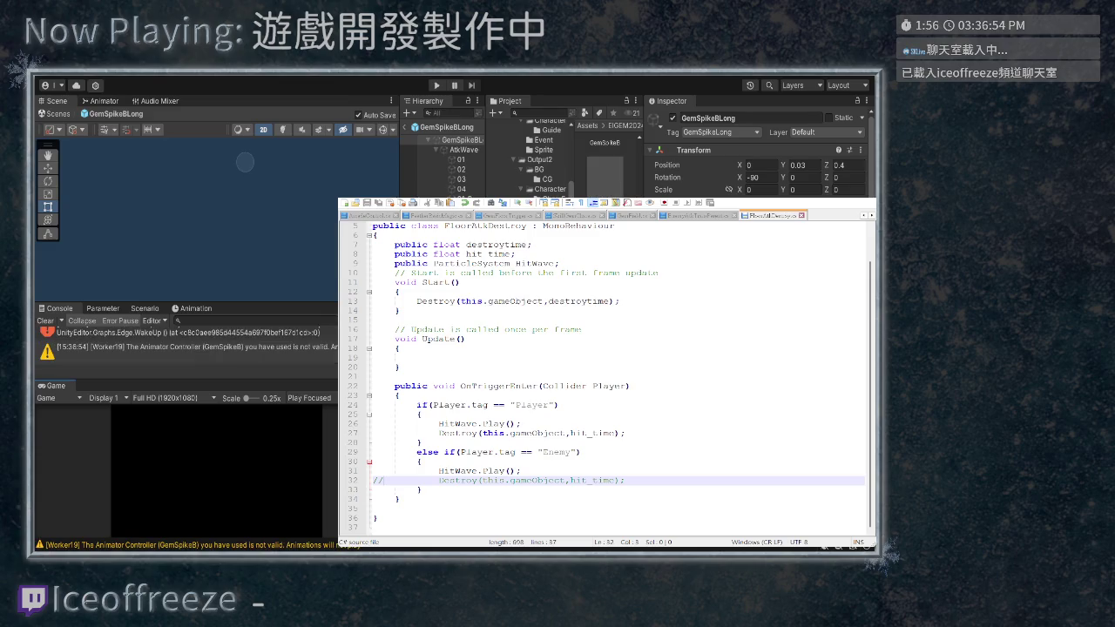
pyautogui.click(579, 452)
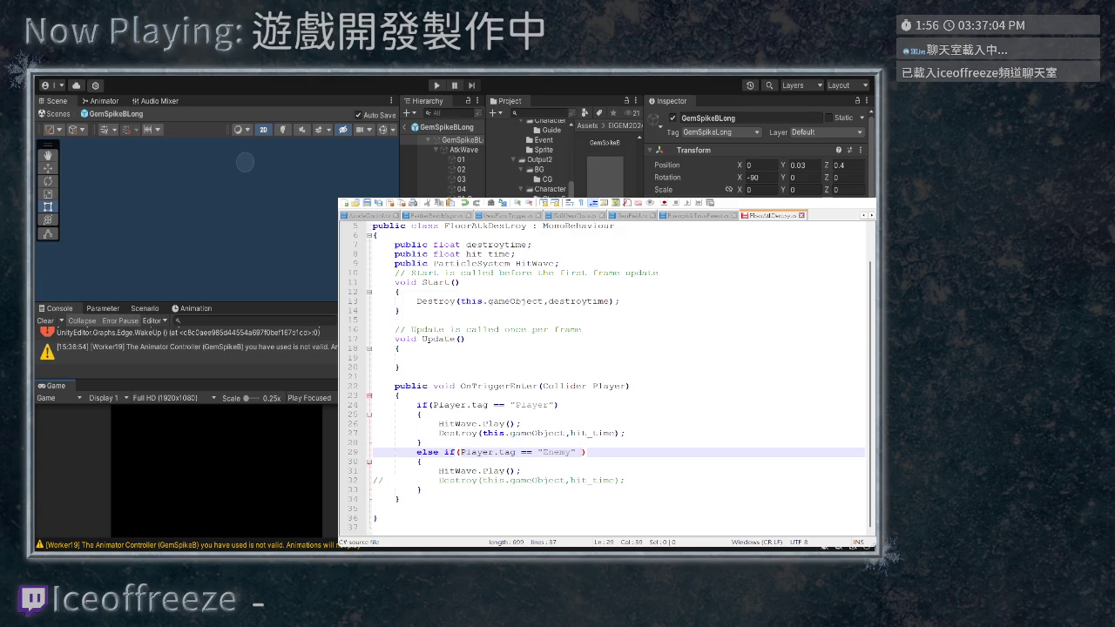
# Append && to both the Enemy and the Player tag conditions
pyautogui.write('&&')
pyautogui.hotkey('shift', 'Left')
pyautogui.hotkey('shift', 'Left')
pyautogui.click(554, 405)
pyautogui.write('&&')
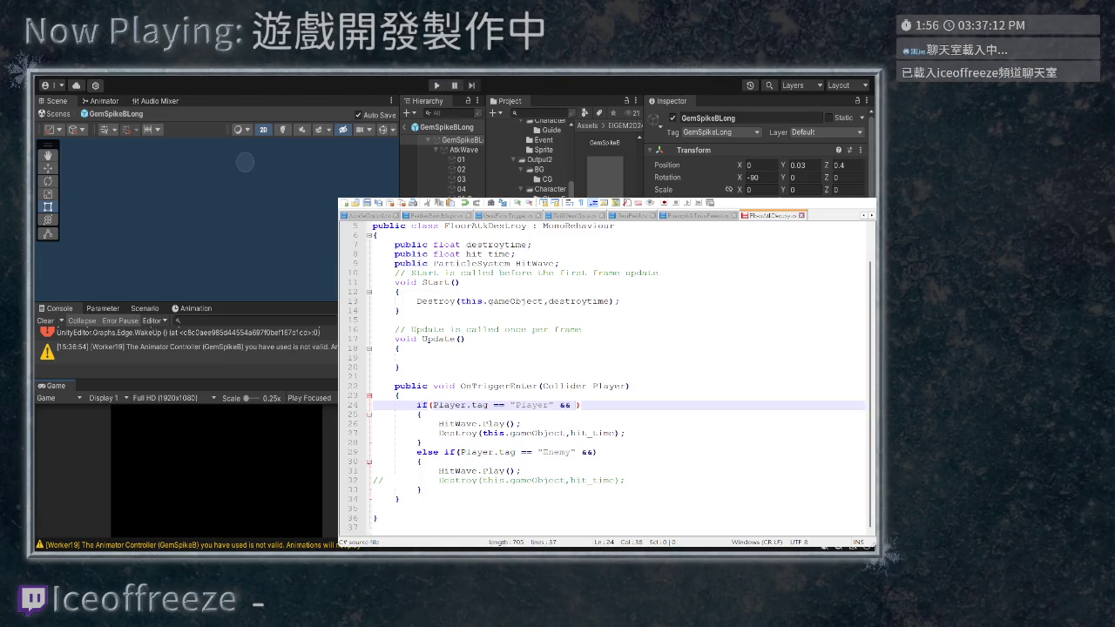
# Copy this.gameObject into the Player condition, then switch to the EnemyAtkTransparent script
pyautogui.moveTo(483, 480); pyautogui.dragTo(566, 480)
pyautogui.hotkey('ctrl', 'c')
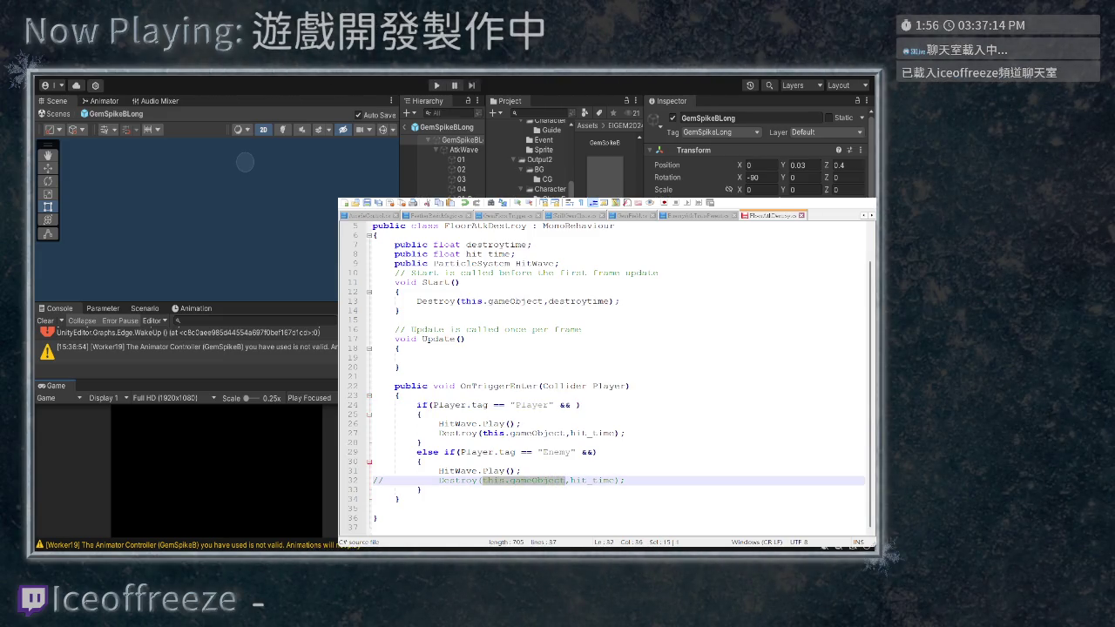
pyautogui.click(575, 405)
pyautogui.hotkey('ctrl', 'v')
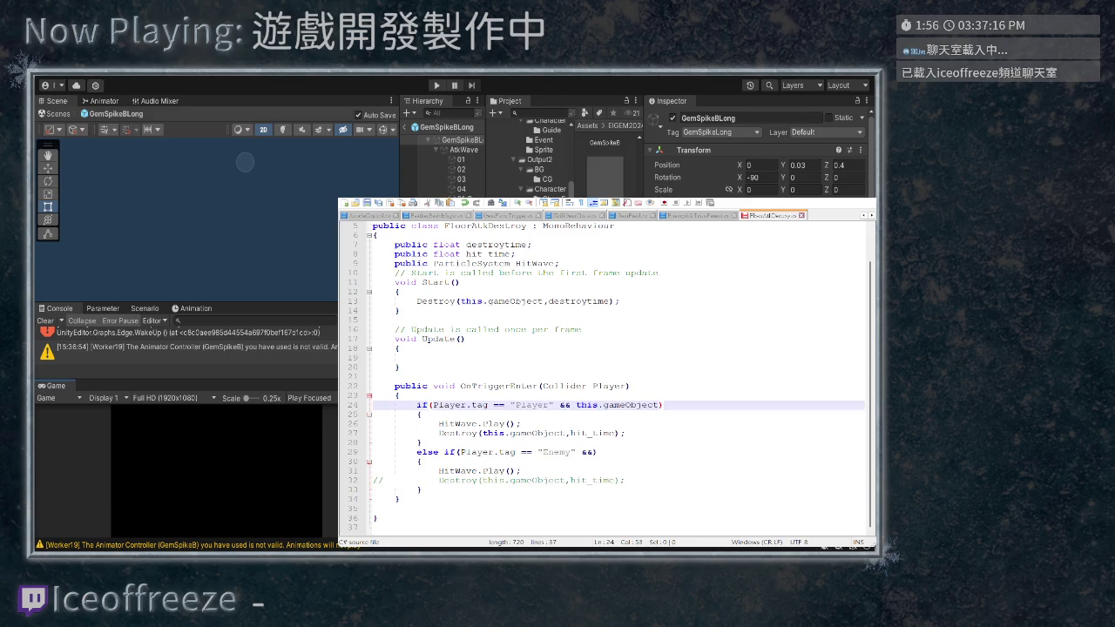
pyautogui.hotkey('ctrl', 'Tab')
pyautogui.scroll(1, 606, 374)
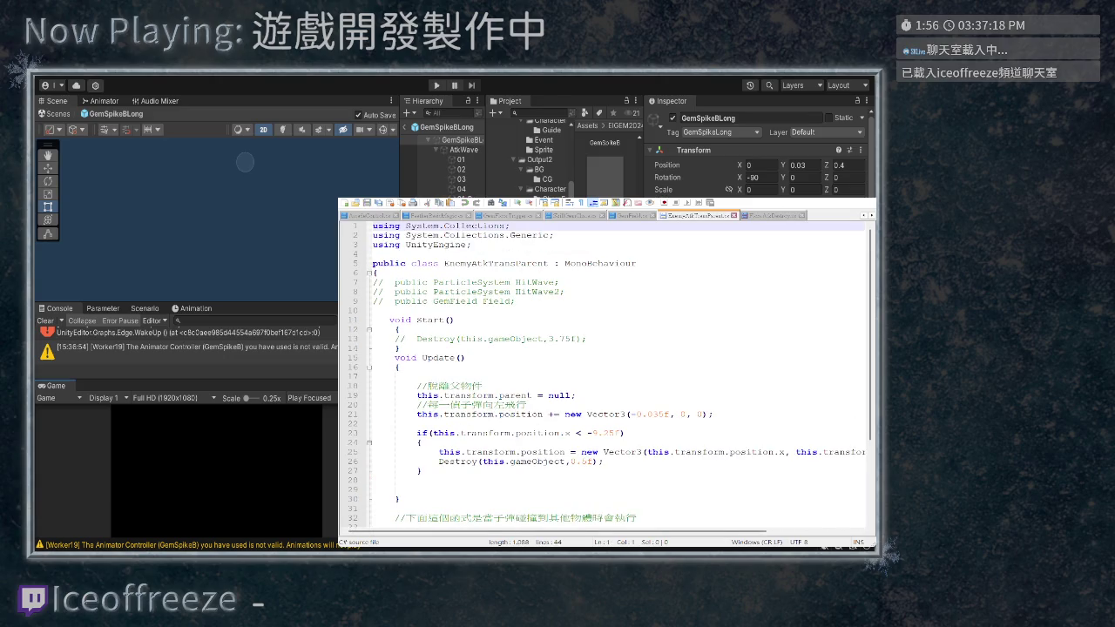
# Cycle through the GemField, SkillGemClass and GemFloorTrigger tabs, then return to FloorAtkDestroy
pyautogui.scroll(-4, 606, 374)
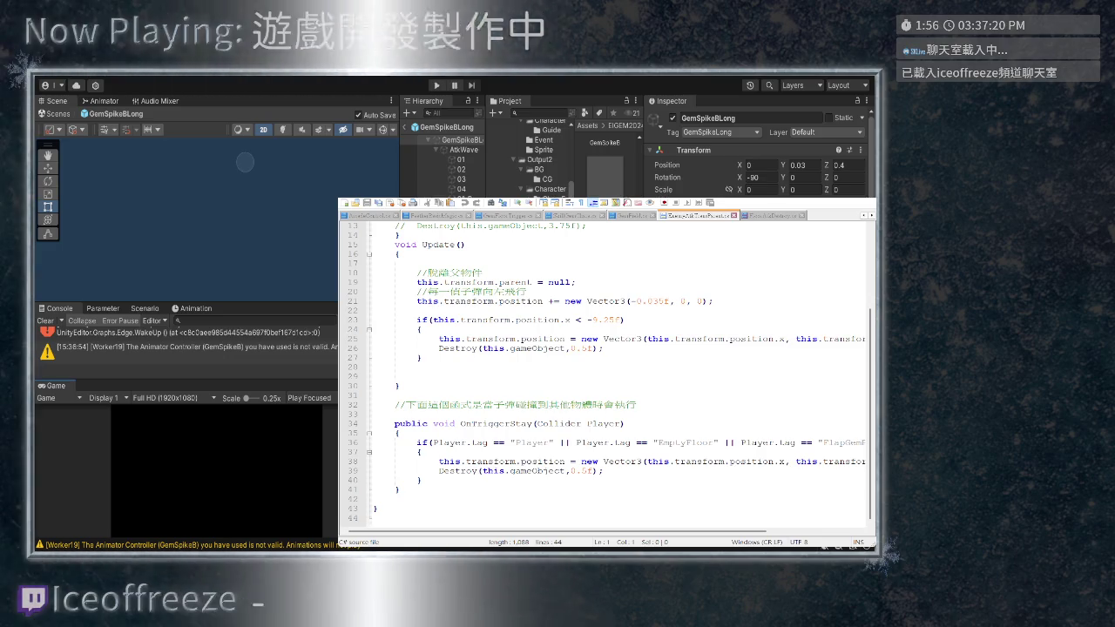
pyautogui.hotkey('ctrl', 'Tab')
pyautogui.scroll(-12, 605, 374)
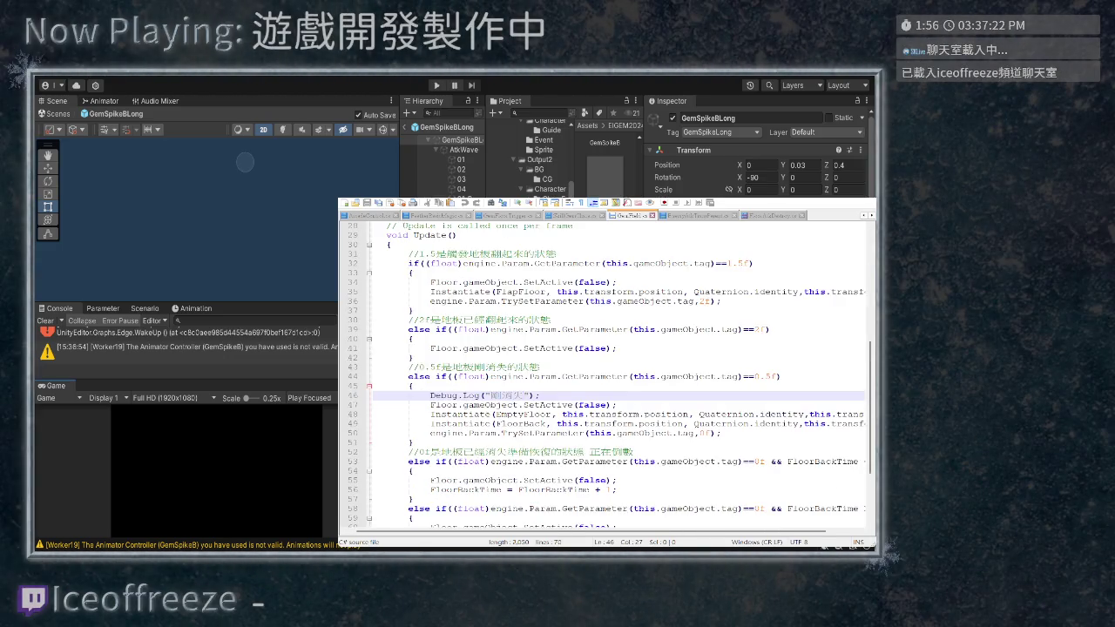
pyautogui.hotkey('ctrl', 'Tab')
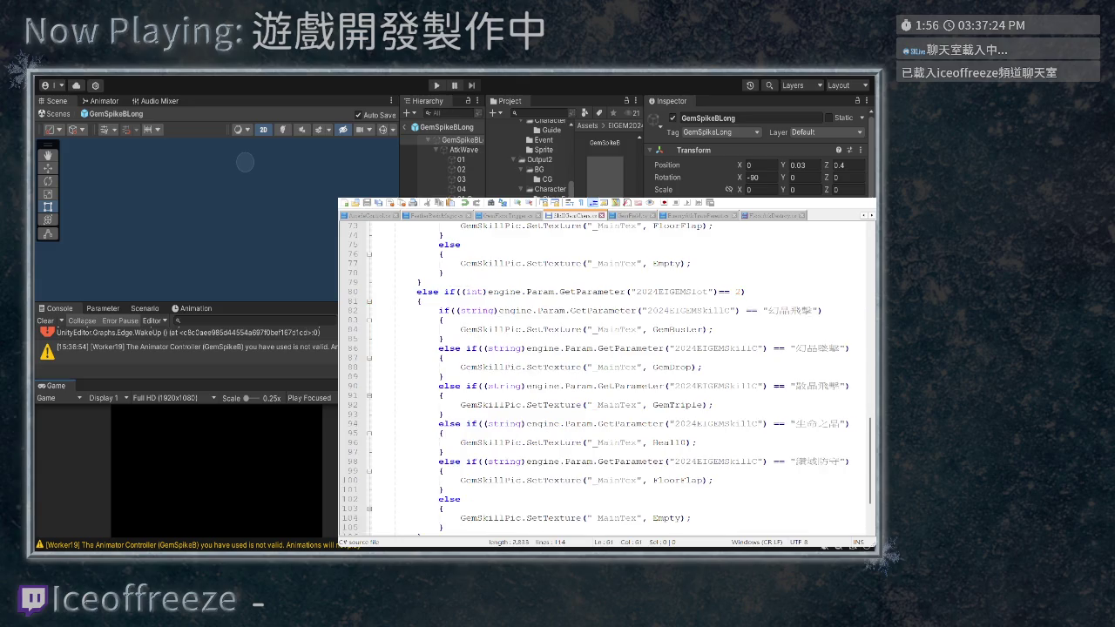
pyautogui.scroll(-3, 606, 374)
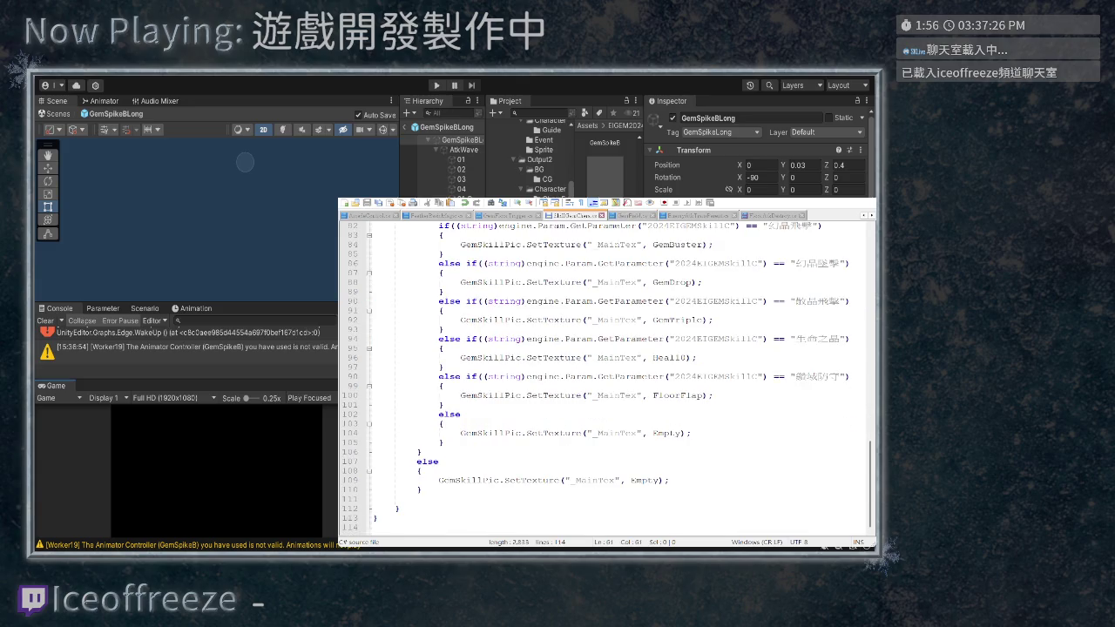
pyautogui.hotkey('ctrl', 'shift', 'Tab')
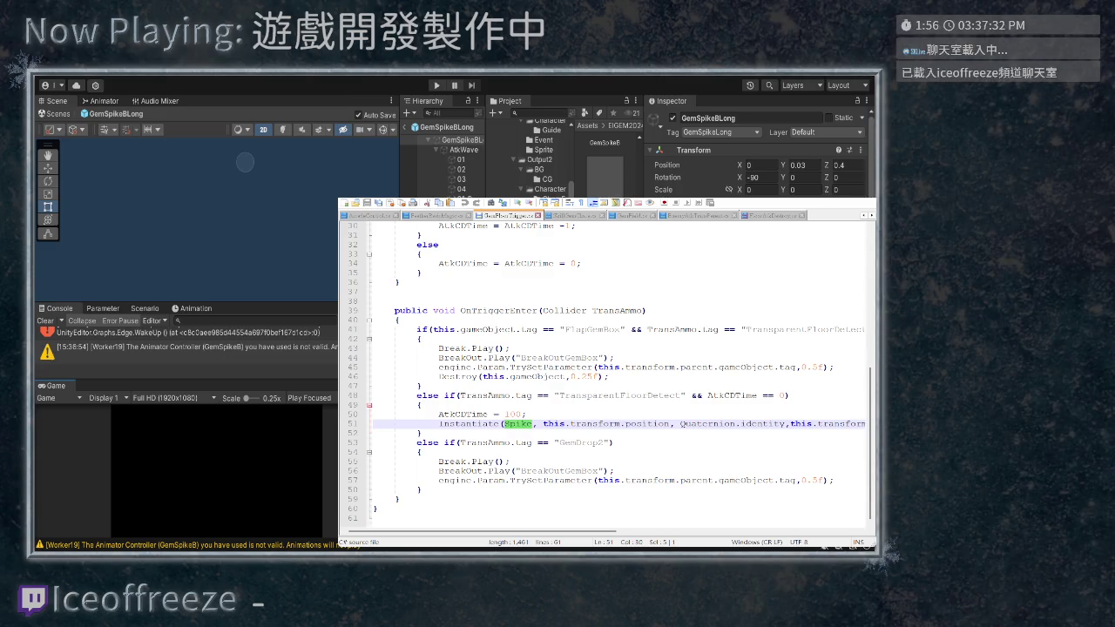
pyautogui.click(471, 329)
pyautogui.hotkey('ctrl', 'Tab')
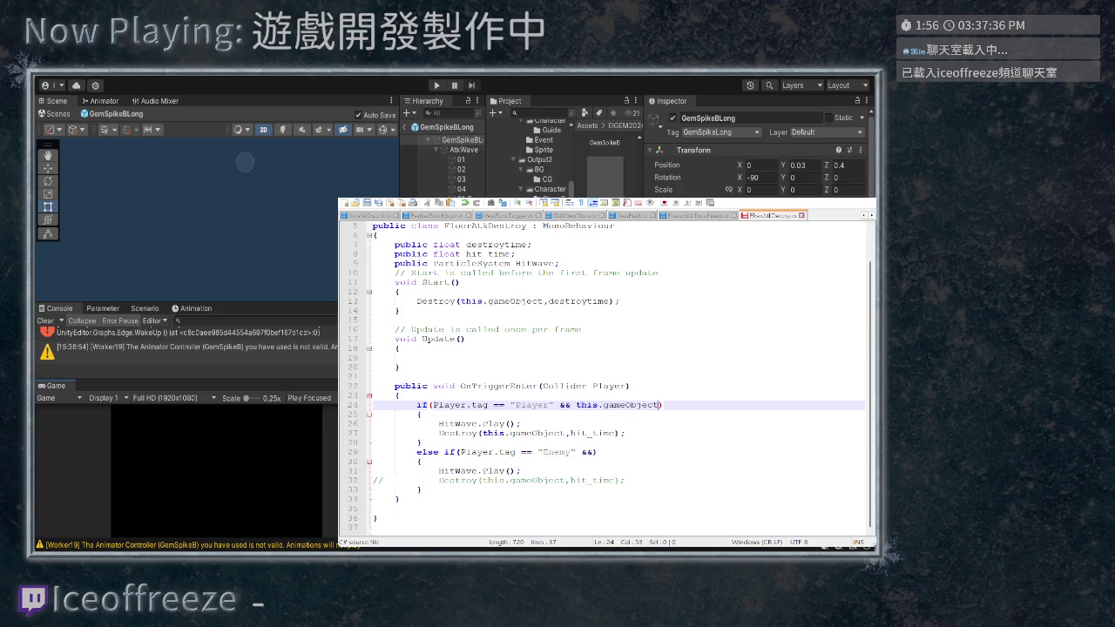
# Extend the Player condition with this.gameObject.tag == "threat"
pyautogui.write('.tag')
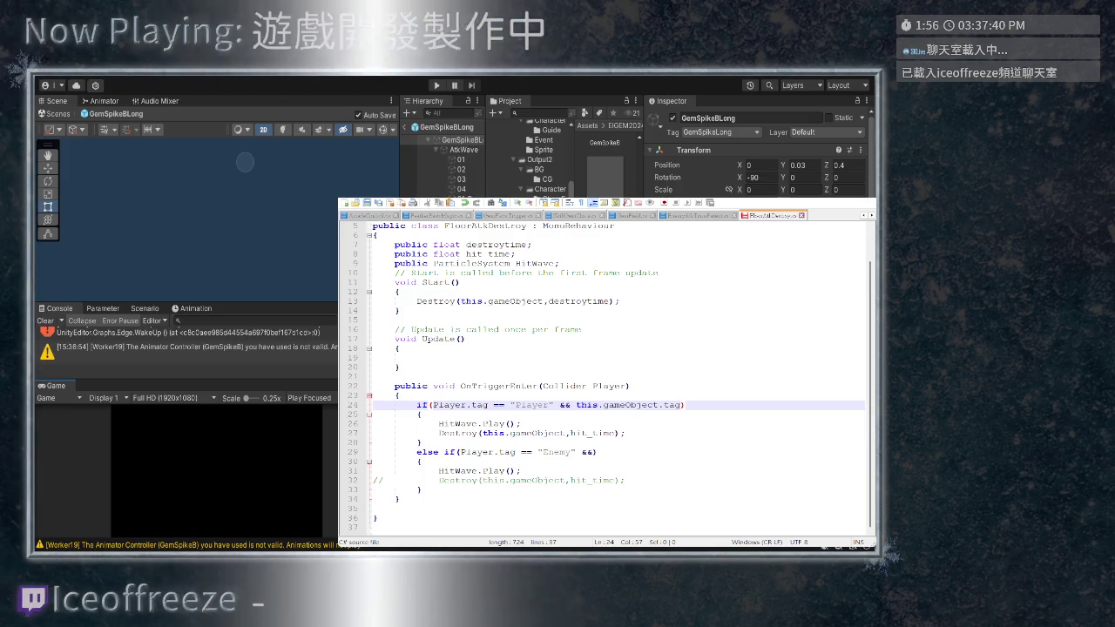
pyautogui.write(' == ""')
pyautogui.click(708, 405)
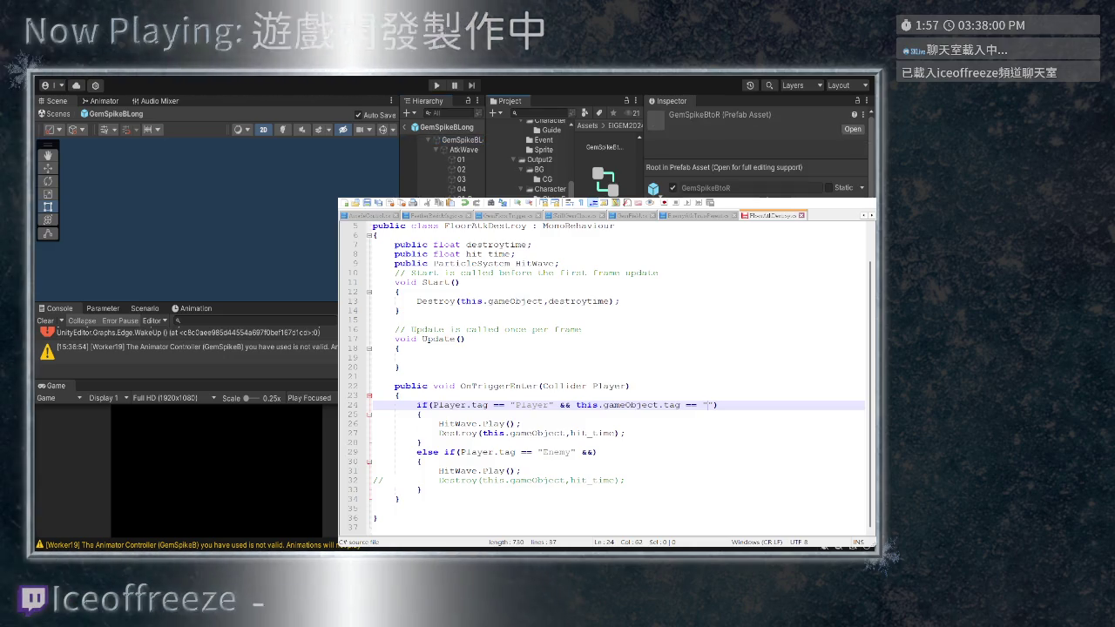
pyautogui.write('threat')
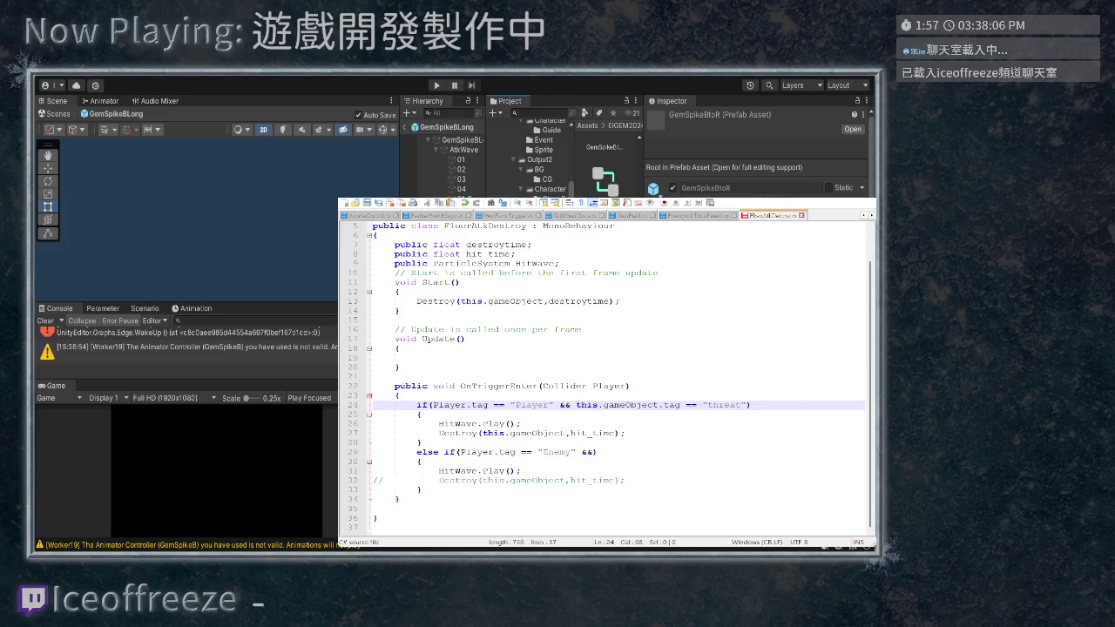
# Copy that tag check into the Enemy condition on line 29, with the tag changed to "GemSpikeLong"
pyautogui.moveTo(559, 405); pyautogui.dragTo(740, 405)
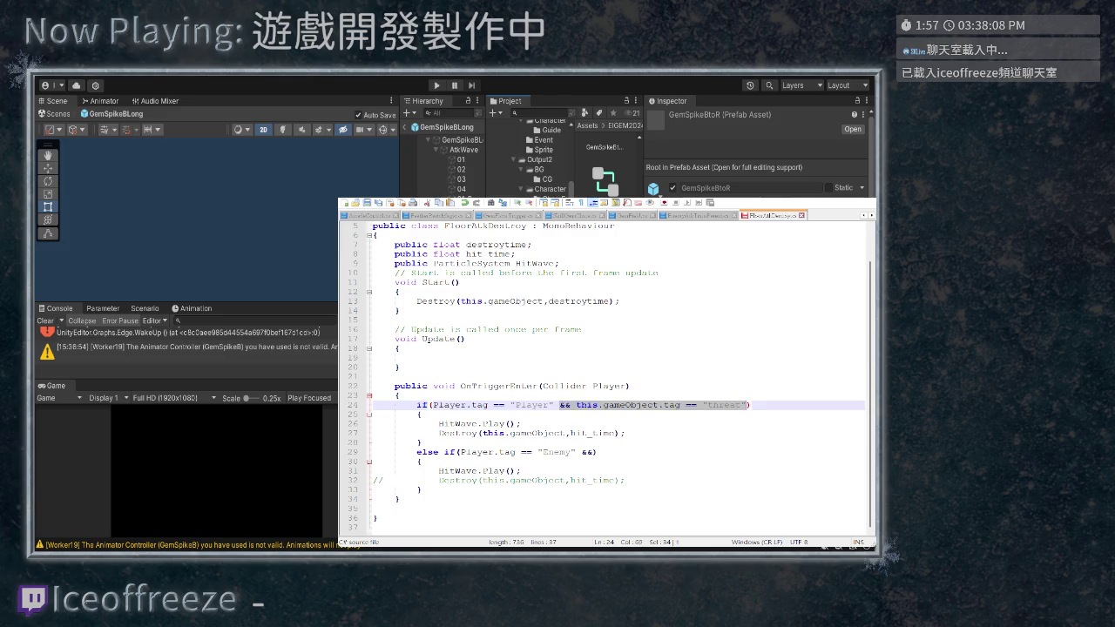
pyautogui.hotkey('ctrl', 'c')
pyautogui.doubleClick(590, 452)
pyautogui.hotkey('ctrl', 'v')
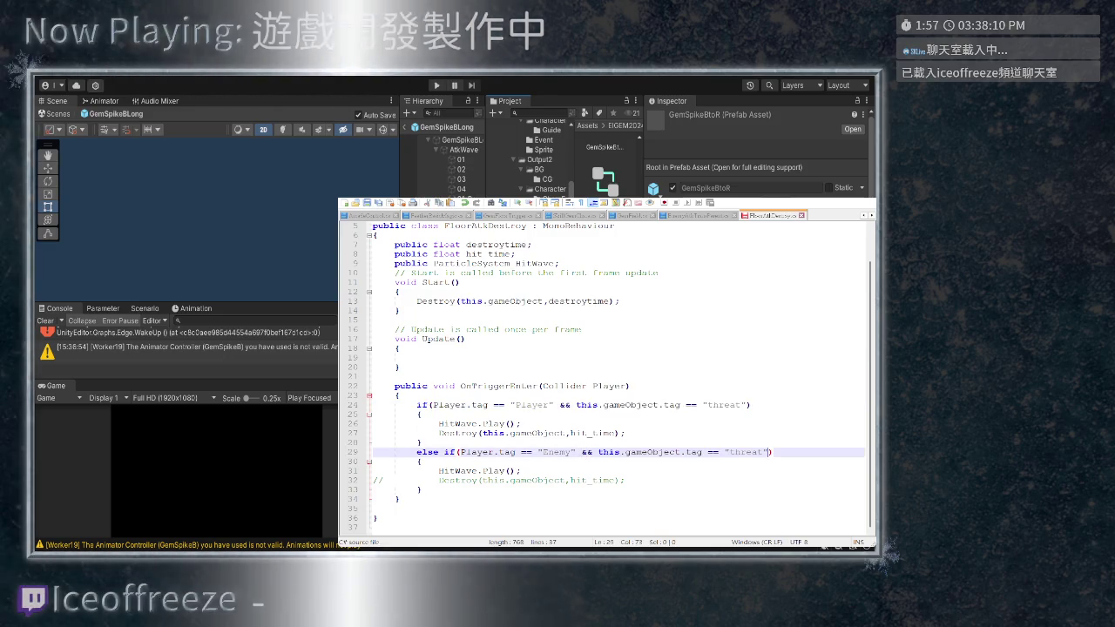
pyautogui.moveTo(761, 452); pyautogui.dragTo(735, 452)
pyautogui.press('BackSpace')
pyautogui.press('BackSpace')
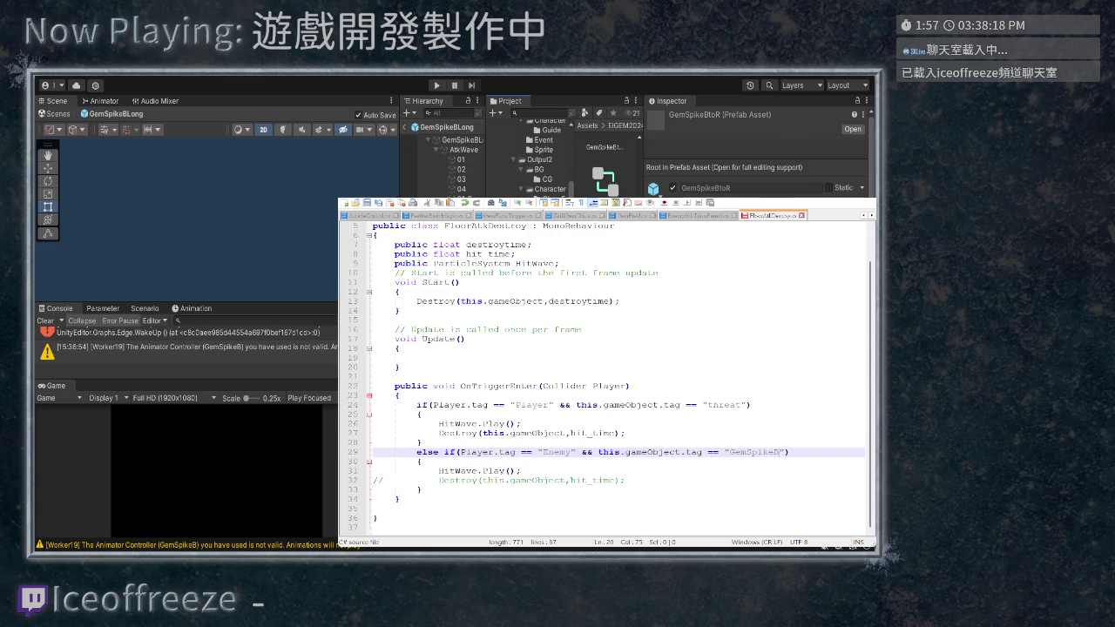
pyautogui.write('Long')
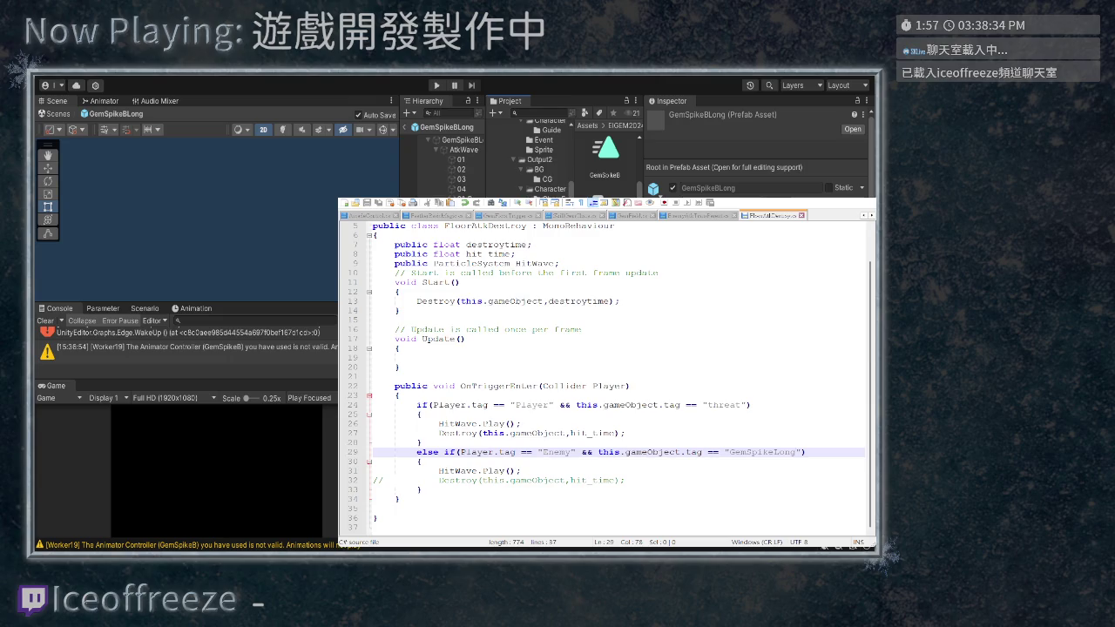
pyautogui.click(352, 471)
# Select the FeatherAvatar prefab and view its Animator, which uses the FlyAvatar controller
pyautogui.click(531, 452)
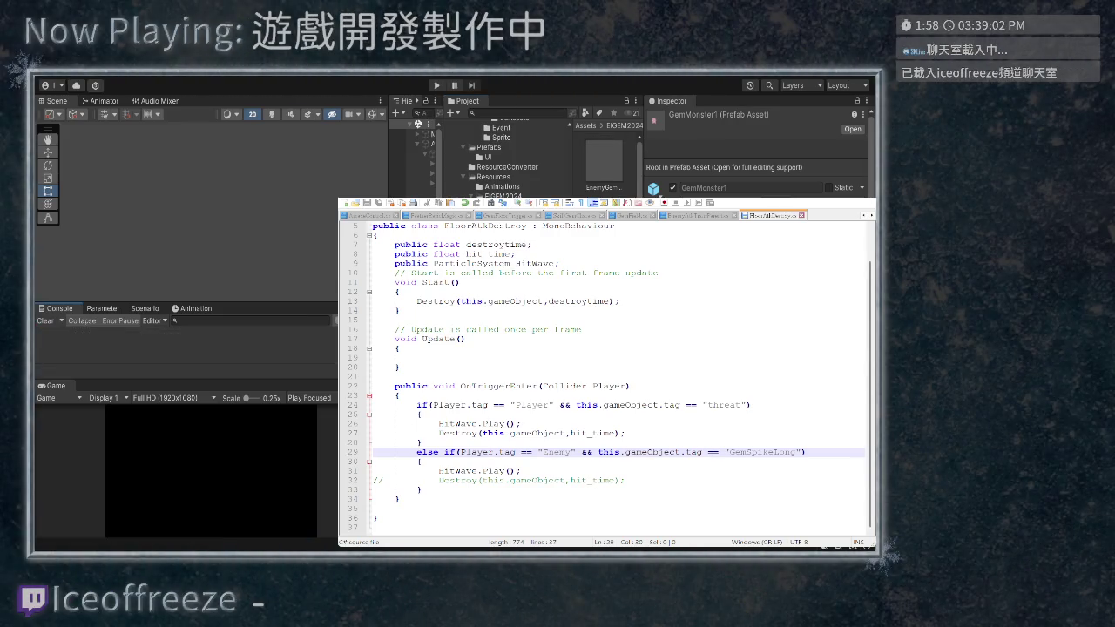
pyautogui.scroll(2, 602, 136)
pyautogui.click(603, 193)
pyautogui.scroll(-5, 758, 153)
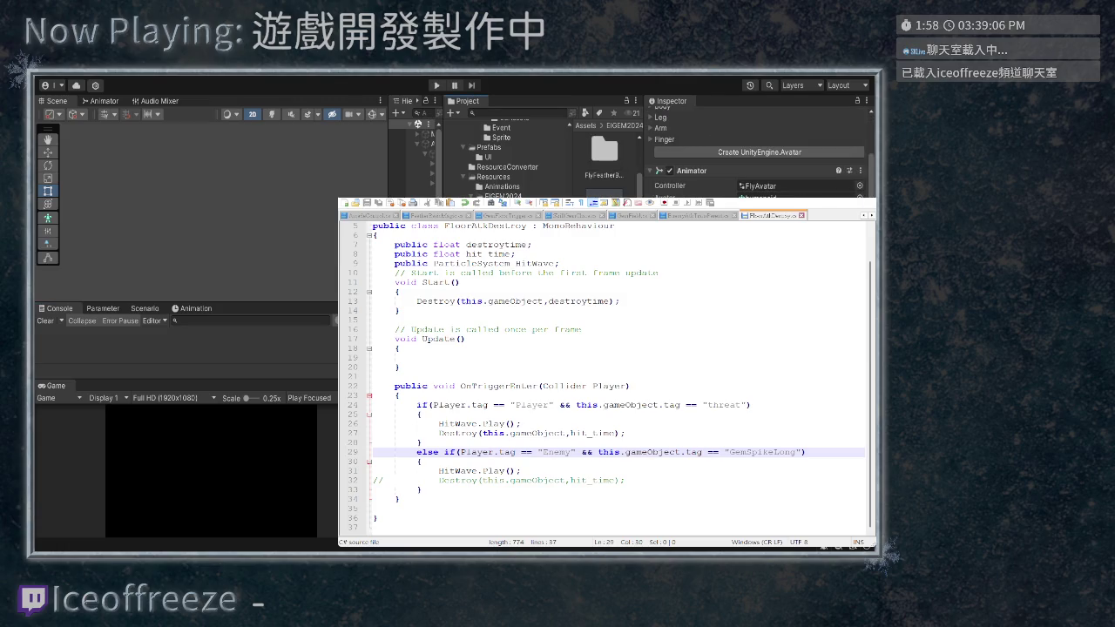
# Scroll through ArcadeControl.cs down to the FixedUpdate function
pyautogui.scroll(3, 606, 375)
pyautogui.scroll(19, 606, 375)
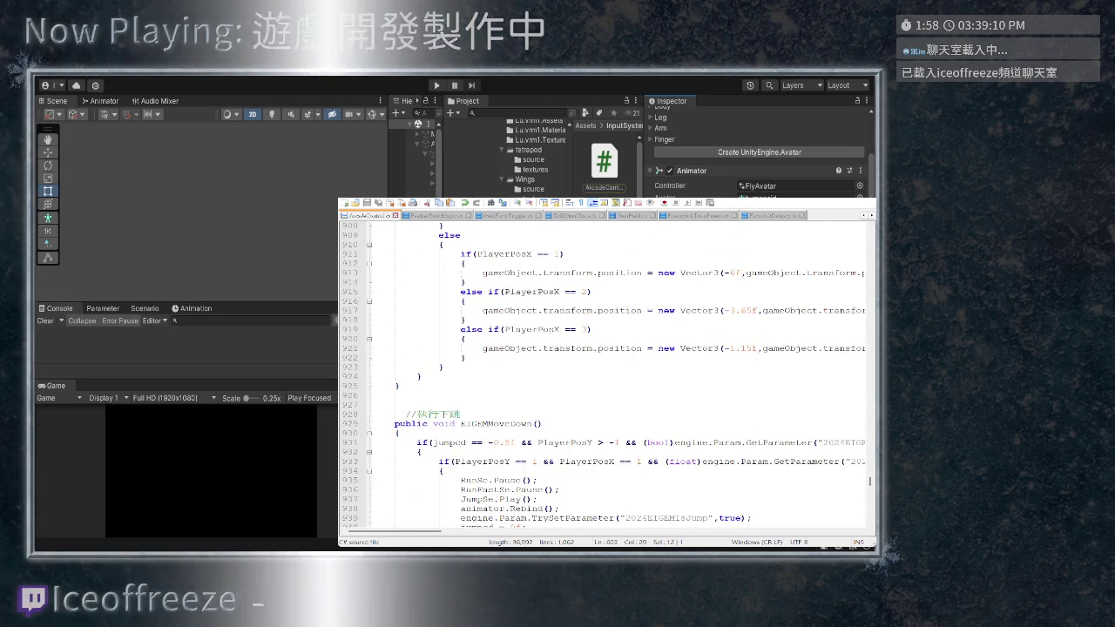
pyautogui.scroll(5, 605, 375)
pyautogui.scroll(-19, 606, 375)
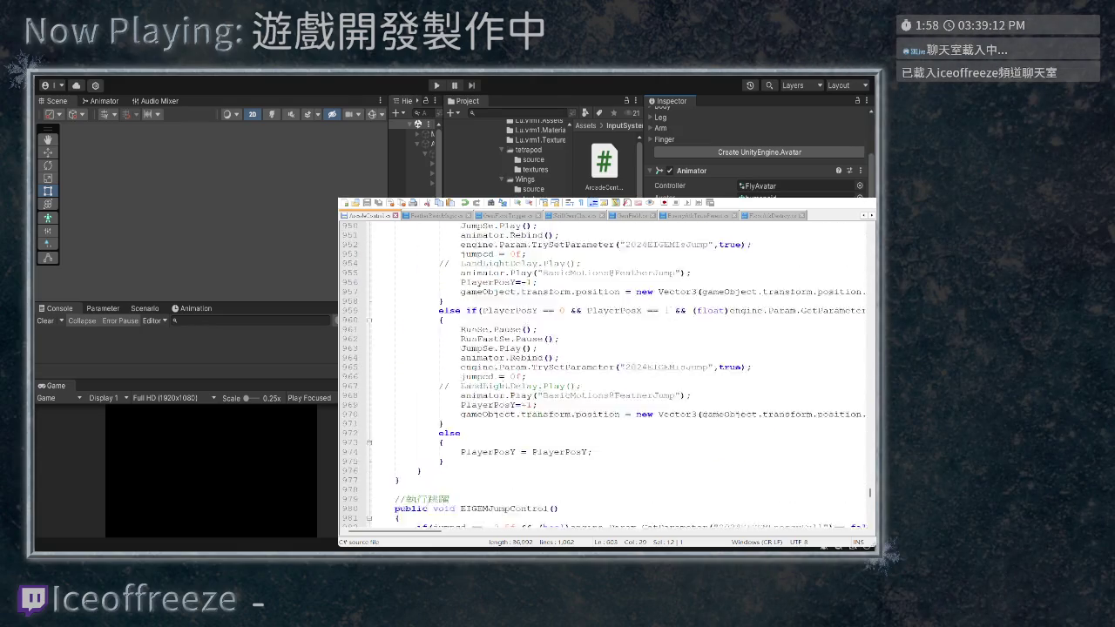
pyautogui.scroll(-6, 605, 374)
pyautogui.scroll(20, 606, 375)
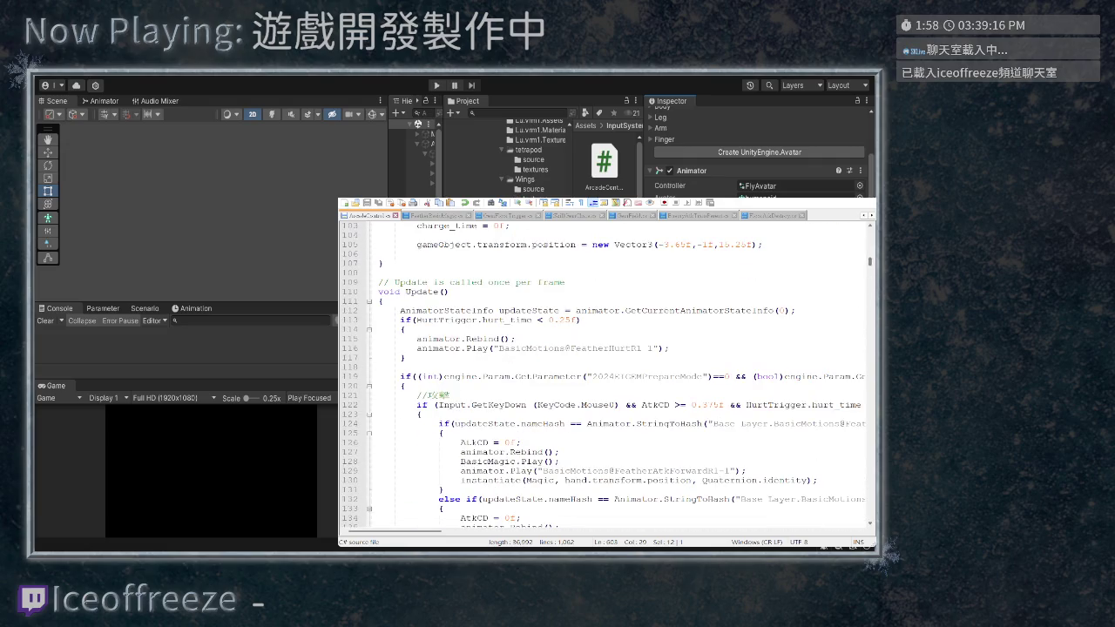
pyautogui.scroll(-4, 606, 375)
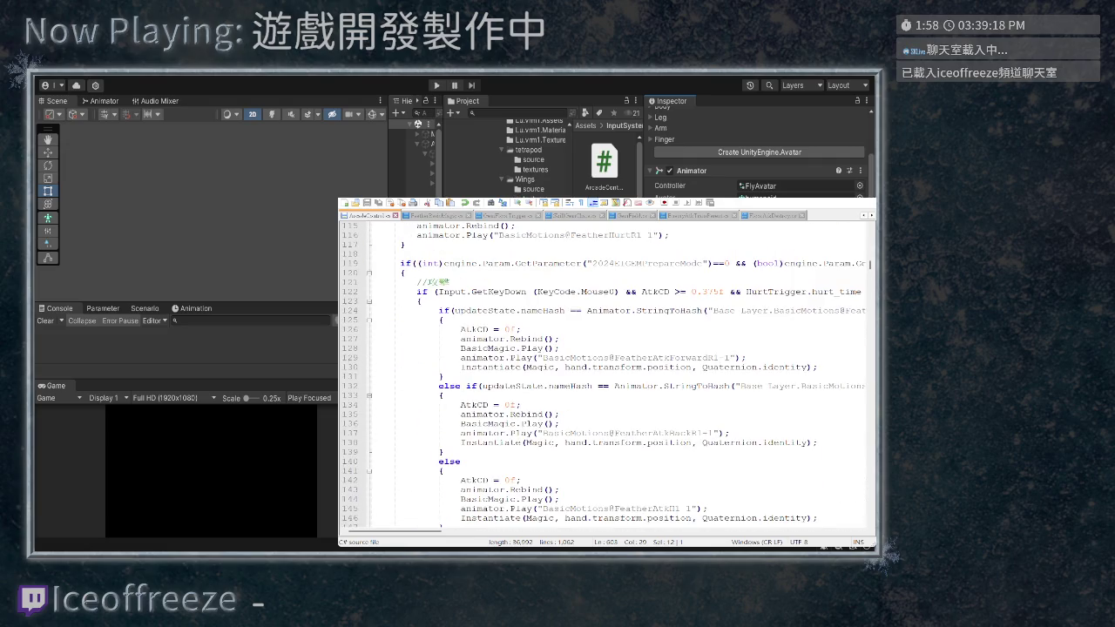
pyautogui.scroll(-6, 605, 375)
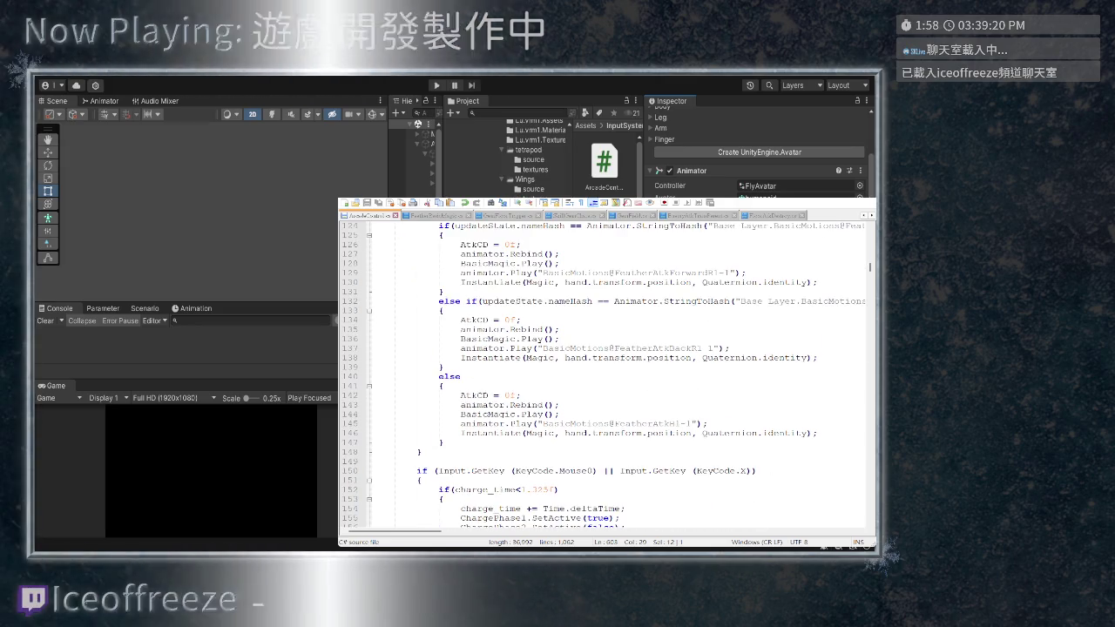
pyautogui.scroll(-20, 605, 374)
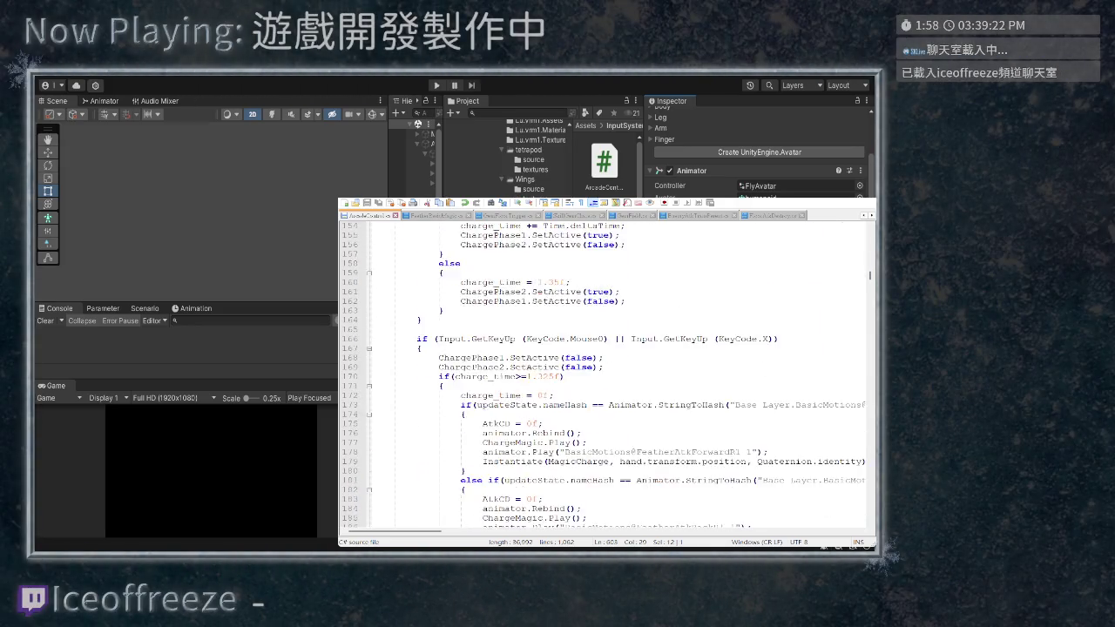
pyautogui.scroll(-5, 606, 375)
pyautogui.click(481, 339)
pyautogui.scroll(-3, 606, 374)
# Find the next FeatherIdle01 use near line 544 and select the triple-shot gem branch, lines 579–588
pyautogui.doubleClick(628, 357)
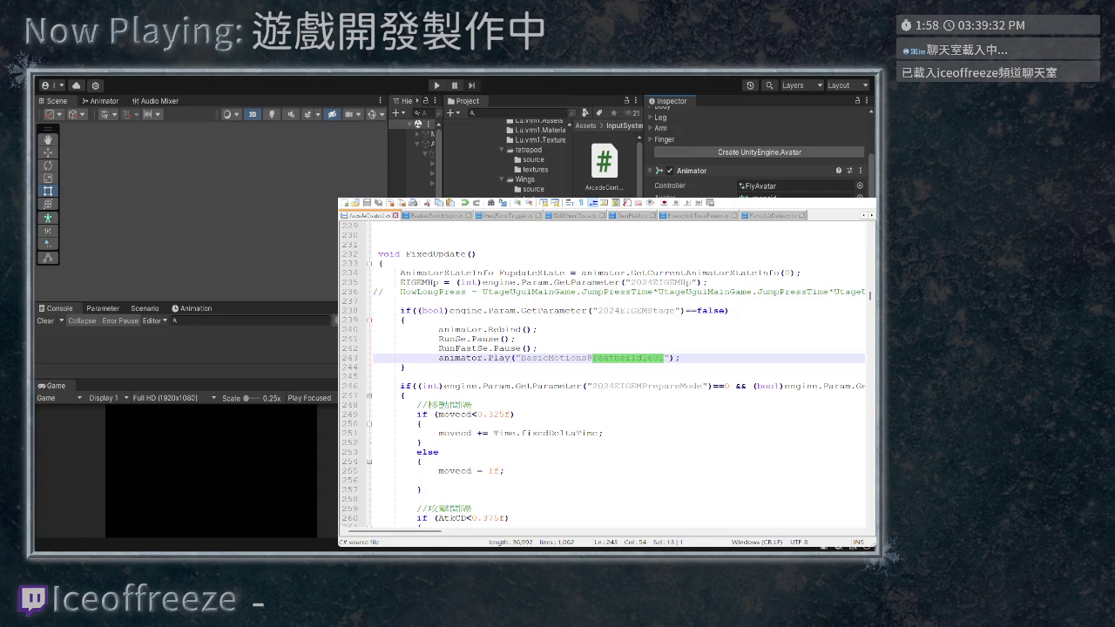
pyautogui.press('F3')
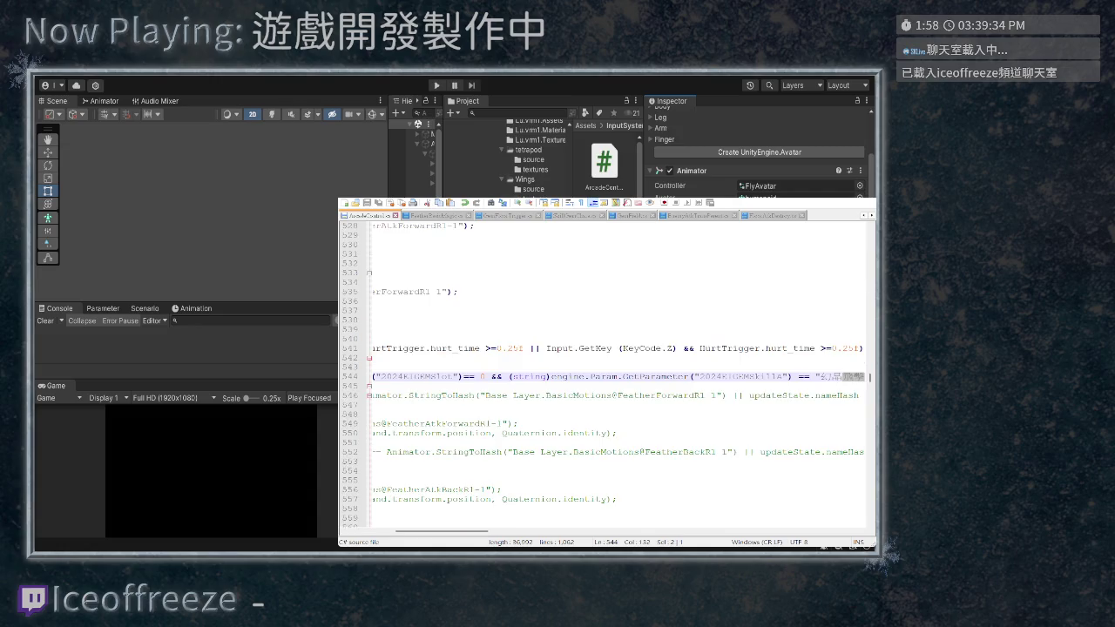
pyautogui.hscroll(-5, 619, 363)
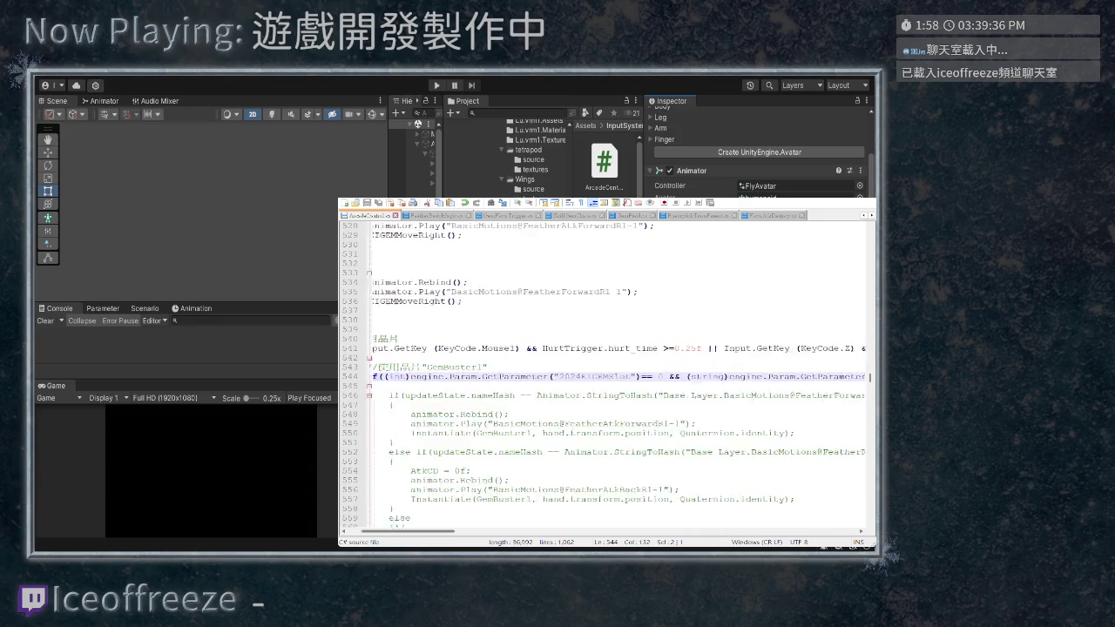
pyautogui.scroll(-3, 619, 363)
pyautogui.scroll(-6, 619, 363)
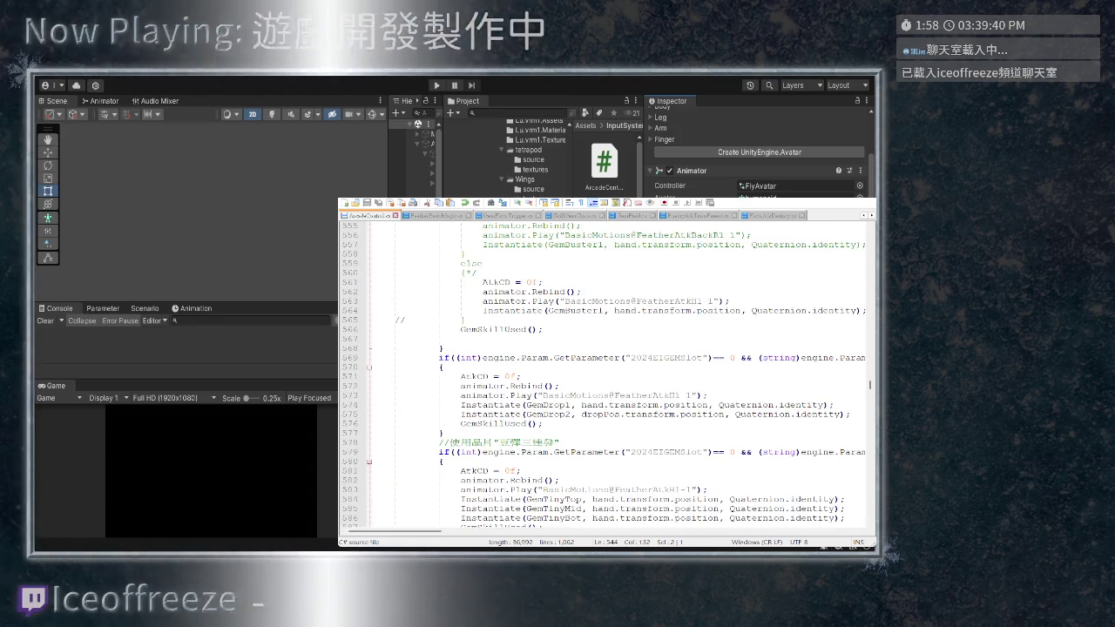
pyautogui.scroll(-5, 607, 375)
pyautogui.scroll(-1, 607, 375)
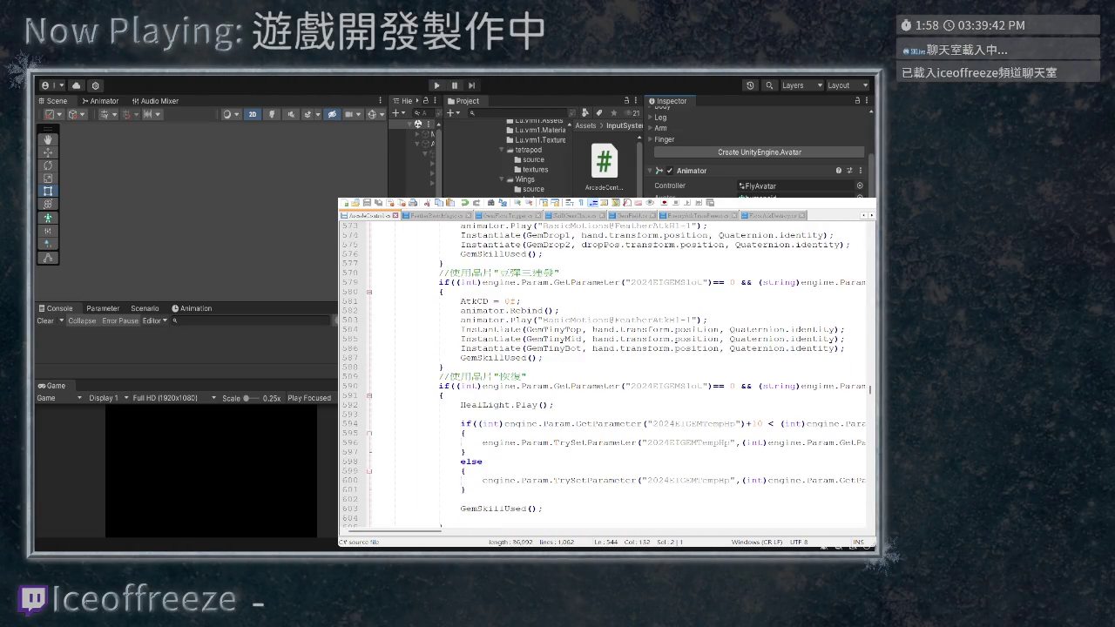
pyautogui.moveTo(375, 377); pyautogui.dragTo(374, 283)
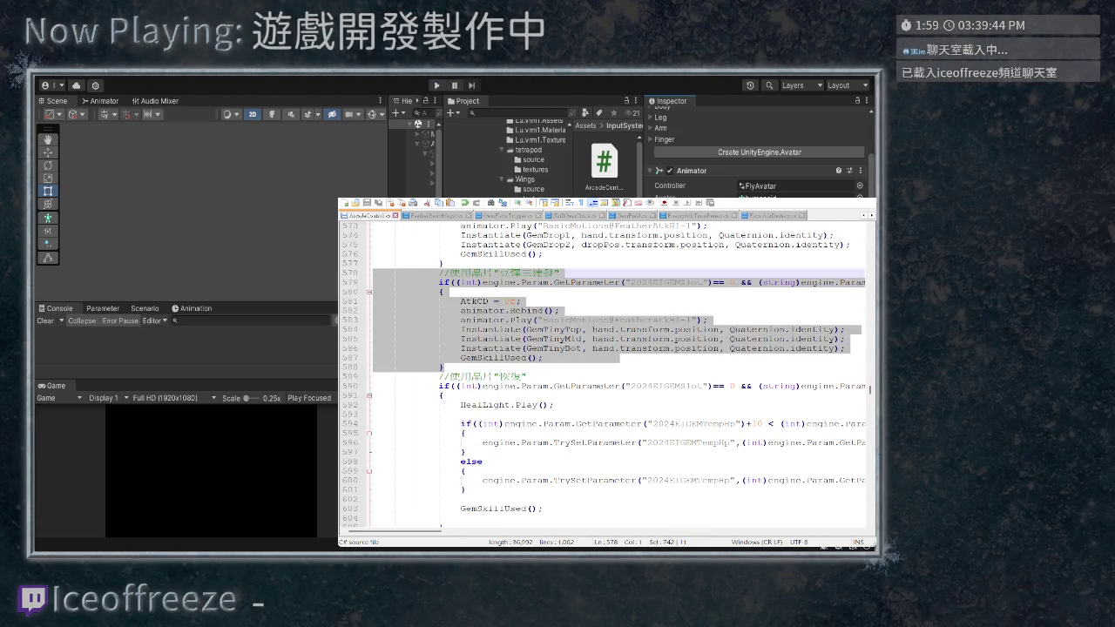
# Paste the triple-shot branch on a new line below it and relabel its comment 長晶突刺
pyautogui.click(444, 367)
pyautogui.press('Return')
pyautogui.press('Up')
pyautogui.click(439, 377)
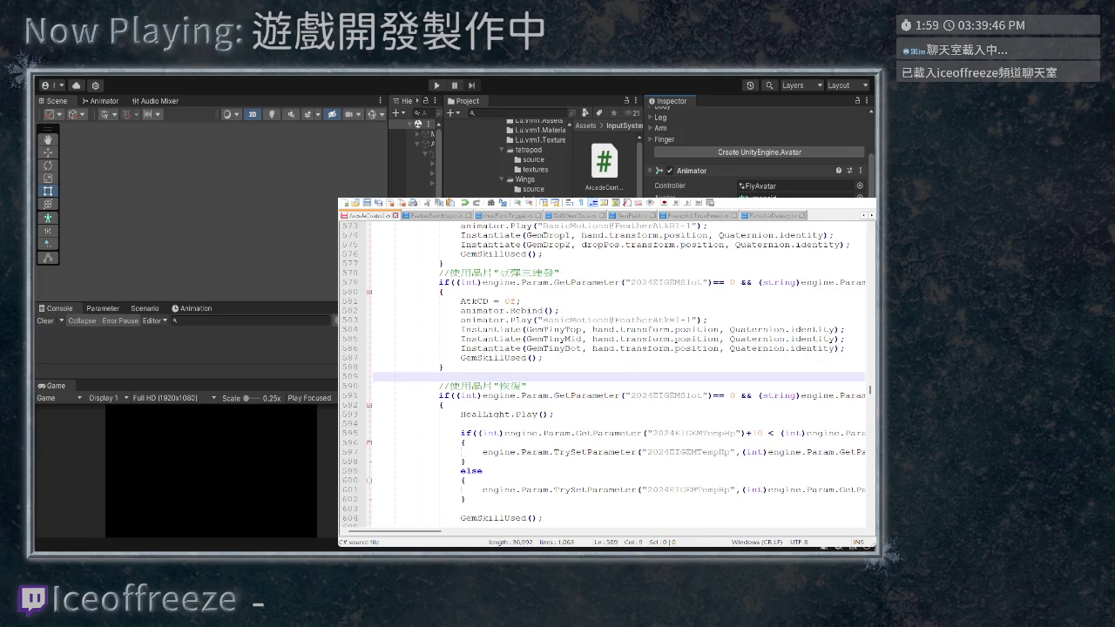
pyautogui.hotkey('ctrl', 'v')
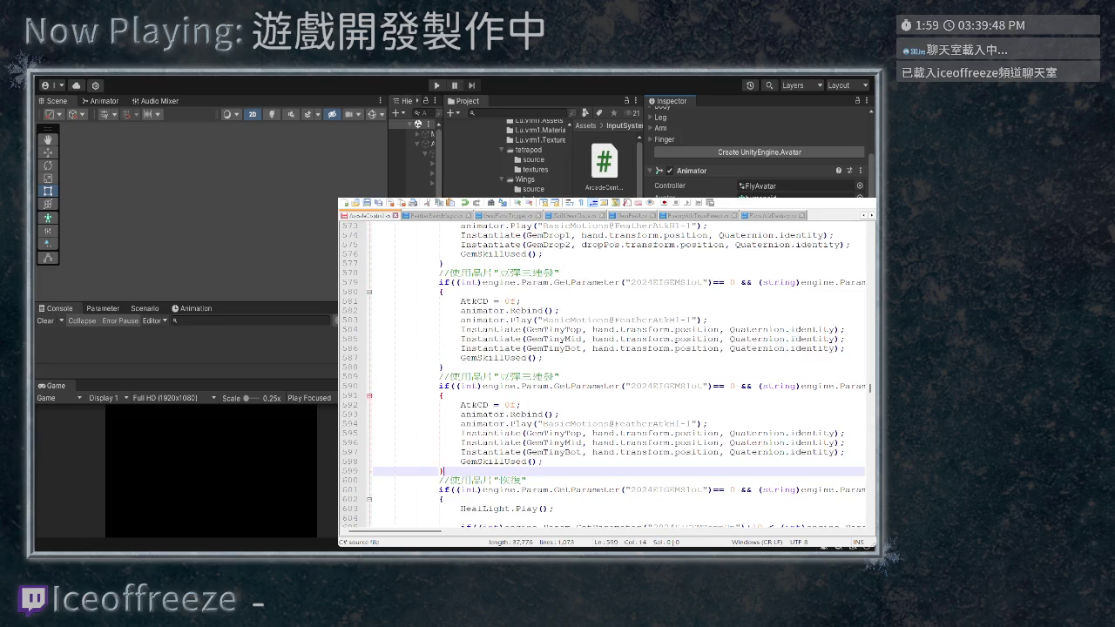
pyautogui.doubleClick(526, 376)
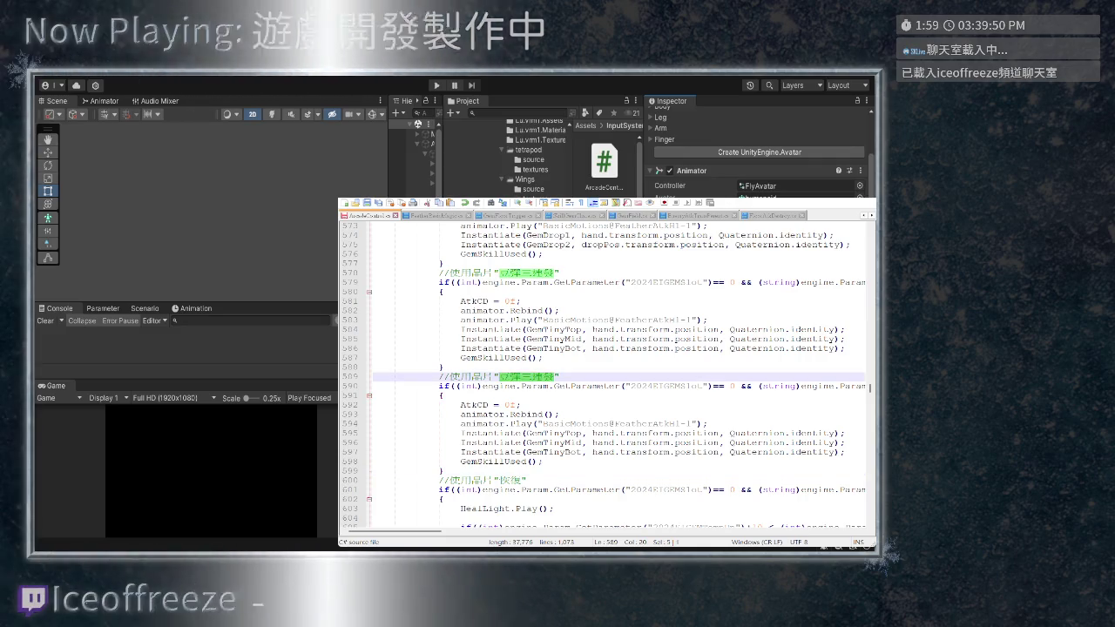
pyautogui.write('長晶突刺')
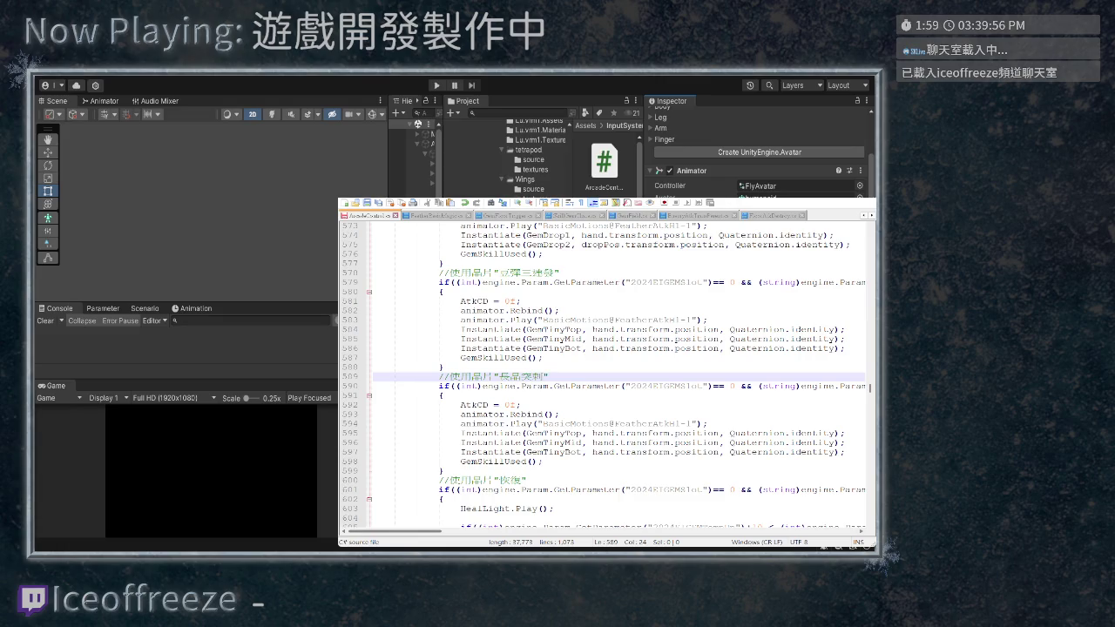
pyautogui.hscroll(5, 605, 374)
pyautogui.hscroll(5, 605, 375)
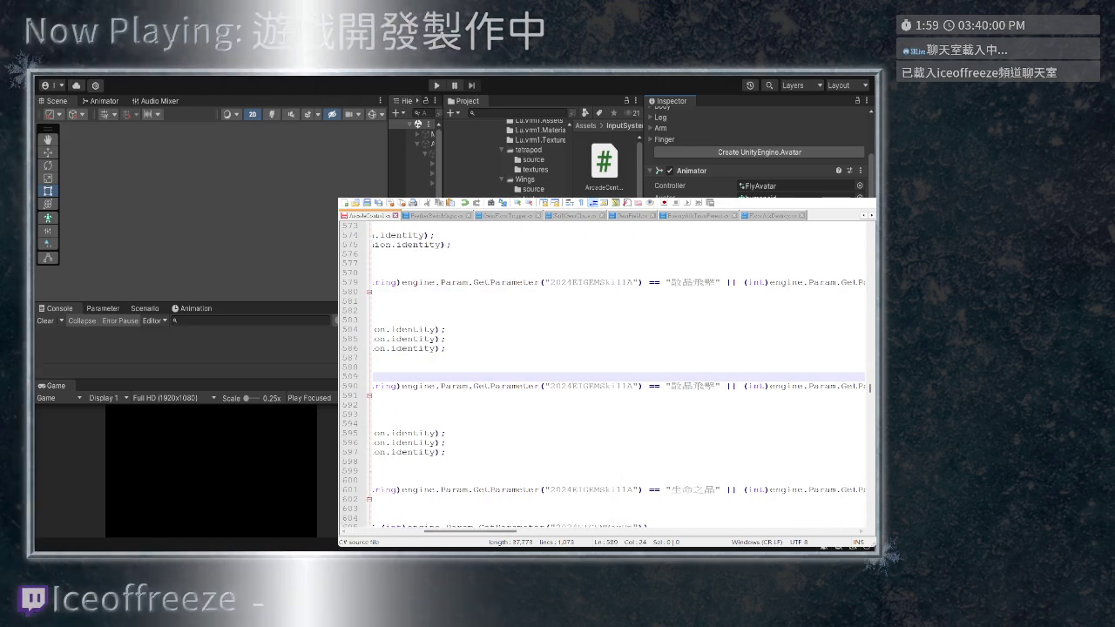
# Replace 敵晶飛擊 with 長晶突刺 in the SkillA, SkillB and SkillC comparisons on line 590
pyautogui.hscroll(-10, 605, 374)
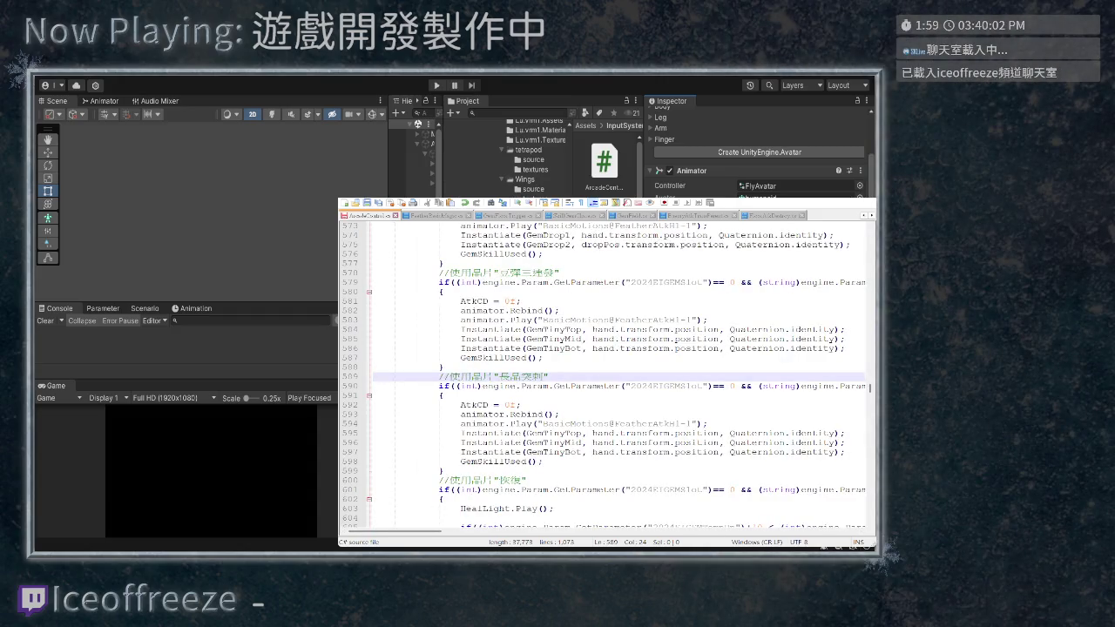
pyautogui.hscroll(10, 604, 375)
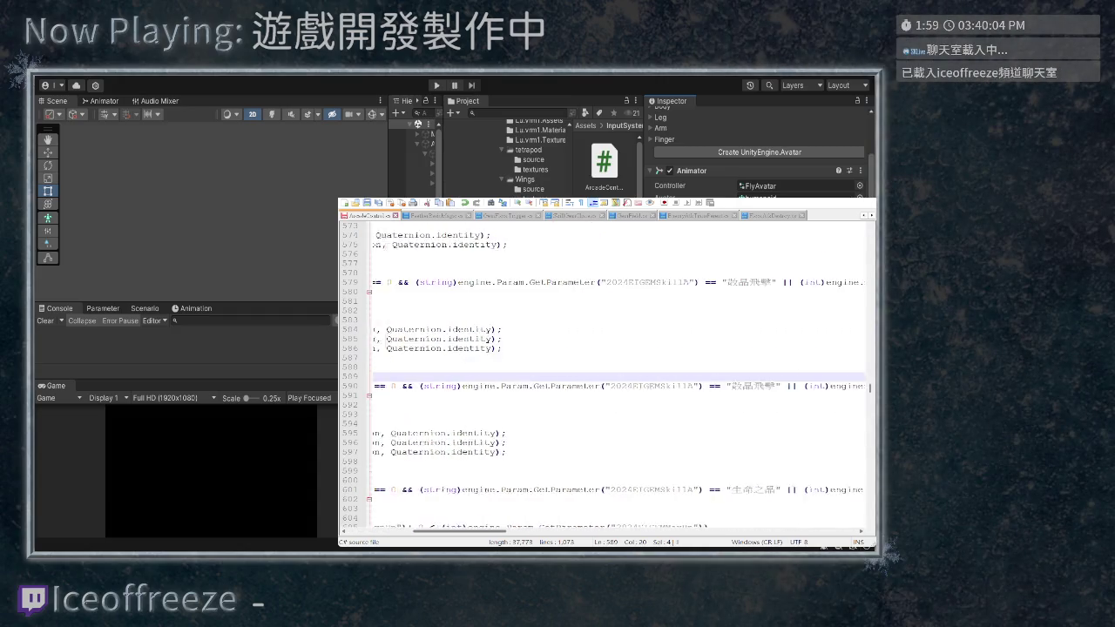
pyautogui.doubleClick(509, 386)
pyautogui.write('長晶突刺')
pyautogui.hscroll(5, 605, 375)
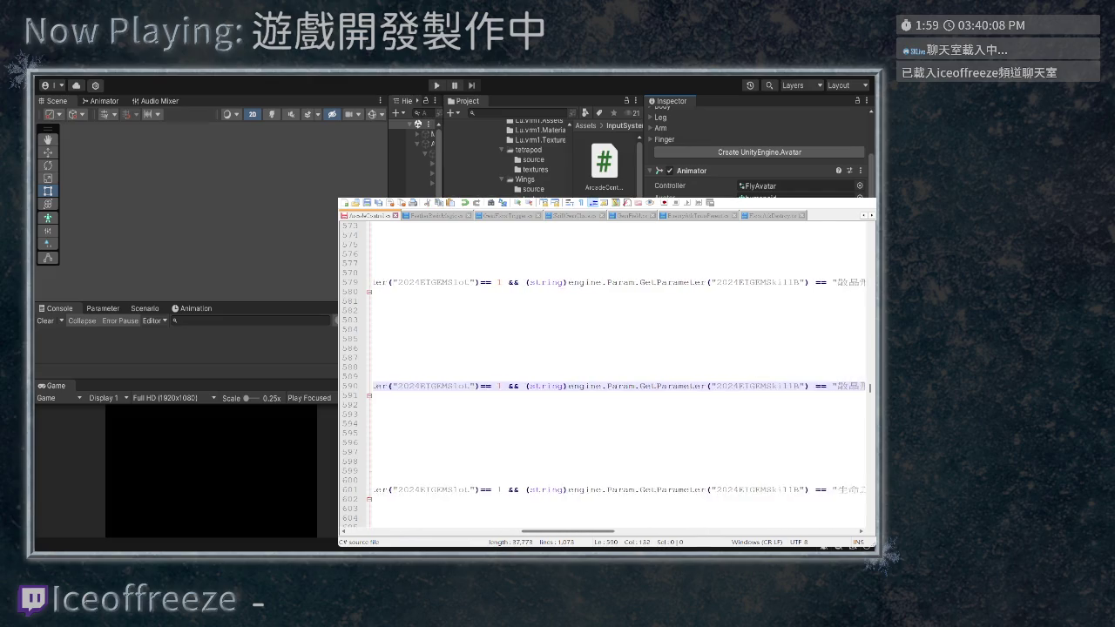
pyautogui.doubleClick(710, 386)
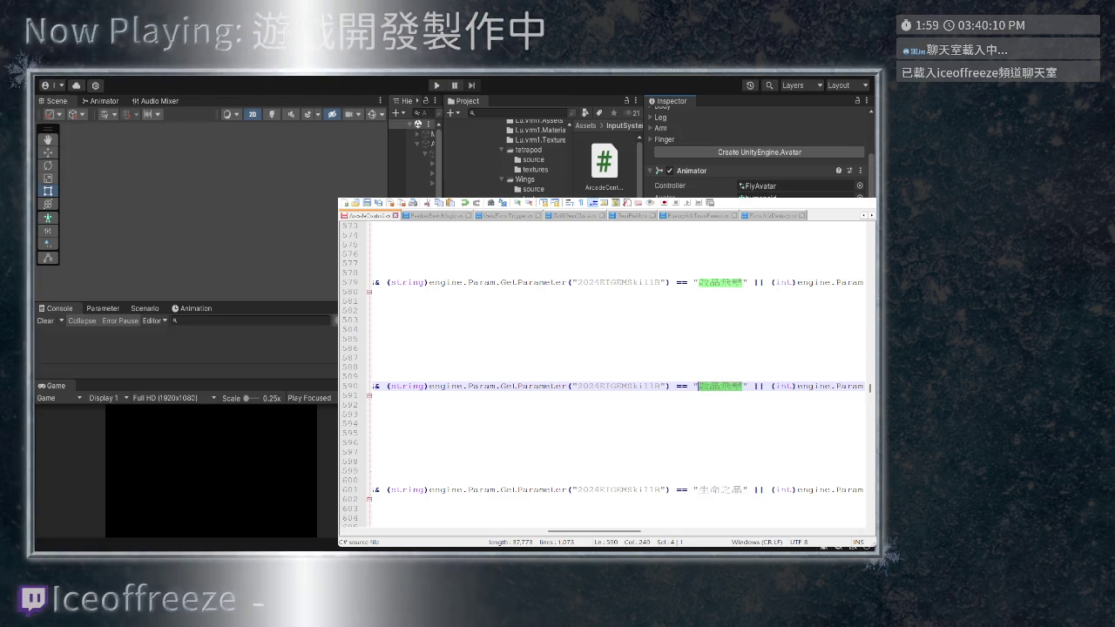
pyautogui.write('長晶突刺')
pyautogui.hscroll(10, 605, 375)
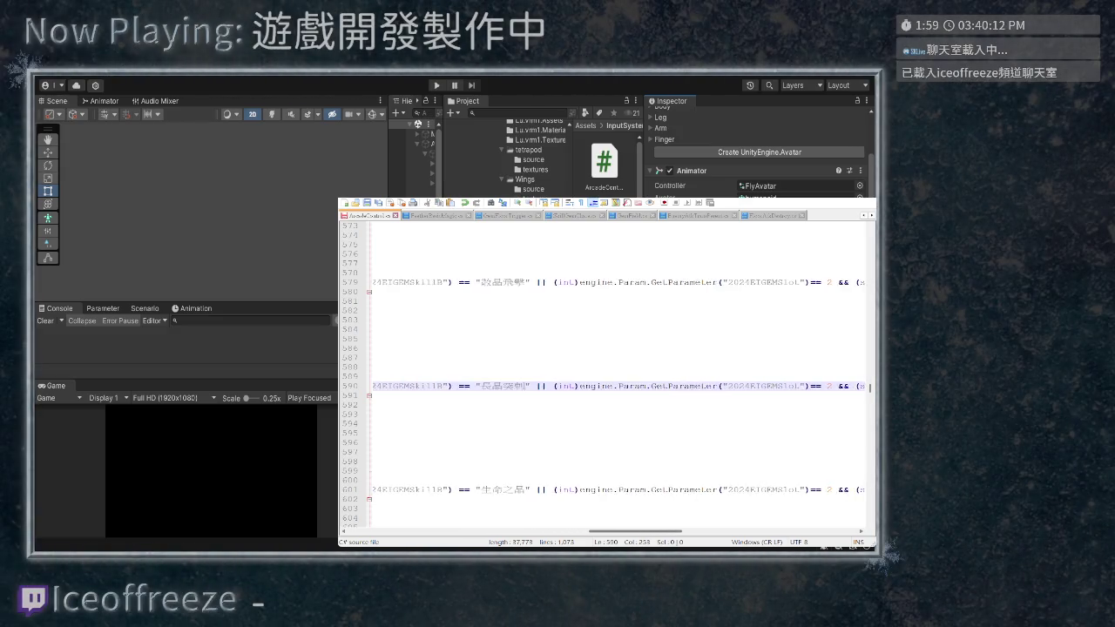
pyautogui.hscroll(1, 563, 387)
pyautogui.doubleClick(713, 385)
pyautogui.write('長晶突刺')
pyautogui.hscroll(-10, 605, 375)
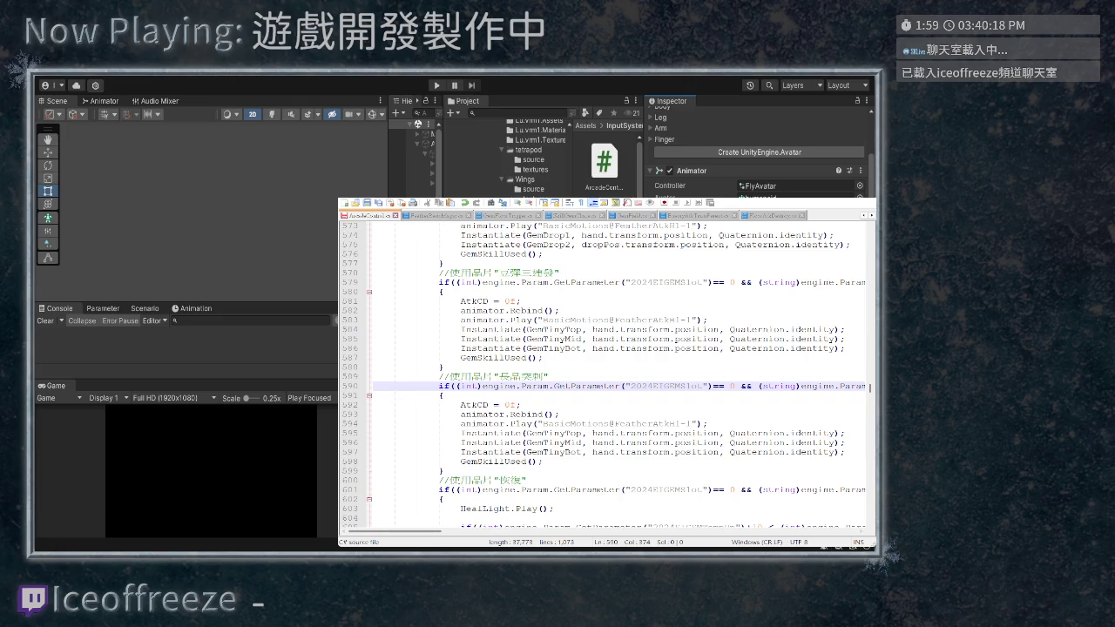
pyautogui.scroll(-1, 607, 375)
pyautogui.scroll(-1, 607, 375)
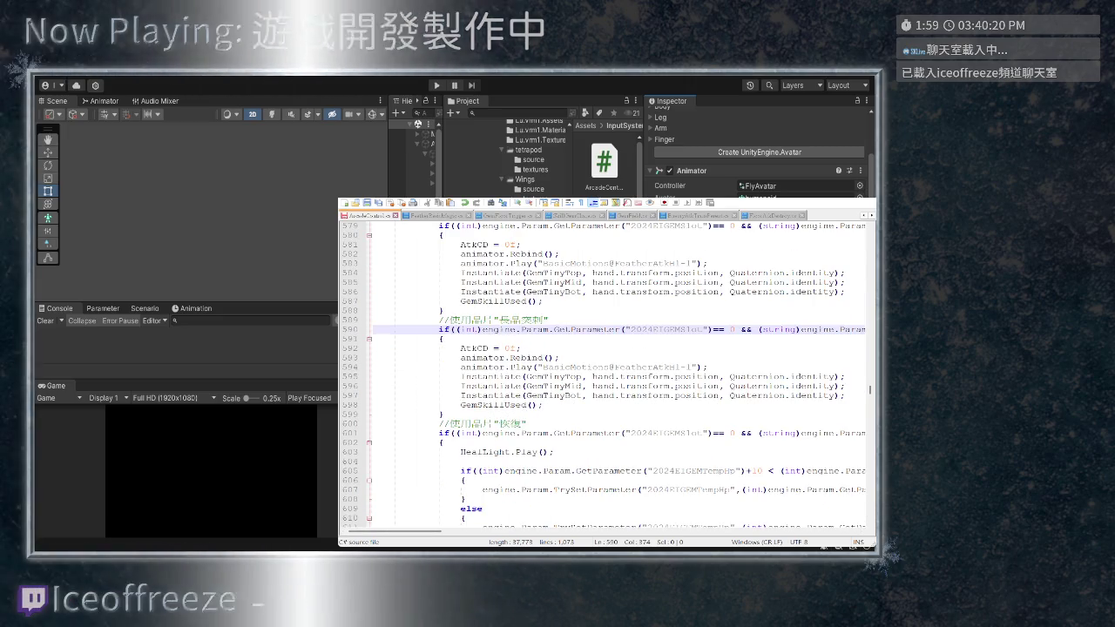
# Delete the GemTinyMid and GemTinyBot spawn lines and rename GemTinyTop to GemSpikeLong
pyautogui.click(846, 394)
pyautogui.hotkey('shift', 'Up')
pyautogui.hotkey('shift', 'Home')
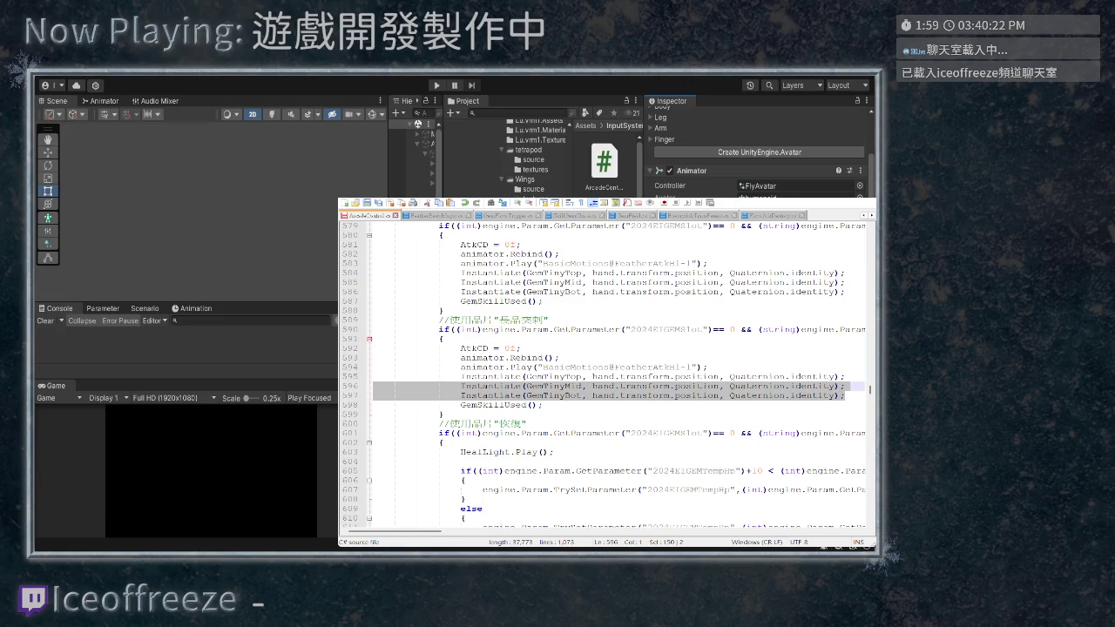
pyautogui.press('BackSpace')
pyautogui.press('BackSpace')
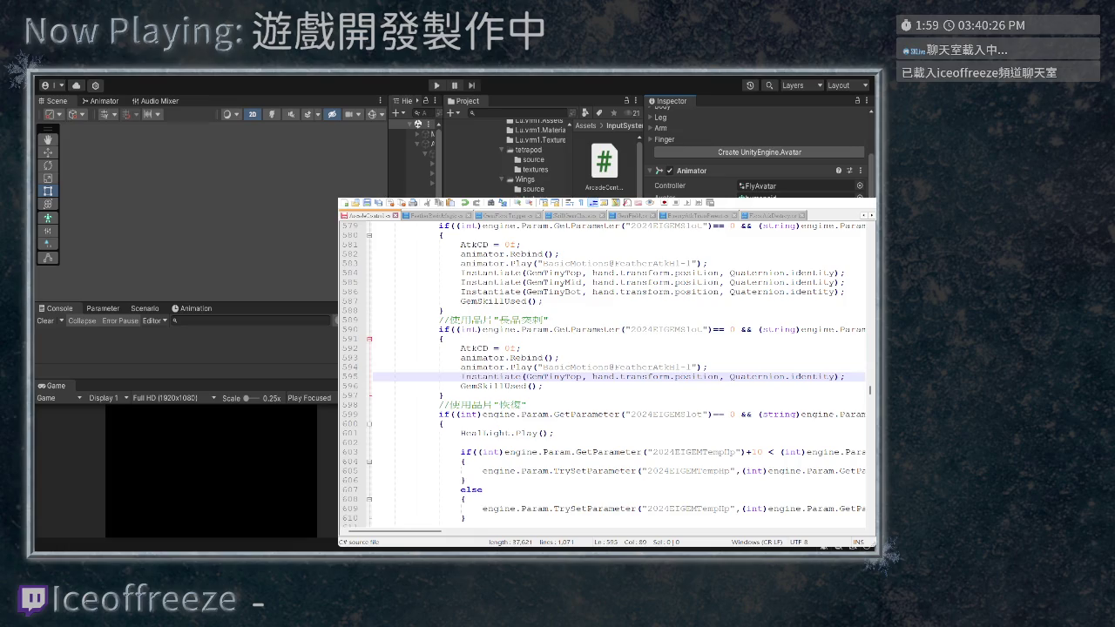
pyautogui.hscroll(-3, 619, 368)
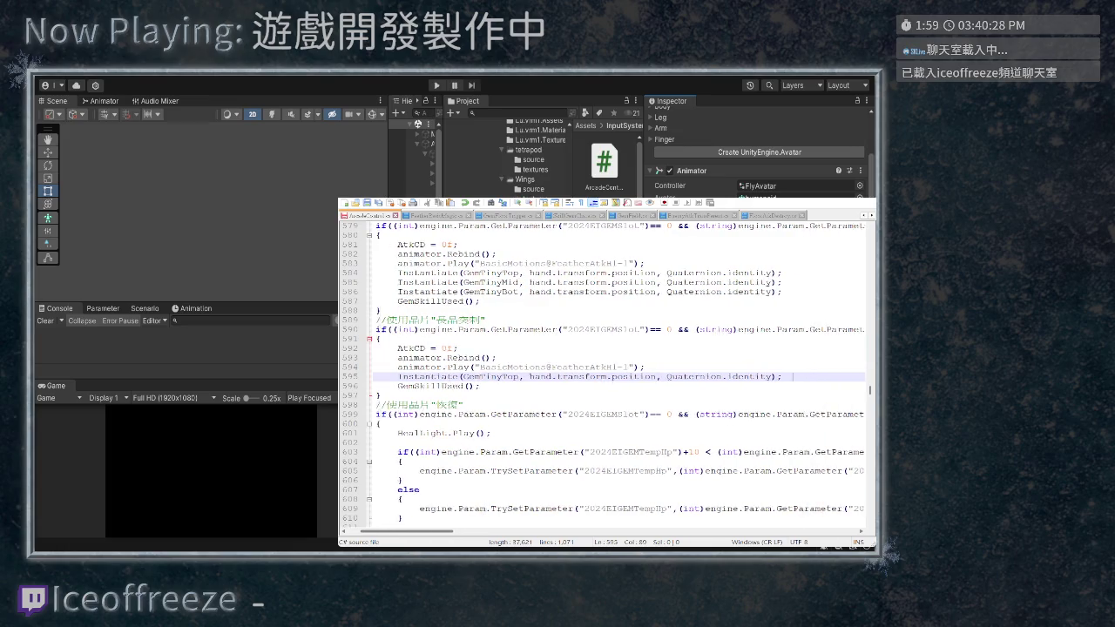
pyautogui.hscroll(-3, 794, 376)
pyautogui.moveTo(550, 376); pyautogui.dragTo(581, 376)
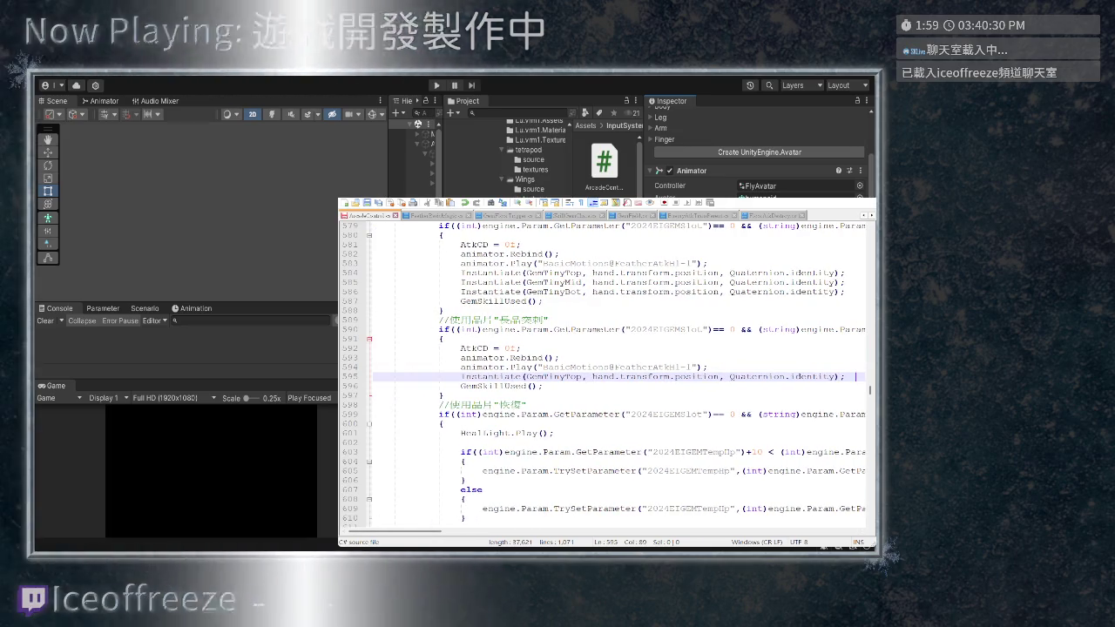
pyautogui.hotkey('shift', 'Left')
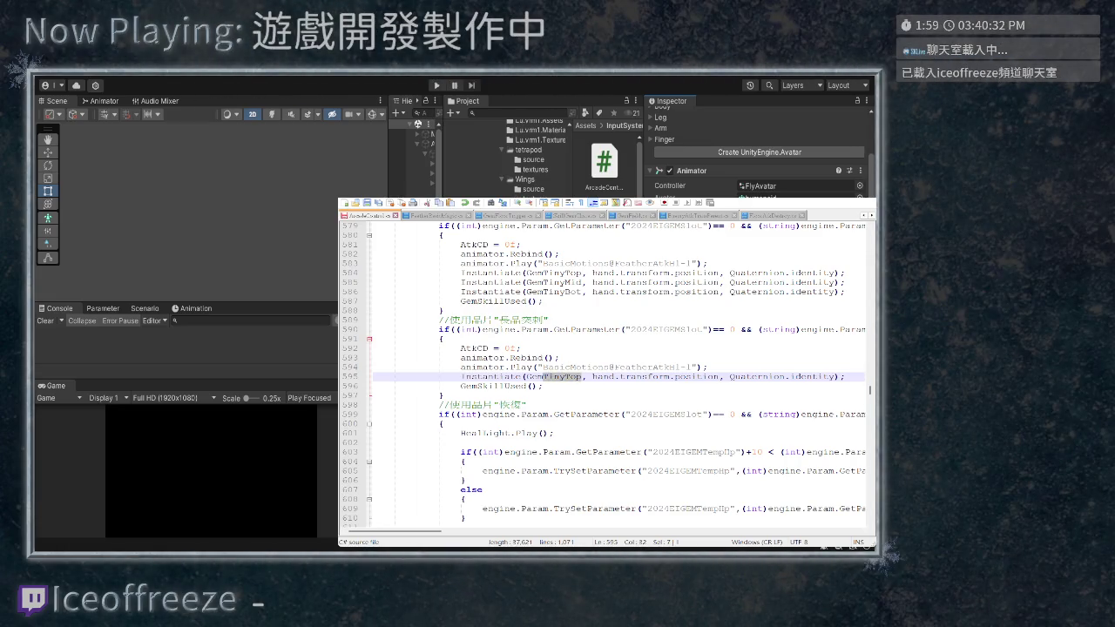
pyautogui.write('Spi')
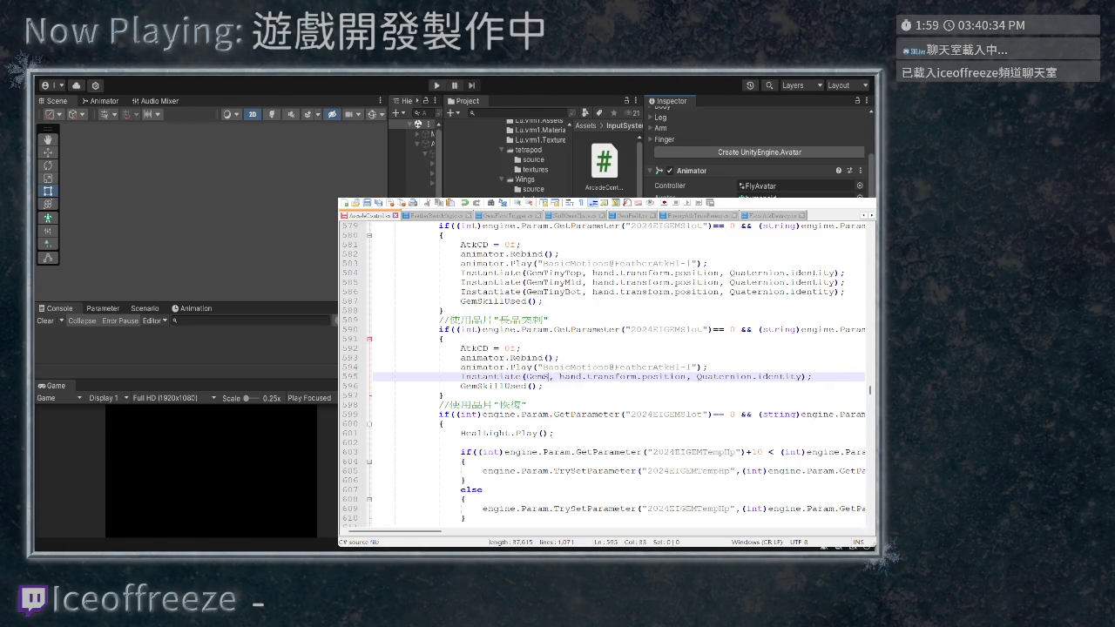
pyautogui.write('keLong')
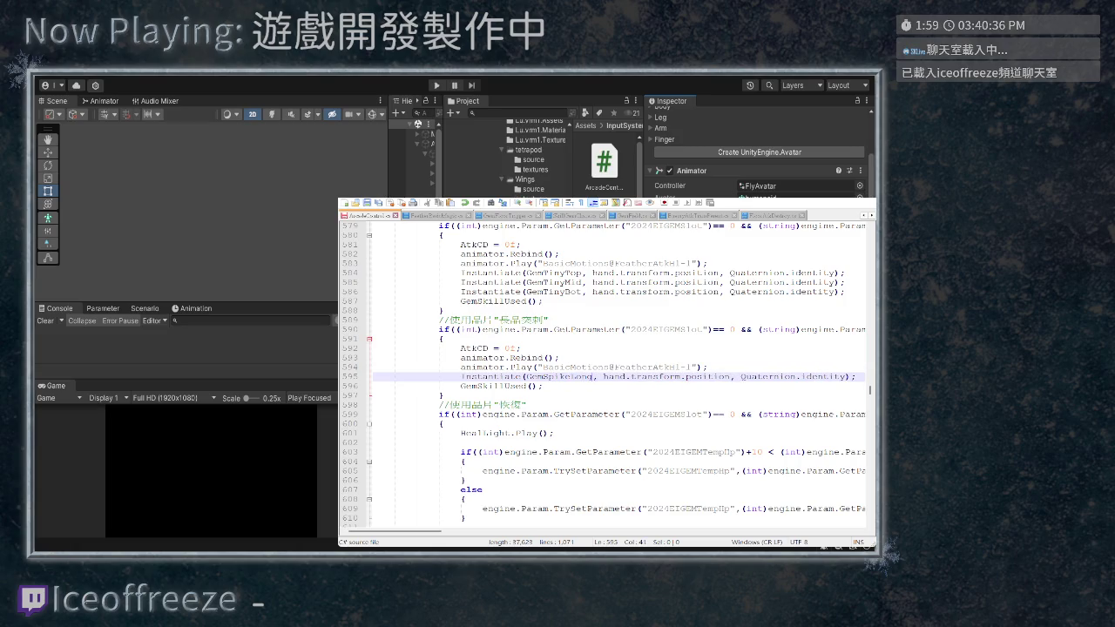
pyautogui.hotkey('shift', 'Left')
pyautogui.hotkey('shift', 'Left')
pyautogui.hotkey('shift', 'Left')
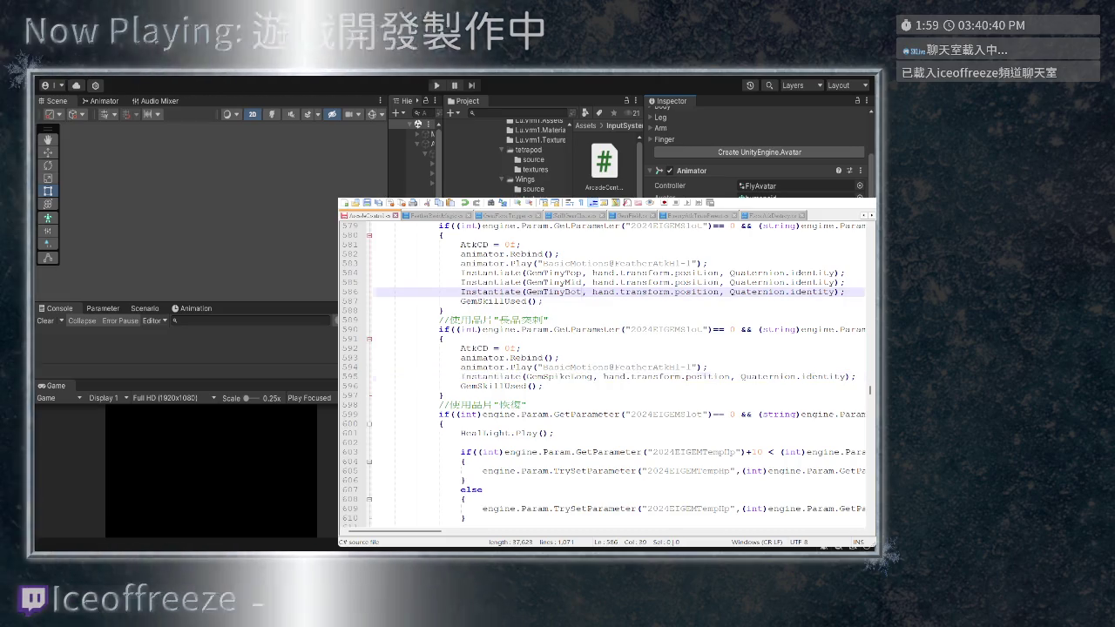
# Add a new 'GemSpikeLong;' line after the GemTinyBot field declaration
pyautogui.doubleClick(551, 291)
pyautogui.scroll(16, 601, 374)
pyautogui.scroll(20, 601, 374)
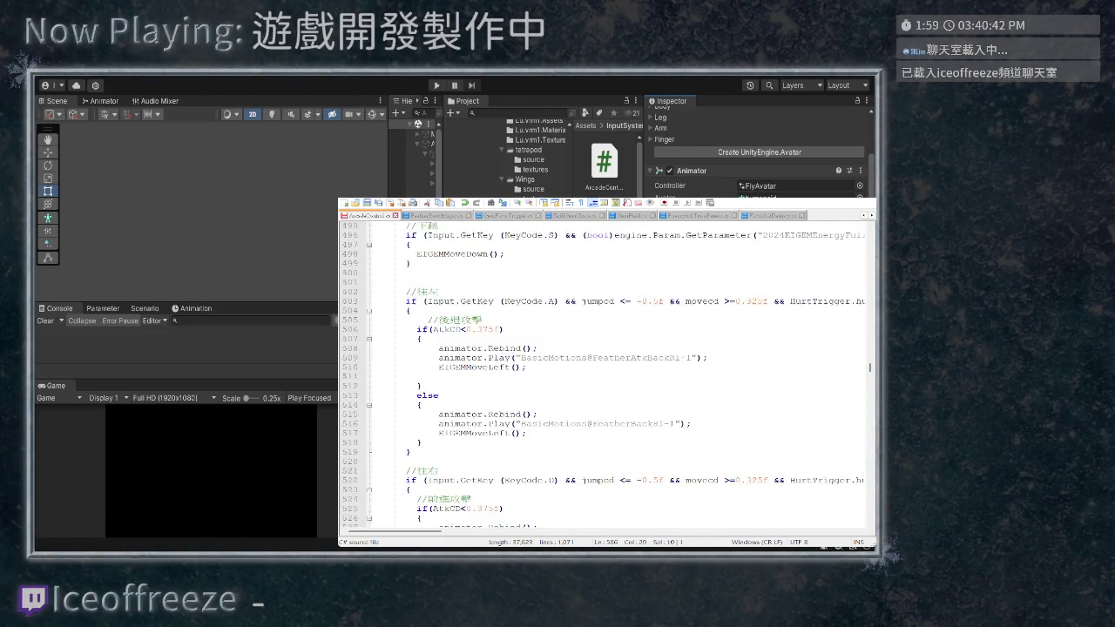
pyautogui.scroll(20, 601, 375)
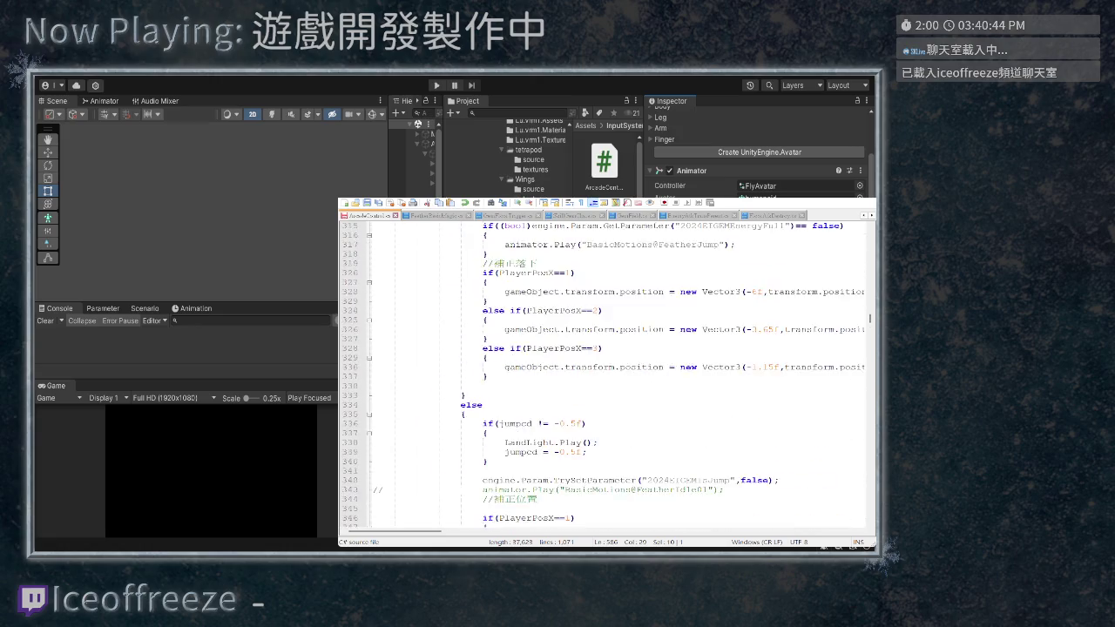
pyautogui.scroll(14, 601, 374)
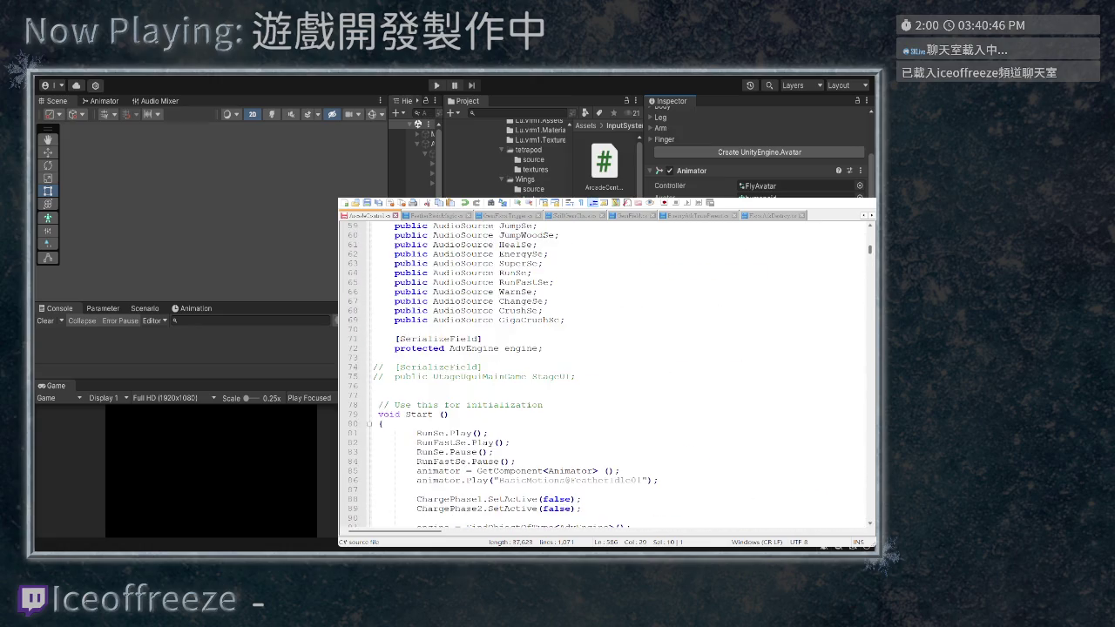
pyautogui.scroll(2, 601, 375)
pyautogui.click(558, 311)
pyautogui.press('Return')
pyautogui.write('GemSpikeLong')
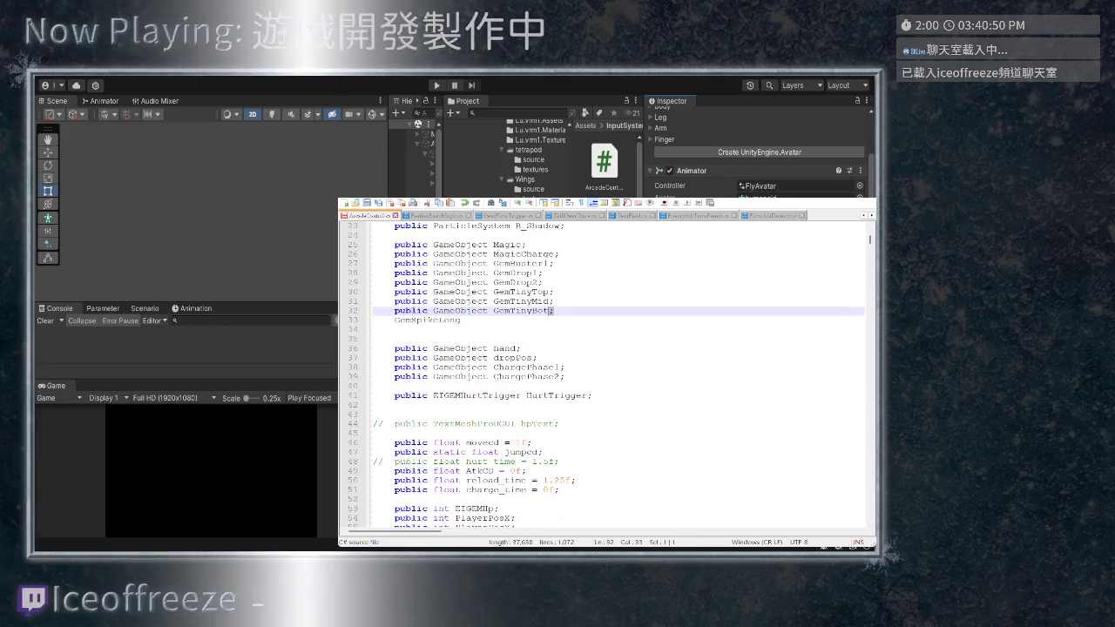
pyautogui.write(';')
# Copy the 'public GameObject' prefix onto the new line to complete the GemSpikeLong field
pyautogui.click(484, 311)
pyautogui.moveTo(471, 311); pyautogui.dragTo(394, 311)
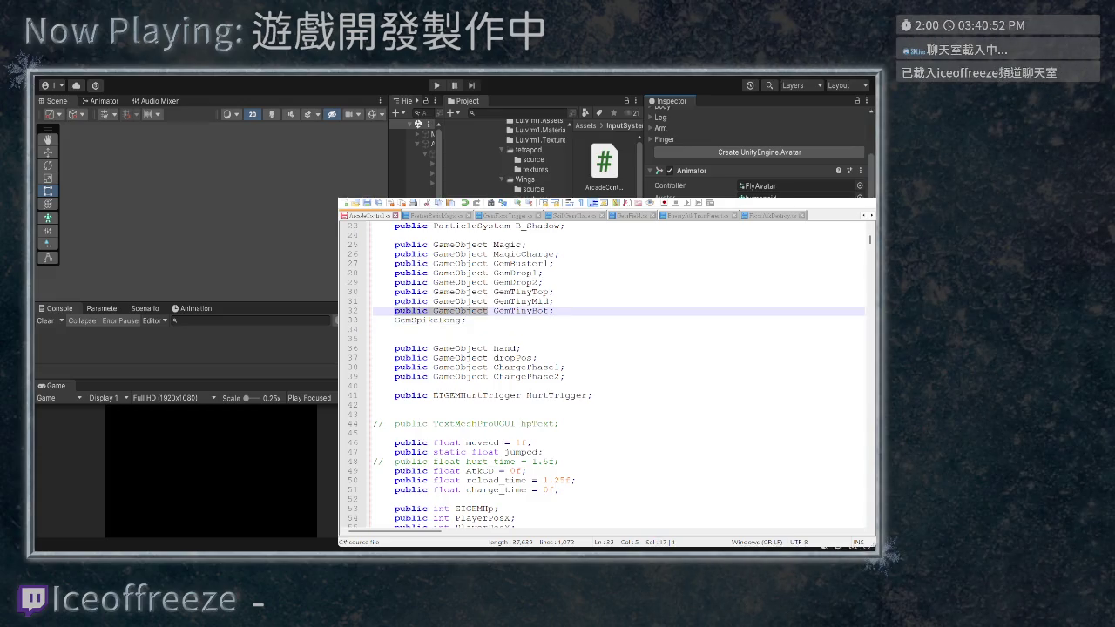
pyautogui.hotkey('ctrl', 'c')
pyautogui.press('Down')
pyautogui.hotkey('ctrl', 'v')
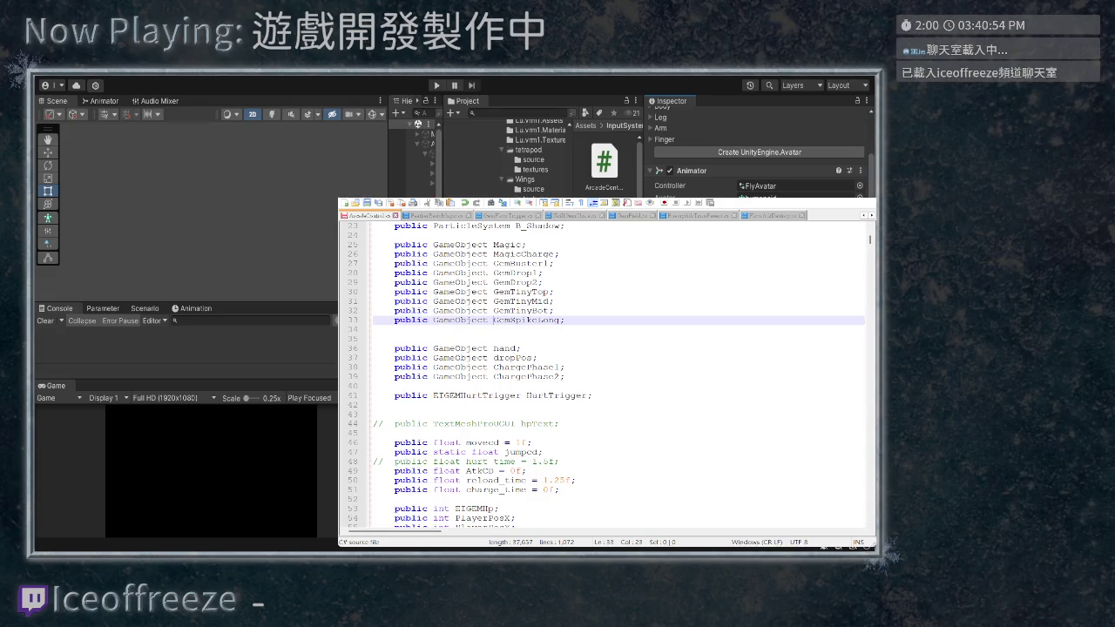
pyautogui.click(520, 311)
pyautogui.scroll(-2, 619, 375)
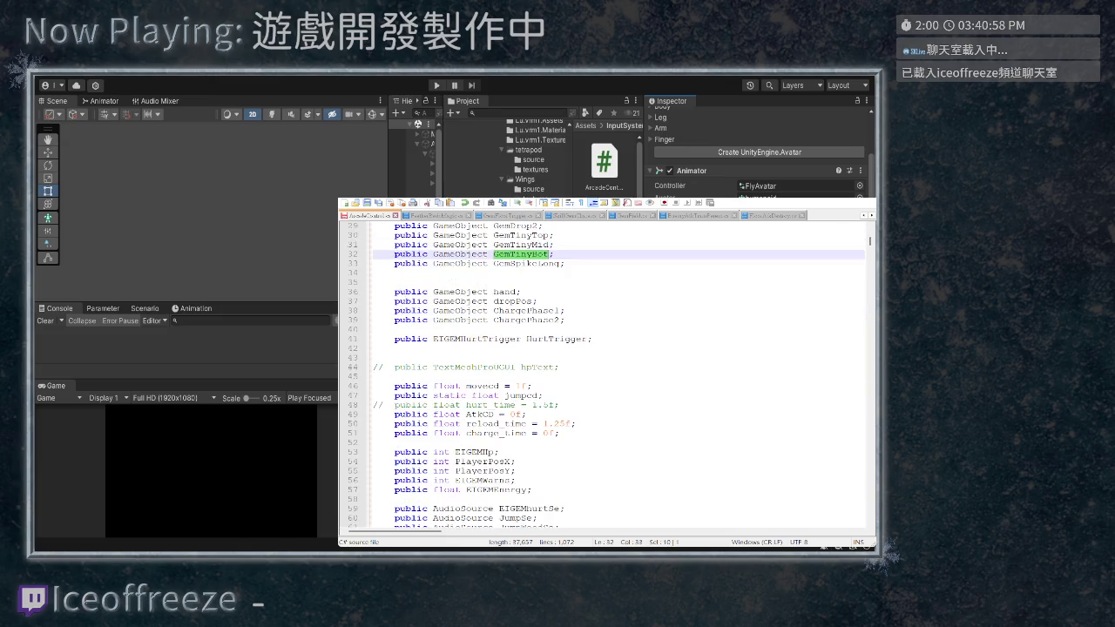
pyautogui.moveTo(550, 254); pyautogui.dragTo(494, 254)
pyautogui.scroll(-20, 494, 253)
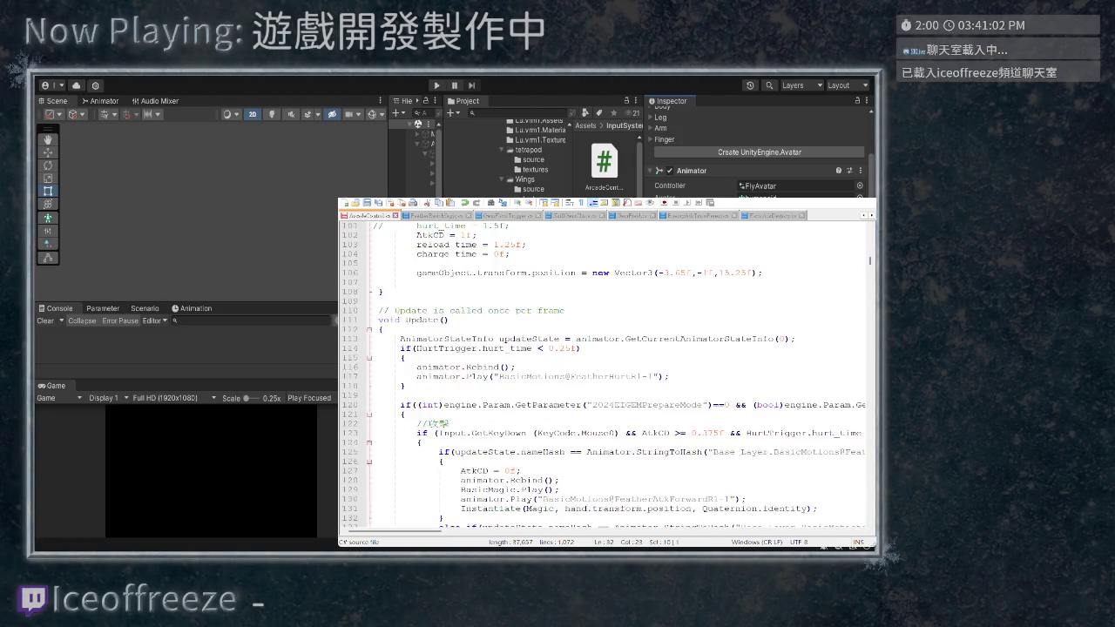
pyautogui.scroll(-20, 494, 254)
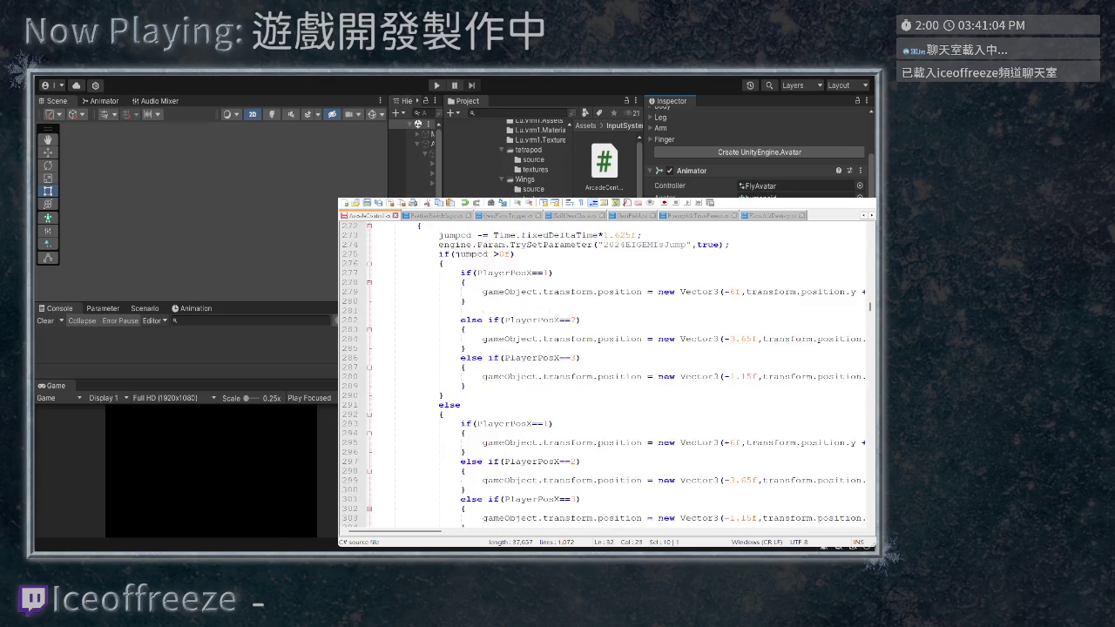
pyautogui.scroll(-20, 607, 374)
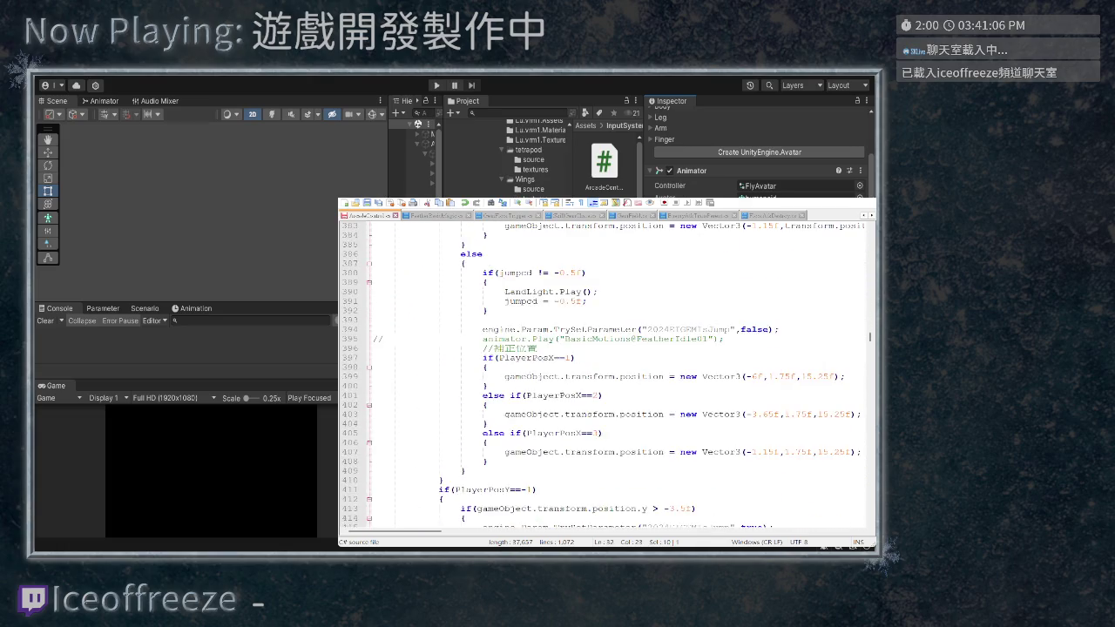
pyautogui.scroll(-13, 608, 374)
pyautogui.scroll(-20, 607, 370)
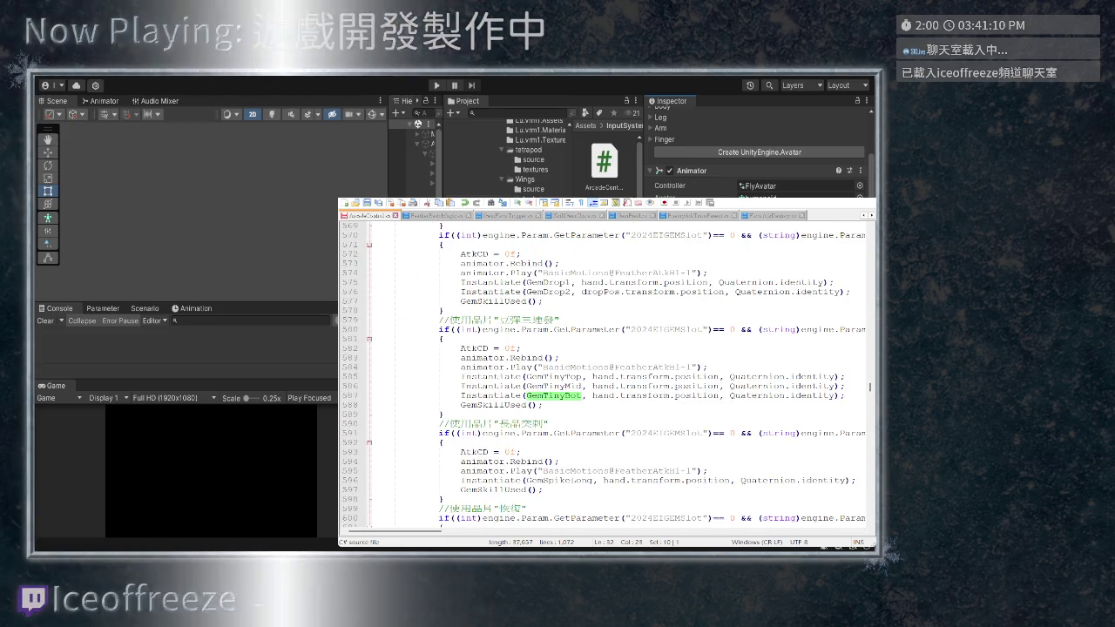
pyautogui.scroll(-6, 607, 370)
pyautogui.scroll(-9, 607, 370)
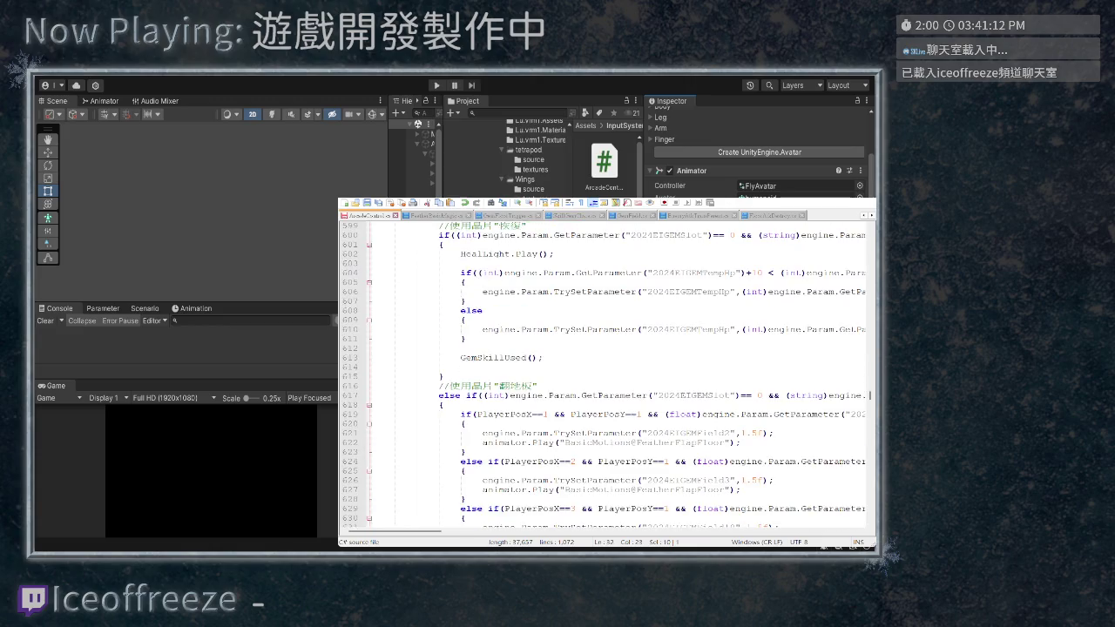
pyautogui.scroll(6, 607, 370)
pyautogui.scroll(5, 607, 370)
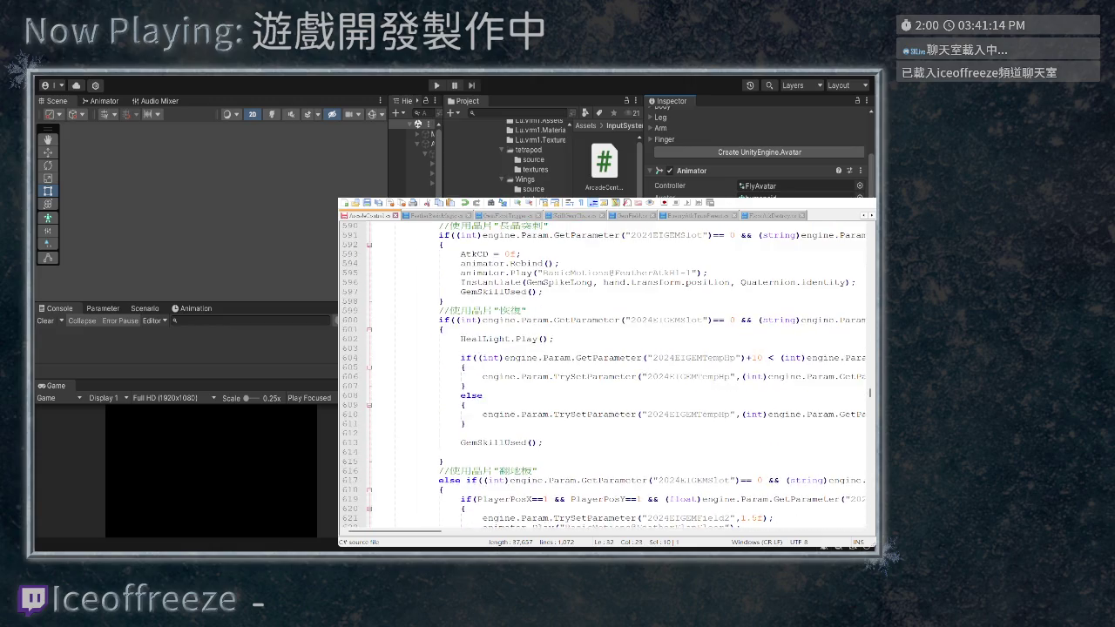
pyautogui.hscroll(8, 608, 370)
pyautogui.hscroll(-5, 607, 370)
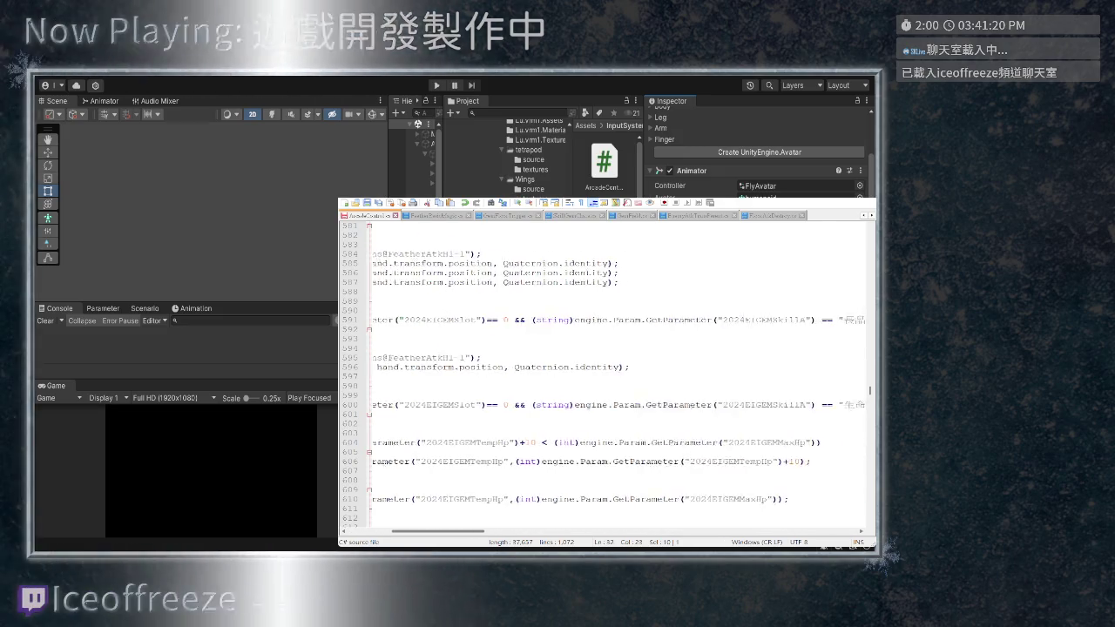
pyautogui.hscroll(-4, 607, 370)
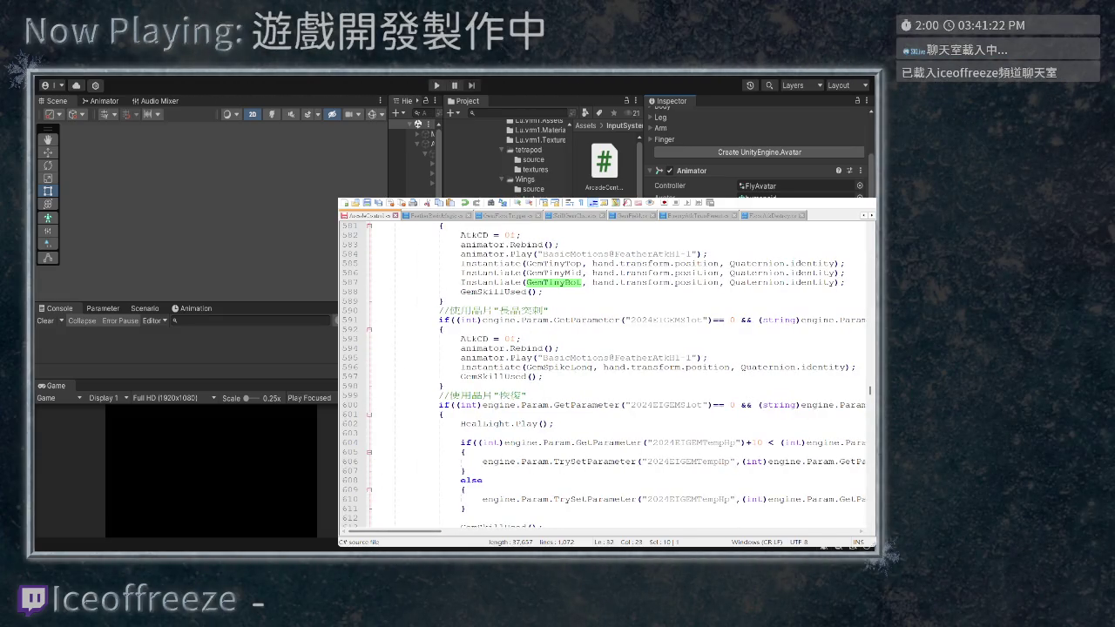
pyautogui.scroll(-13, 607, 371)
pyautogui.scroll(-20, 607, 371)
pyautogui.scroll(-20, 607, 370)
pyautogui.scroll(-20, 607, 370)
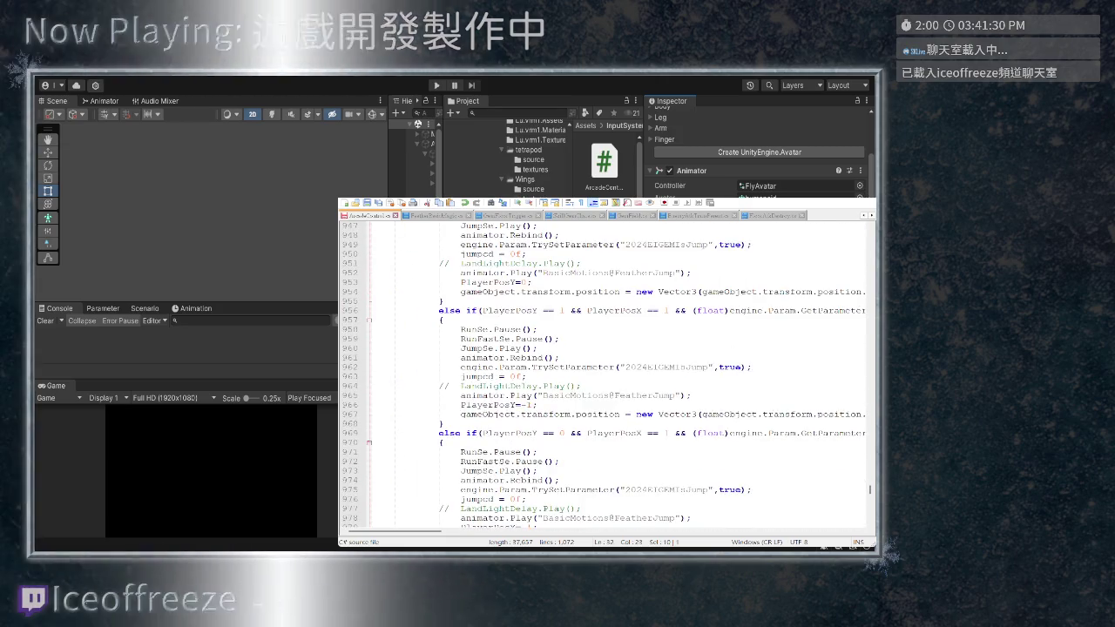
pyautogui.scroll(-20, 607, 370)
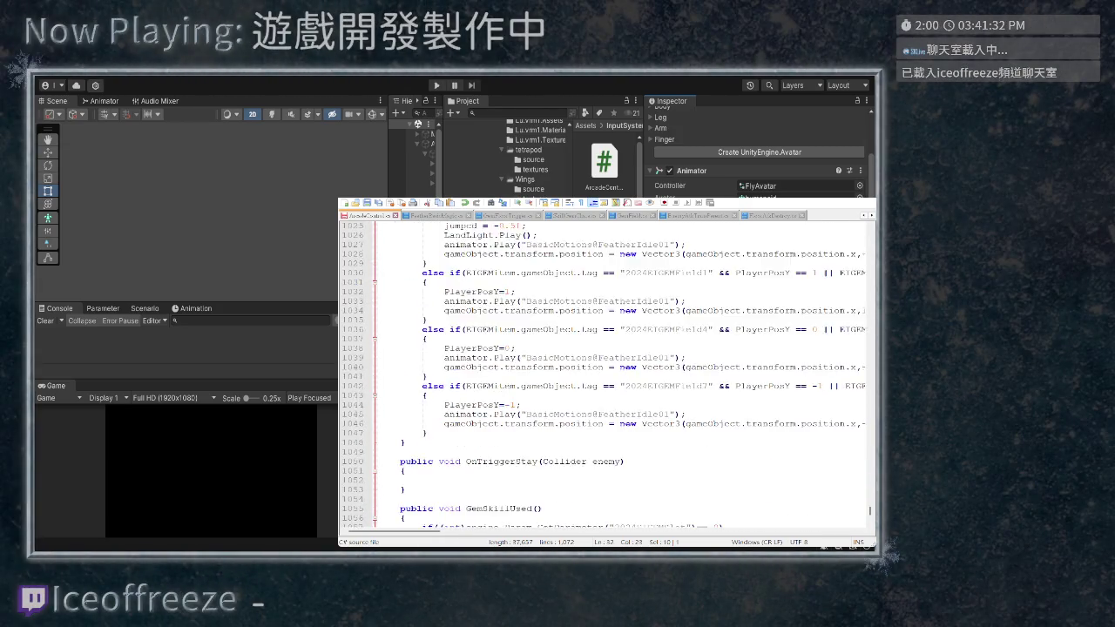
pyautogui.scroll(-6, 607, 370)
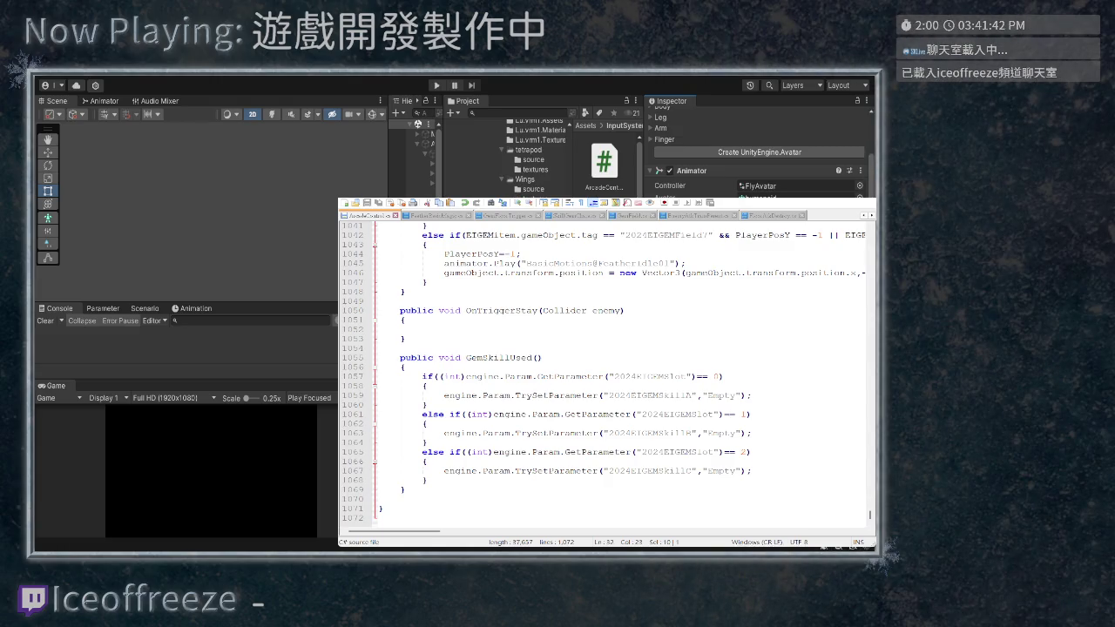
pyautogui.scroll(-3, 758, 148)
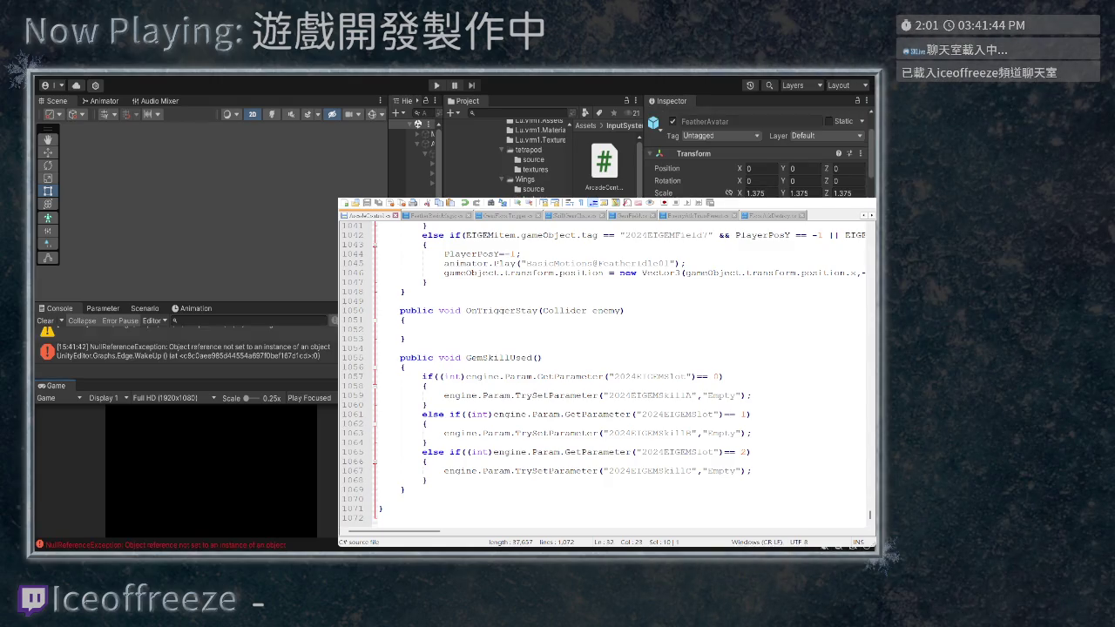
# Scroll through the Project and Inspector panels to review the PlayerGemSpikeLong prefab
pyautogui.scroll(-6, 758, 148)
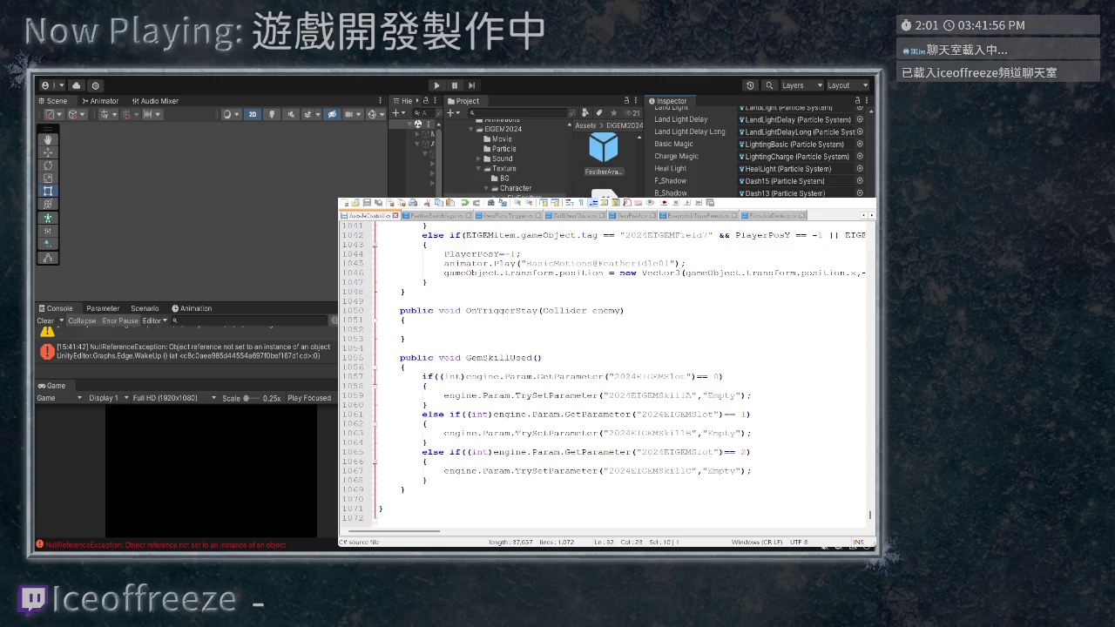
pyautogui.scroll(-3, 602, 148)
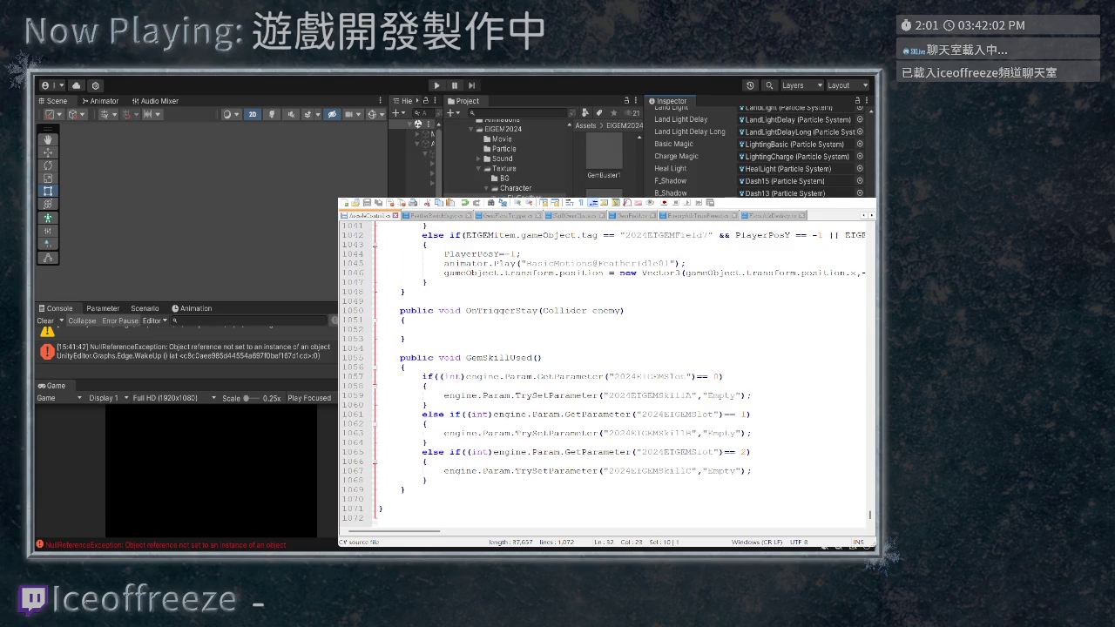
pyautogui.scroll(-1, 604, 156)
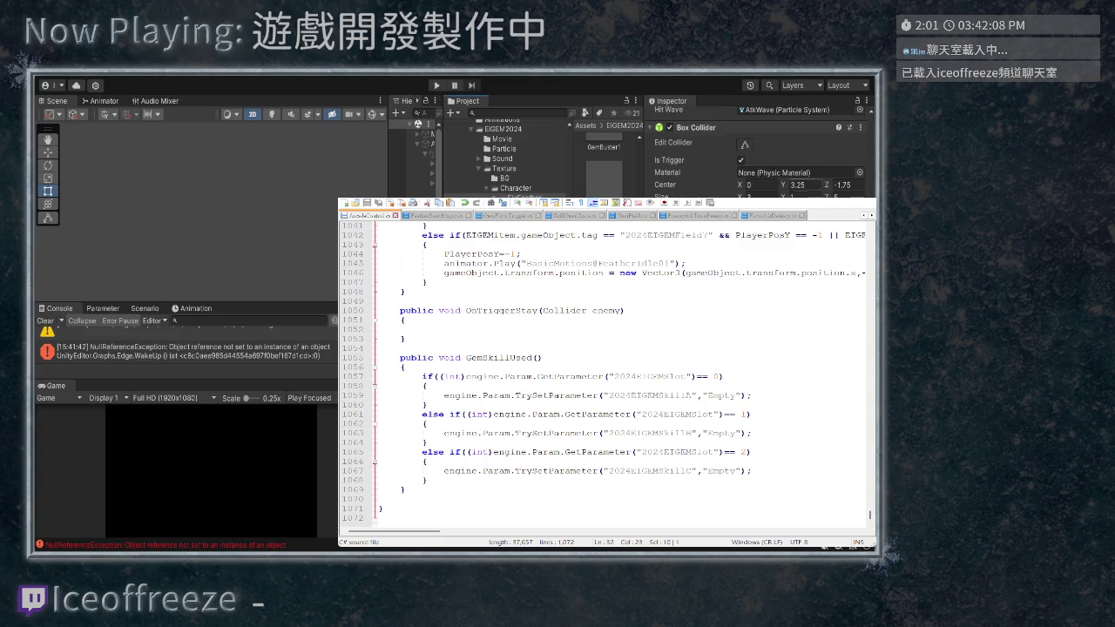
pyautogui.scroll(3, 758, 148)
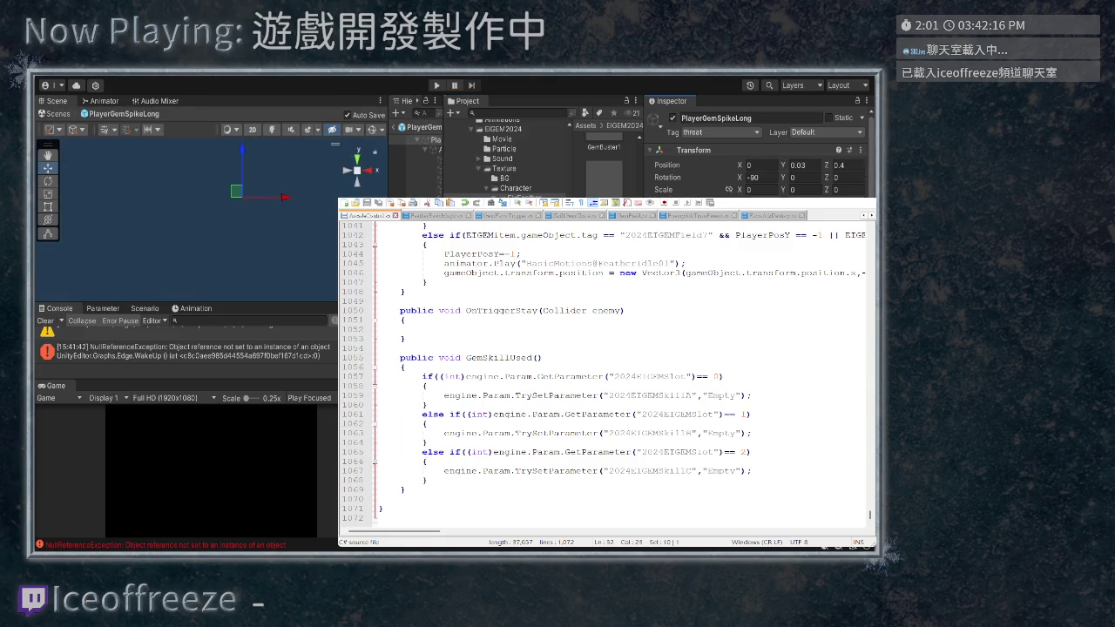
# Widen the Hierarchy, show the Animation timeline, and exit prefab mode back to EIGEM2024
pyautogui.moveTo(389, 262); pyautogui.dragTo(307, 262)
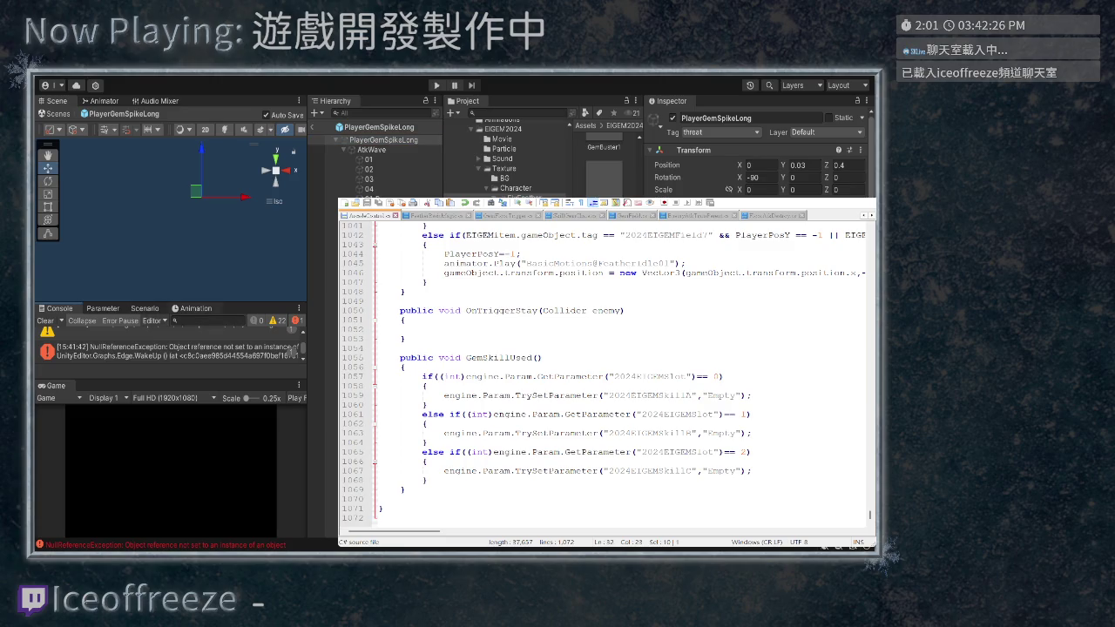
pyautogui.hotkey('ctrl', '6')
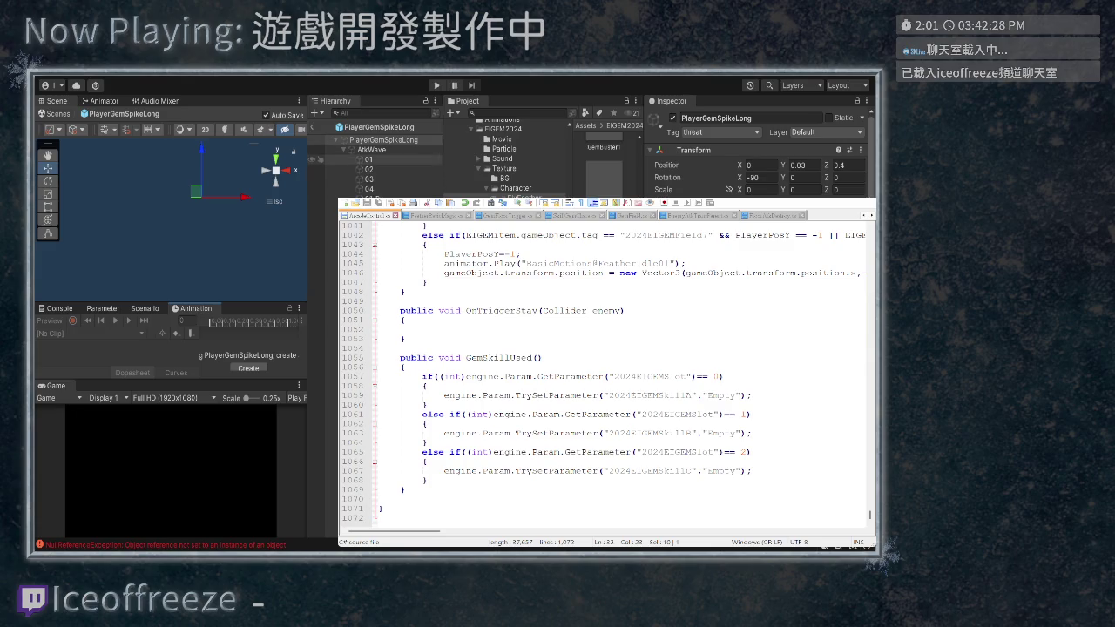
pyautogui.click(312, 128)
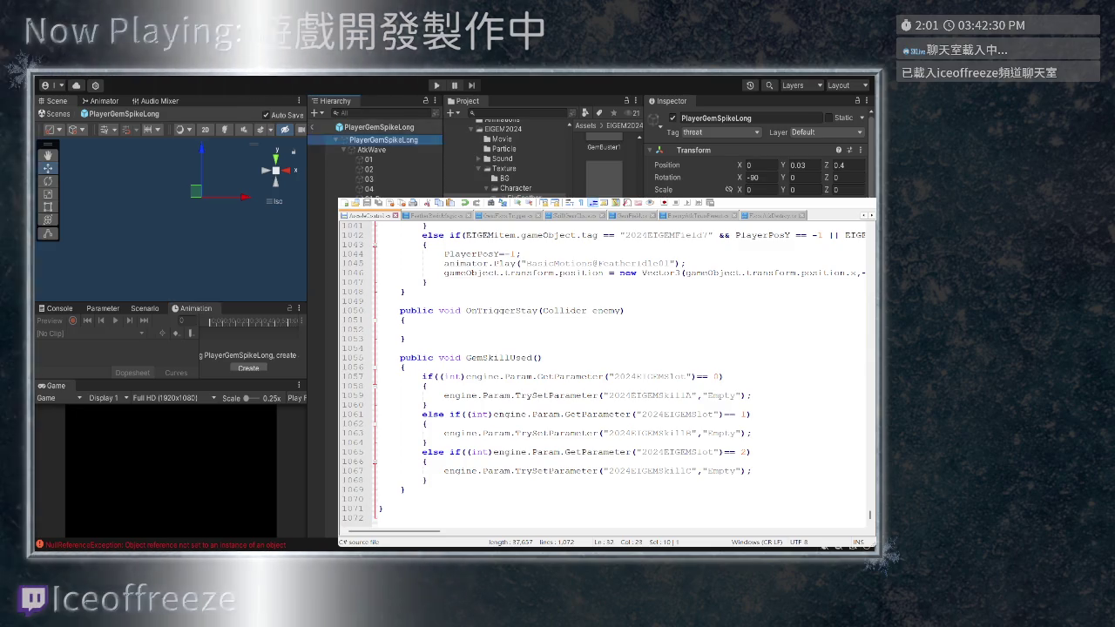
pyautogui.scroll(3, 602, 136)
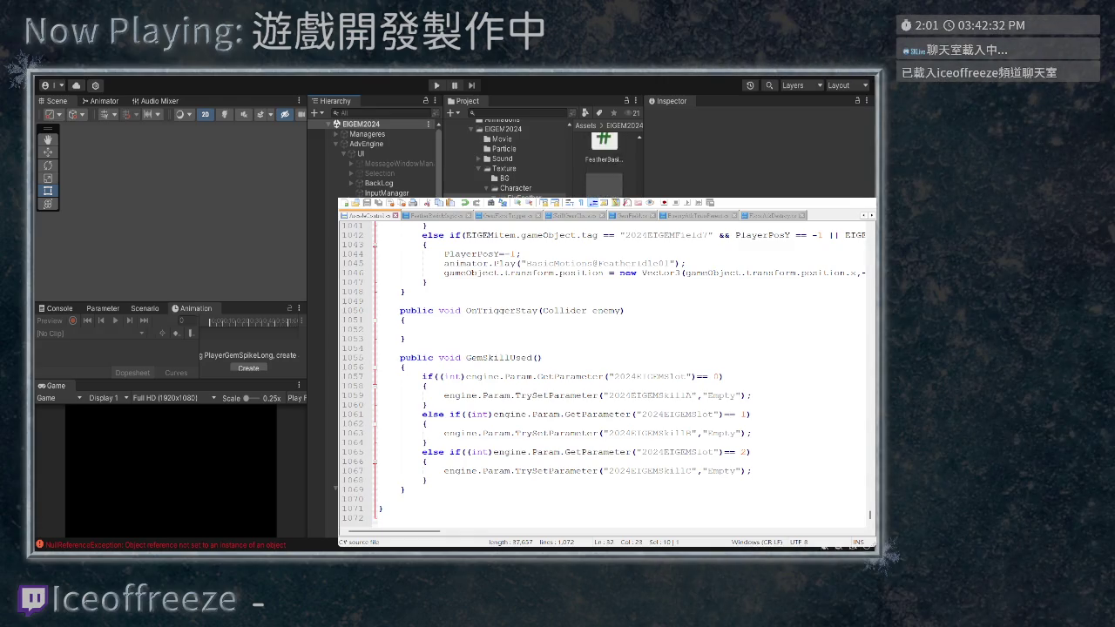
# Inspect the PlayerGemSpikeLong prefab, its material, and the FeatherMagic prefab asset
pyautogui.scroll(-3, 602, 136)
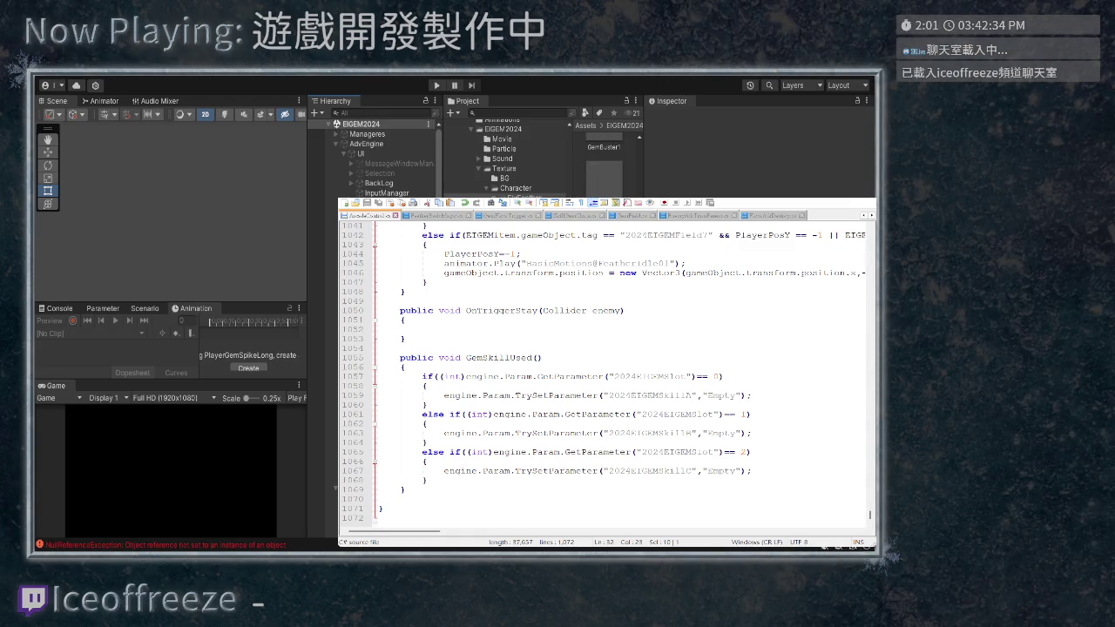
pyautogui.click(602, 174)
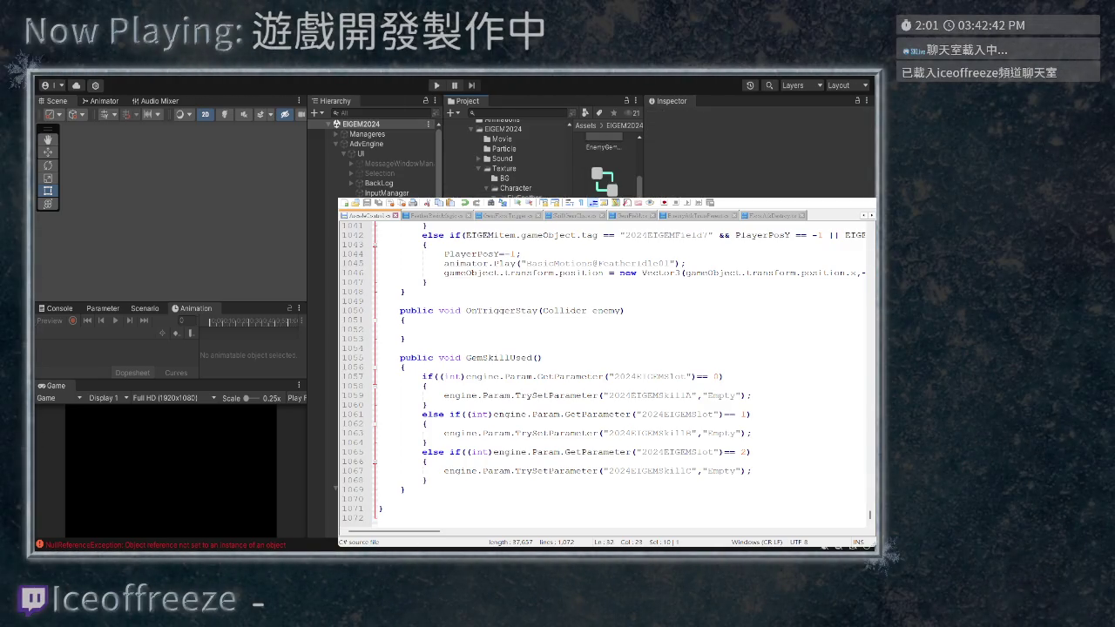
pyautogui.scroll(-1, 605, 166)
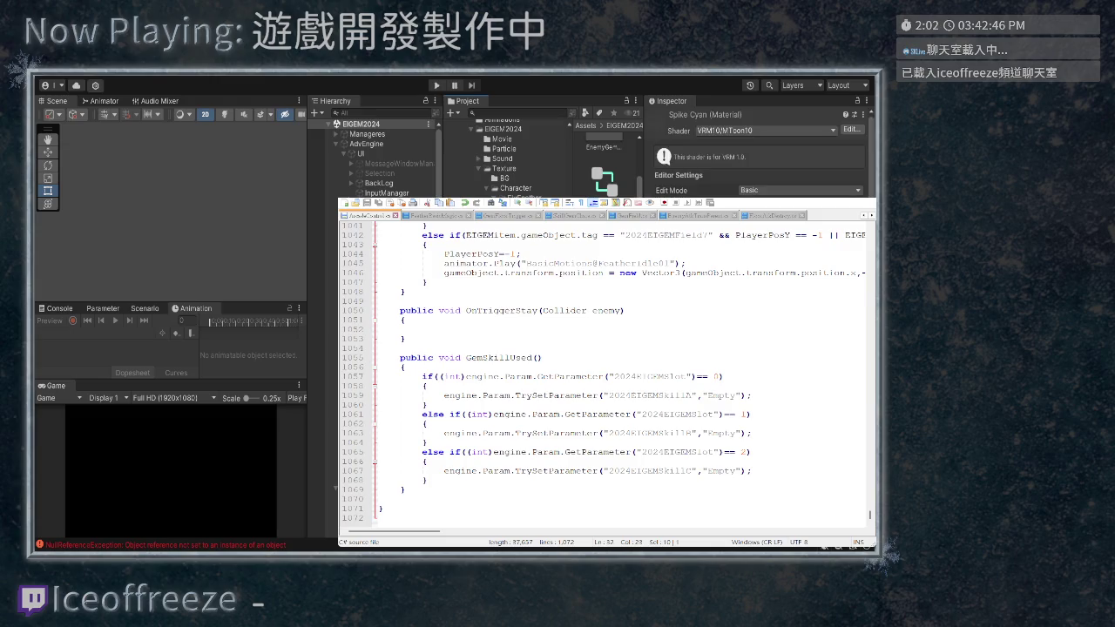
pyautogui.press('Left')
pyautogui.scroll(-1, 604, 165)
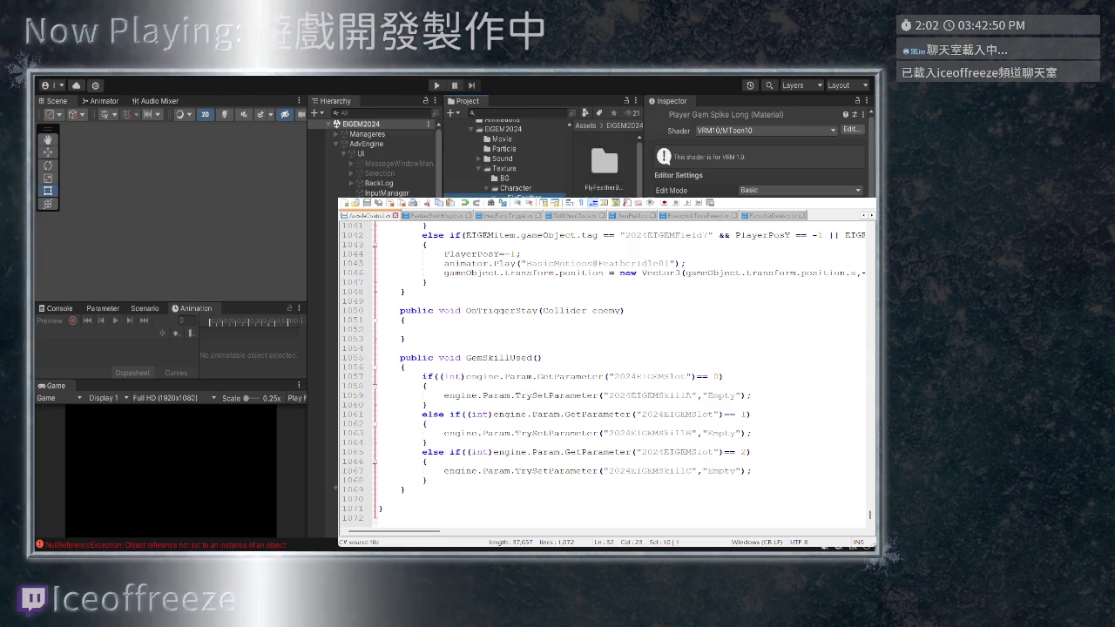
pyautogui.press('Left')
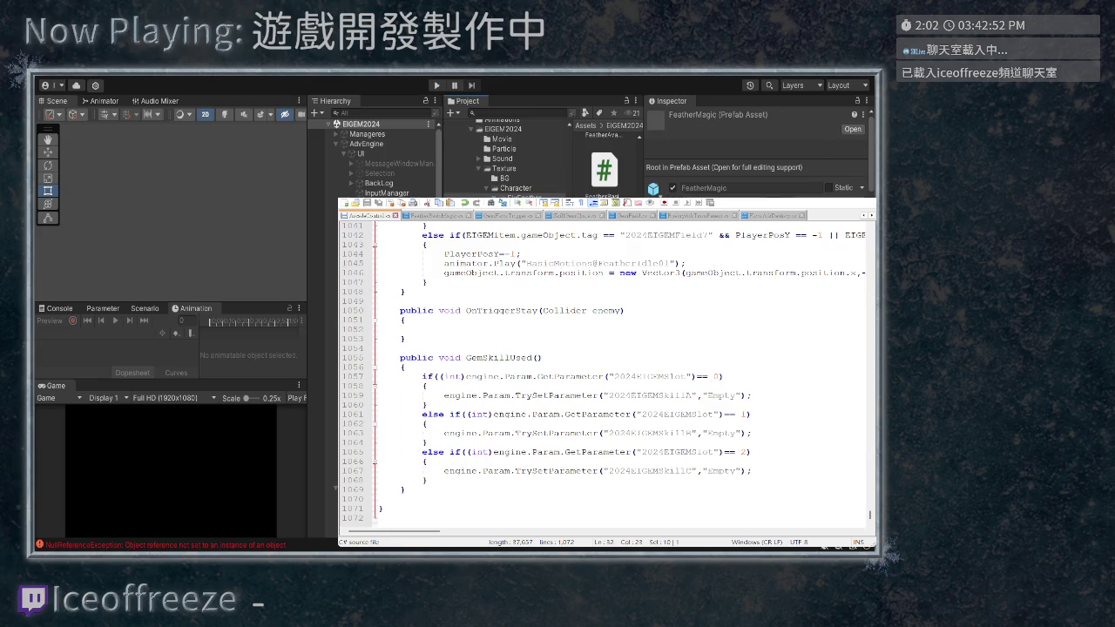
# Review FeatherMagic's gem fields and ping the asset referenced by TinyGemBusterBot
pyautogui.scroll(-5, 758, 157)
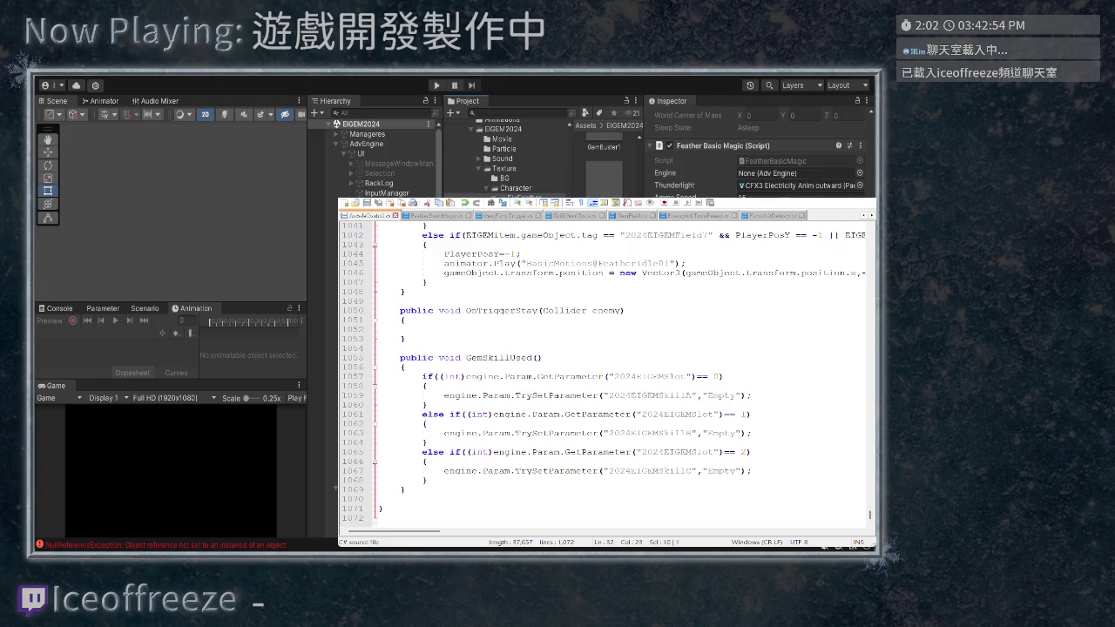
pyautogui.scroll(-5, 604, 166)
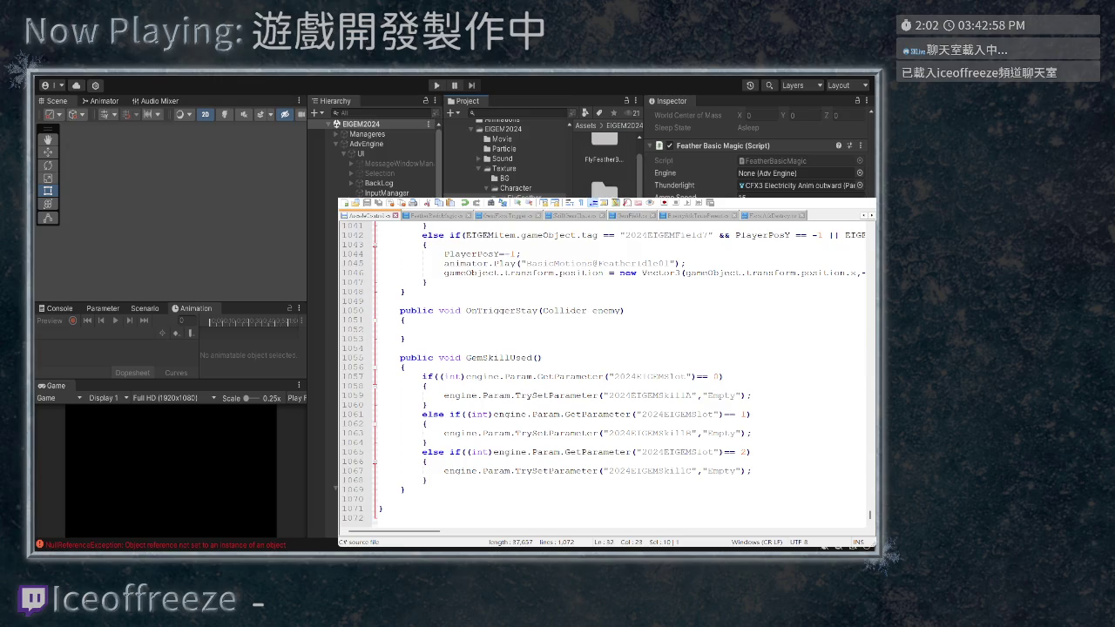
pyautogui.scroll(-10, 758, 152)
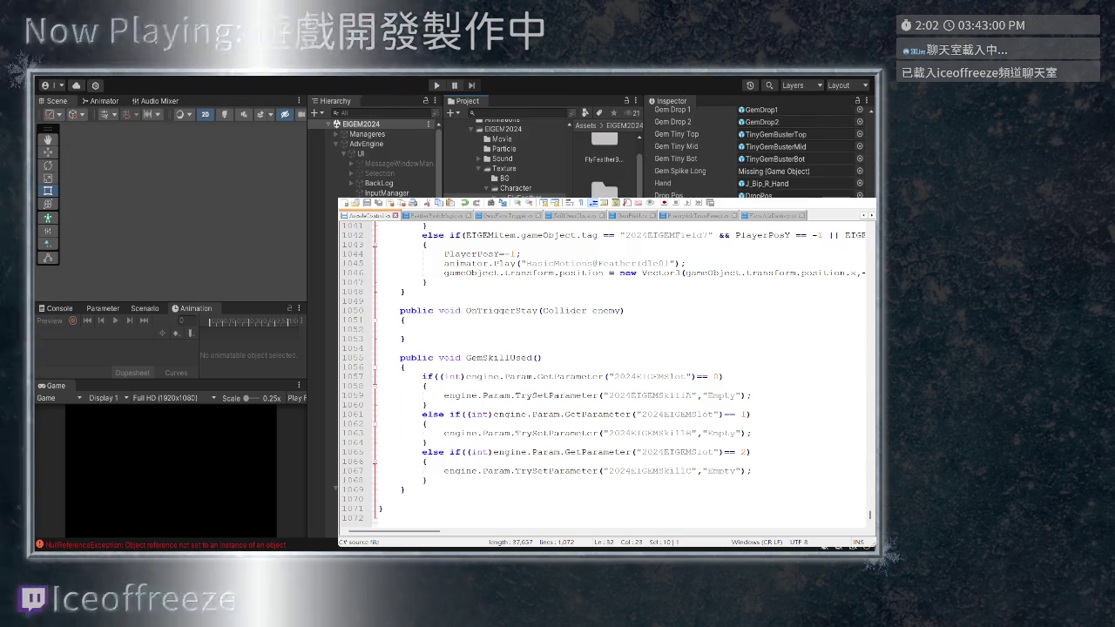
pyautogui.scroll(-4, 758, 152)
pyautogui.scroll(4, 758, 152)
pyautogui.click(784, 159)
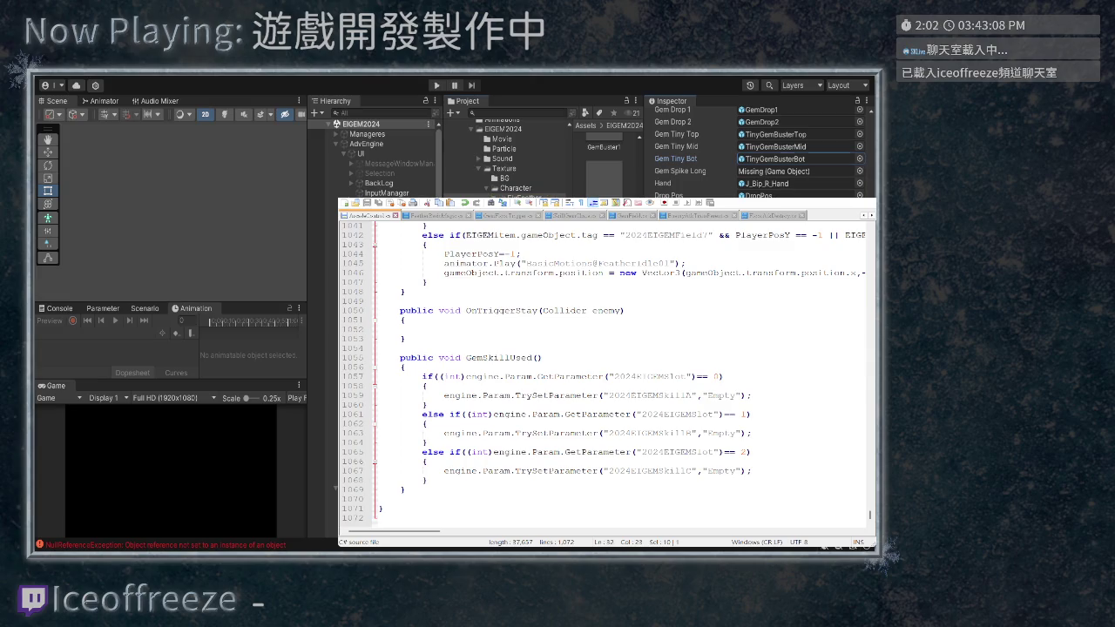
pyautogui.scroll(-10, 762, 152)
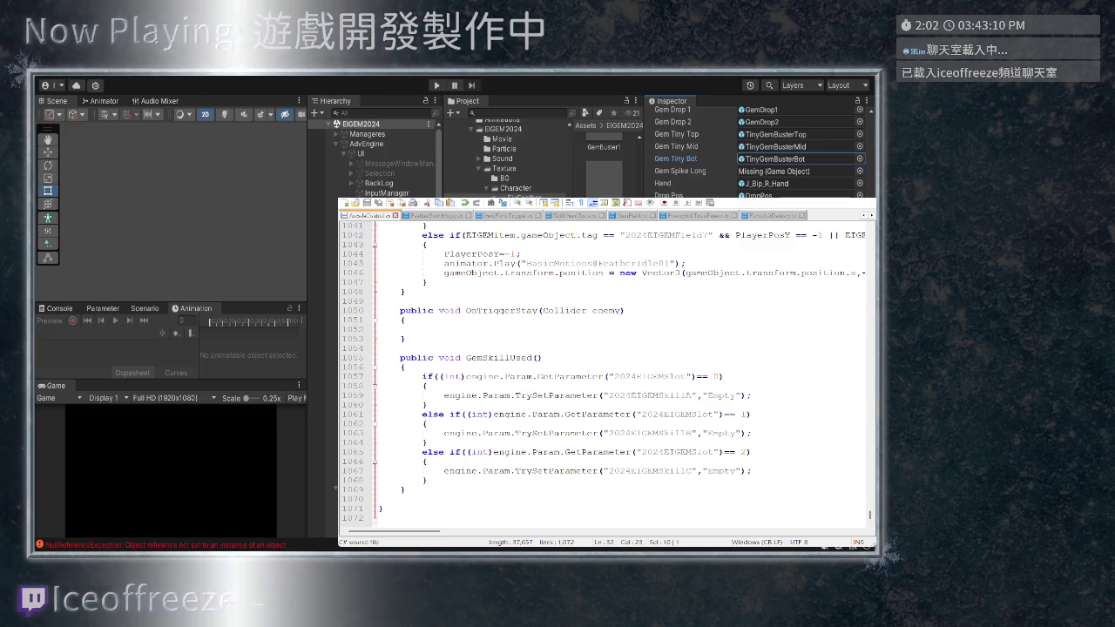
pyautogui.scroll(10, 762, 153)
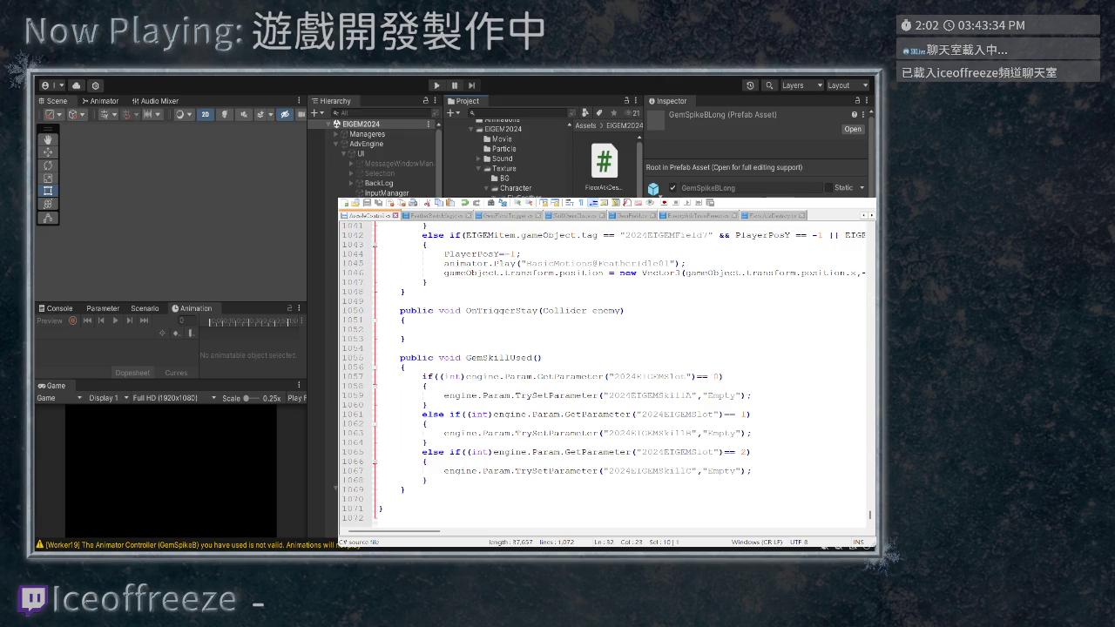
# Step through the PlayerGemSpikeLong prefab and material, then inspect the GemSpikeR prefab
pyautogui.press('Down')
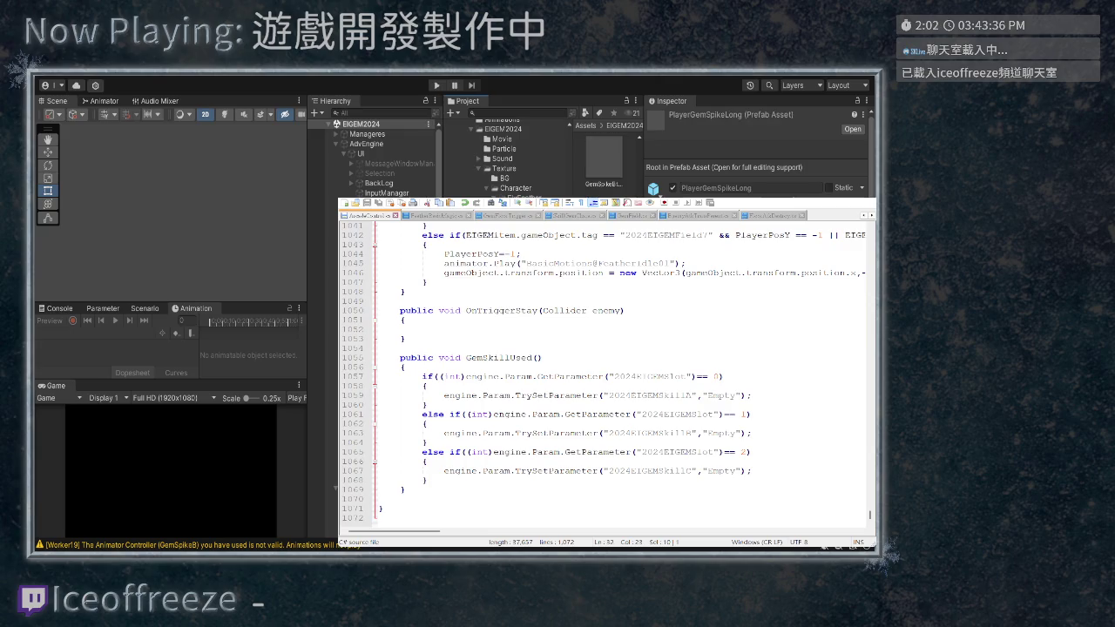
pyautogui.press('Down')
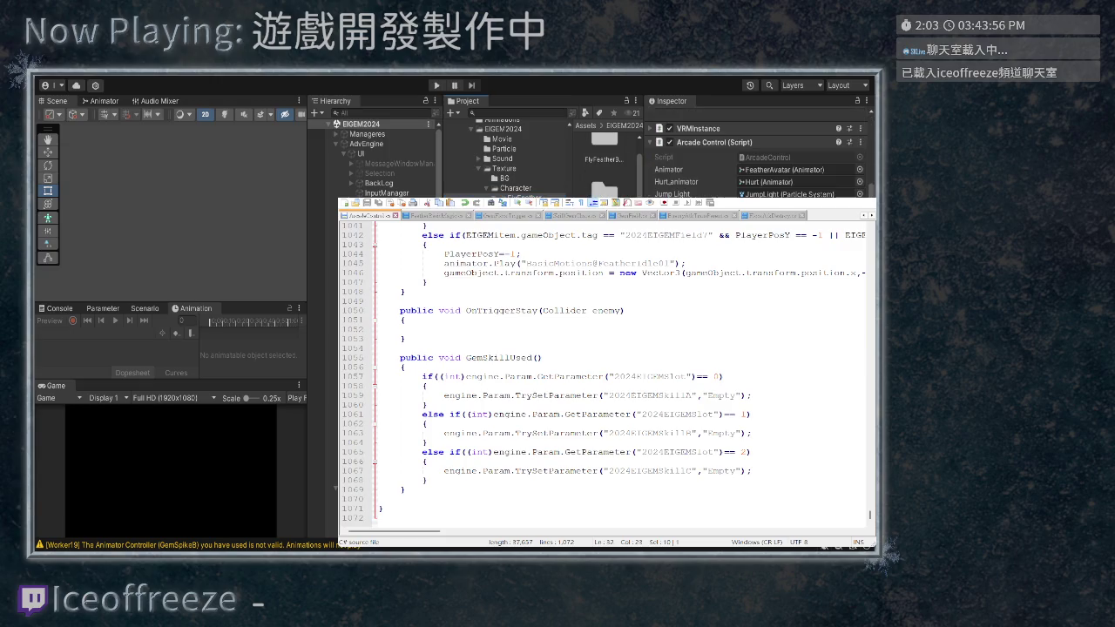
pyautogui.scroll(-3, 755, 154)
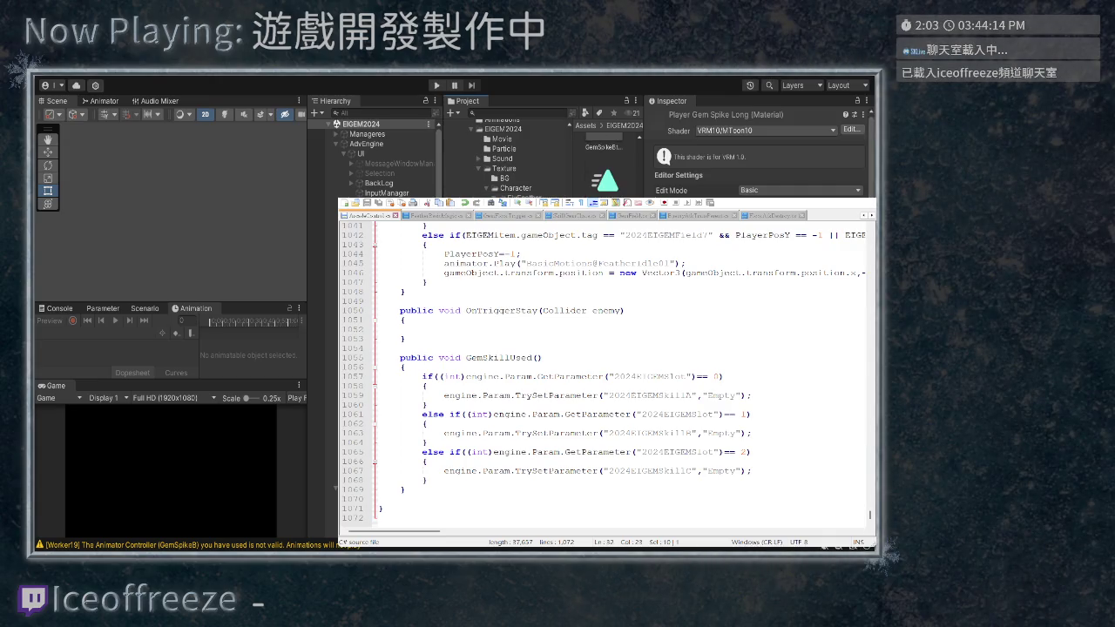
pyautogui.click(605, 179)
pyautogui.scroll(-2, 607, 165)
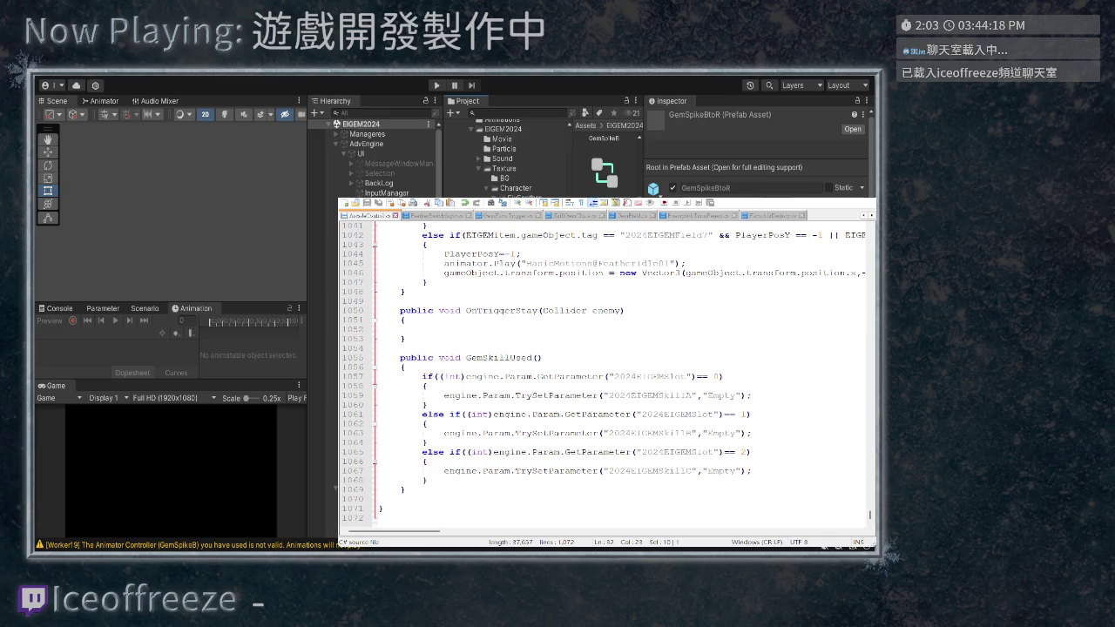
# Inspect the Gem Spike R animator controller tracks and the GemSpikeR prefab asset
pyautogui.scroll(1, 605, 174)
pyautogui.click(604, 183)
pyautogui.scroll(1, 605, 174)
pyautogui.click(605, 181)
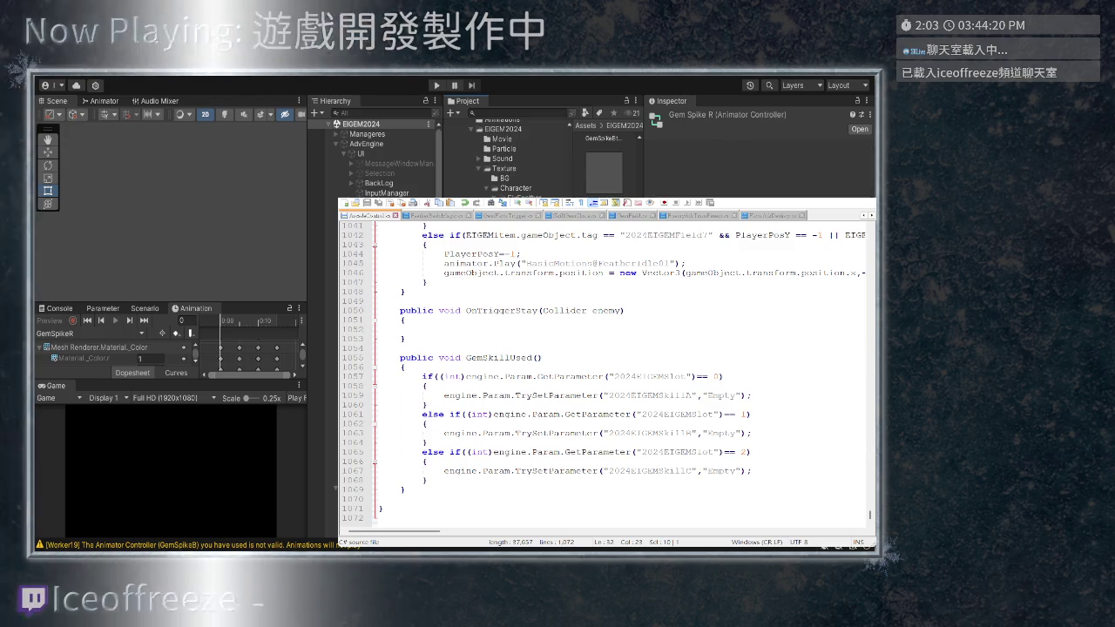
pyautogui.scroll(-5, 756, 156)
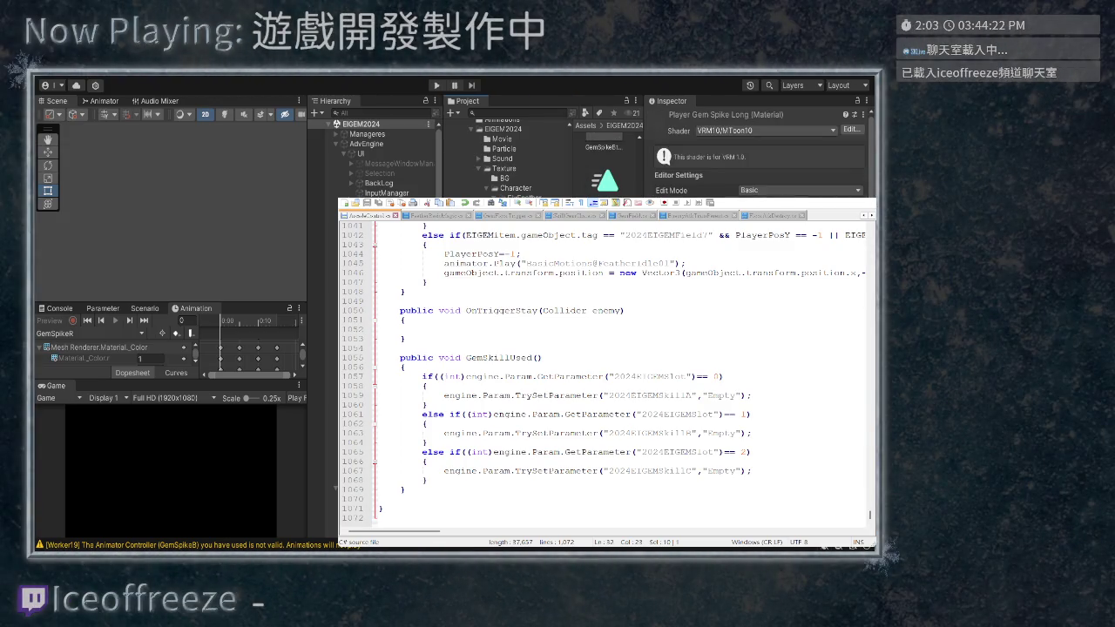
pyautogui.scroll(5, 756, 156)
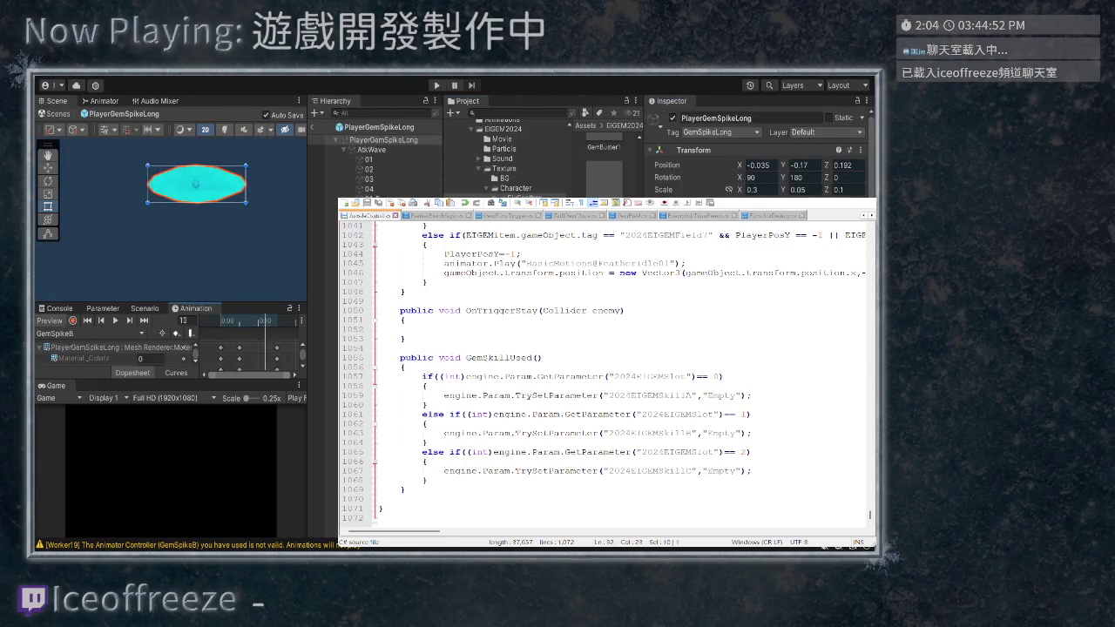
# Exit prefab mode, reopen PlayerGemSpikeLong, and select its AtkWave particle object
pyautogui.click(312, 127)
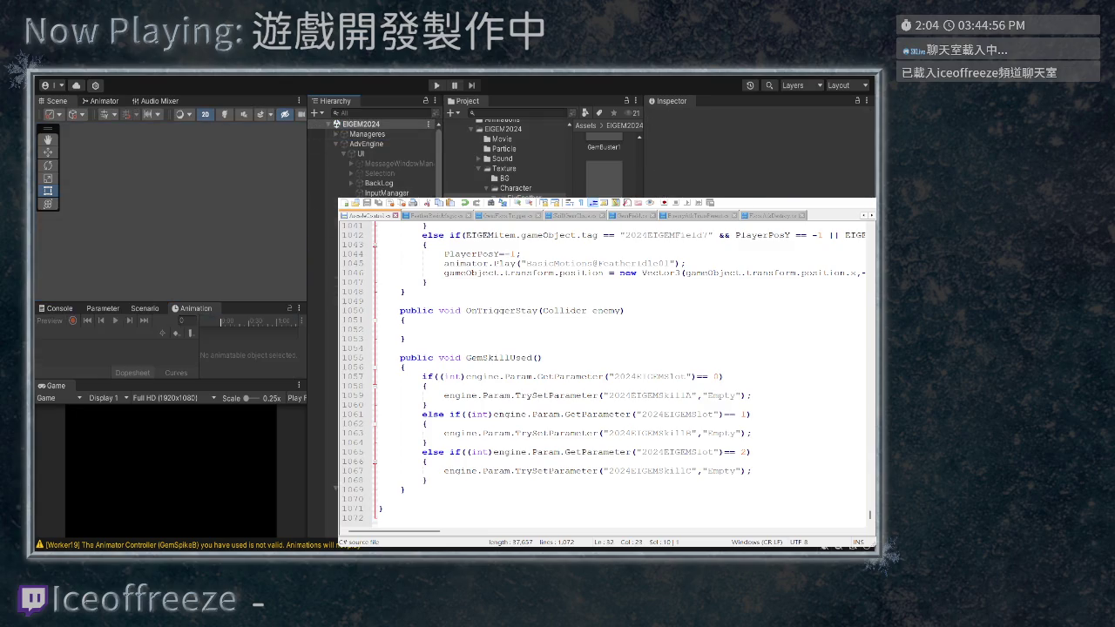
pyautogui.click(852, 129)
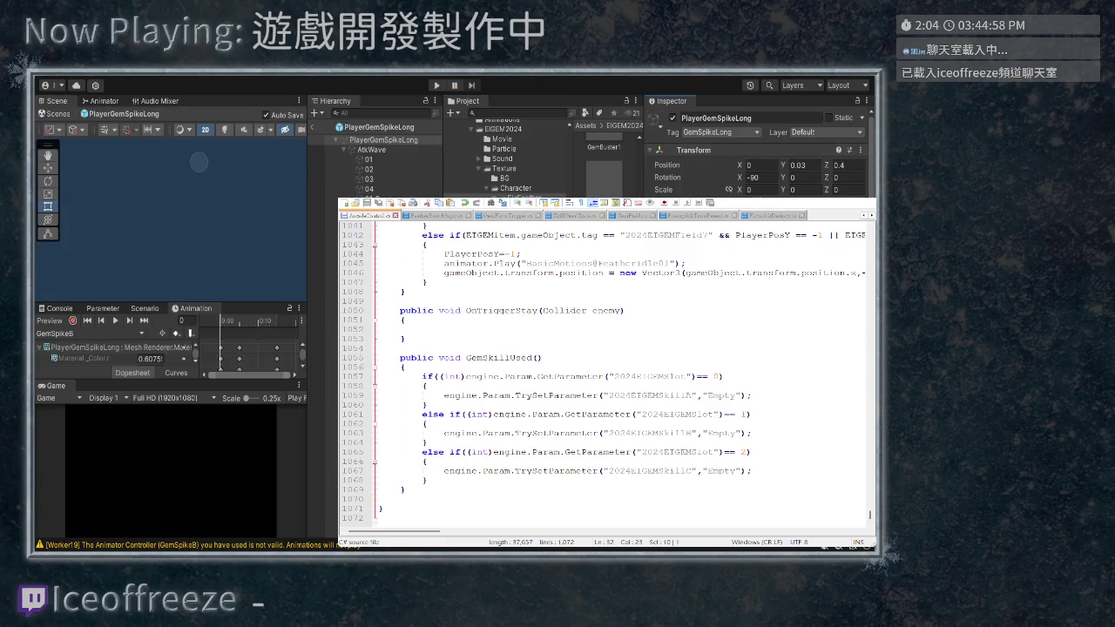
pyautogui.scroll(-5, 757, 157)
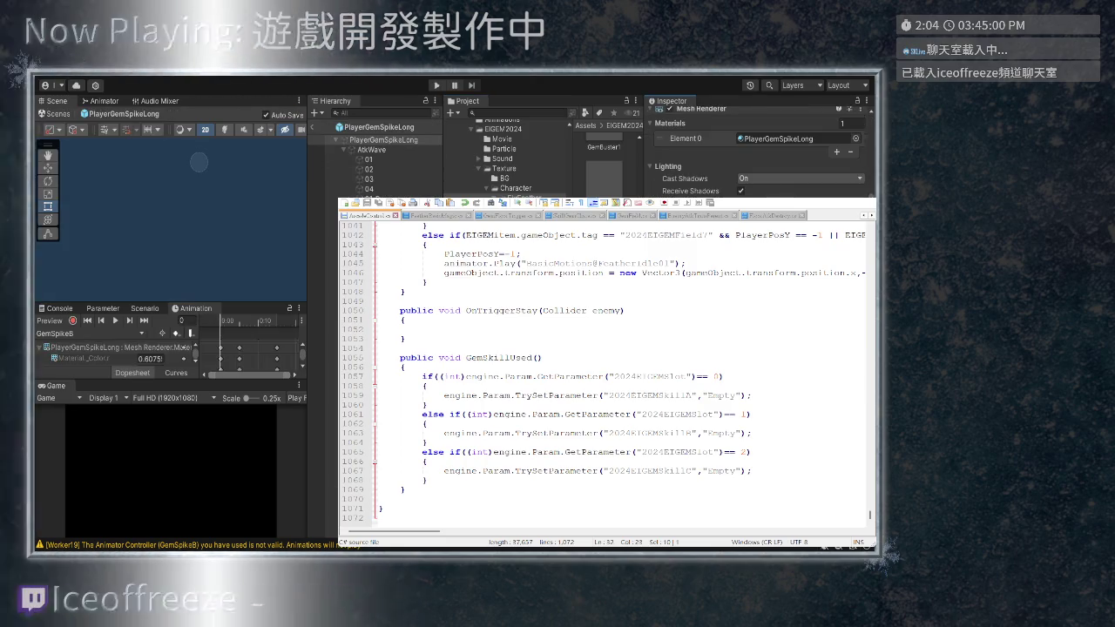
pyautogui.scroll(5, 758, 157)
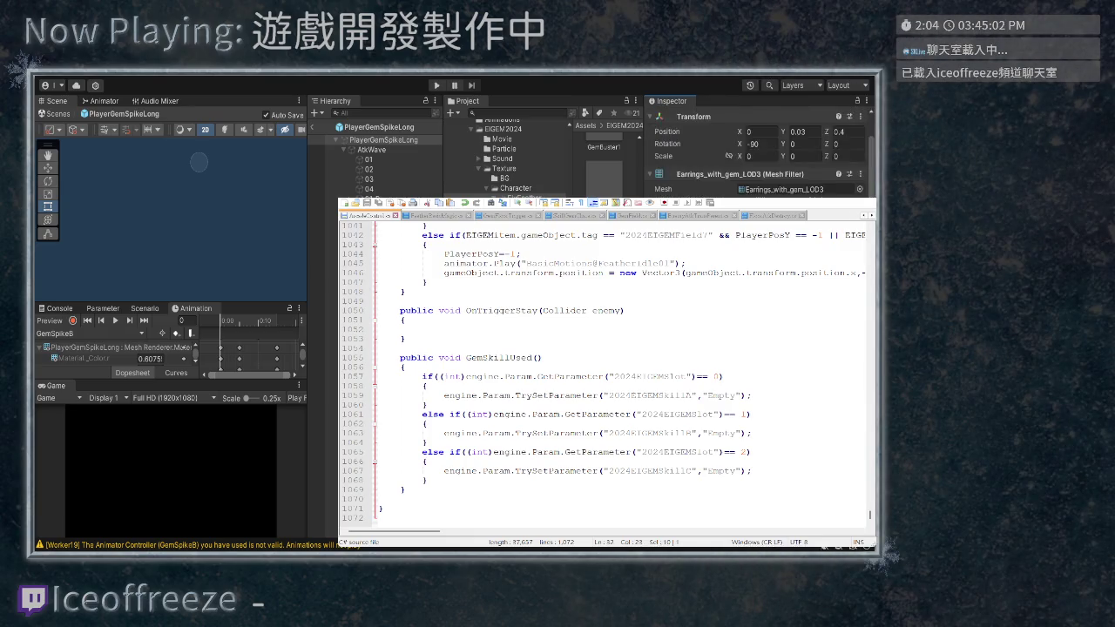
pyautogui.scroll(-2, 758, 157)
pyautogui.scroll(-4, 758, 157)
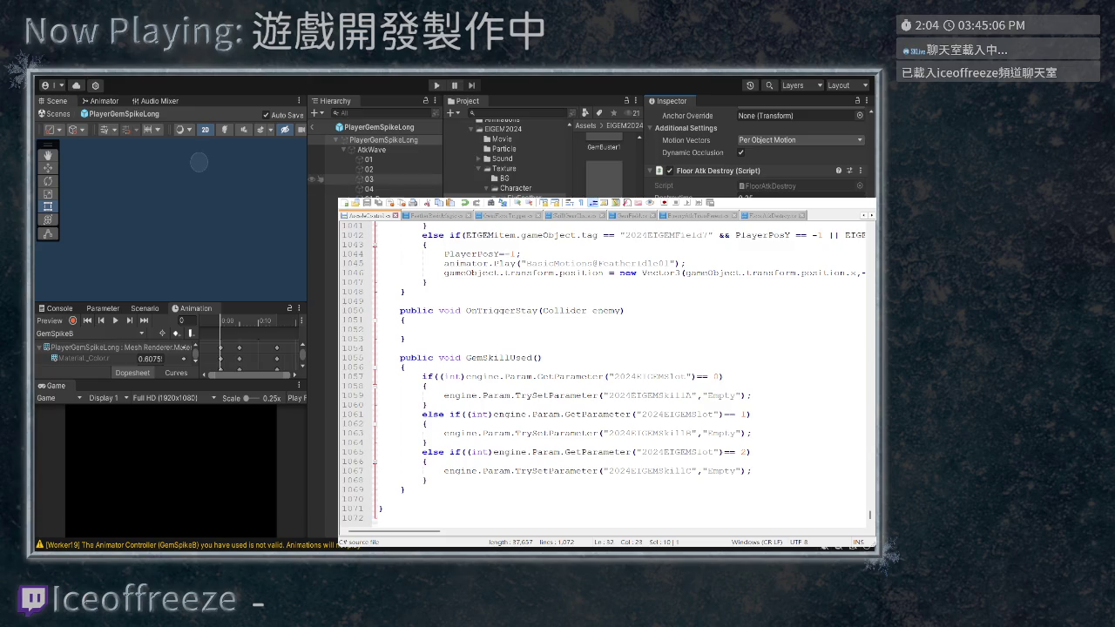
pyautogui.click(372, 150)
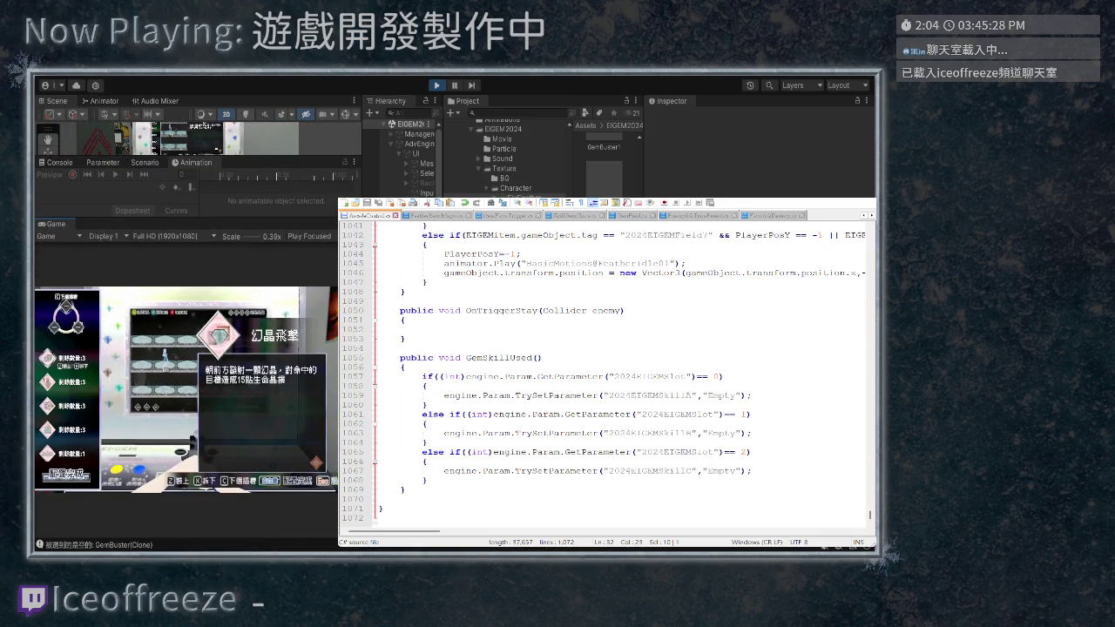
# Cycle the gem menu through 鑽域突刺 and 長晶突刺, settling on 散晶突刺
pyautogui.press('Down')
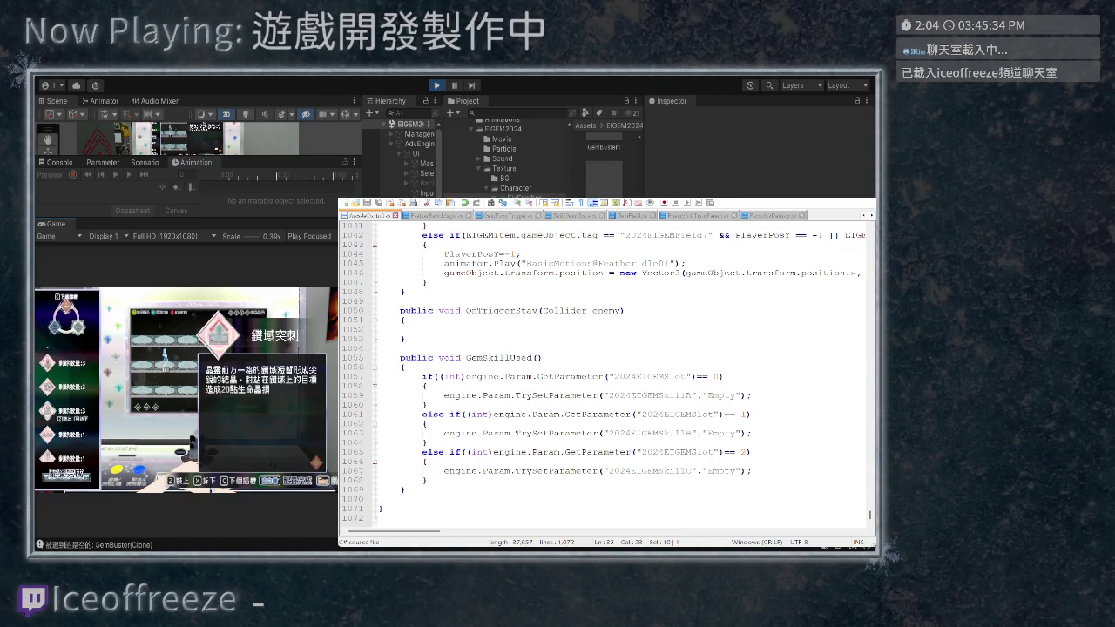
pyautogui.press('Down')
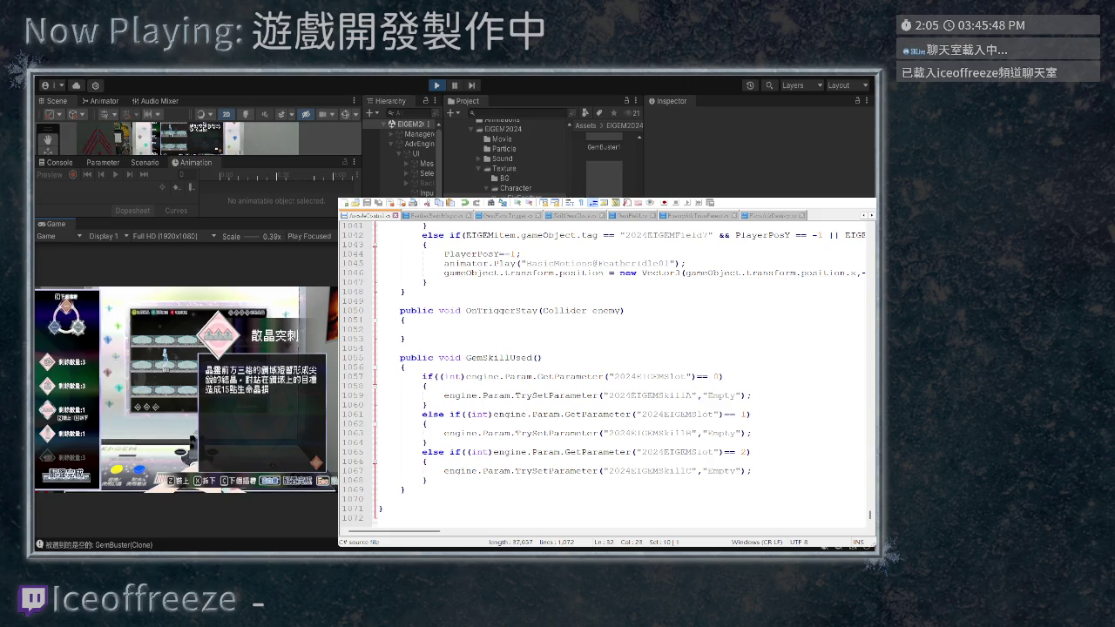
pyautogui.press('Down')
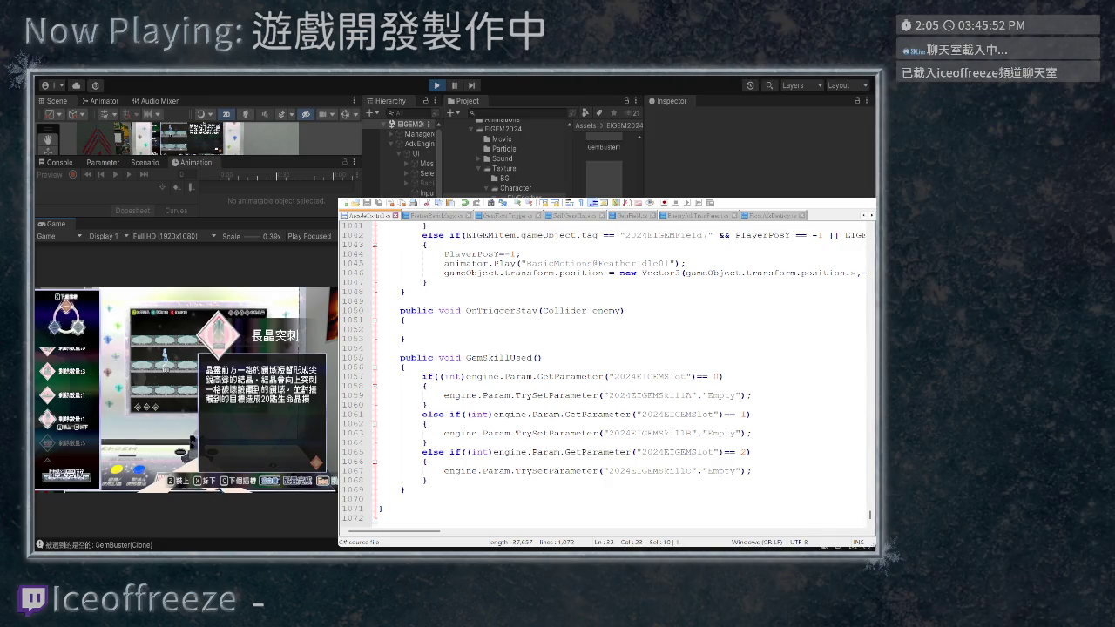
pyautogui.press('Up')
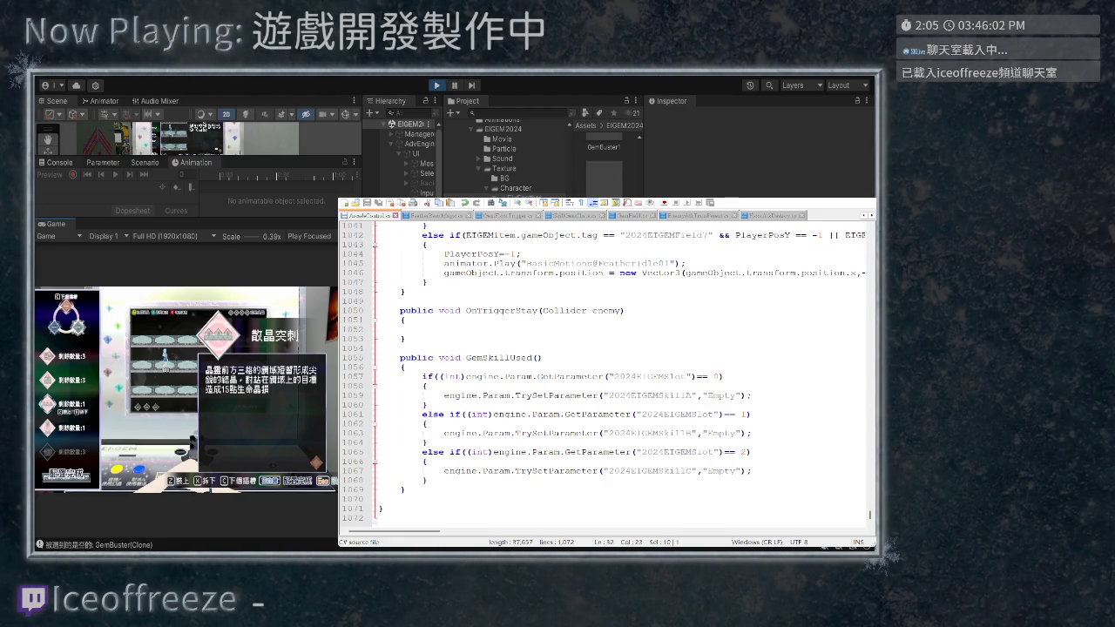
# Show the Console and select the log saying the skill isn't implemented
pyautogui.hotkey('ctrl', 'shift', 'c')
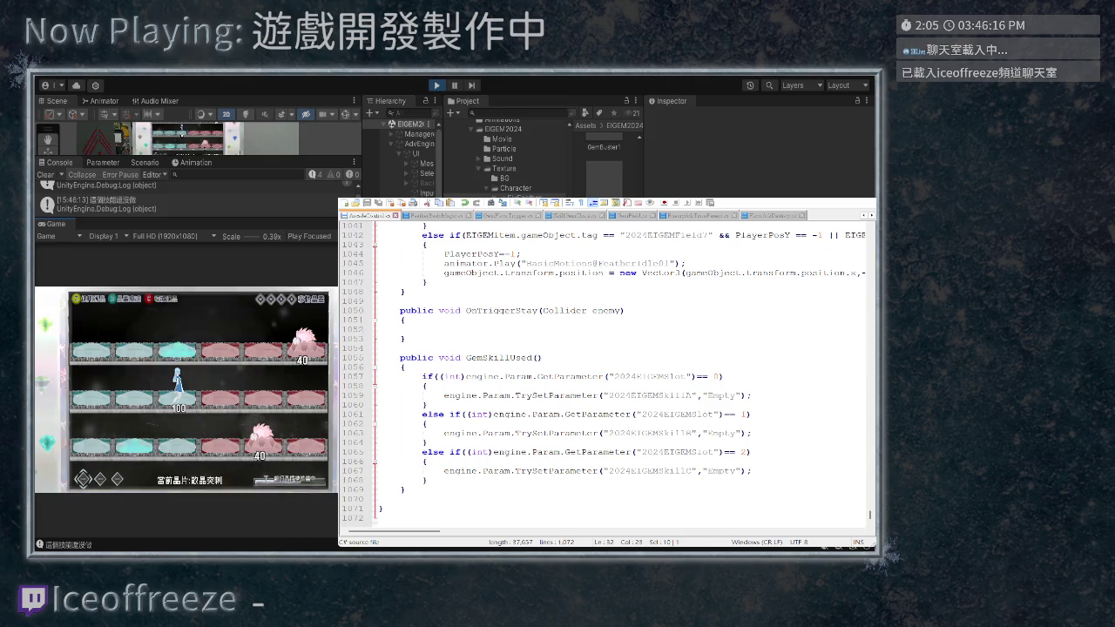
pyautogui.click(105, 204)
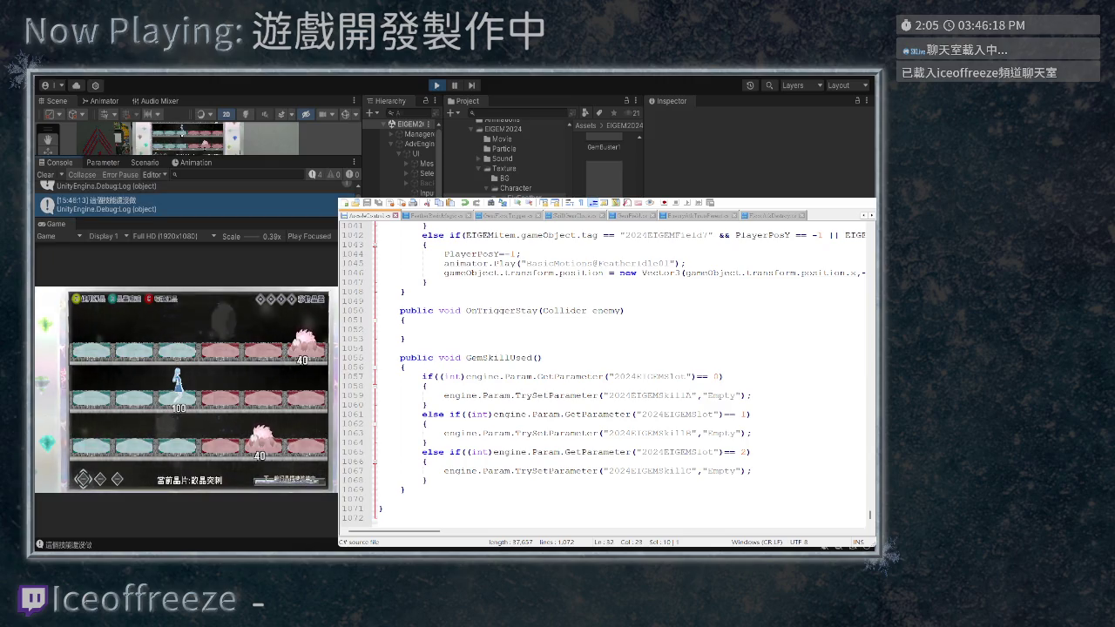
pyautogui.scroll(15, 610, 366)
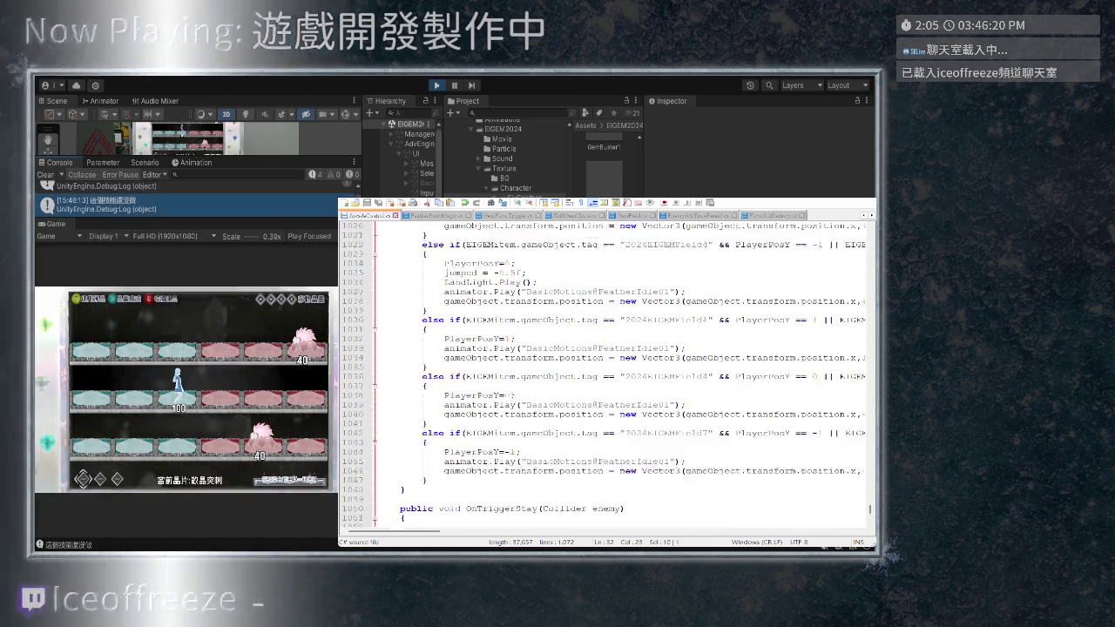
# Find where the unfinished-skill Debug.Log message is written in the script
pyautogui.scroll(16, 609, 366)
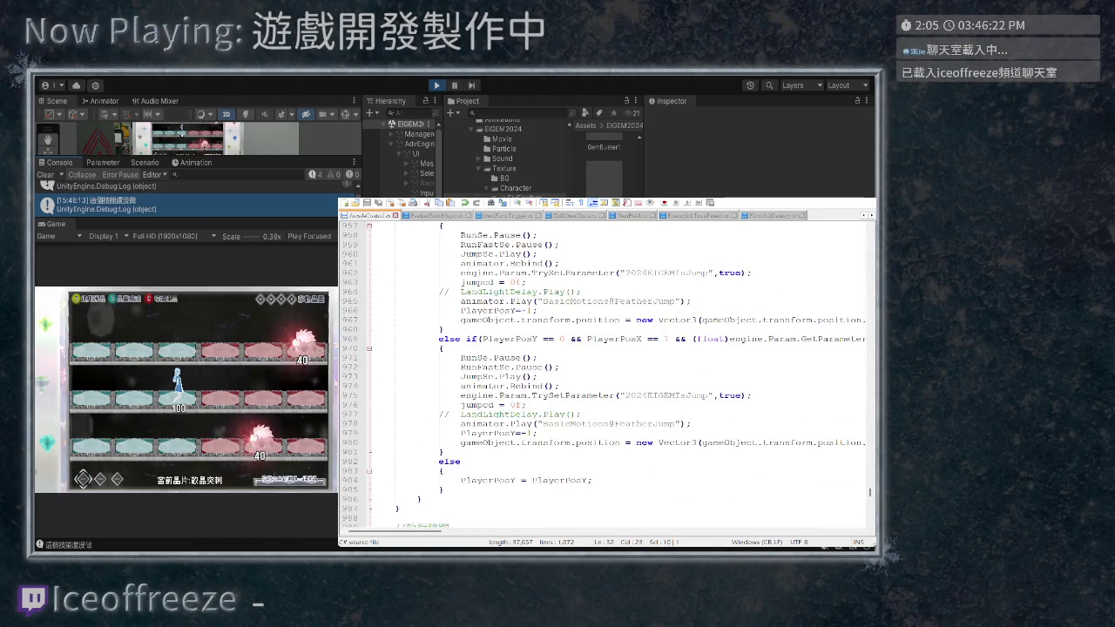
pyautogui.click(548, 319)
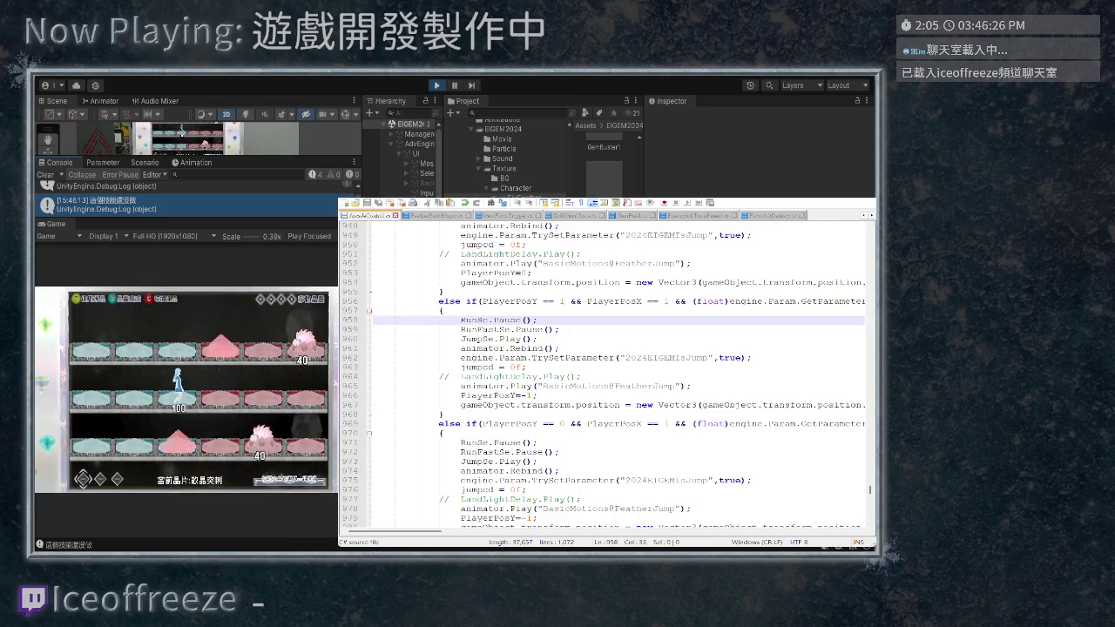
pyautogui.press('F3')
pyautogui.scroll(15, 610, 375)
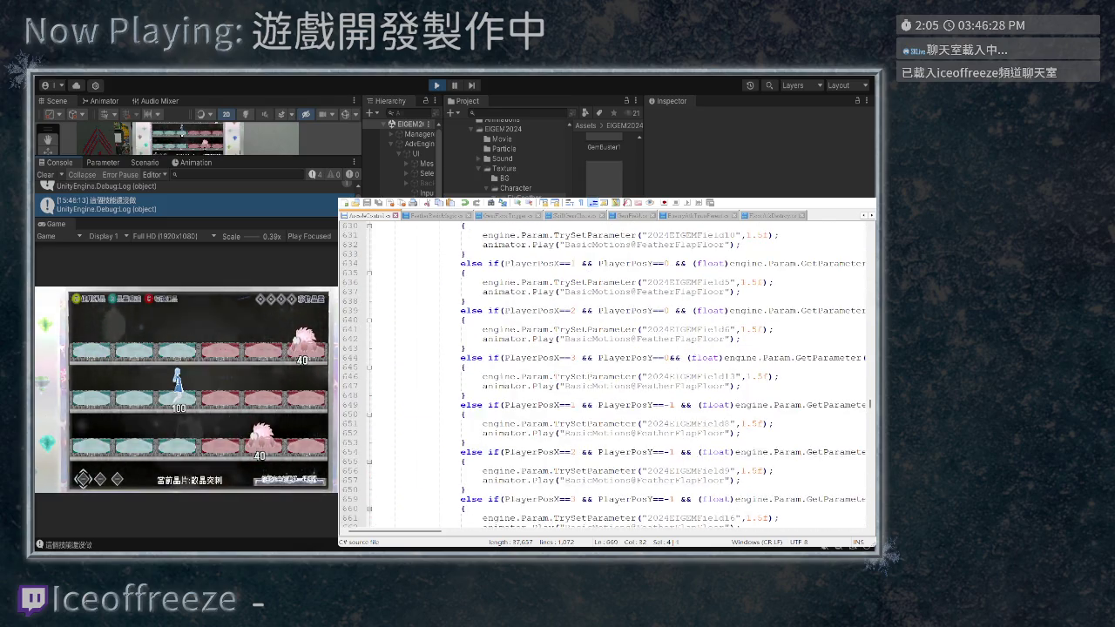
pyautogui.scroll(11, 610, 374)
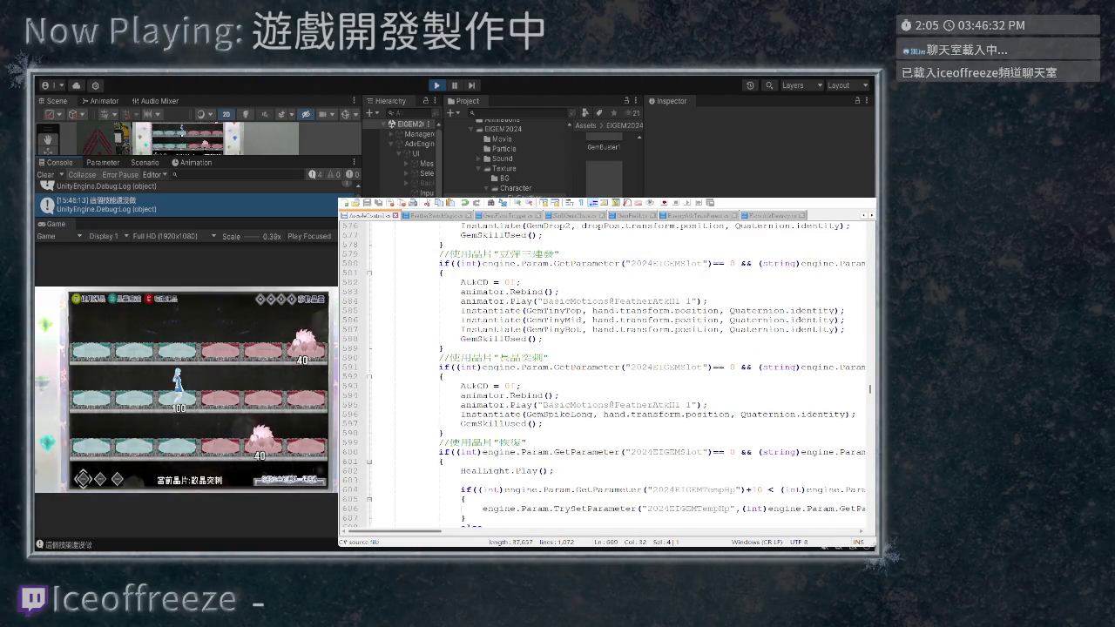
pyautogui.hscroll(10, 610, 374)
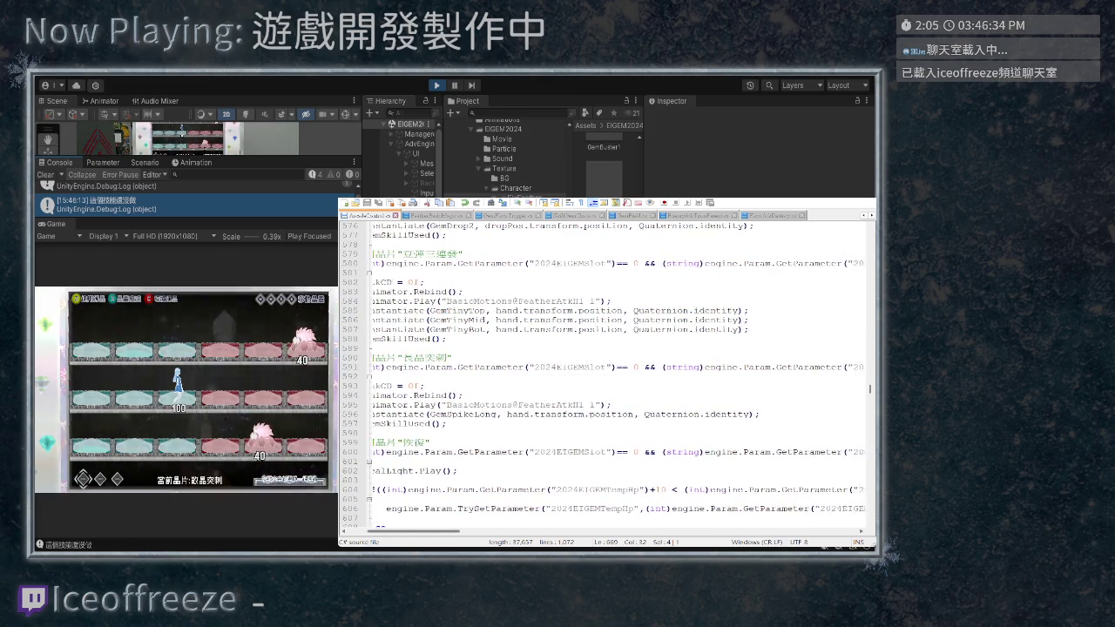
pyautogui.hscroll(-10, 610, 374)
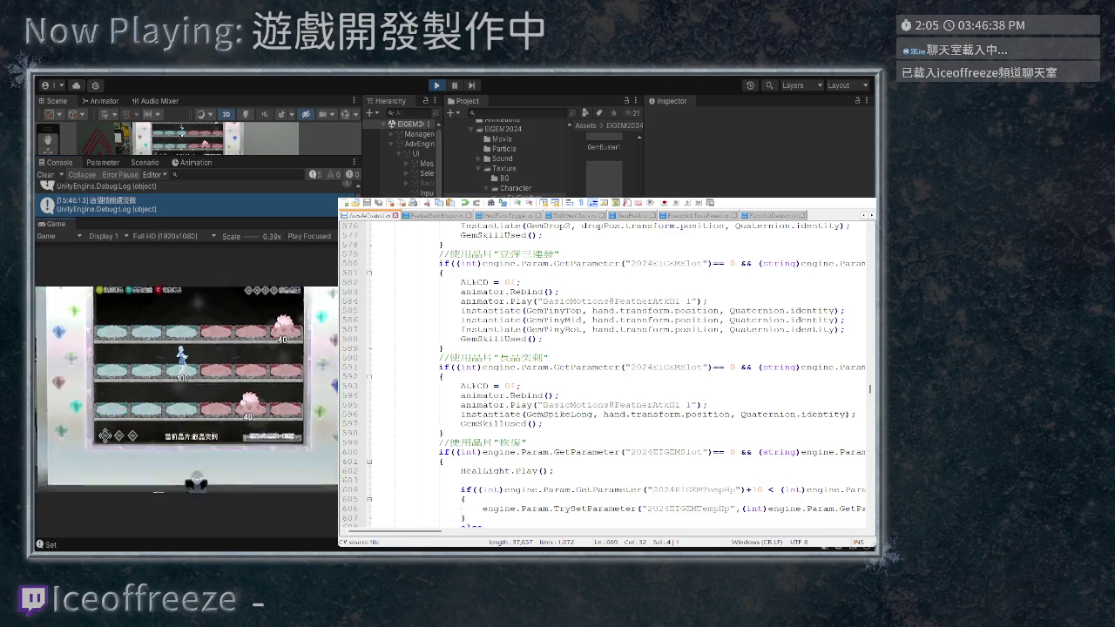
# Open the in-game crystal menu and move through 鑽域突刺 to 幻晶墜擊
pyautogui.press('c')
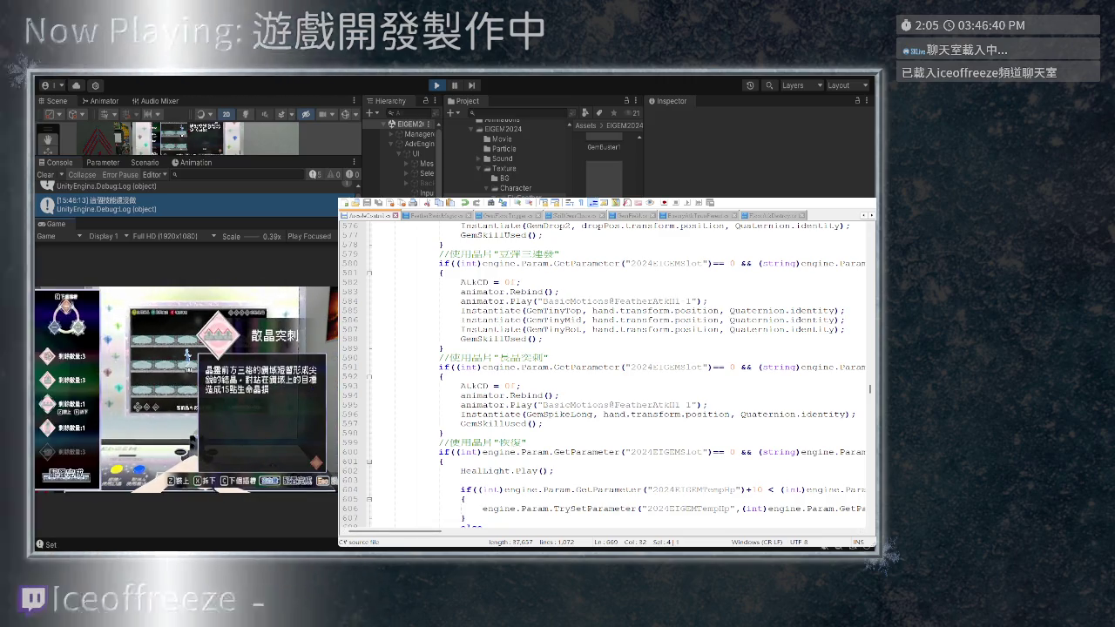
pyautogui.press('Down')
pyautogui.press('Down')
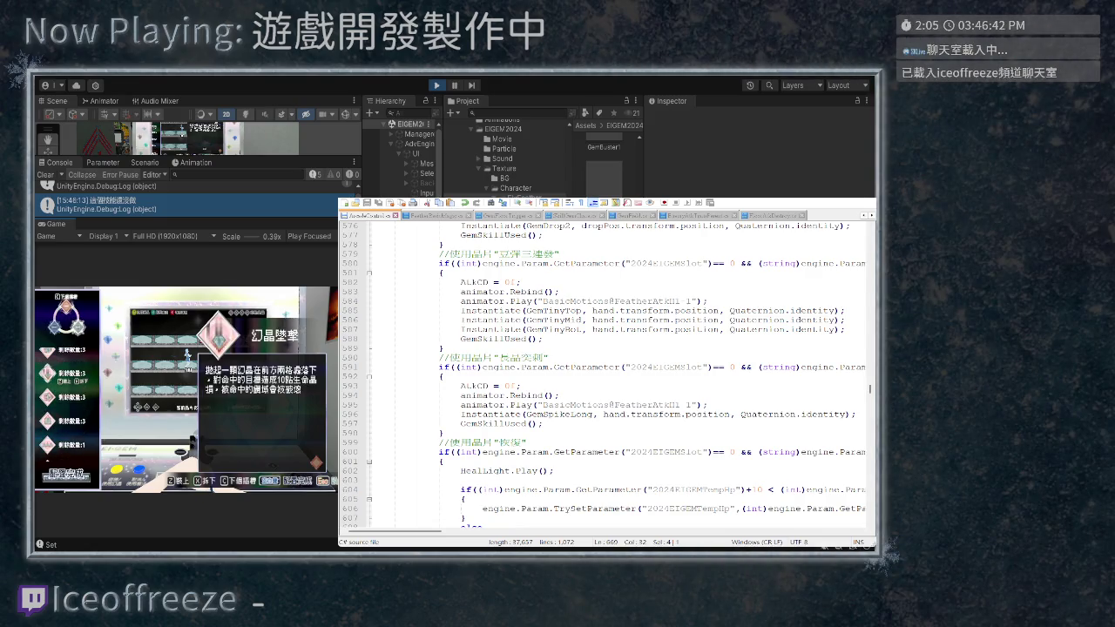
pyautogui.press('Down')
pyautogui.press('Down')
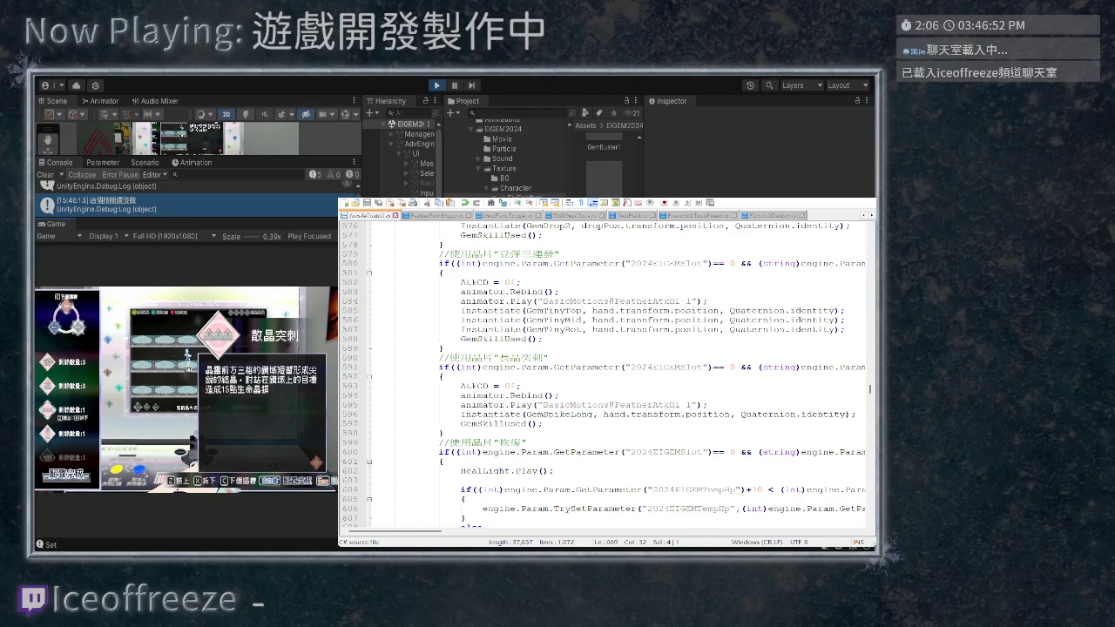
# Check the skill name in line 590's comment, then stop the running game
pyautogui.doubleClick(521, 358)
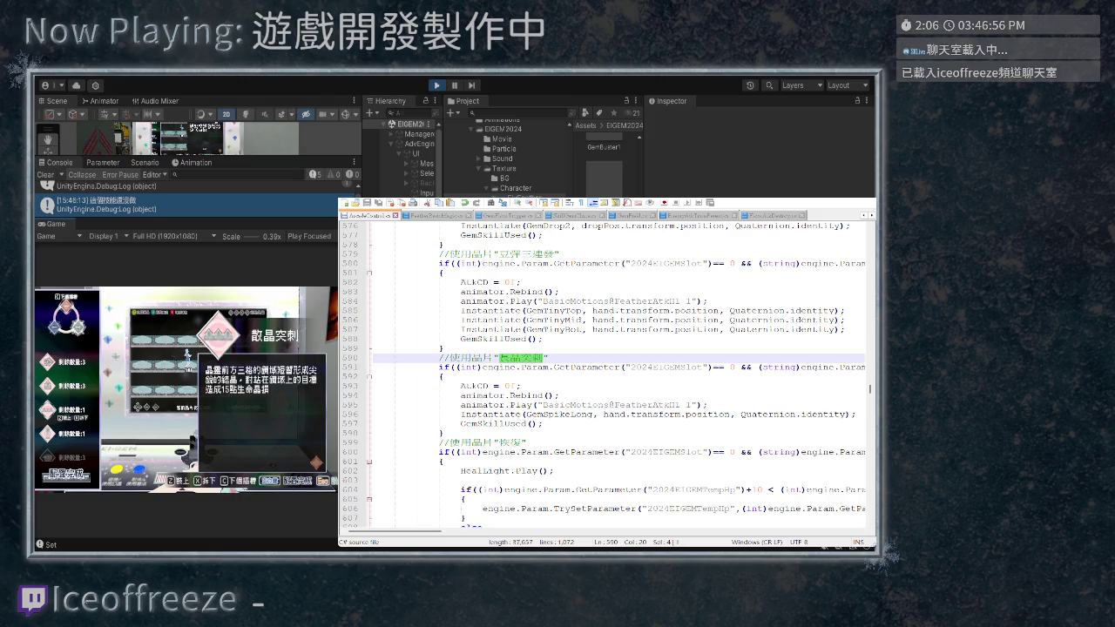
pyautogui.click(441, 348)
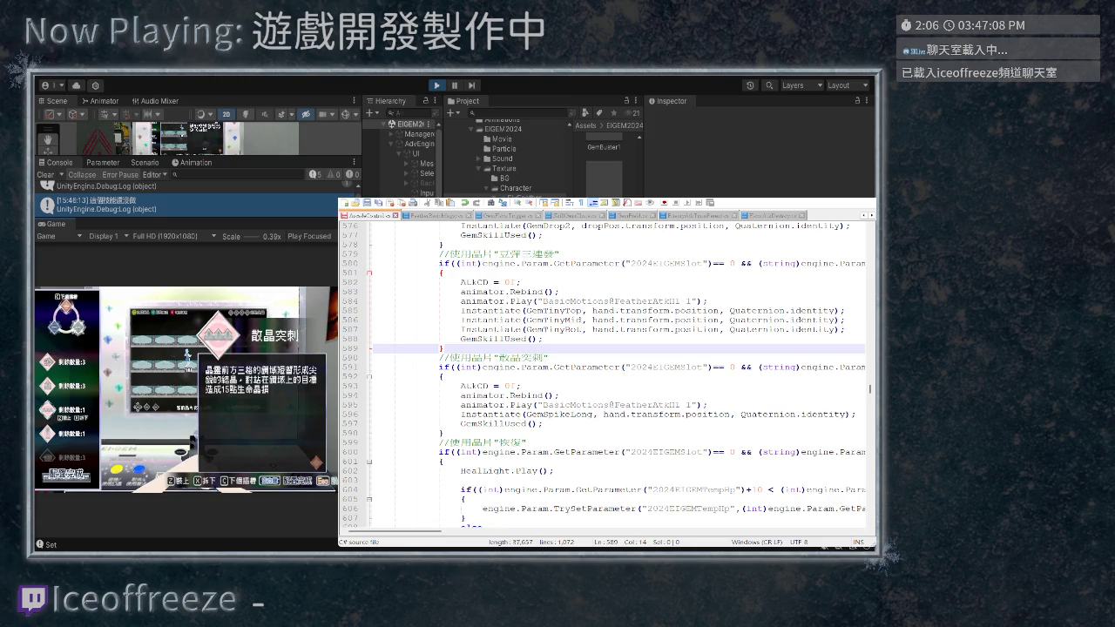
pyautogui.hscroll(5, 610, 374)
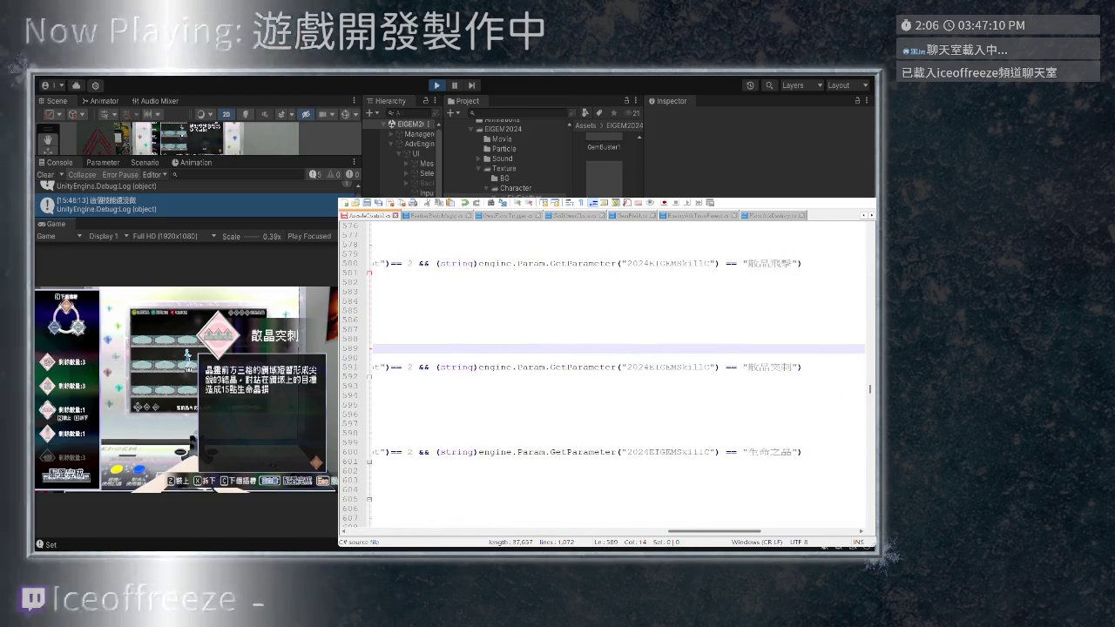
pyautogui.hscroll(-6, 610, 375)
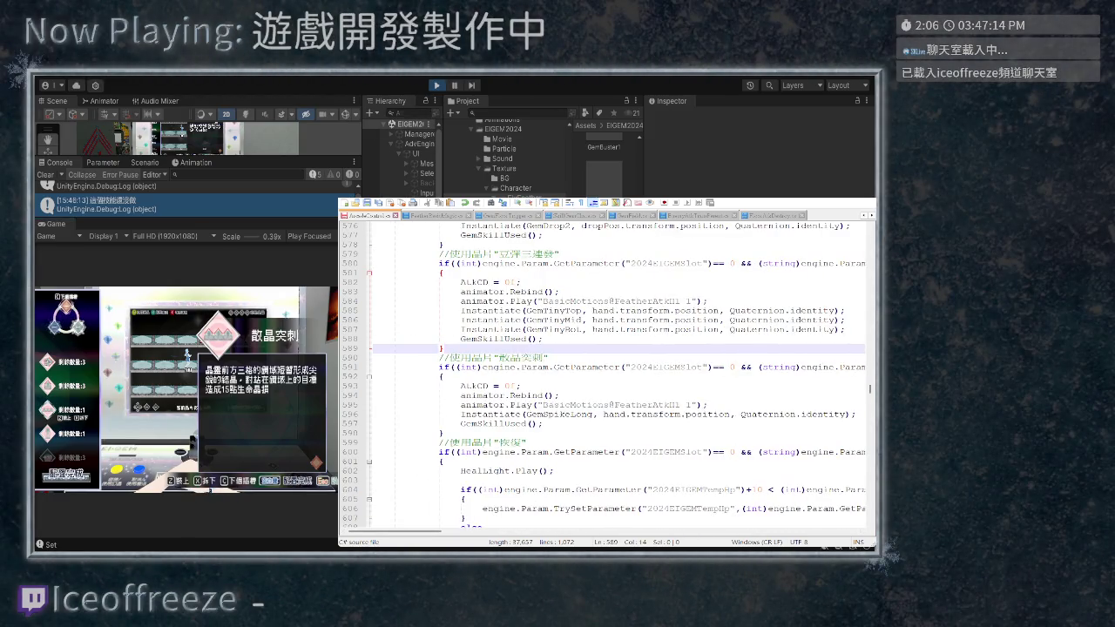
pyautogui.hotkey('ctrl', 'p')
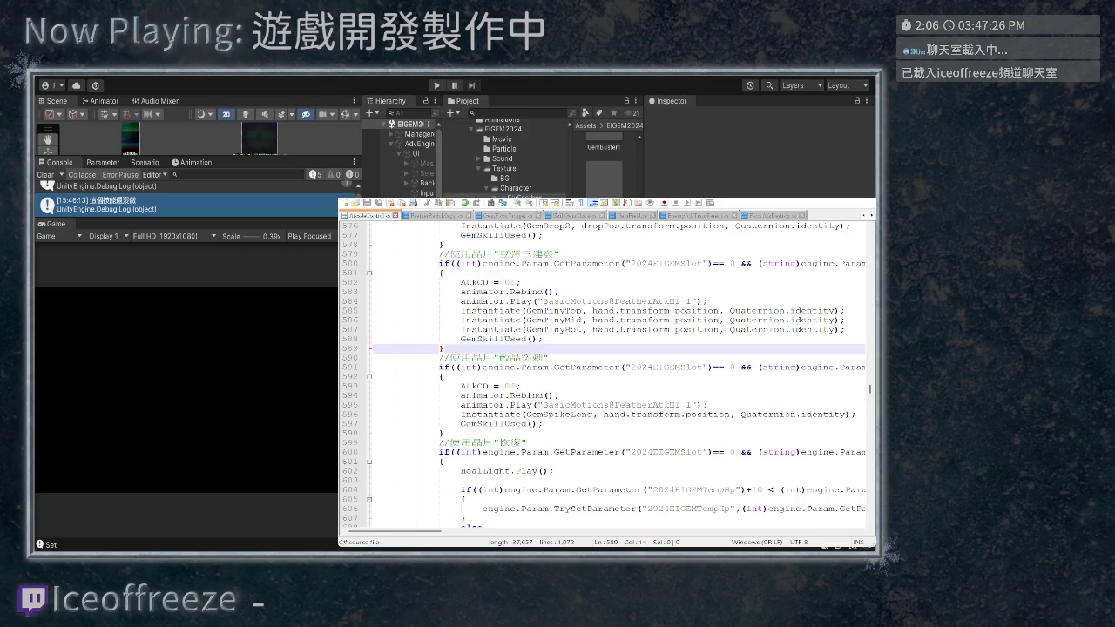
# Restart Play, choose the 散晶突刺 gem and try its skill
pyautogui.hotkey('ctrl', 'p')
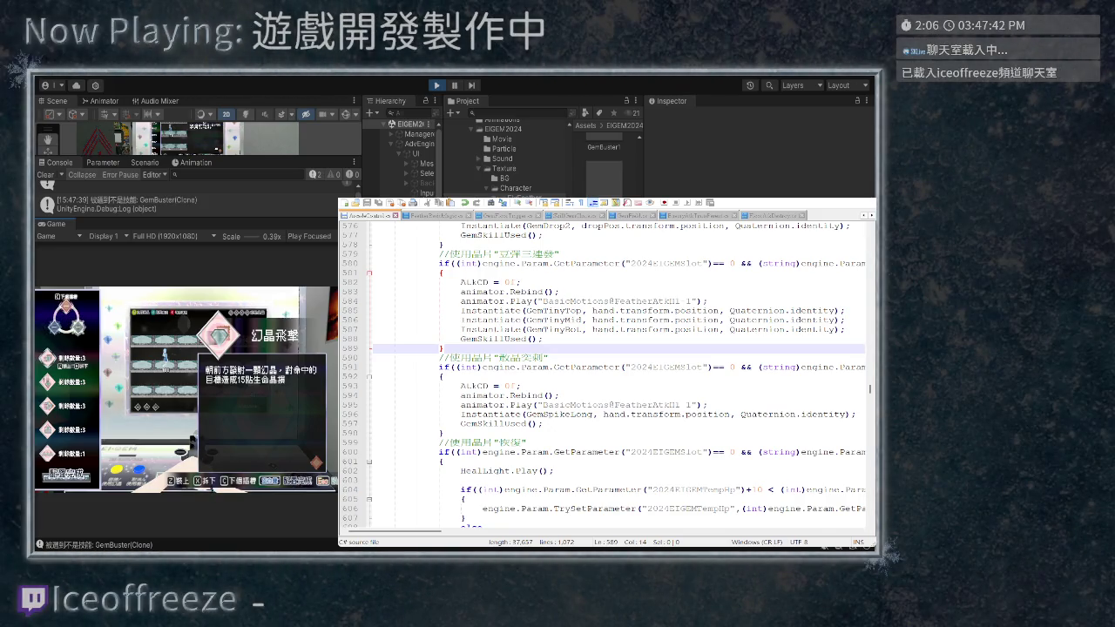
pyautogui.press('Down')
pyautogui.press('Down')
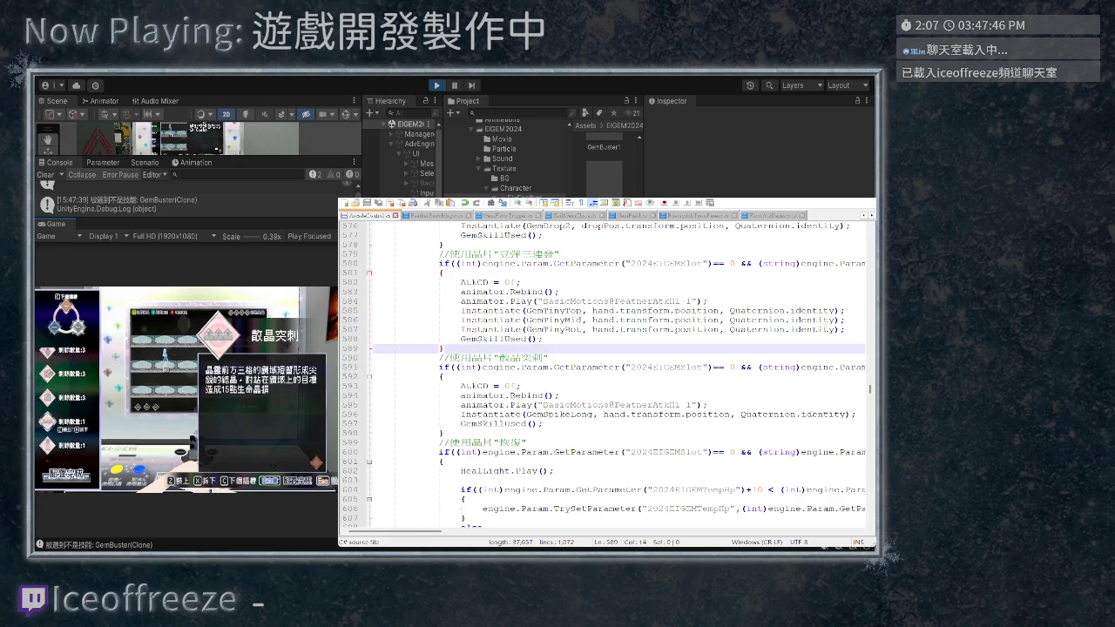
pyautogui.press('z')
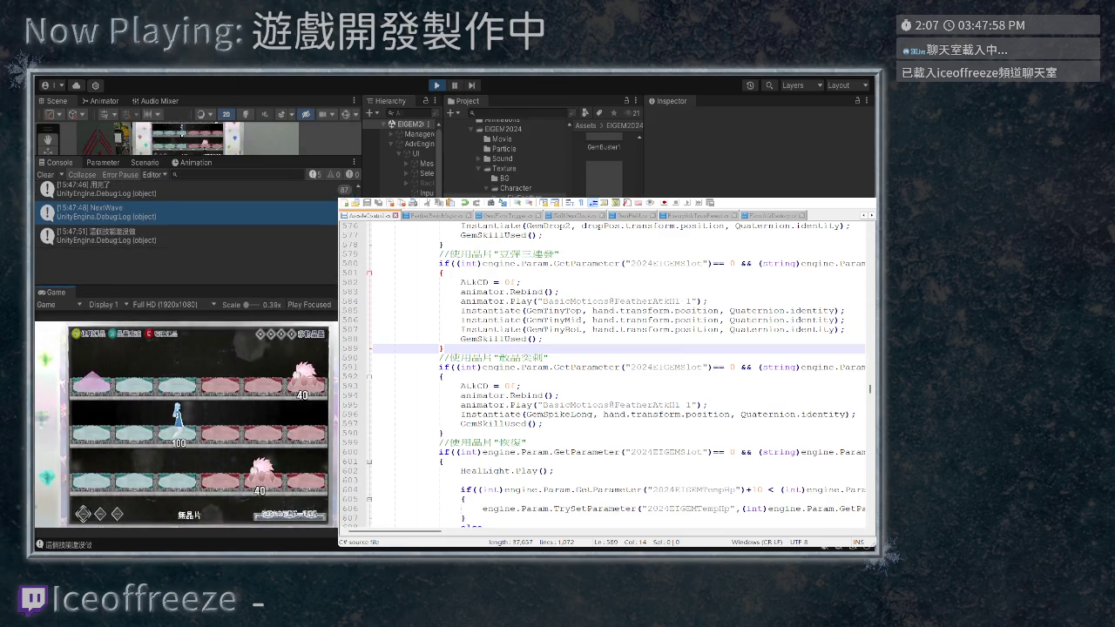
# Inspect the latest log entry and scroll across ArcadeControl.cs's GemSpikeLong branch
pyautogui.click(105, 235)
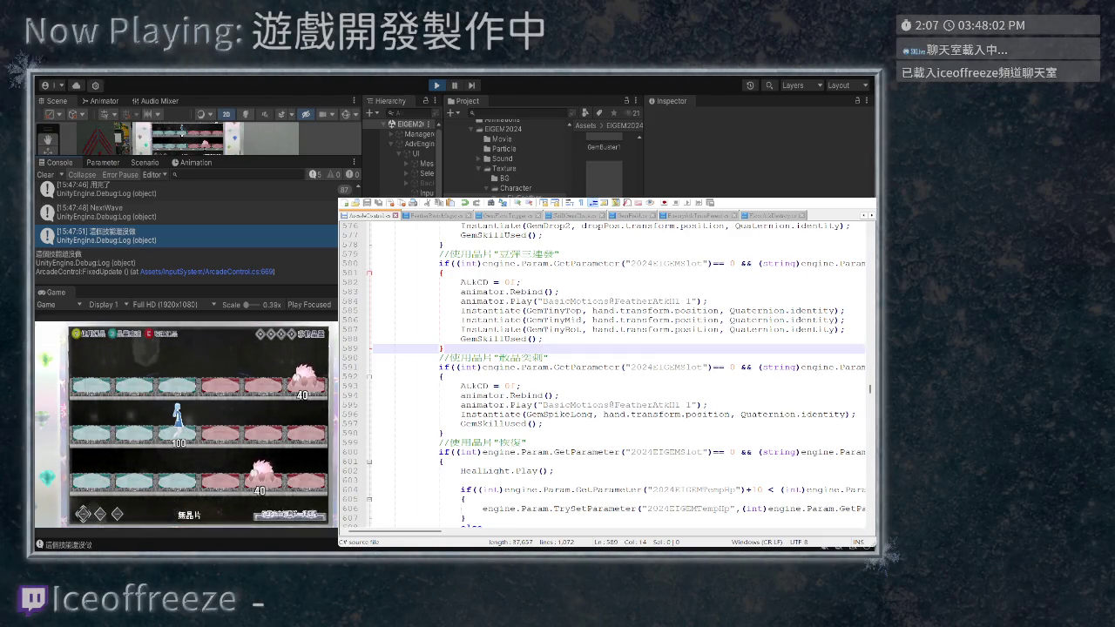
pyautogui.hscroll(2, 627, 373)
pyautogui.hscroll(10, 620, 373)
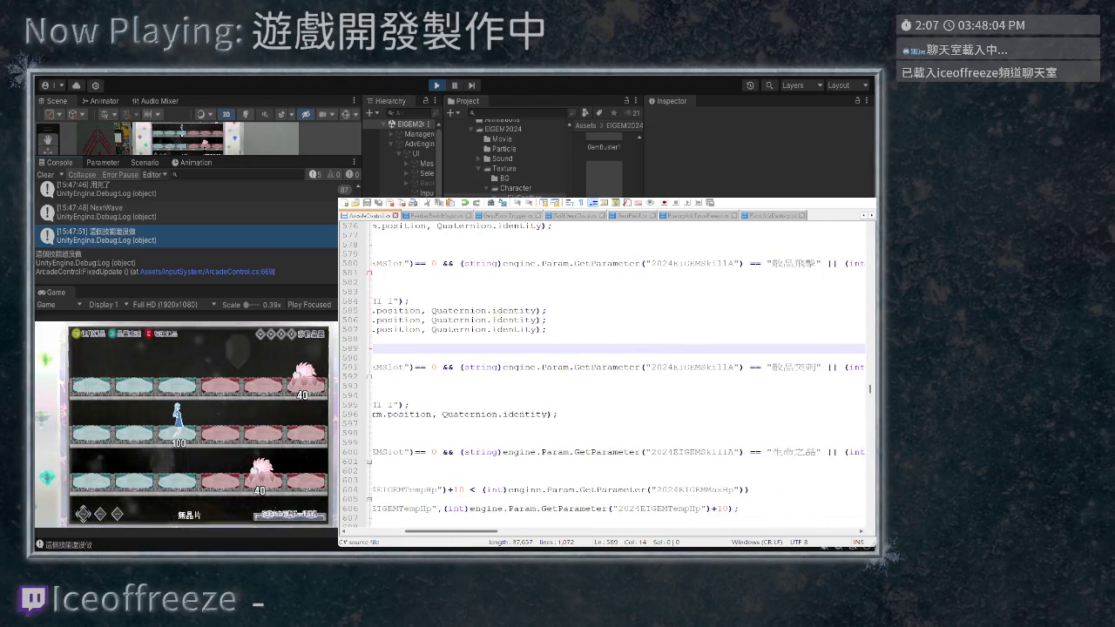
pyautogui.hscroll(5, 619, 373)
pyautogui.hscroll(-12, 620, 373)
pyautogui.hscroll(-10, 619, 373)
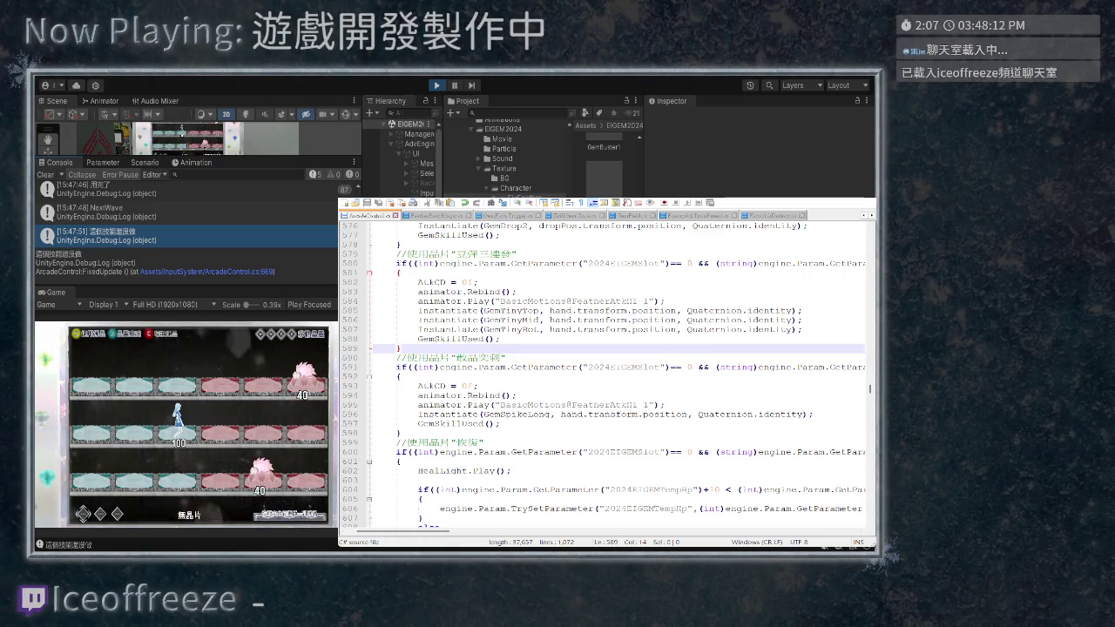
pyautogui.hotkey('ctrl', 'Tab')
# Review the FeatherBasicMagic script, then return to ArcadeControl's GemSpikeLong branch
pyautogui.scroll(20, 609, 375)
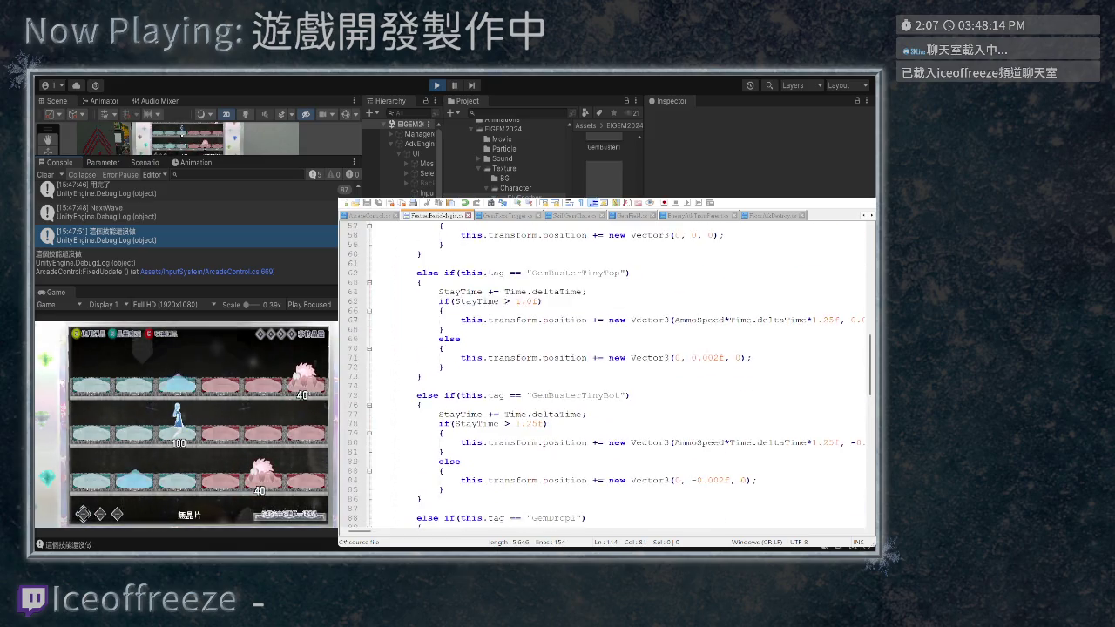
pyautogui.scroll(10, 610, 374)
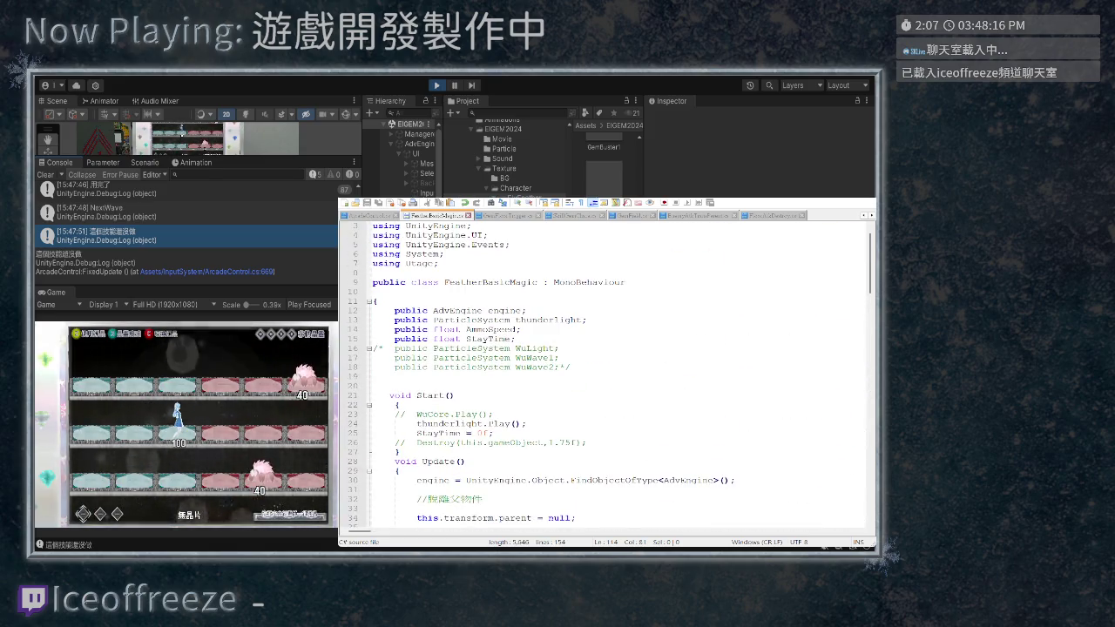
pyautogui.scroll(-2, 610, 375)
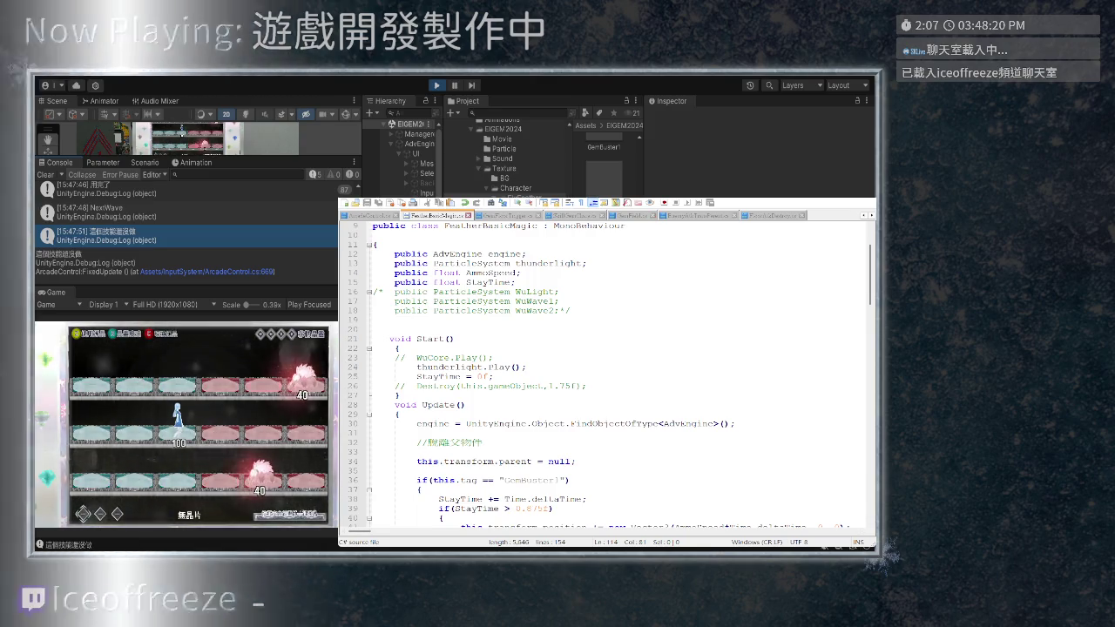
pyautogui.click(863, 214)
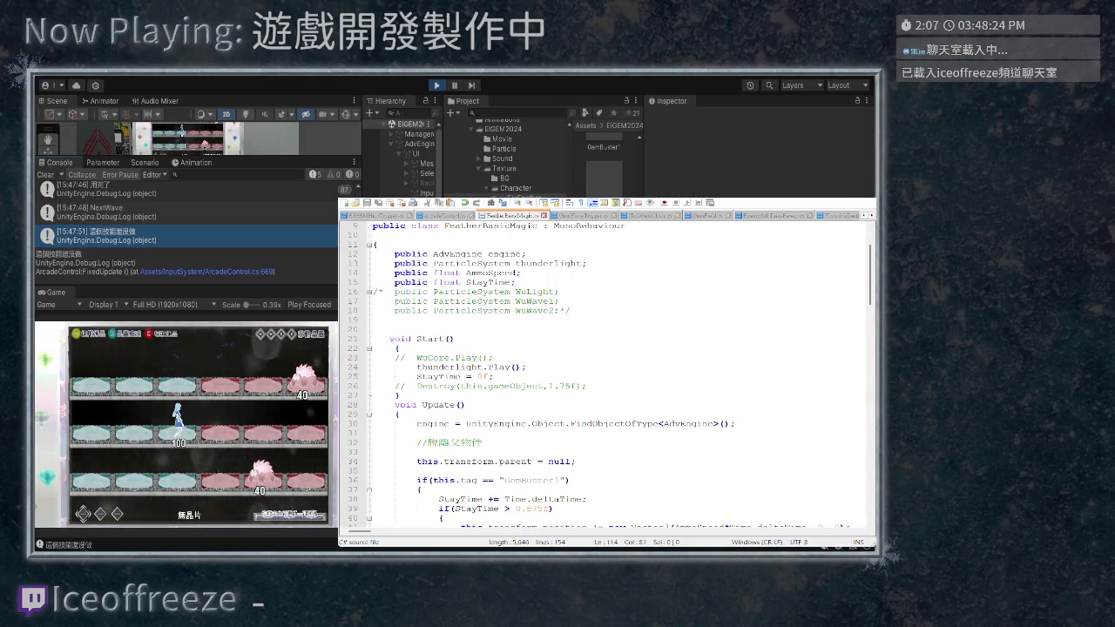
pyautogui.hotkey('ctrl', 'pageup')
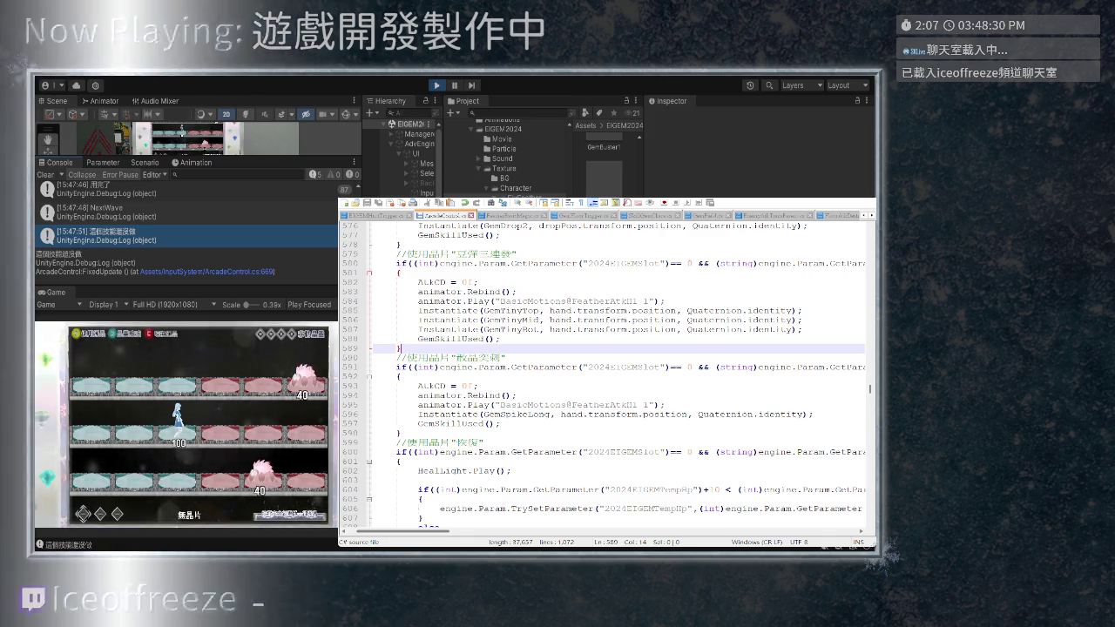
pyautogui.hscroll(10, 601, 366)
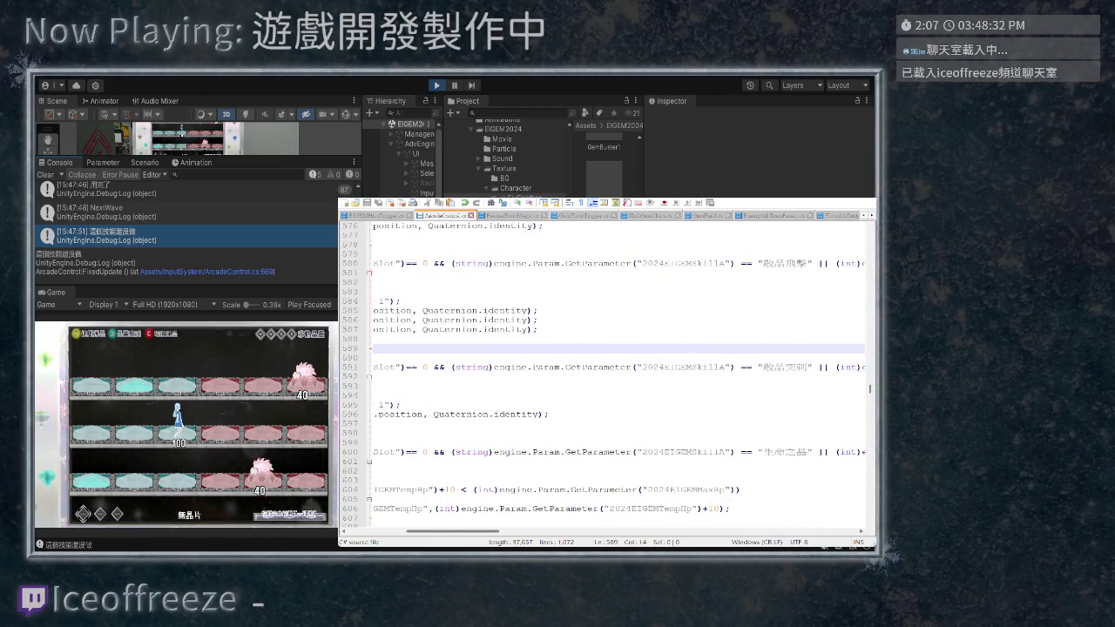
pyautogui.hscroll(-10, 601, 366)
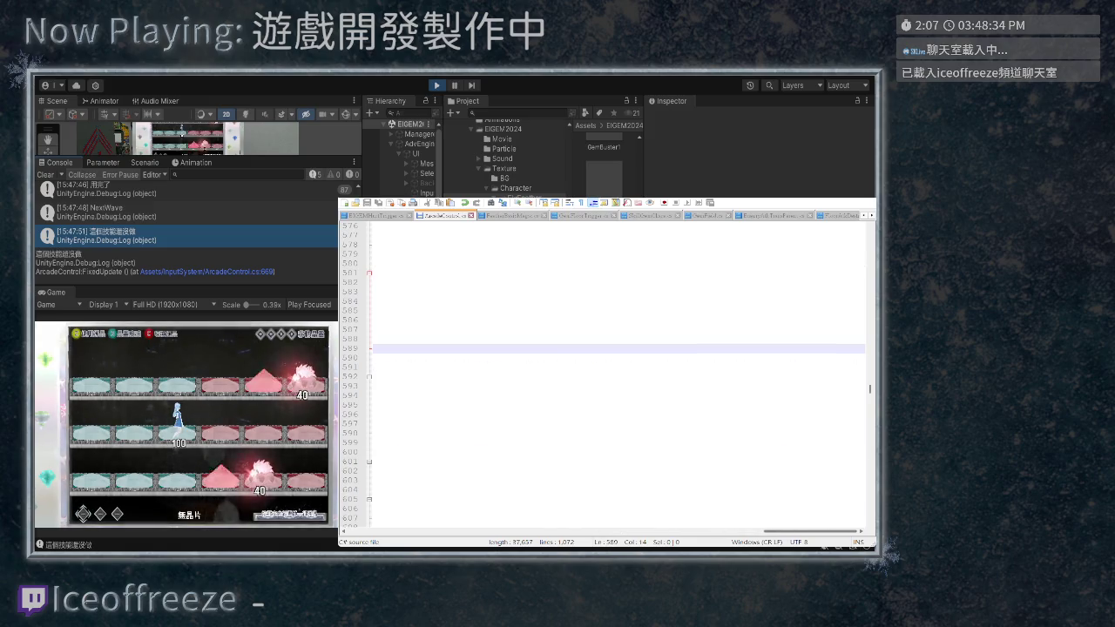
# Move past EIGEMHpTrigger, reorder its tab, and bring up SkillSelected's gem explain code
pyautogui.hotkey('ctrl', 'Tab')
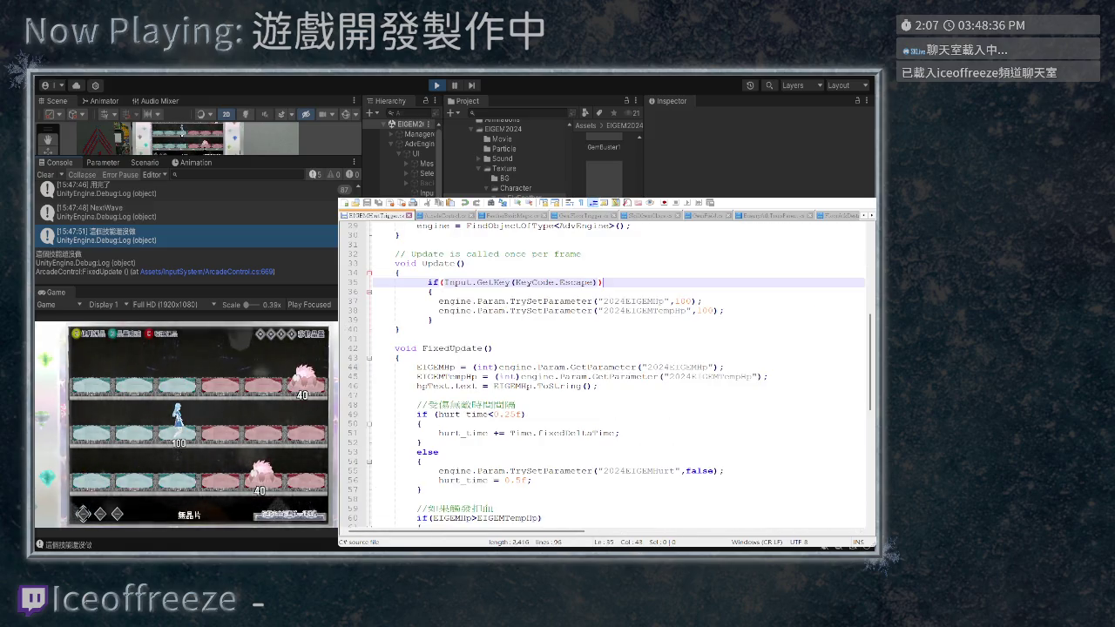
pyautogui.hotkey('ctrl', 'shift', 'pagedown')
pyautogui.hotkey('ctrl', 'shift', 'pagedown')
pyautogui.hotkey('ctrl', 'shift', 'pagedown')
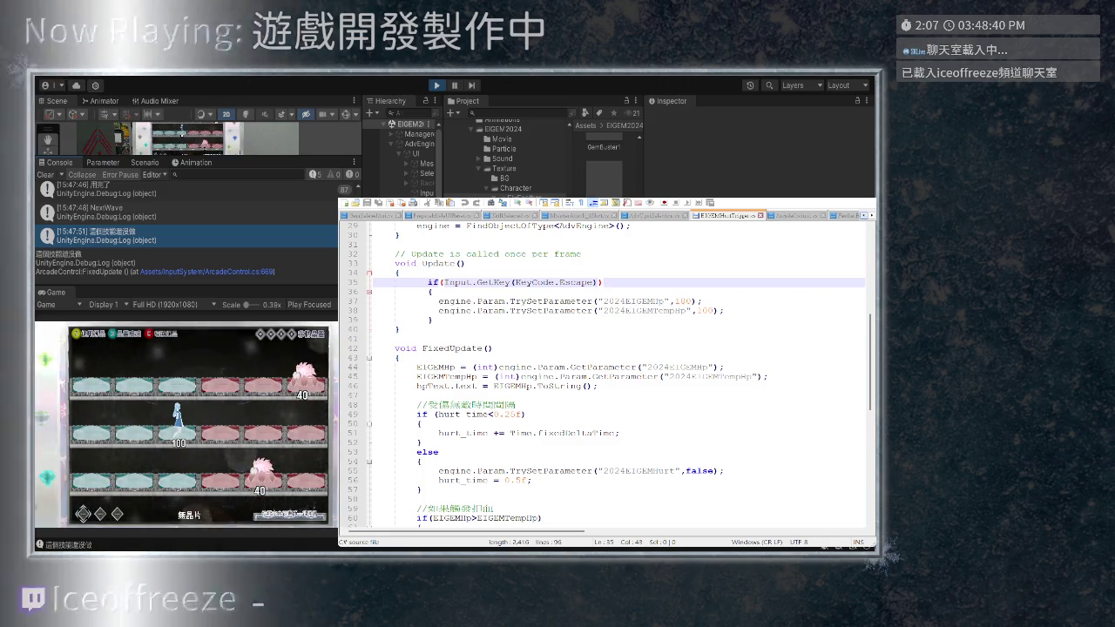
pyautogui.hotkey('ctrl', 'Tab')
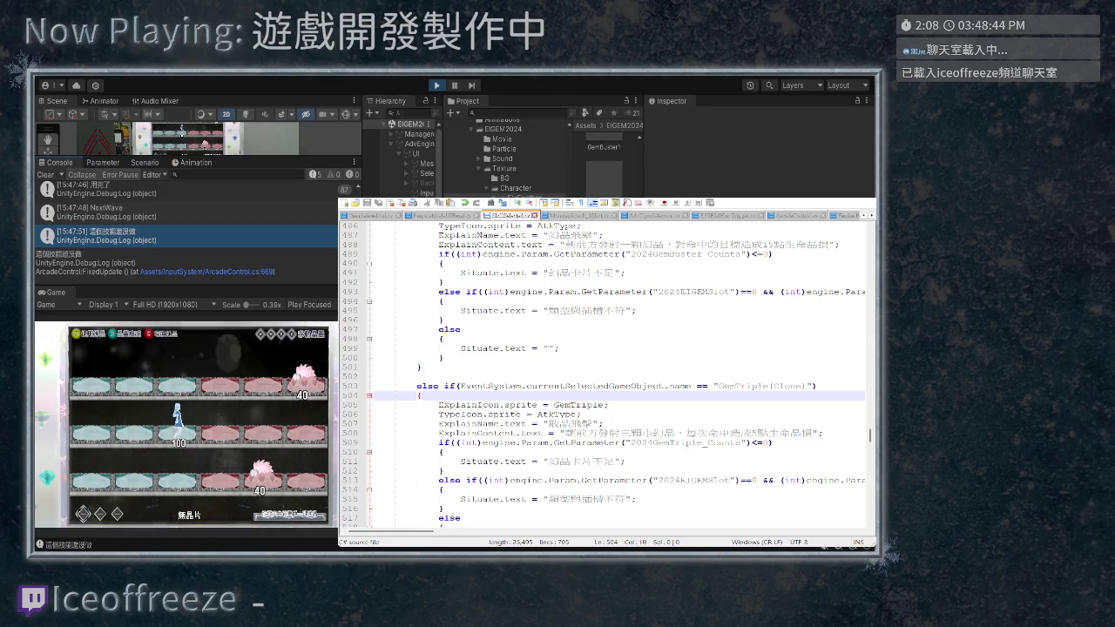
# Jump past the GemSpikeHigh section near line 565 and select GemSpikeLong on line 580
pyautogui.scroll(-2, 601, 366)
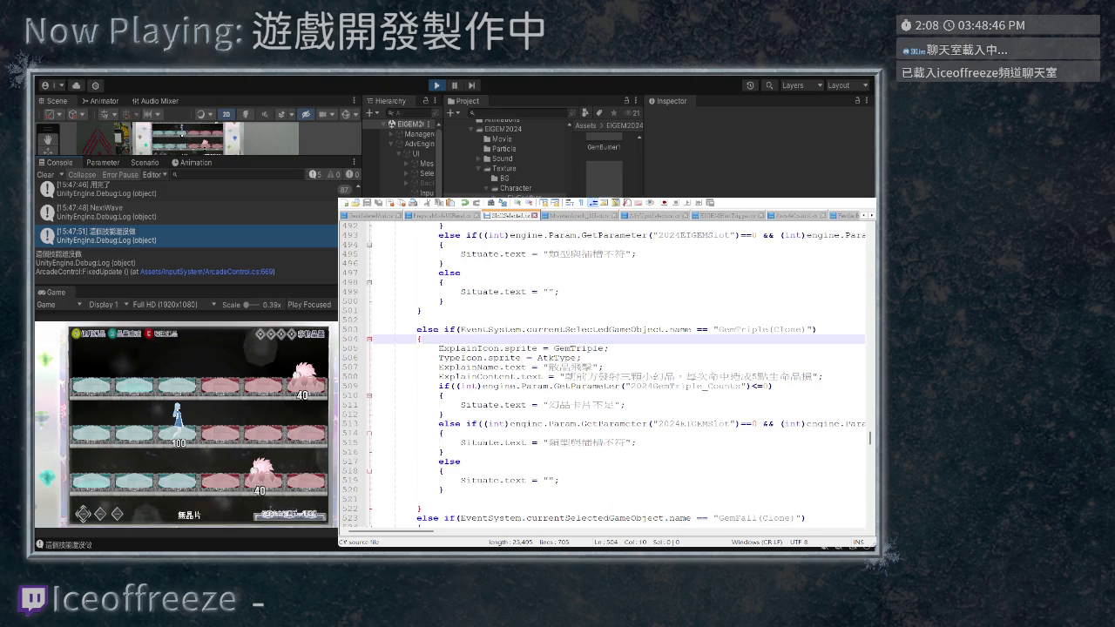
pyautogui.scroll(3, 601, 366)
pyautogui.click(562, 376)
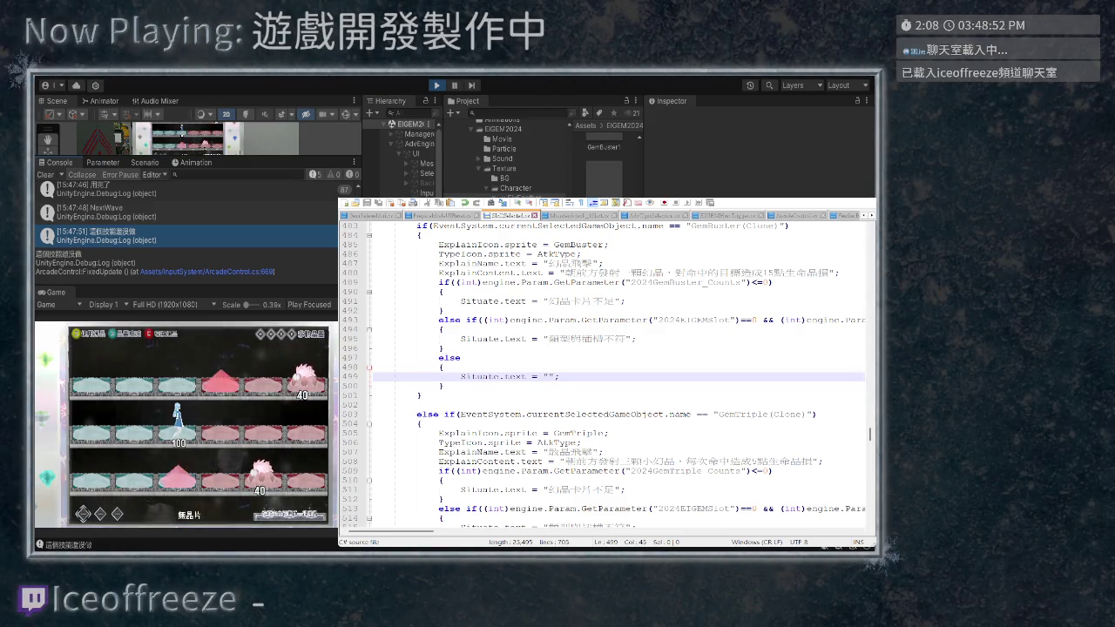
pyautogui.press('F3')
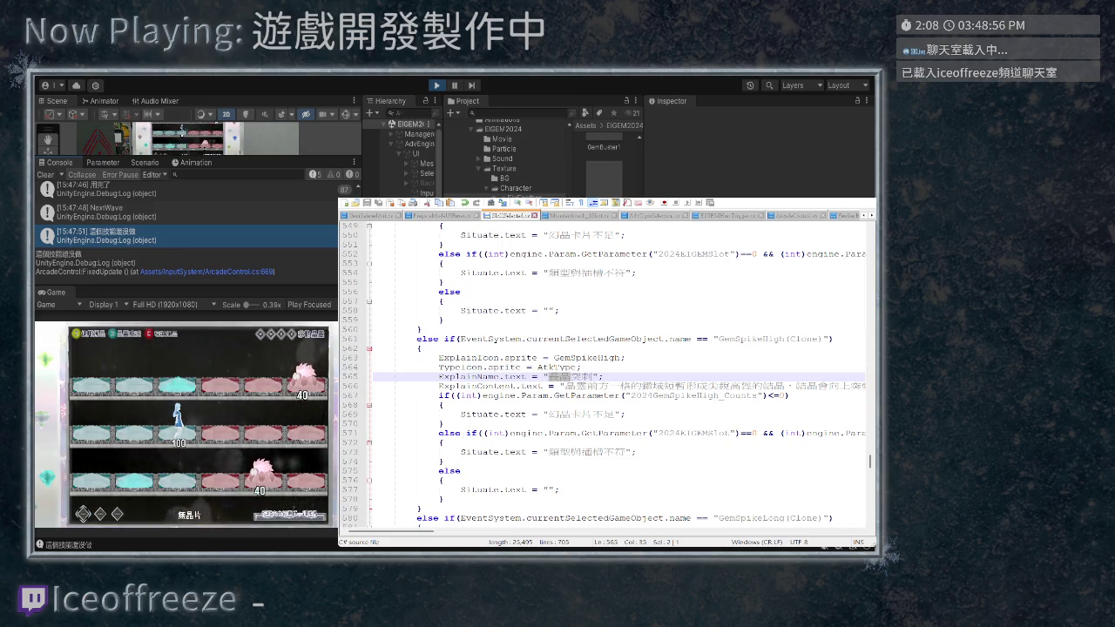
pyautogui.scroll(-2, 606, 375)
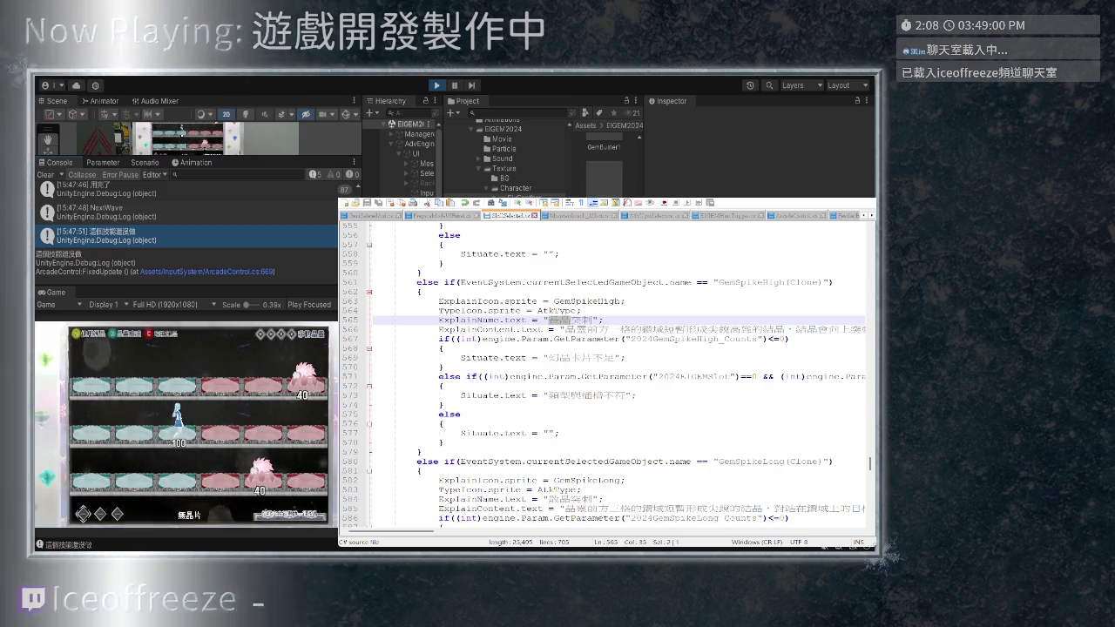
pyautogui.scroll(-1, 606, 375)
pyautogui.scroll(-2, 605, 374)
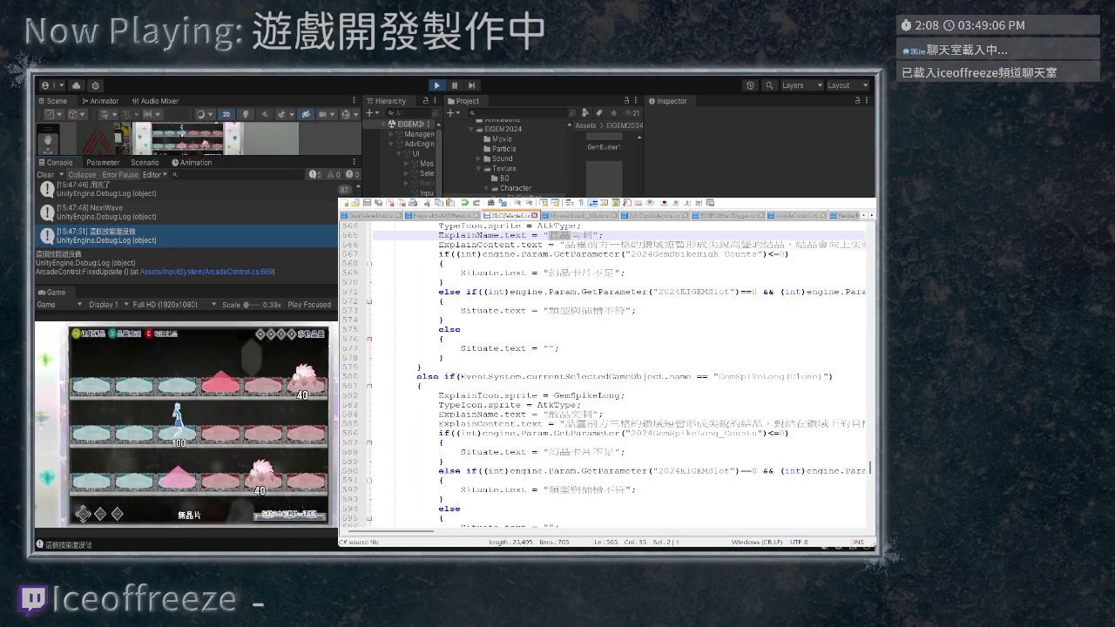
pyautogui.scroll(-1, 616, 375)
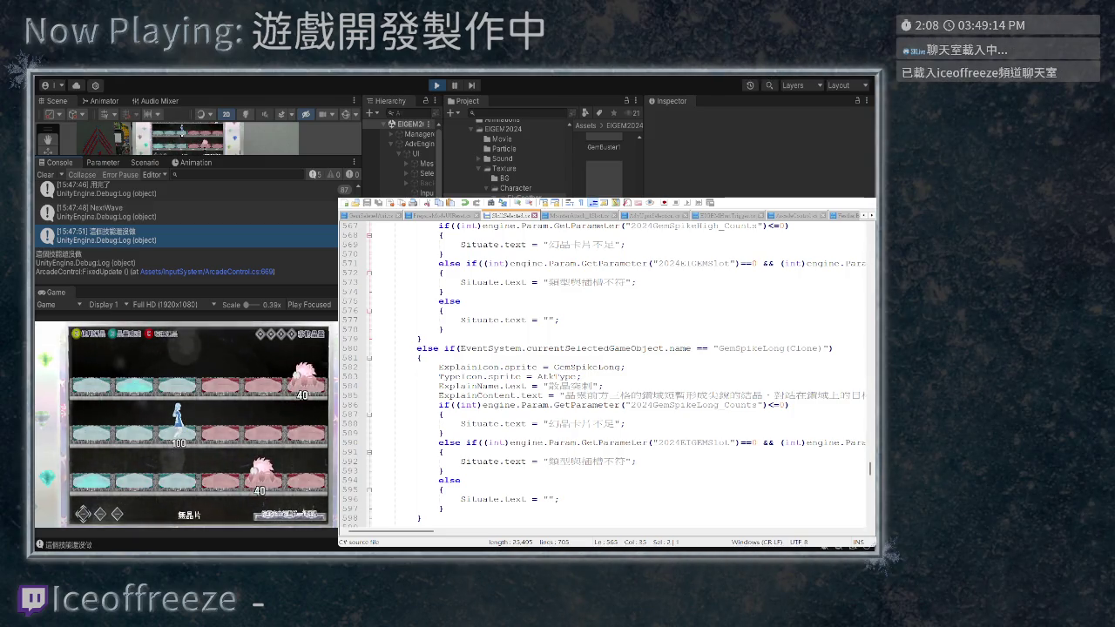
pyautogui.doubleClick(751, 348)
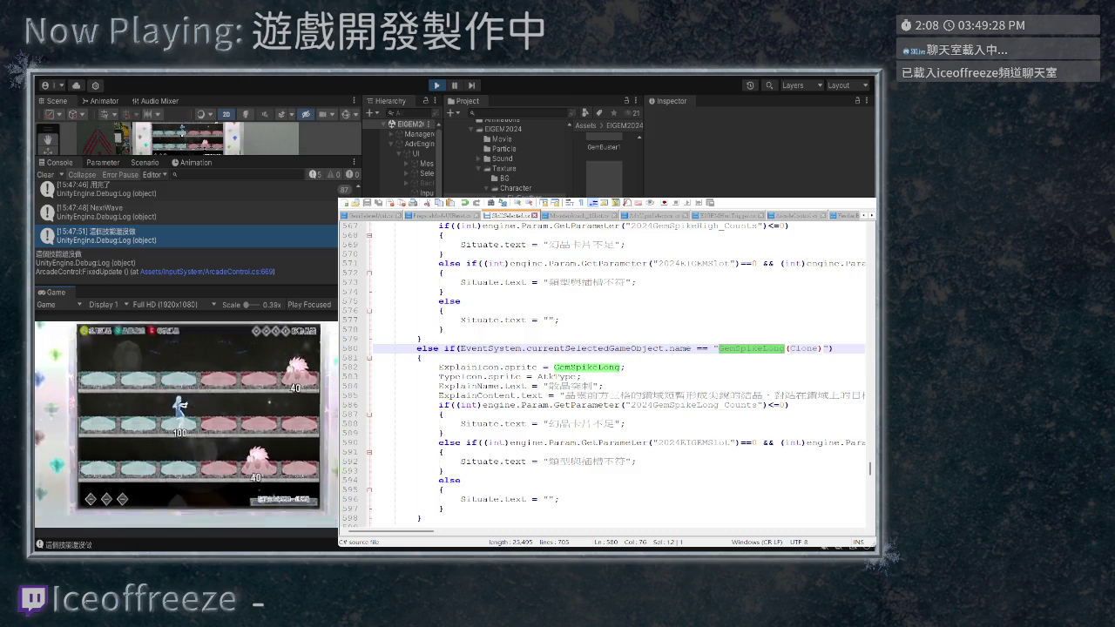
# Widen the Hierarchy panel and scroll to the GemSpikeHigh explain name on line 565
pyautogui.moveTo(362, 261); pyautogui.dragTo(262, 261)
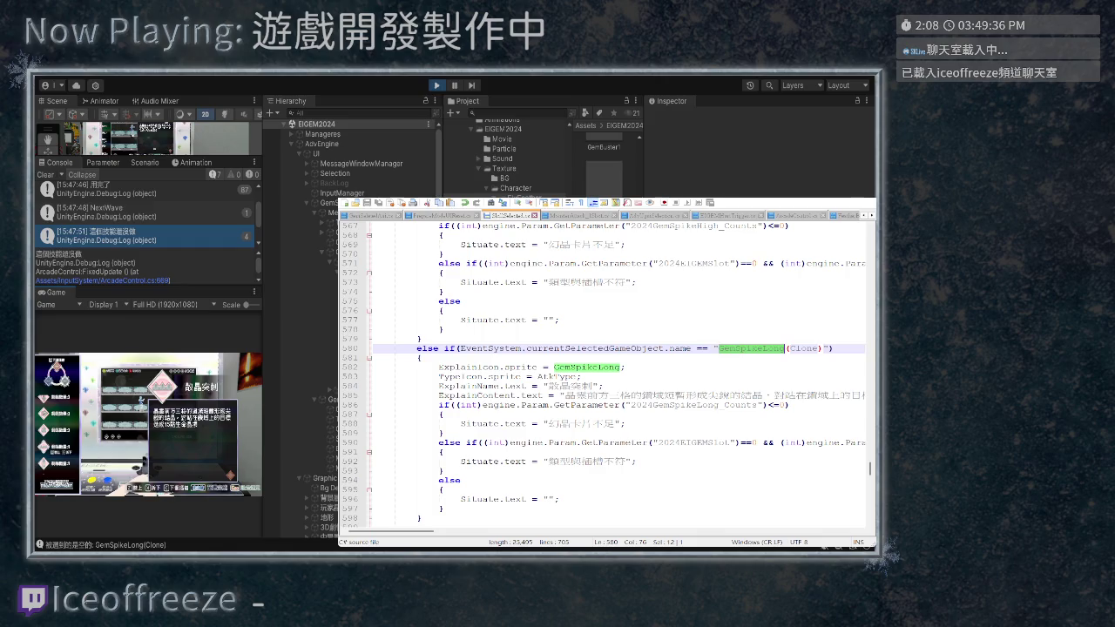
pyautogui.scroll(-1, 616, 376)
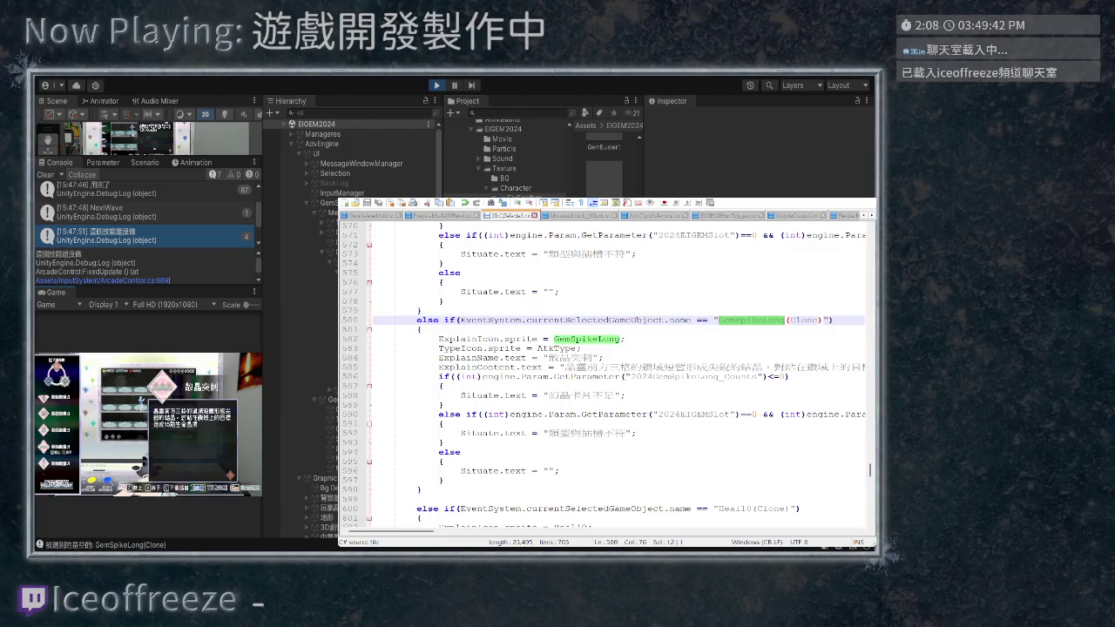
pyautogui.scroll(-1, 616, 375)
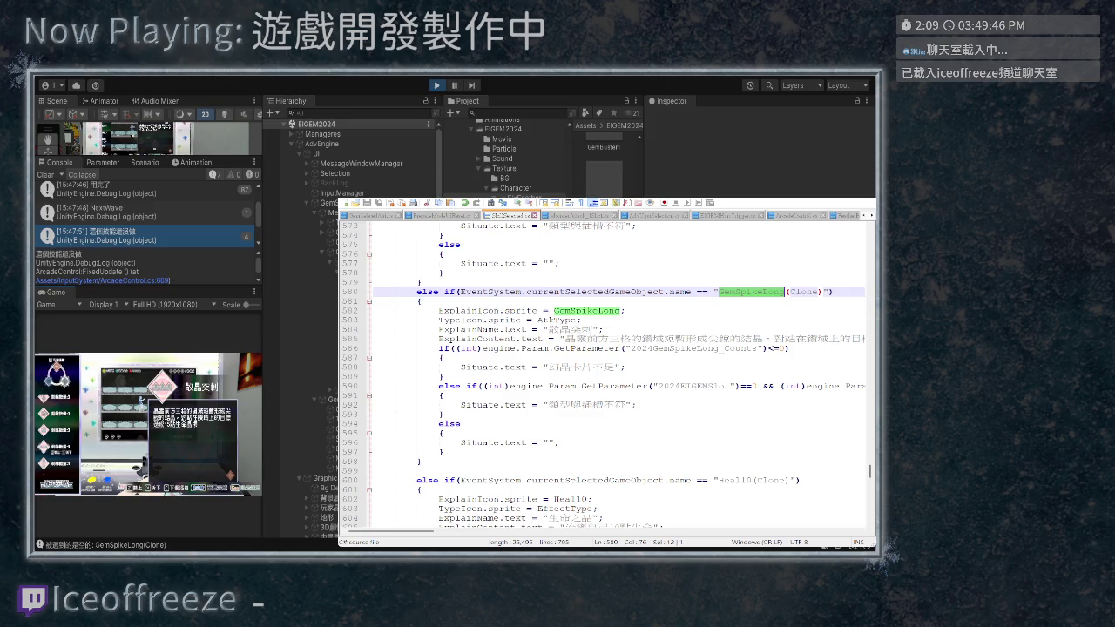
pyautogui.scroll(13, 616, 375)
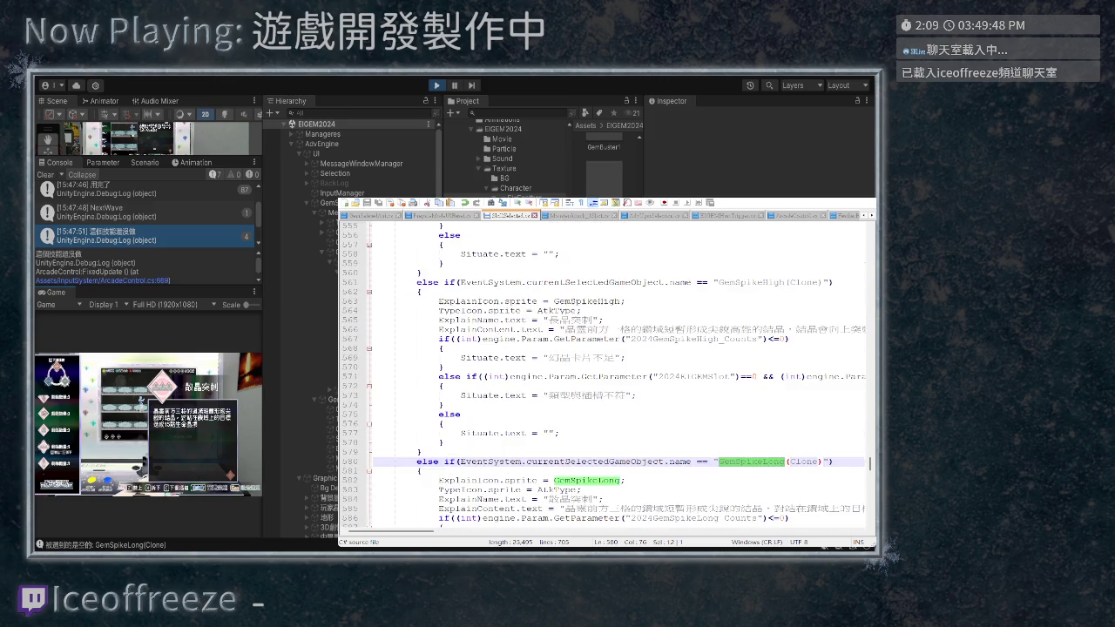
pyautogui.scroll(-4, 616, 374)
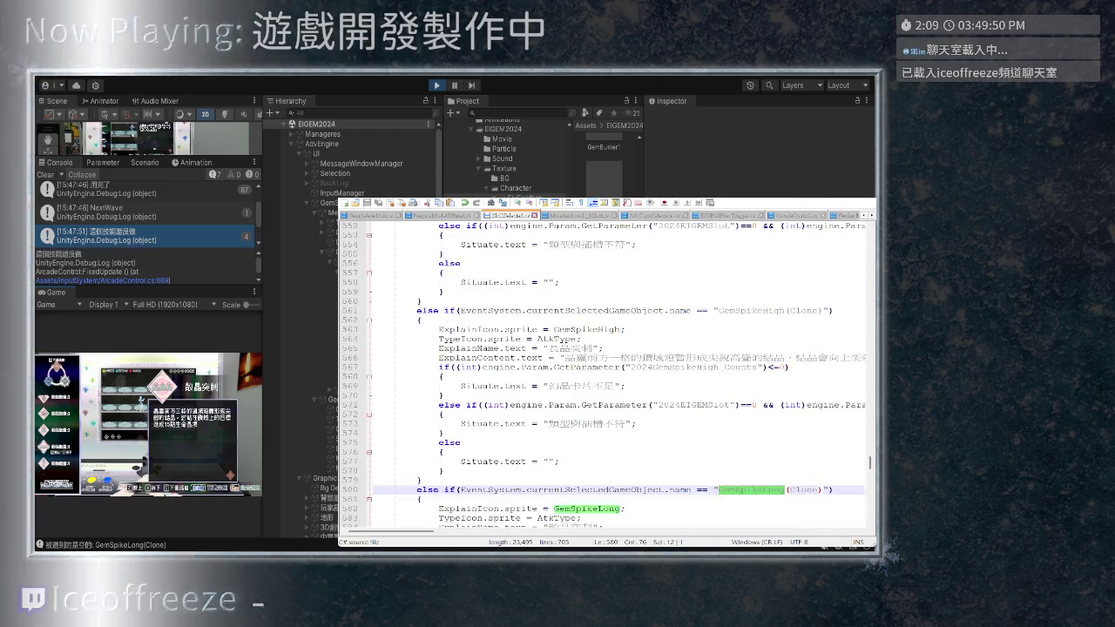
pyautogui.scroll(-2, 616, 374)
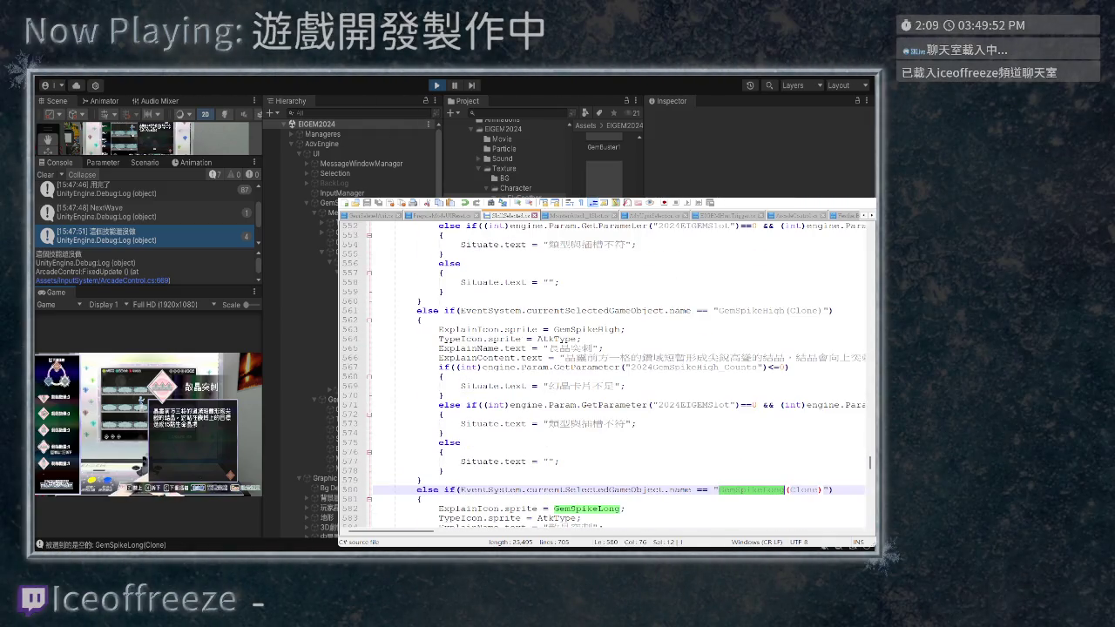
# Type 飛首晶棺 over the GemSpikeHigh explain name, then switch to the GemSelectMan script
pyautogui.moveTo(592, 349); pyautogui.dragTo(559, 348)
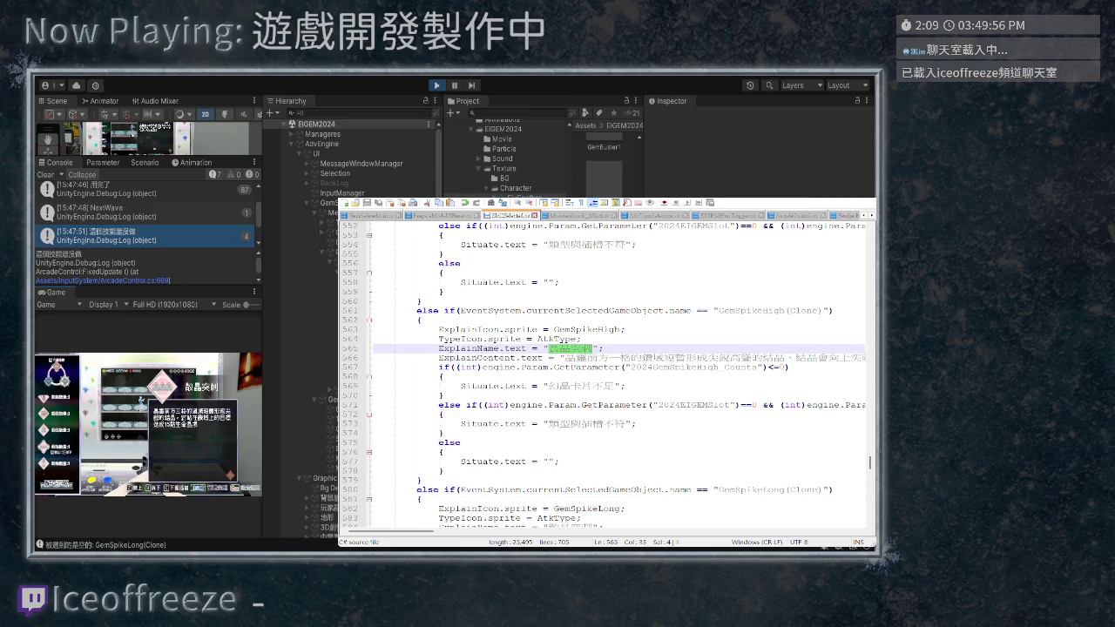
pyautogui.write('飛首晶棺')
pyautogui.hotkey('shift', 'Left')
pyautogui.hotkey('shift', 'Left')
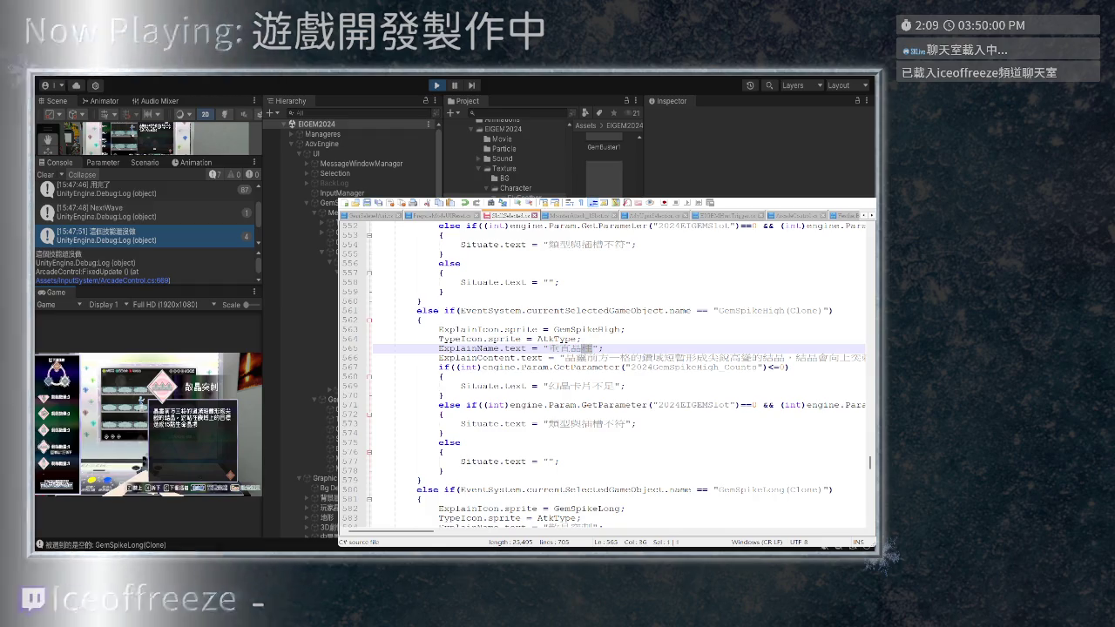
pyautogui.hotkey('ctrl', 'Tab')
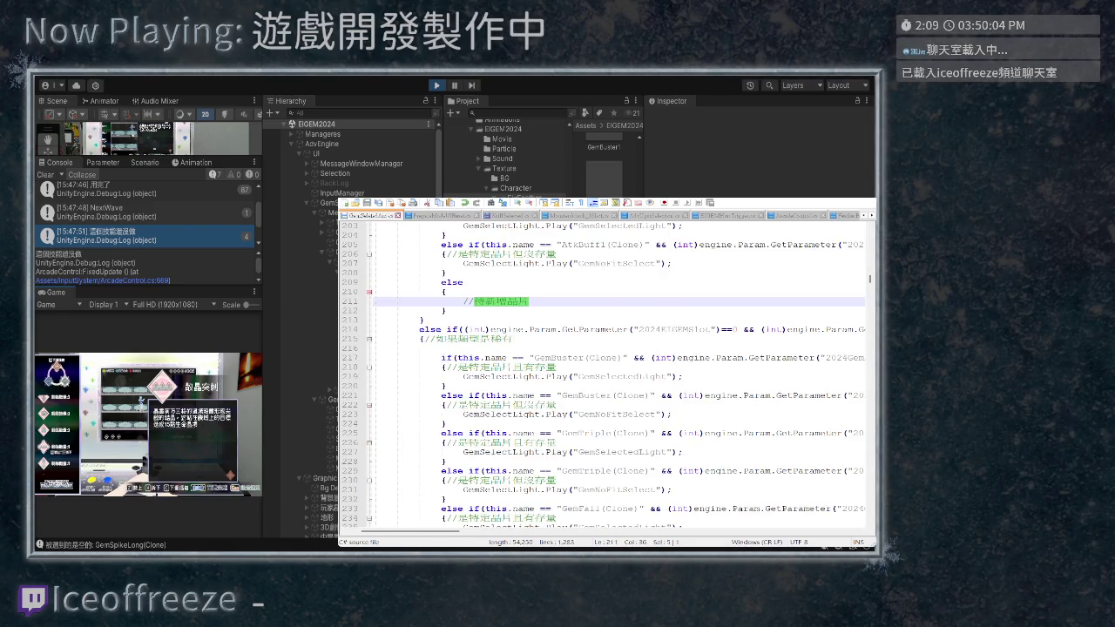
# Check the further match of the name on line 892, then return to the SkillSelected script
pyautogui.press('F3')
pyautogui.hotkey('shift', 'Right')
pyautogui.hotkey('shift', 'Right')
pyautogui.hotkey('shift', 'Right')
pyautogui.click(377, 329)
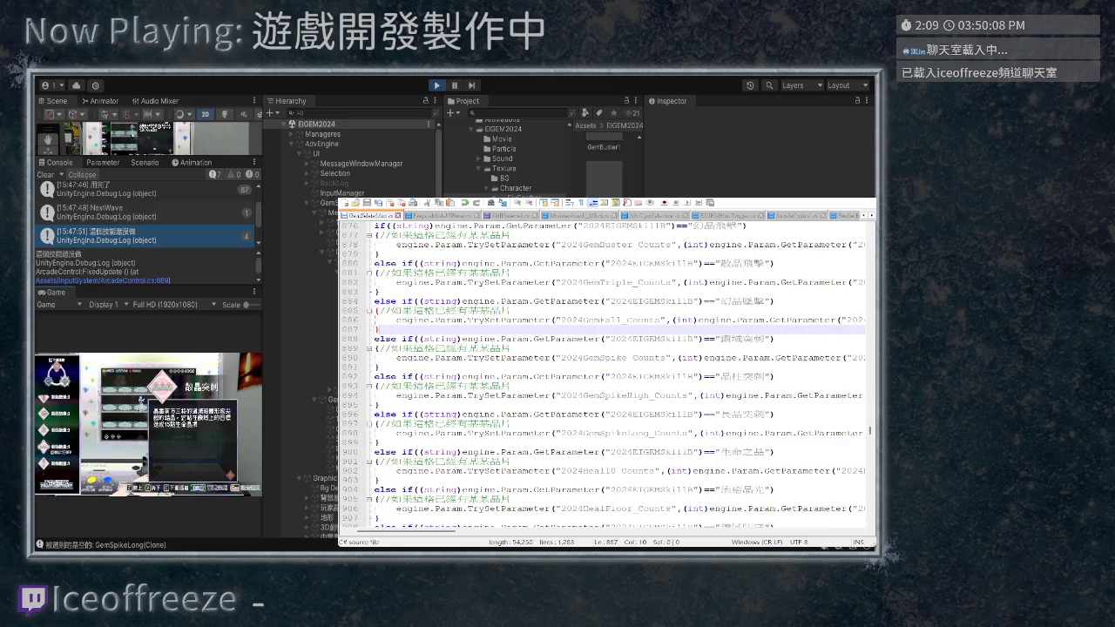
pyautogui.press('F3')
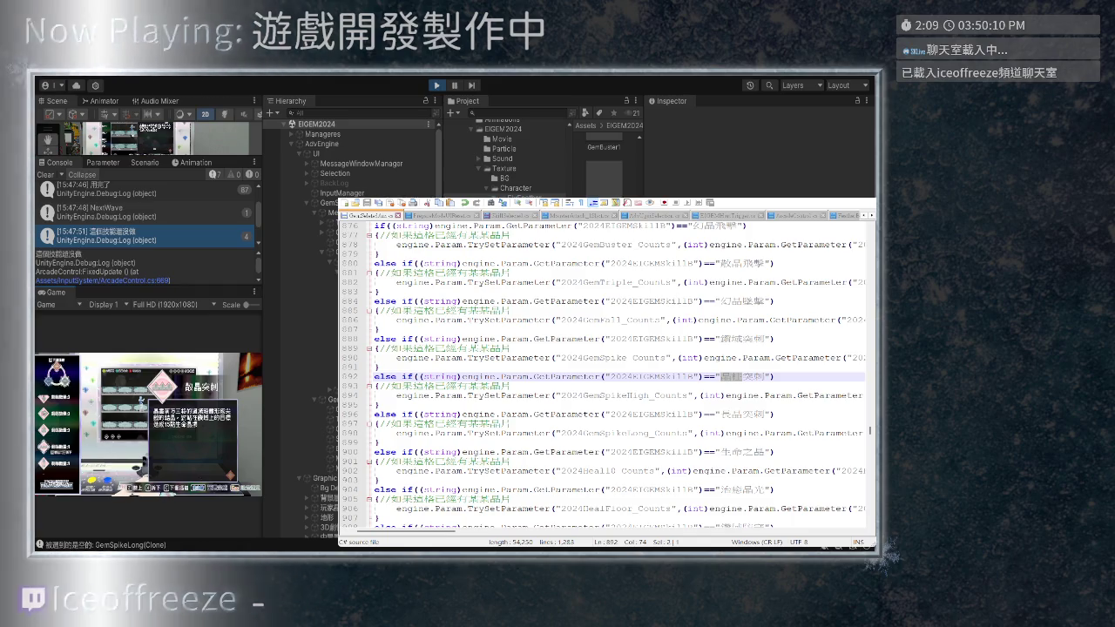
pyautogui.hotkey('ctrl', 'Tab')
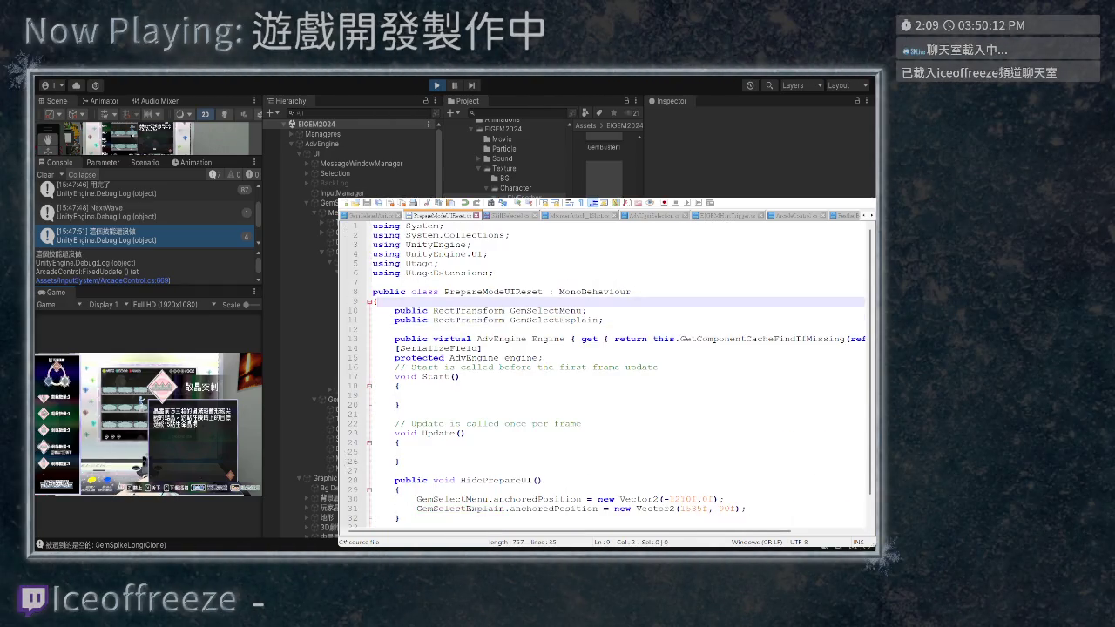
pyautogui.hotkey('ctrl', 'Tab')
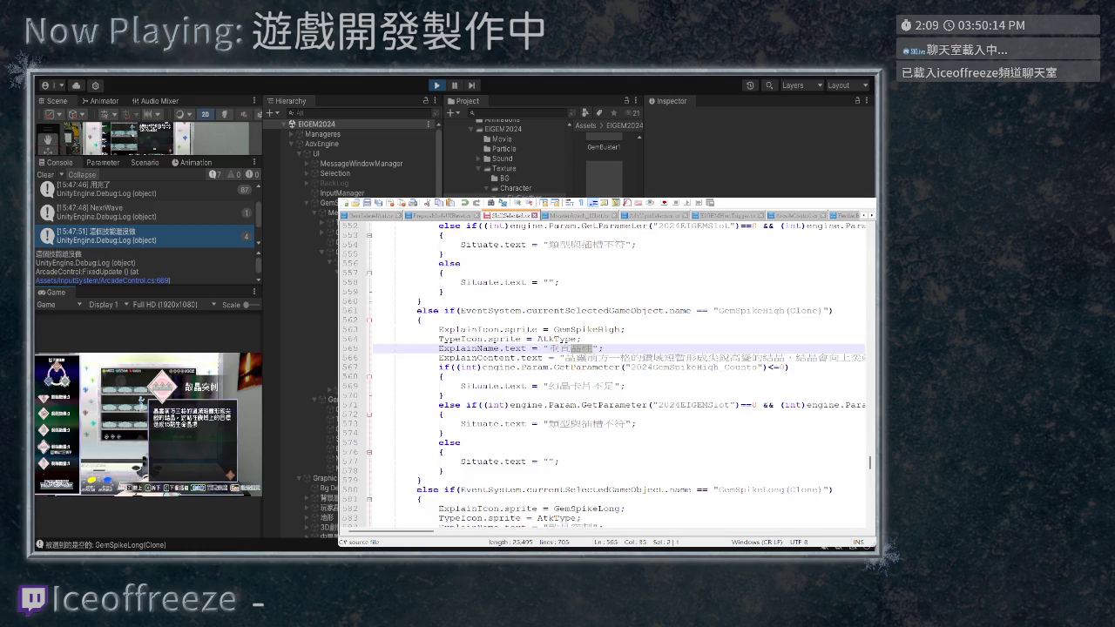
# Rename the GemSpikeHigh explain name to 晶柱突刺 and move to the GemSpikeLong name line
pyautogui.hotkey('shift', 'Left')
pyautogui.hotkey('shift', 'Left')
pyautogui.write('晶柱突刺')
pyautogui.scroll(-5, 609, 374)
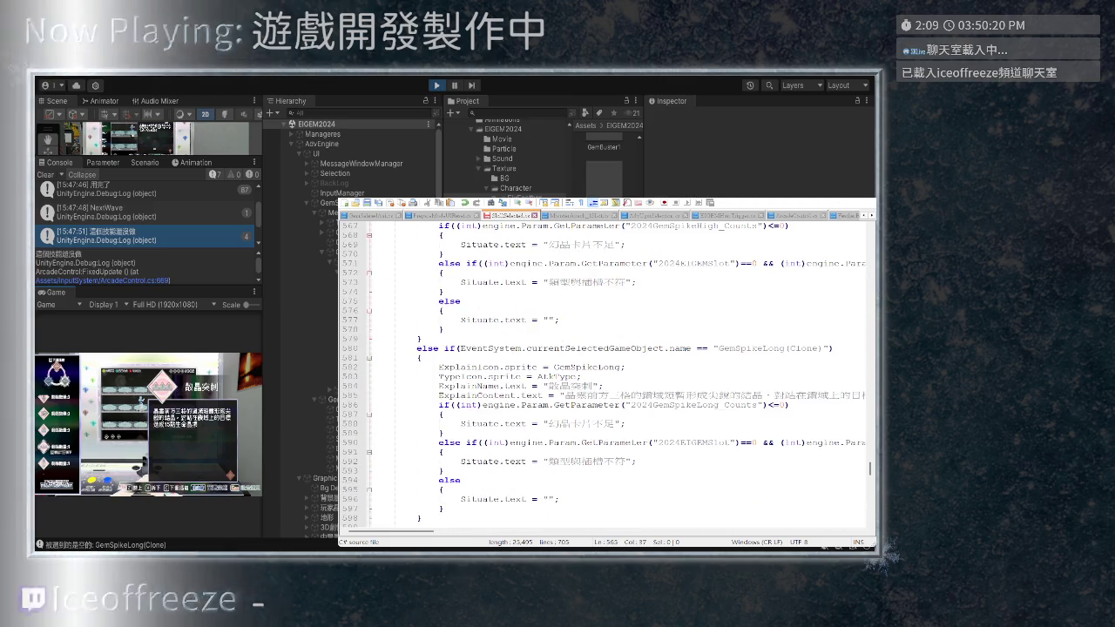
pyautogui.scroll(-1, 610, 374)
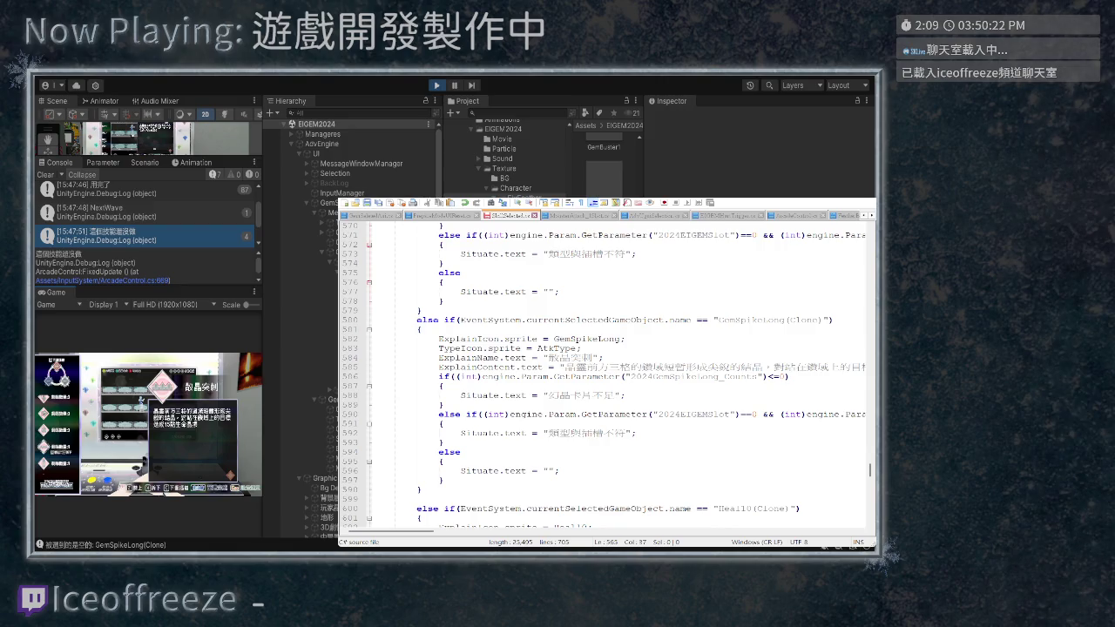
pyautogui.click(573, 376)
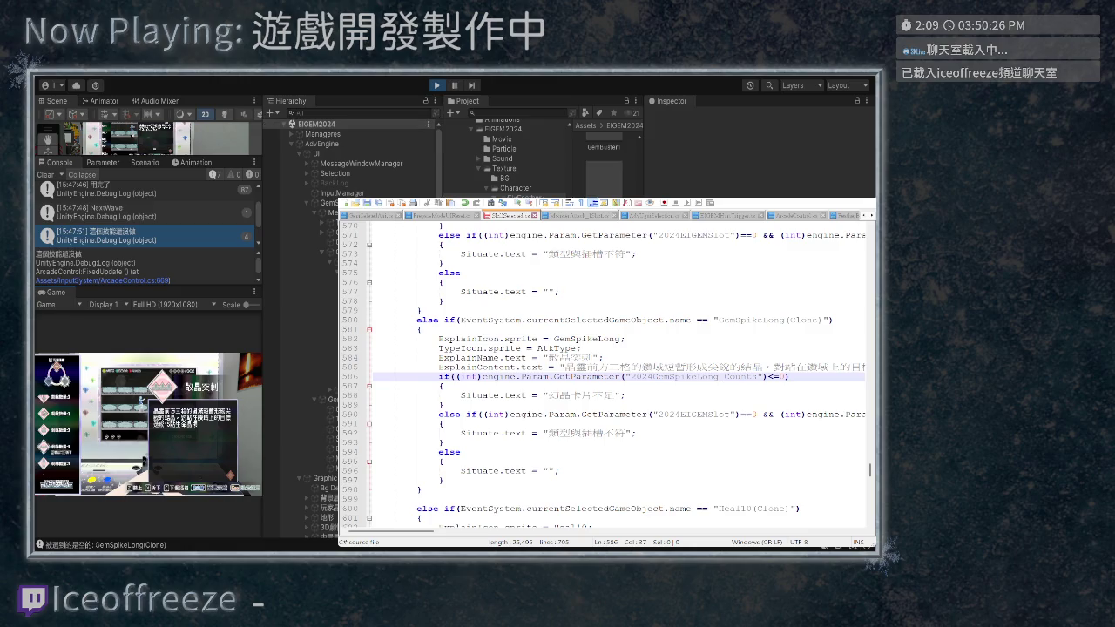
pyautogui.hotkey('ctrl', 'p')
pyautogui.click(534, 358)
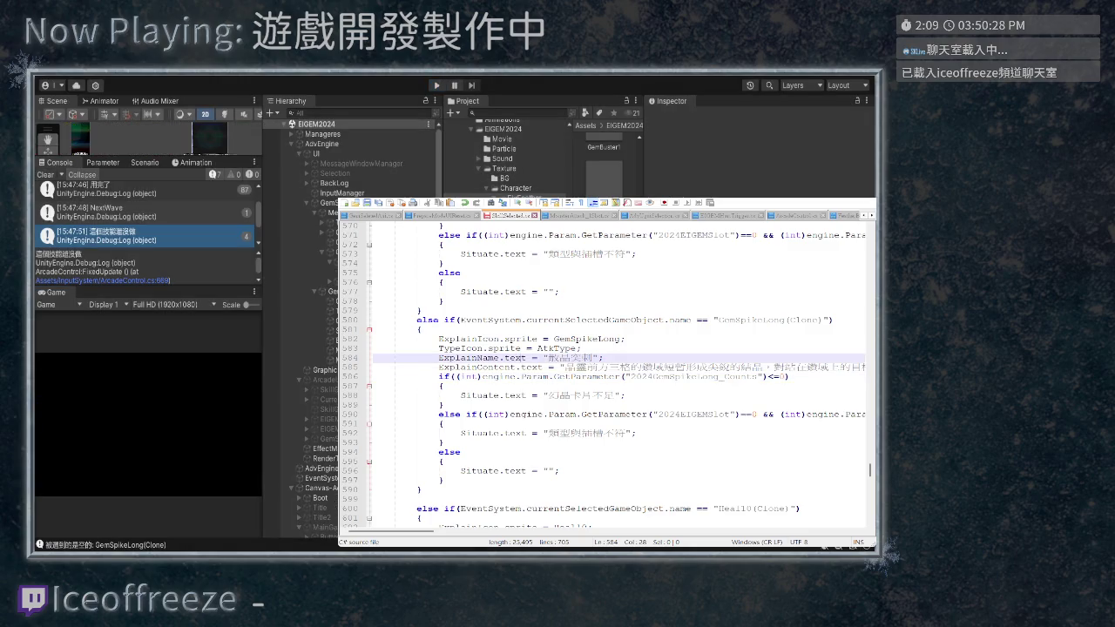
# Let Unity recompile, review the ArcadeControl.cs warnings and NullReferenceException, then return to Notepad++
pyautogui.scroll(-15, 605, 375)
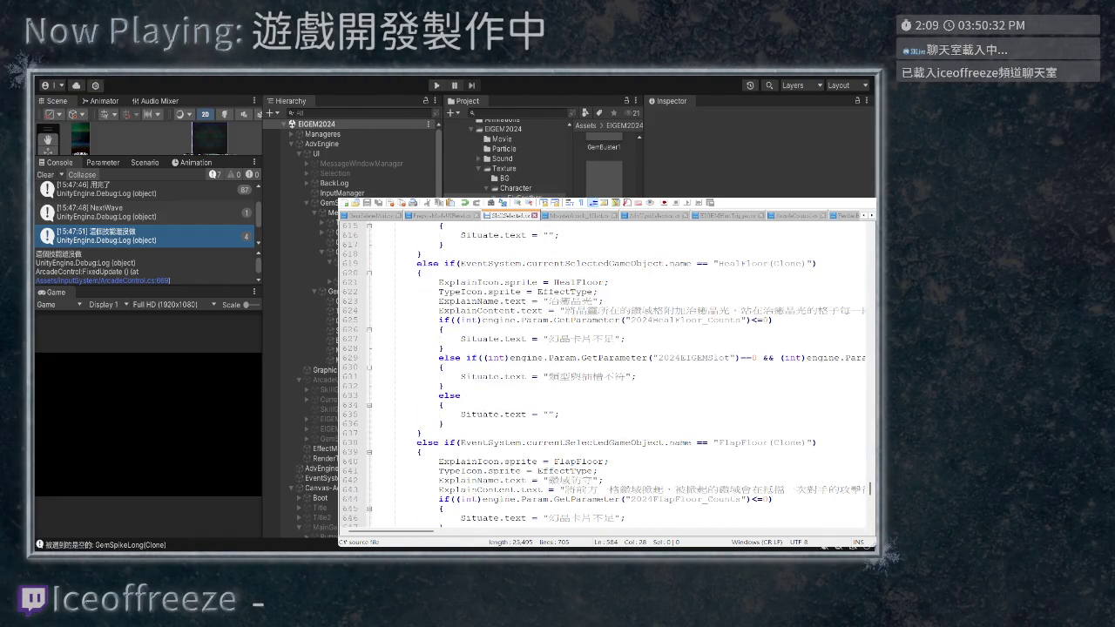
pyautogui.hotkey('alt', 'Tab')
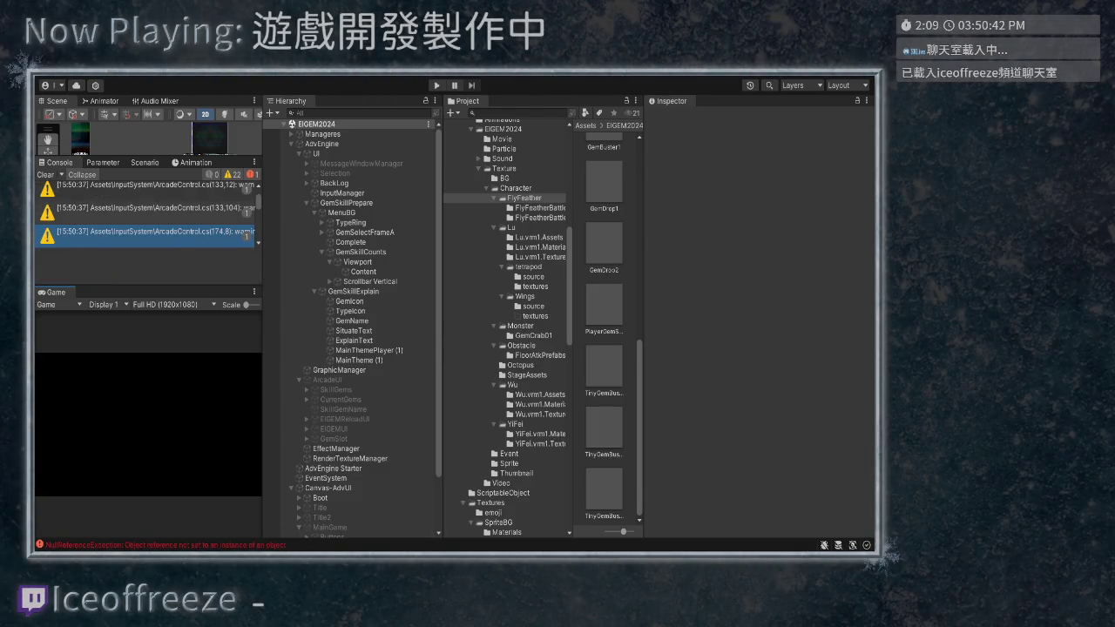
pyautogui.hotkey('alt', 'Tab')
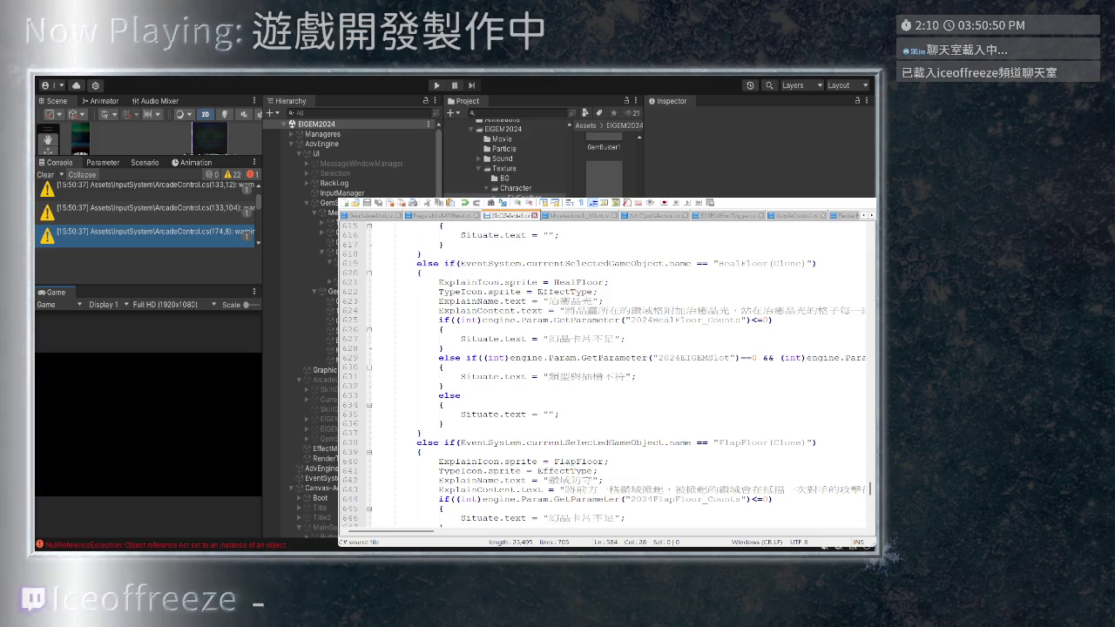
pyautogui.scroll(-2, 606, 374)
pyautogui.scroll(-1, 606, 374)
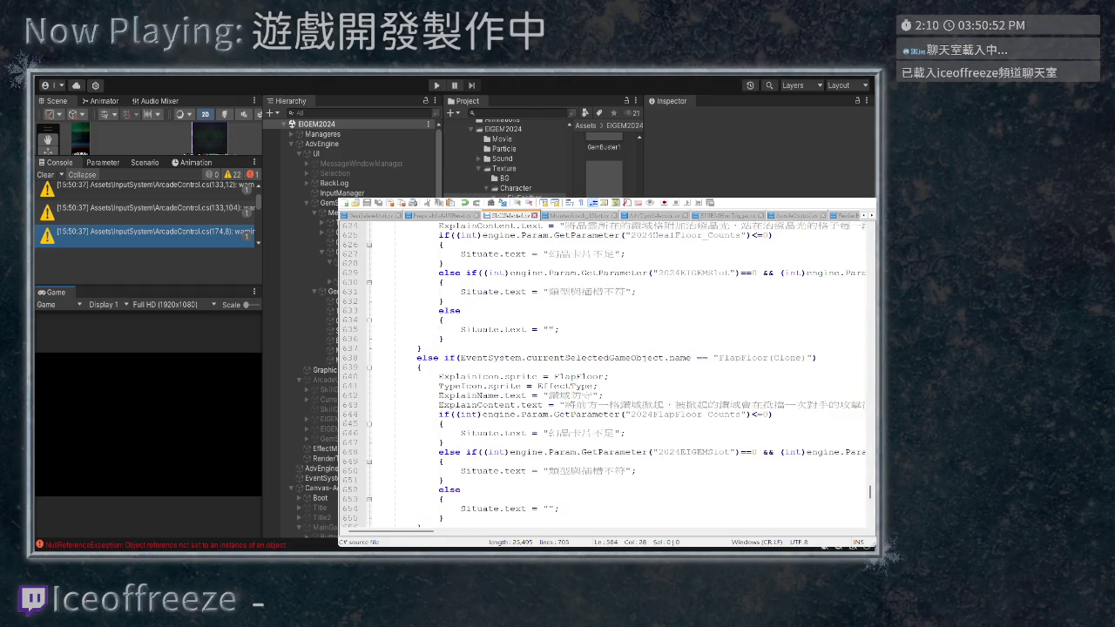
pyautogui.scroll(2, 605, 375)
pyautogui.scroll(7, 605, 375)
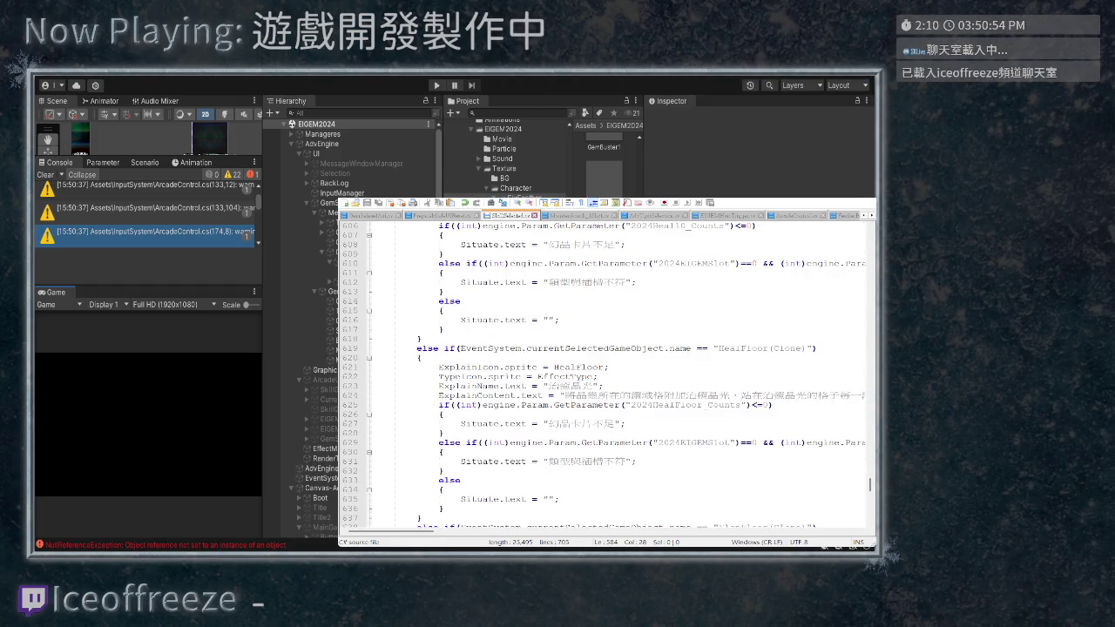
pyautogui.scroll(2, 605, 374)
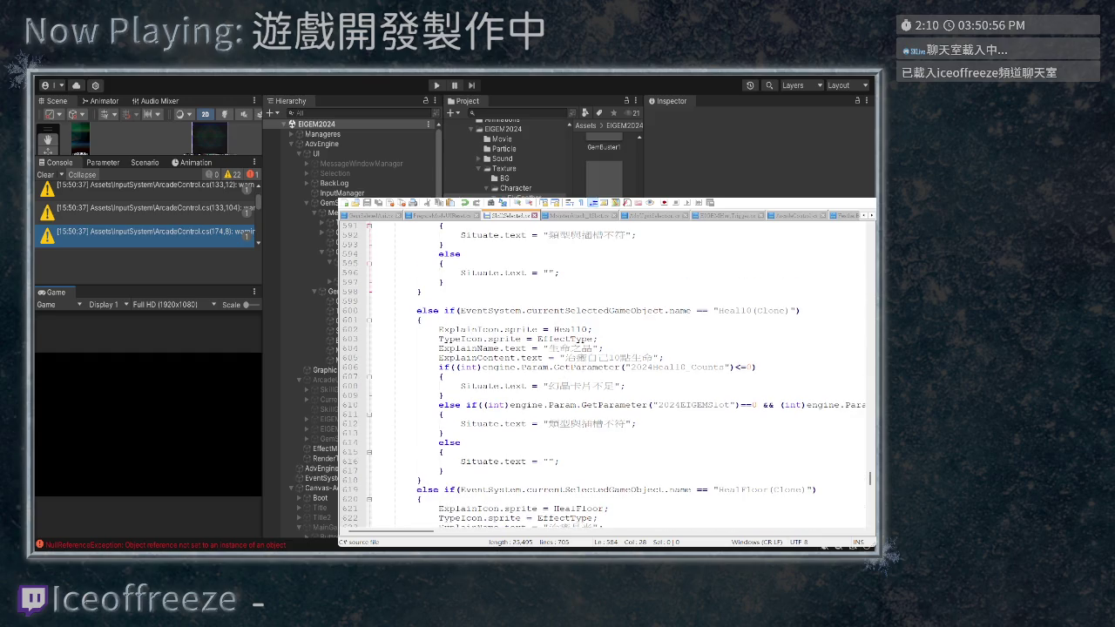
pyautogui.scroll(-2, 606, 375)
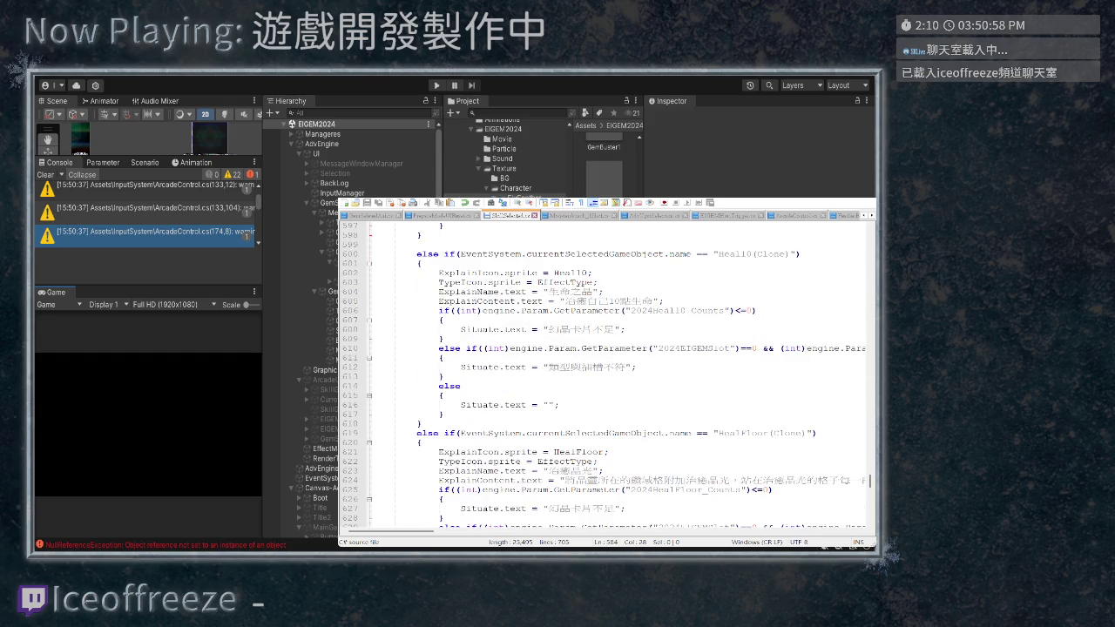
pyautogui.scroll(-3, 606, 374)
pyautogui.scroll(-7, 606, 375)
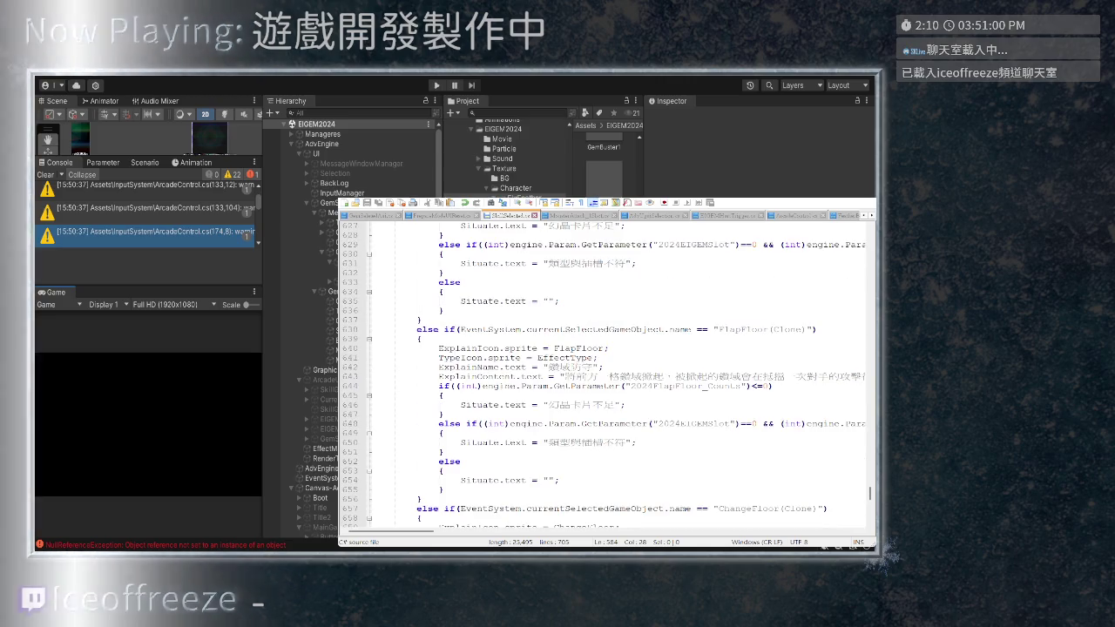
pyautogui.scroll(1, 605, 375)
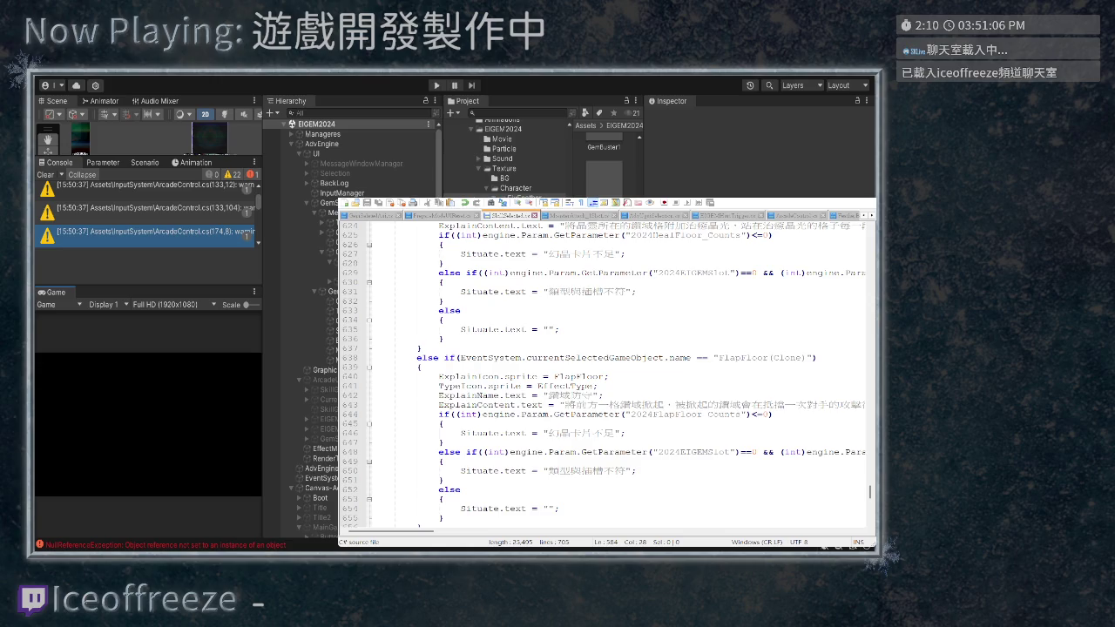
pyautogui.scroll(7, 605, 375)
pyautogui.scroll(8, 616, 375)
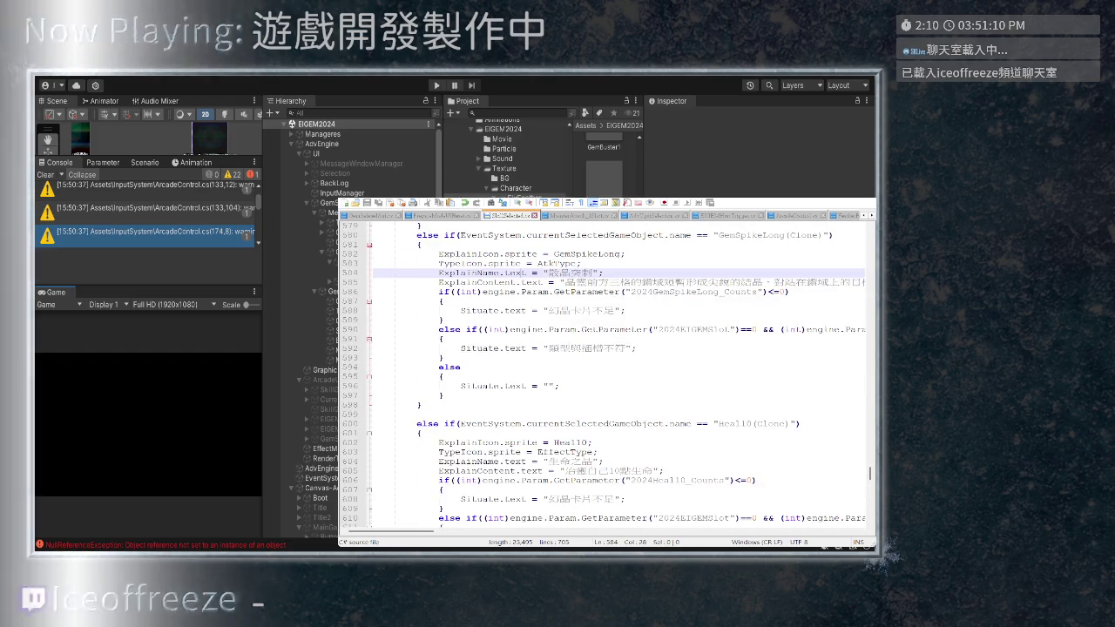
pyautogui.scroll(3, 616, 375)
pyautogui.scroll(-1, 616, 375)
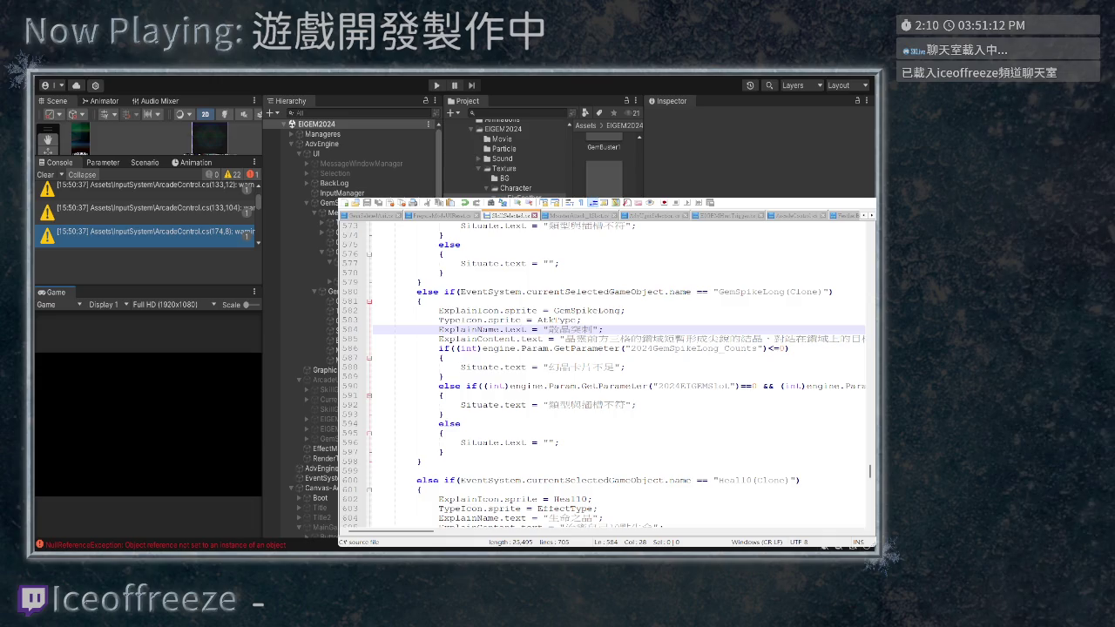
pyautogui.hscroll(5, 610, 374)
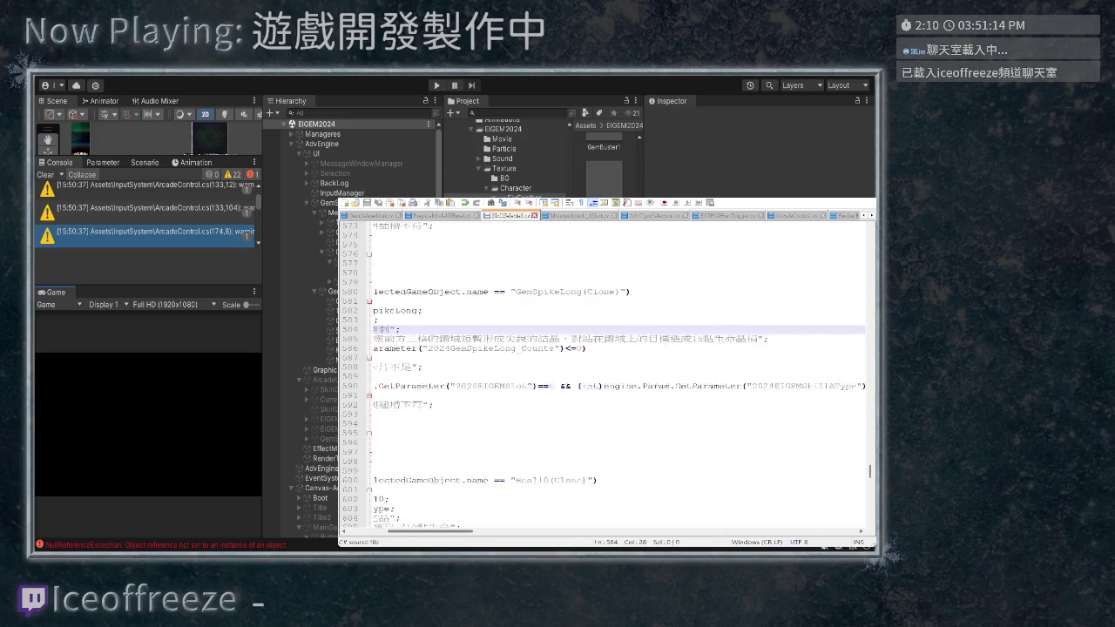
pyautogui.hscroll(-5, 610, 375)
pyautogui.hscroll(-1, 610, 375)
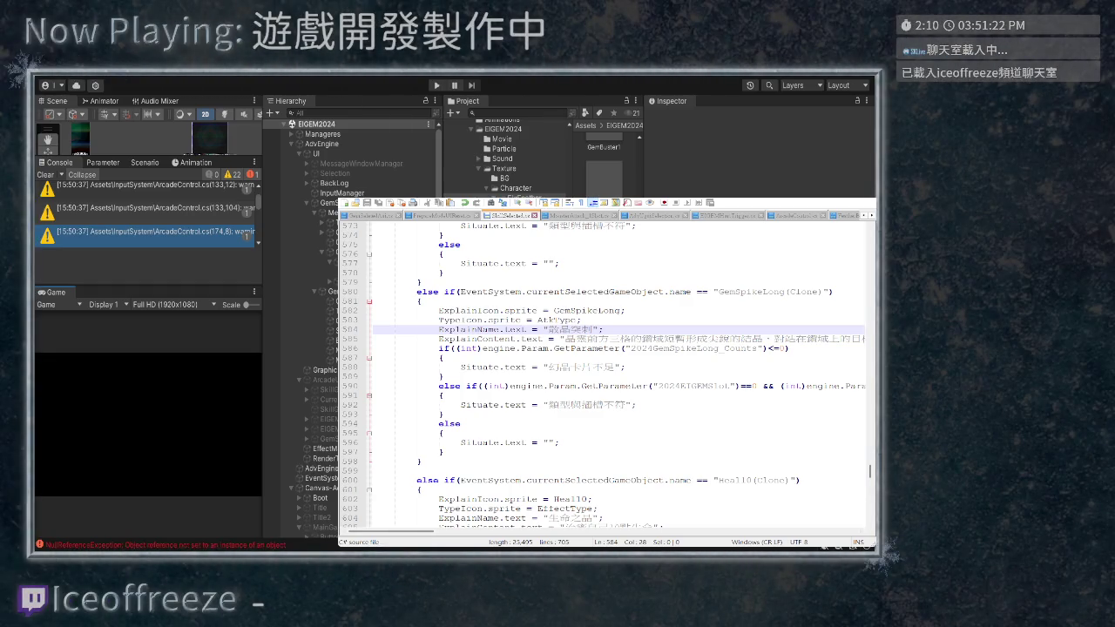
pyautogui.scroll(-10, 616, 374)
pyautogui.click(442, 319)
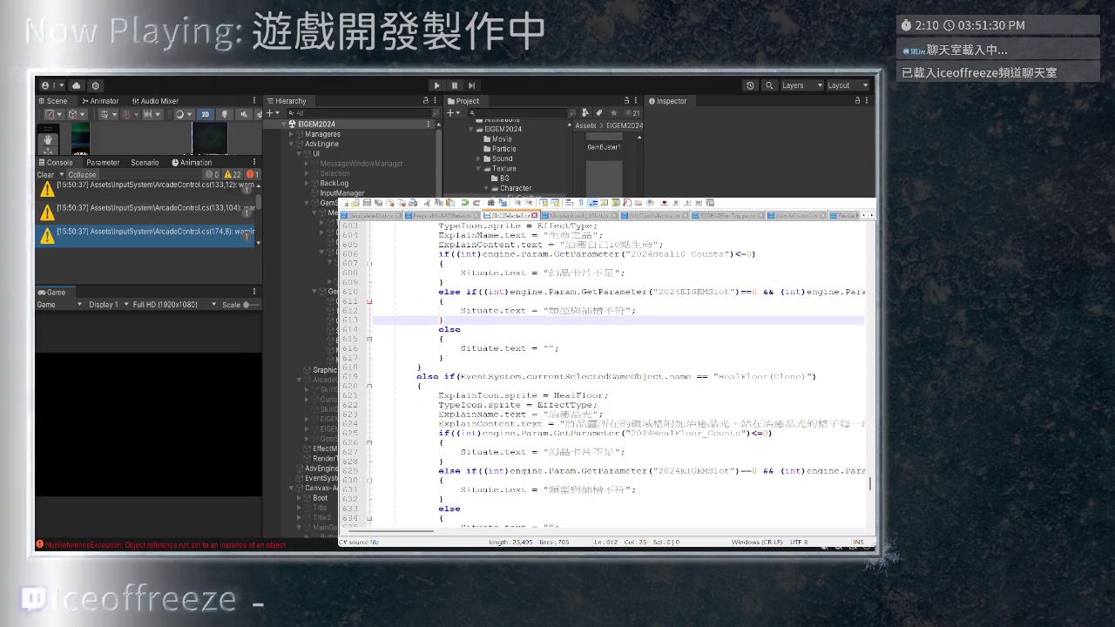
pyautogui.click(637, 310)
# Change the first GemSpikeLong skill-name strings in the gem selection script from 長晶突刺 to 數晶突刺
pyautogui.hotkey('ctrl', 'Tab')
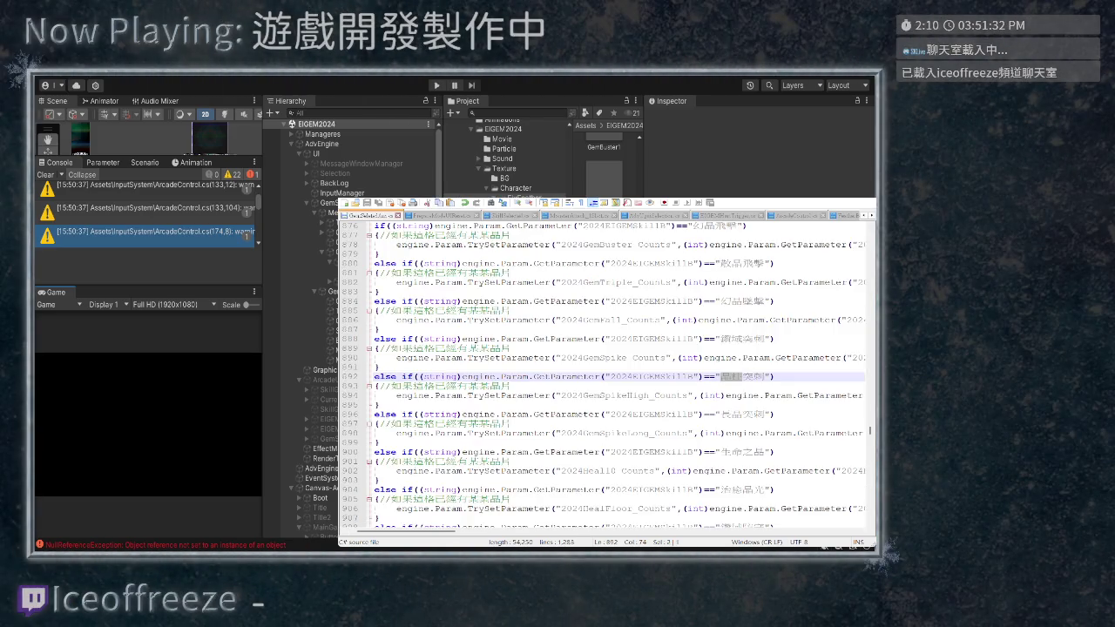
pyautogui.doubleClick(730, 415)
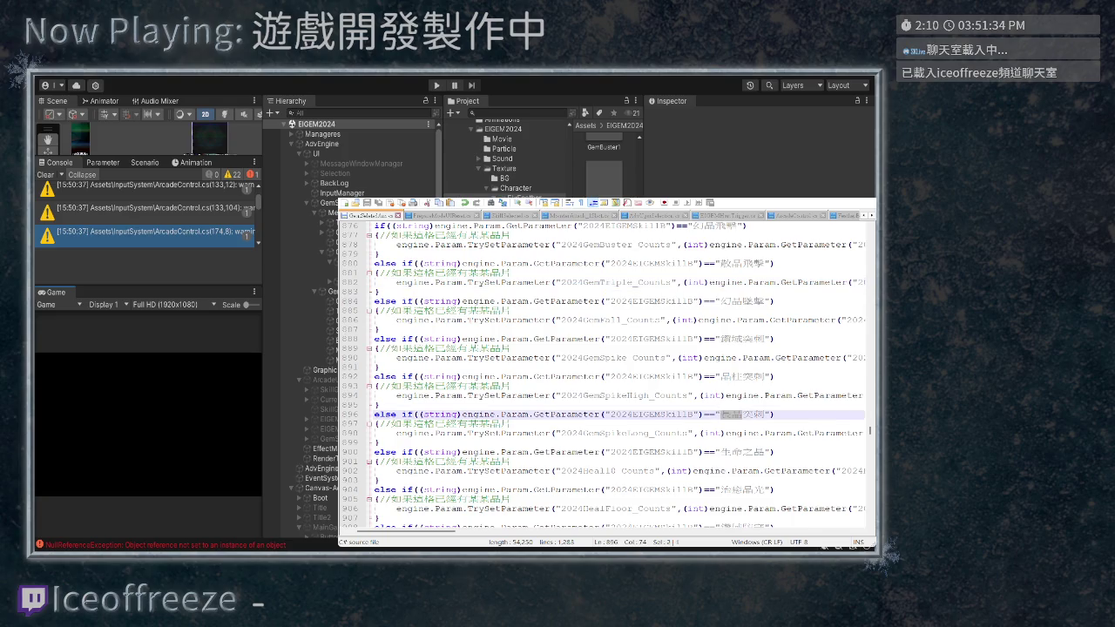
pyautogui.press('Right')
pyautogui.press('BackSpace')
pyautogui.write('數')
pyautogui.press('Up')
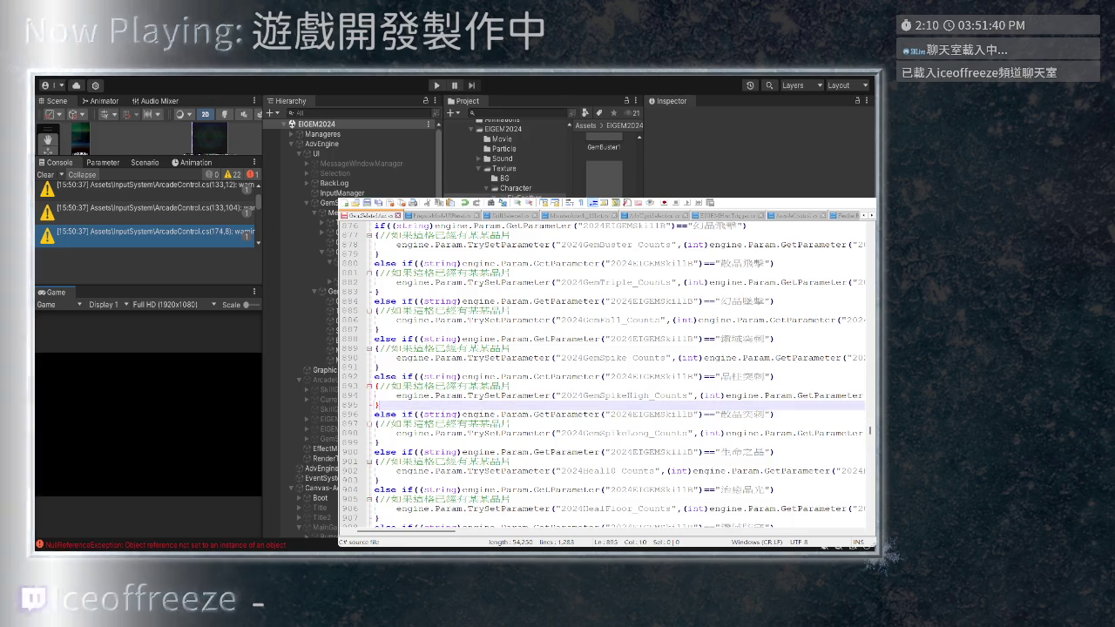
pyautogui.press('F3')
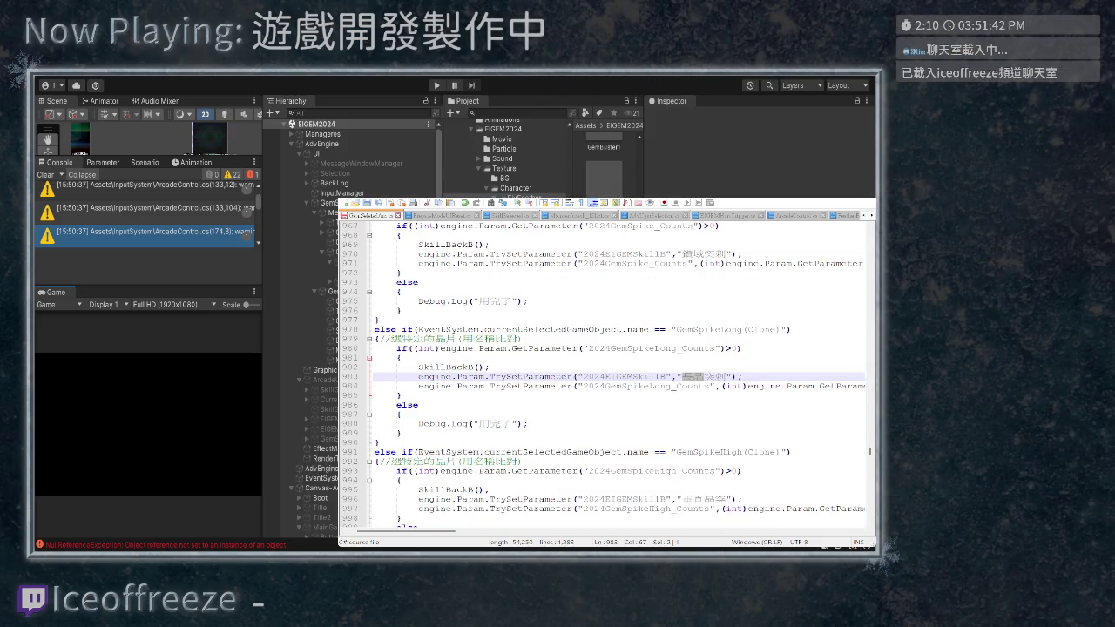
pyautogui.hotkey('ctrl', 'v')
pyautogui.press('BackSpace')
pyautogui.write('數')
pyautogui.click(403, 396)
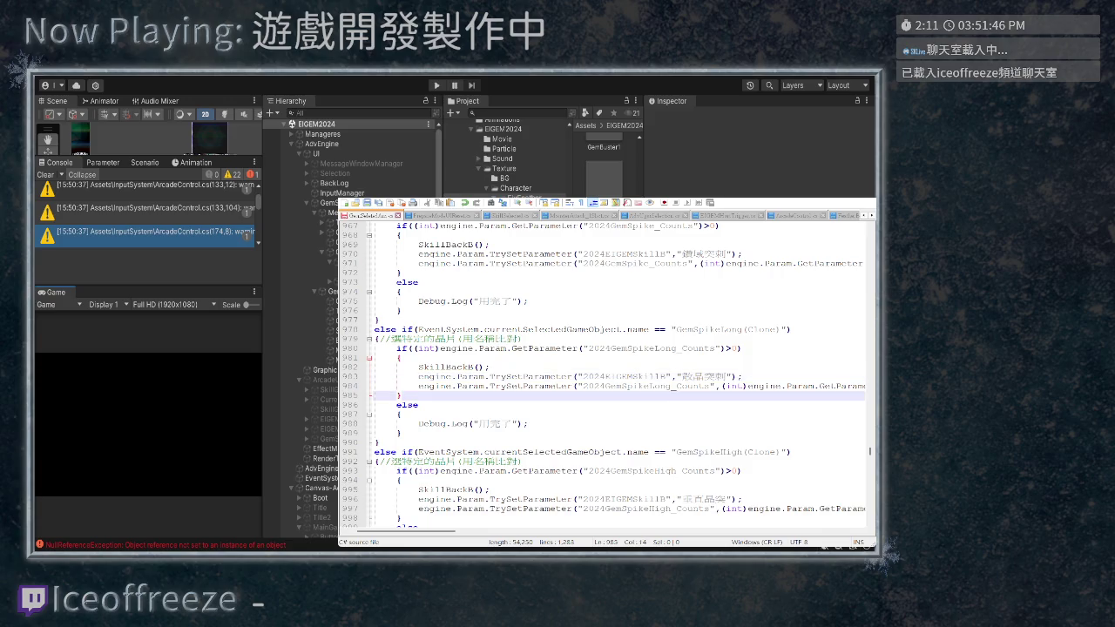
# Reword the remaining GemSpikeLong skill-name occurrences, including the slot C check
pyautogui.press('F3')
pyautogui.write('數晶突刺")')
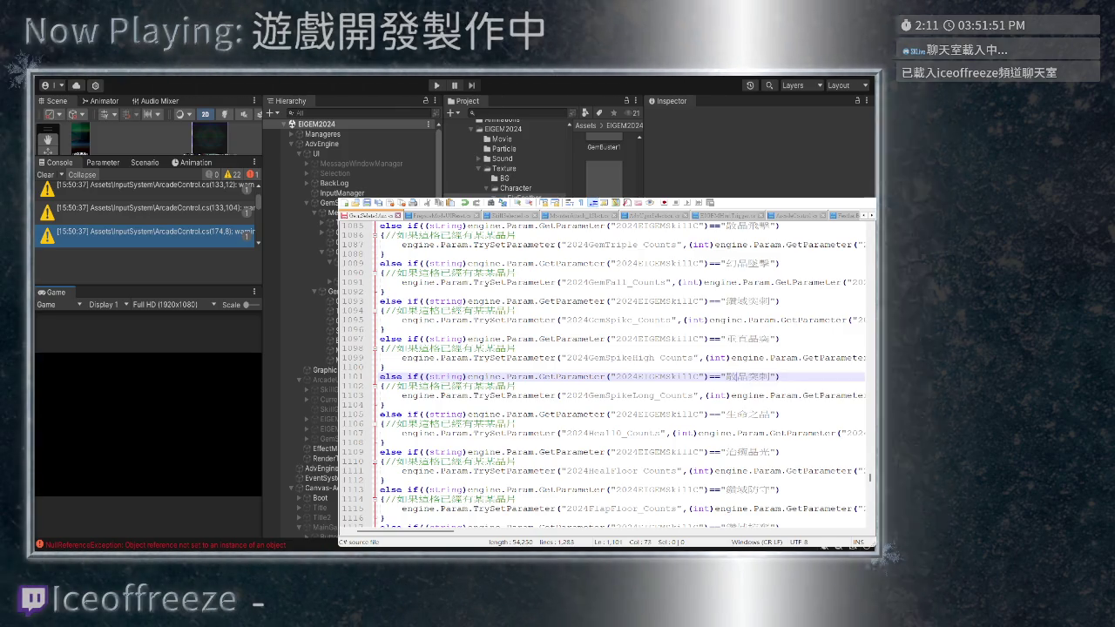
pyautogui.click(701, 376)
pyautogui.write('敵')
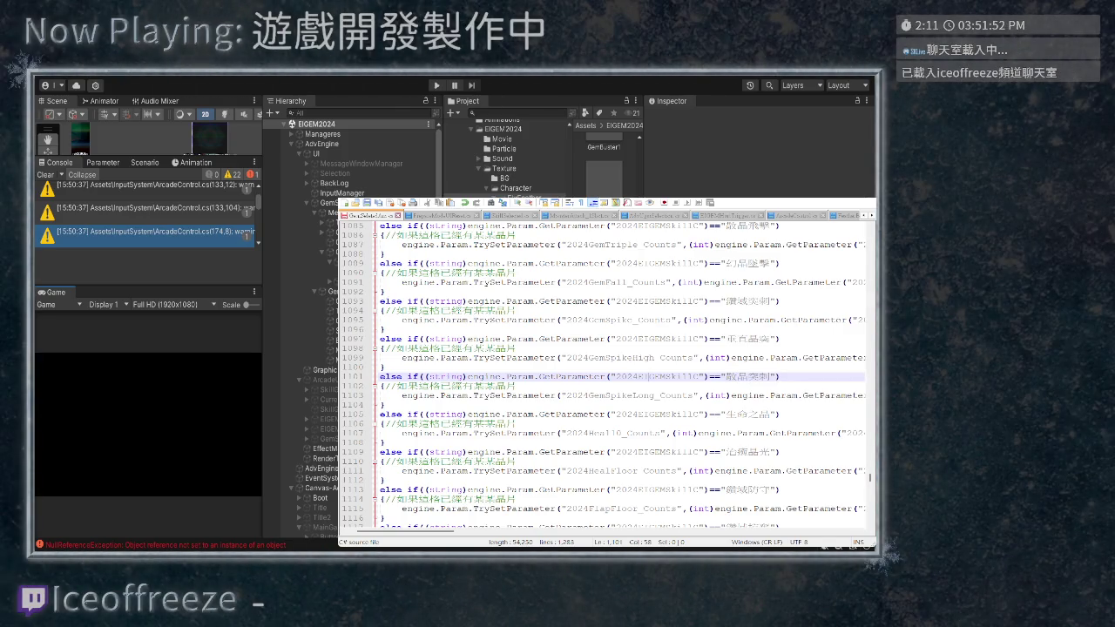
pyautogui.press('F3')
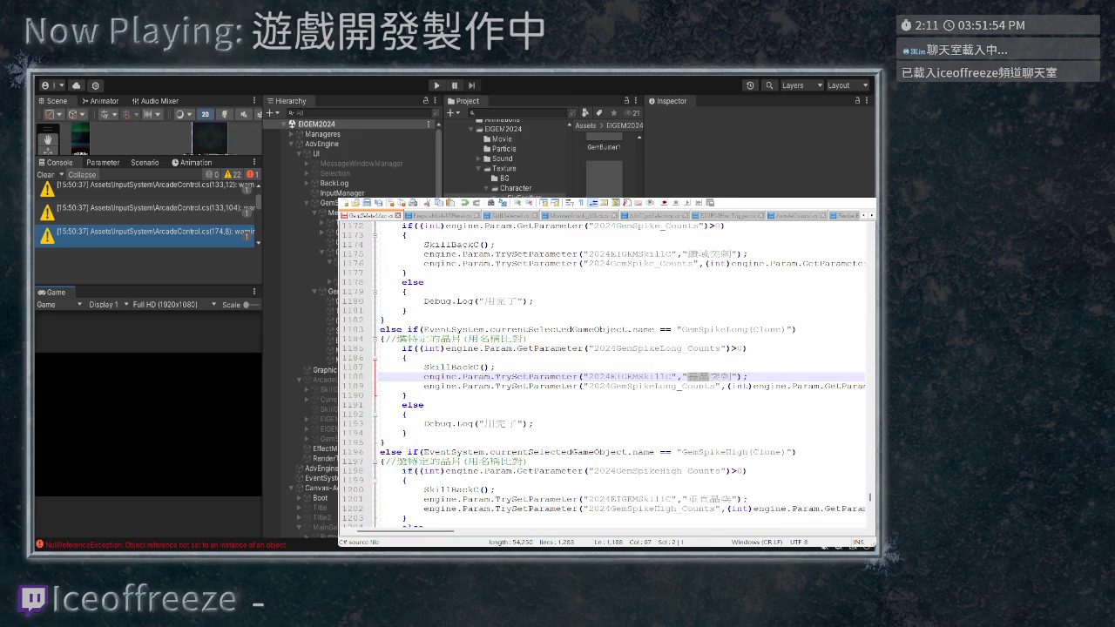
pyautogui.click(701, 377)
pyautogui.press('BackSpace')
pyautogui.write('鑽')
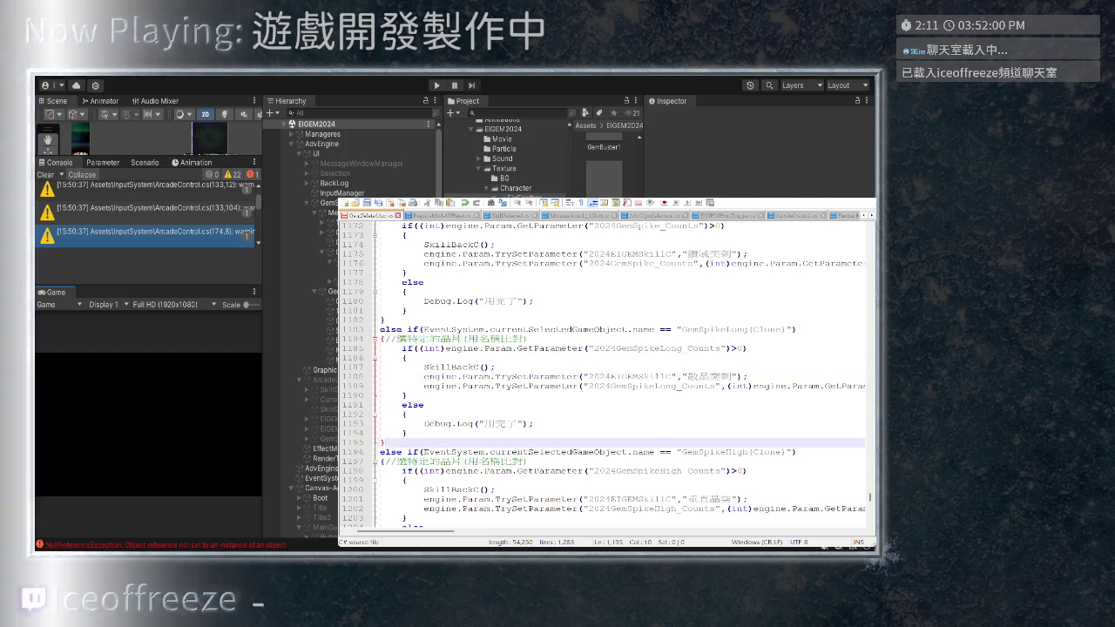
pyautogui.press('F3')
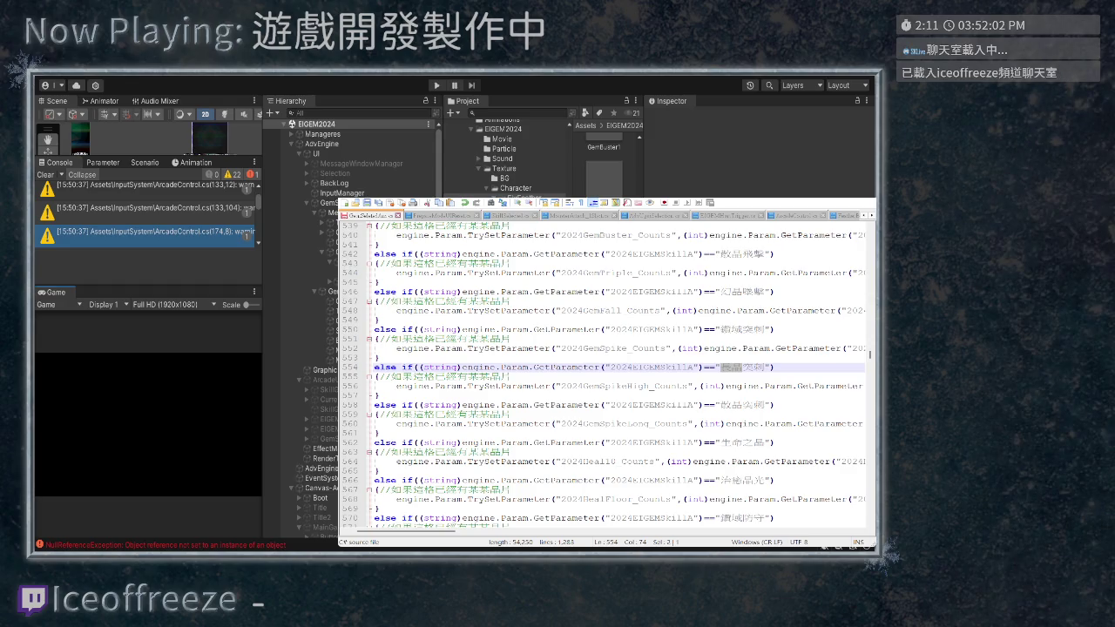
# Replace the first character of the skill name on line 554 with 敵
pyautogui.click(731, 367)
pyautogui.press('BackSpace')
pyautogui.write('敵晶')
pyautogui.click(422, 396)
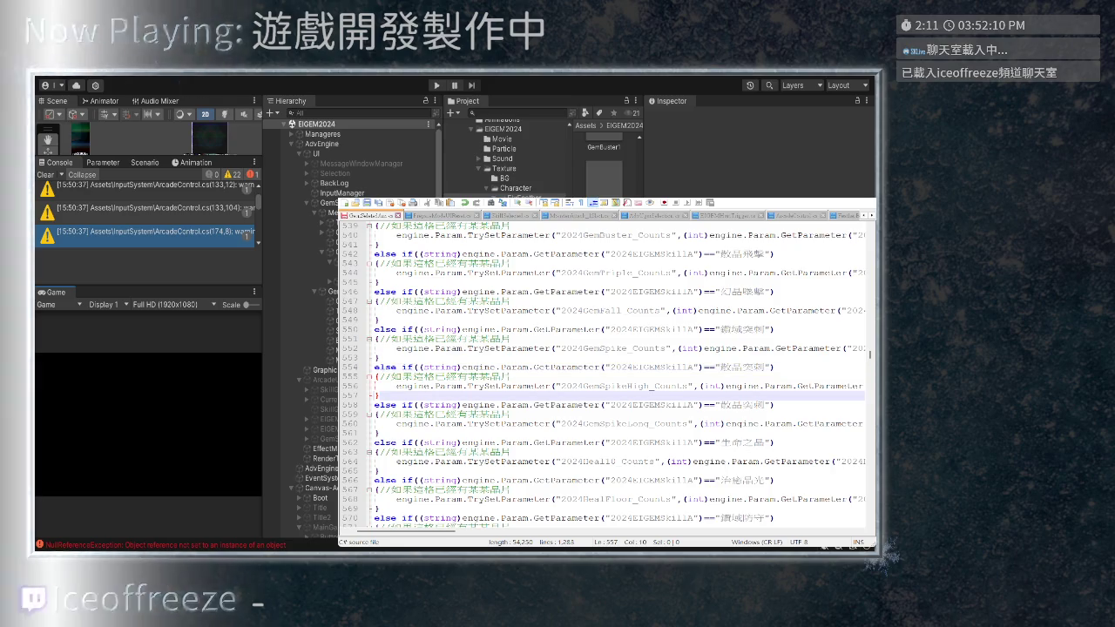
pyautogui.scroll(-1, 605, 375)
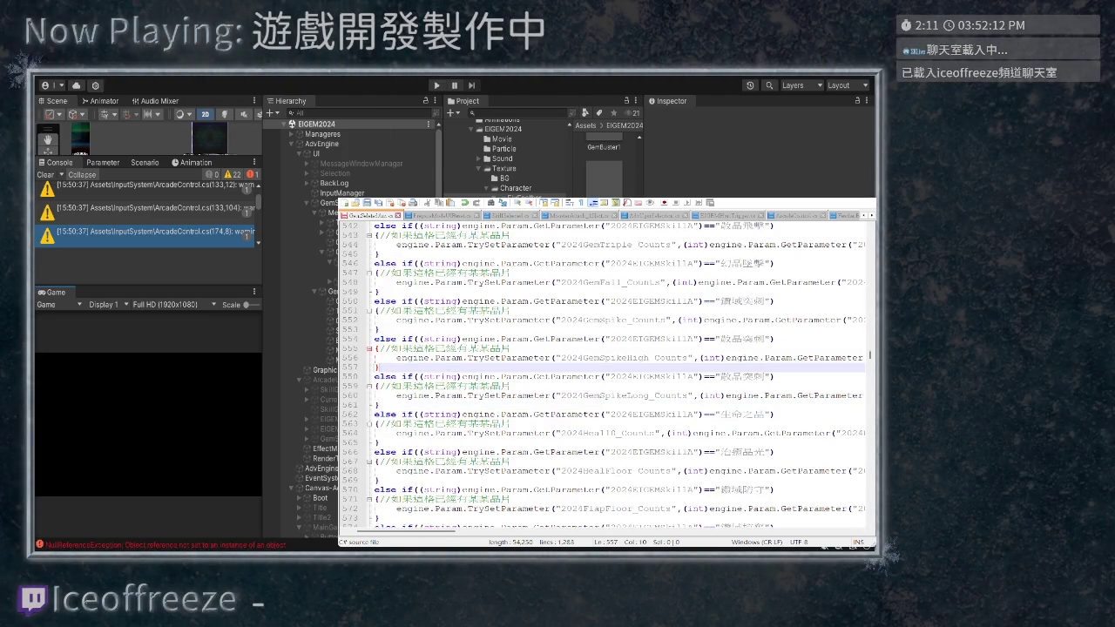
pyautogui.hscroll(3, 619, 375)
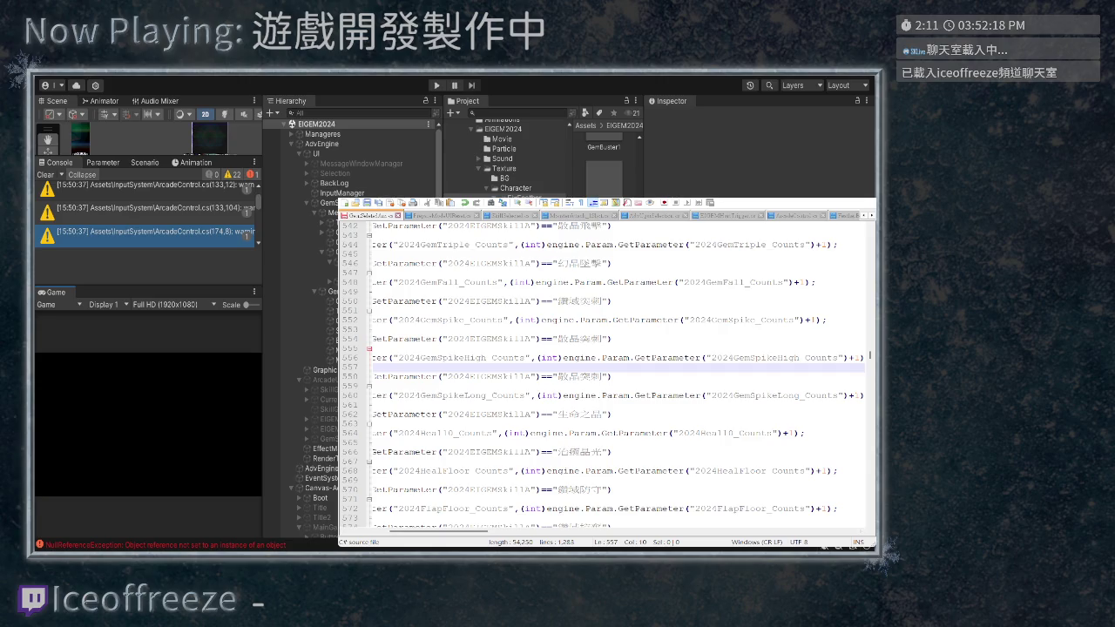
# Change skill A's GemSpikeHigh name on line 558 from 散晶突刺 to 晶柱突刺
pyautogui.press('Up')
pyautogui.hotkey('shift', 'Left')
pyautogui.hotkey('shift', 'Left')
pyautogui.hotkey('shift', 'Left')
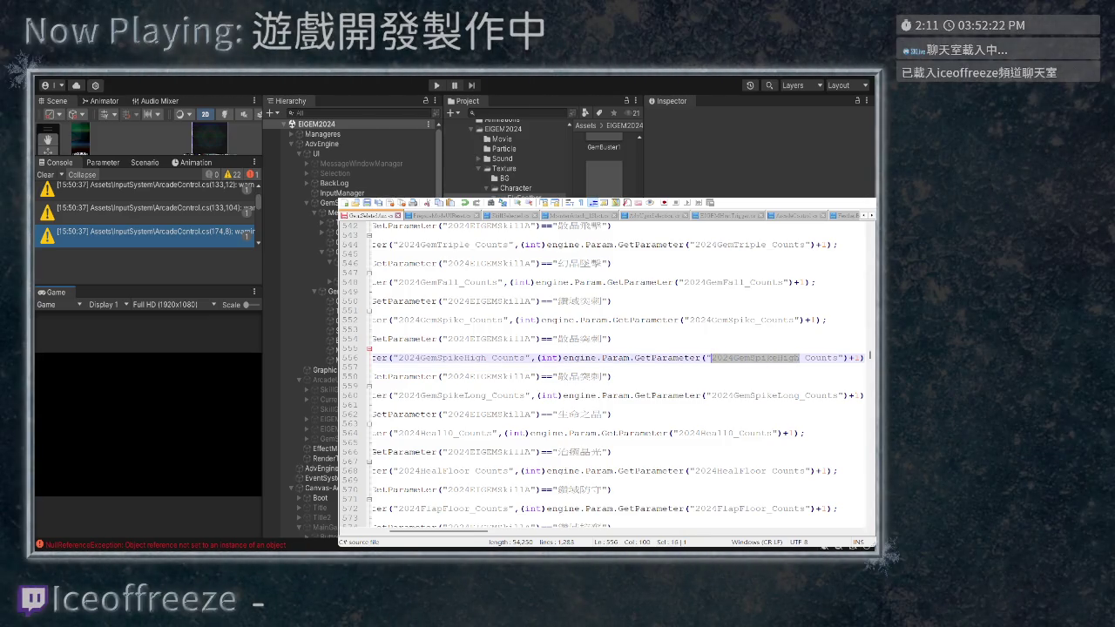
pyautogui.press('Down')
pyautogui.press('Down')
pyautogui.press('Left')
pyautogui.press('Left')
pyautogui.hotkey('shift', 'Left')
pyautogui.hotkey('shift', 'Left')
pyautogui.hotkey('shift', 'Left')
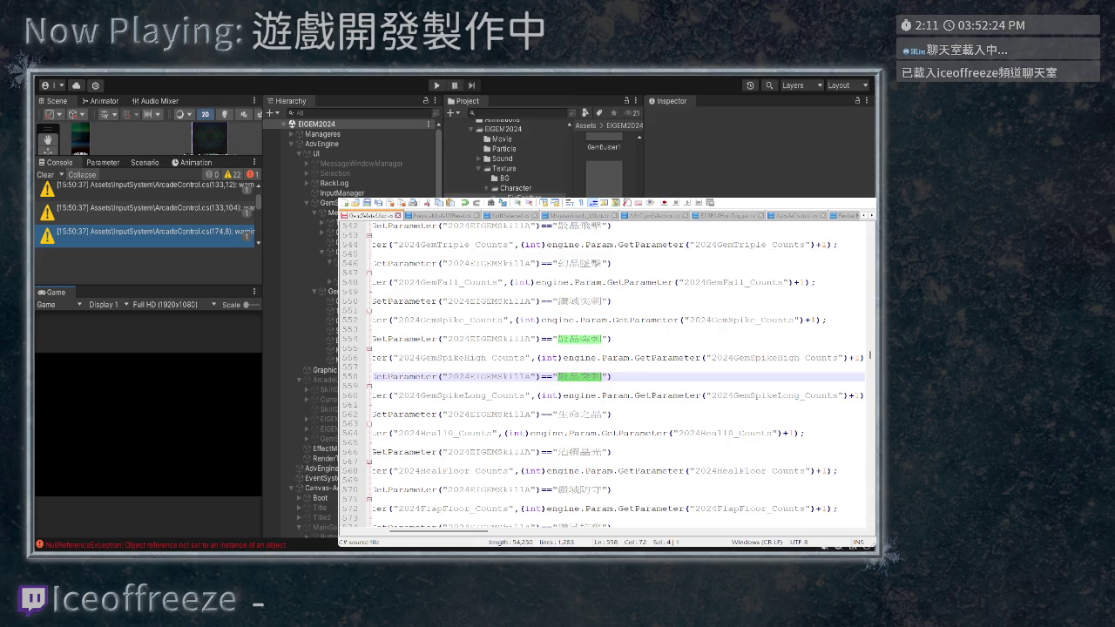
pyautogui.write('晶柱突刺')
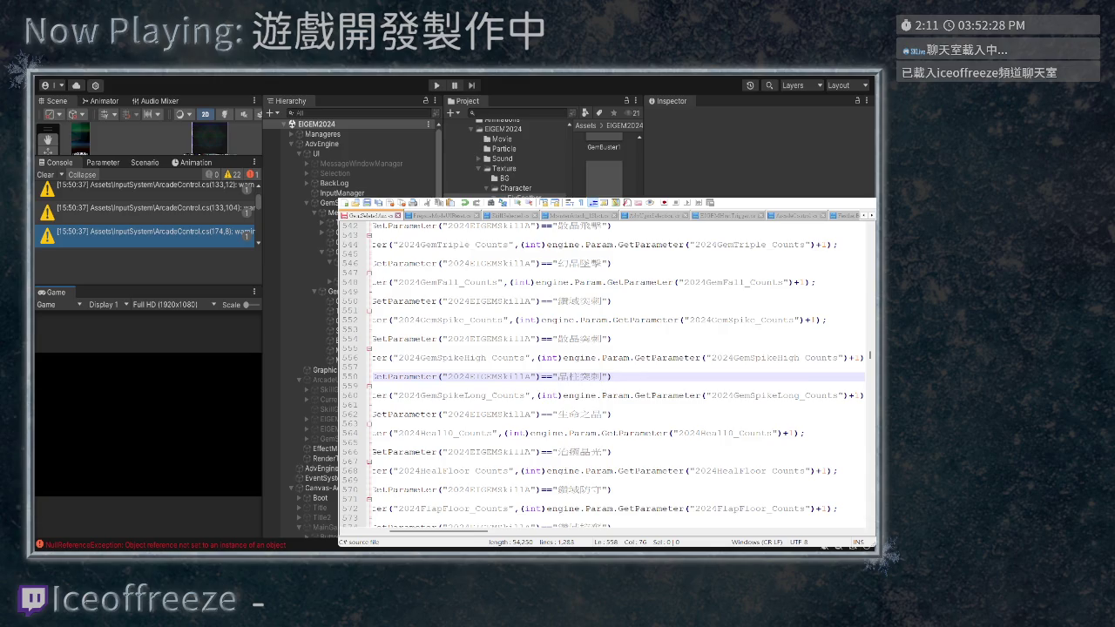
# Replace 長晶 with 晶柱 in the next GemSpikeHigh skill name on line 791
pyautogui.press('F3')
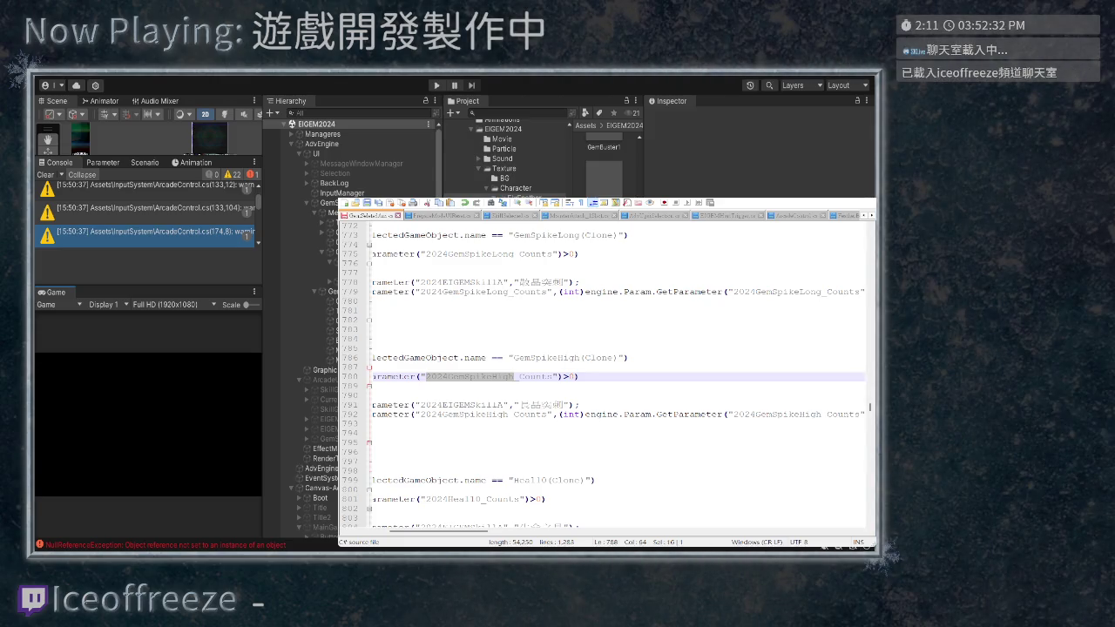
pyautogui.moveTo(542, 405); pyautogui.dragTo(520, 406)
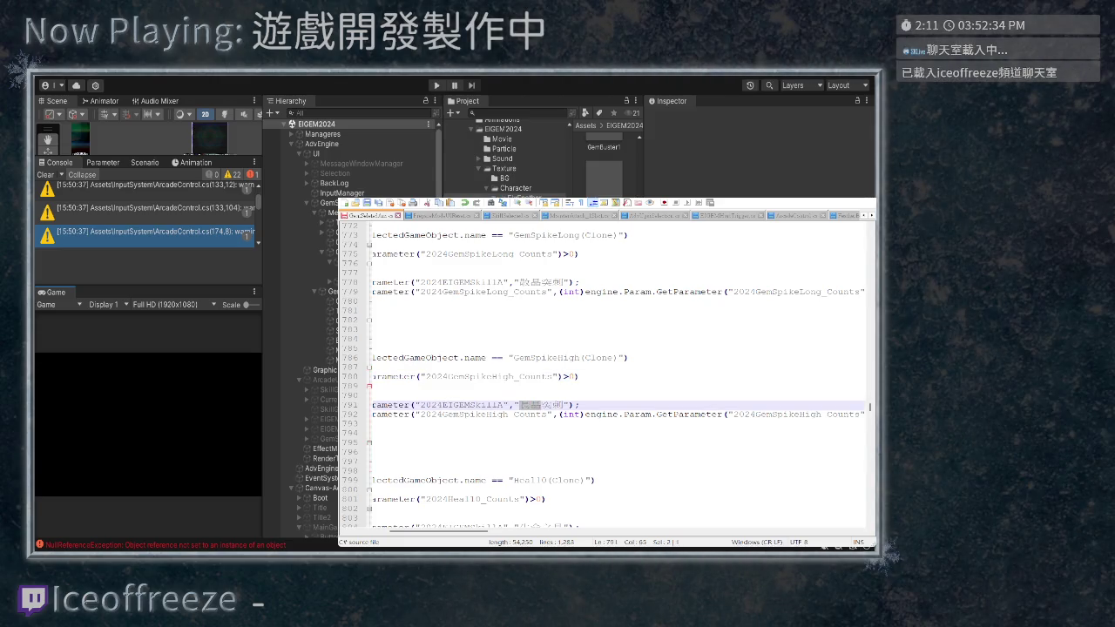
pyautogui.write('晶柱')
pyautogui.press('Up')
pyautogui.press('Up')
pyautogui.moveTo(556, 415); pyautogui.dragTo(642, 415)
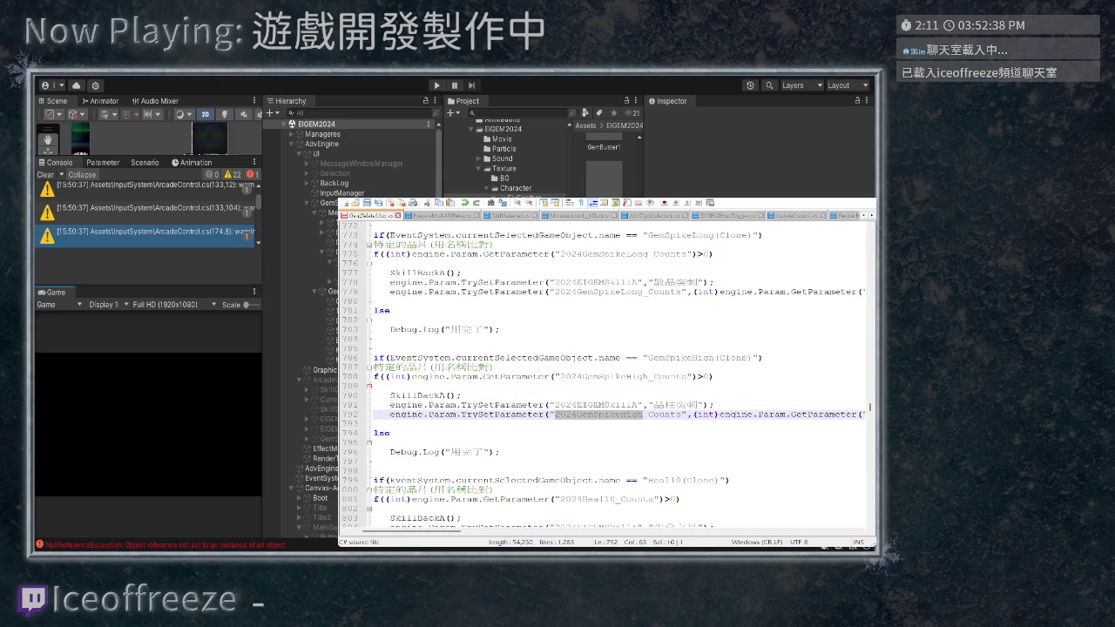
pyautogui.hotkey('ctrl', 'F3')
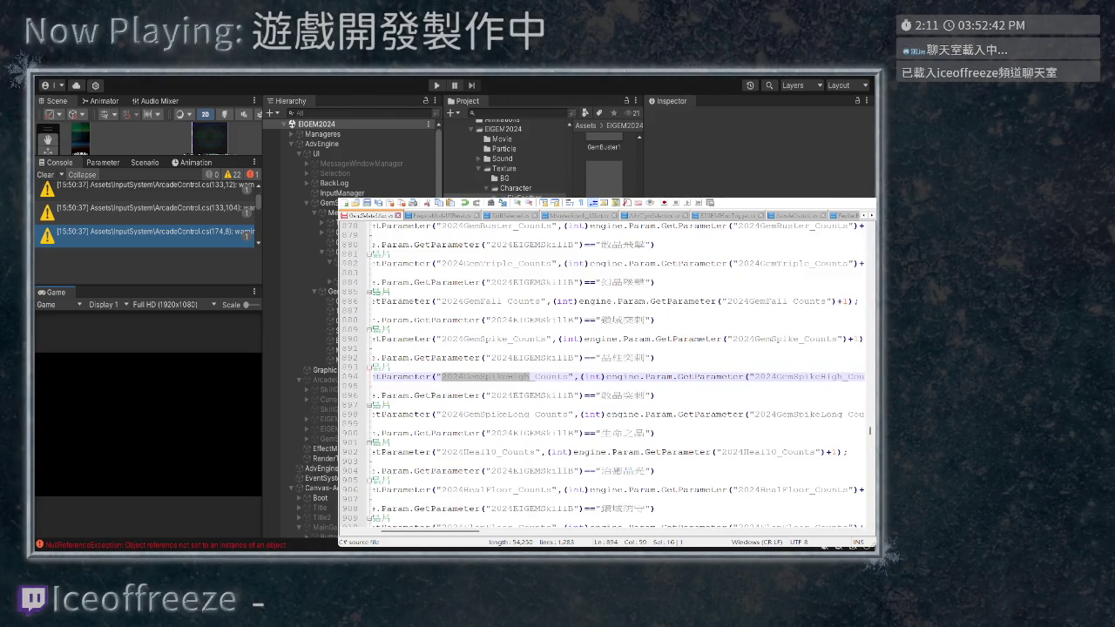
# Set the GemSpikeHigh skill B name on line 996 to 晶柱突刺
pyautogui.hscroll(-5, 630, 375)
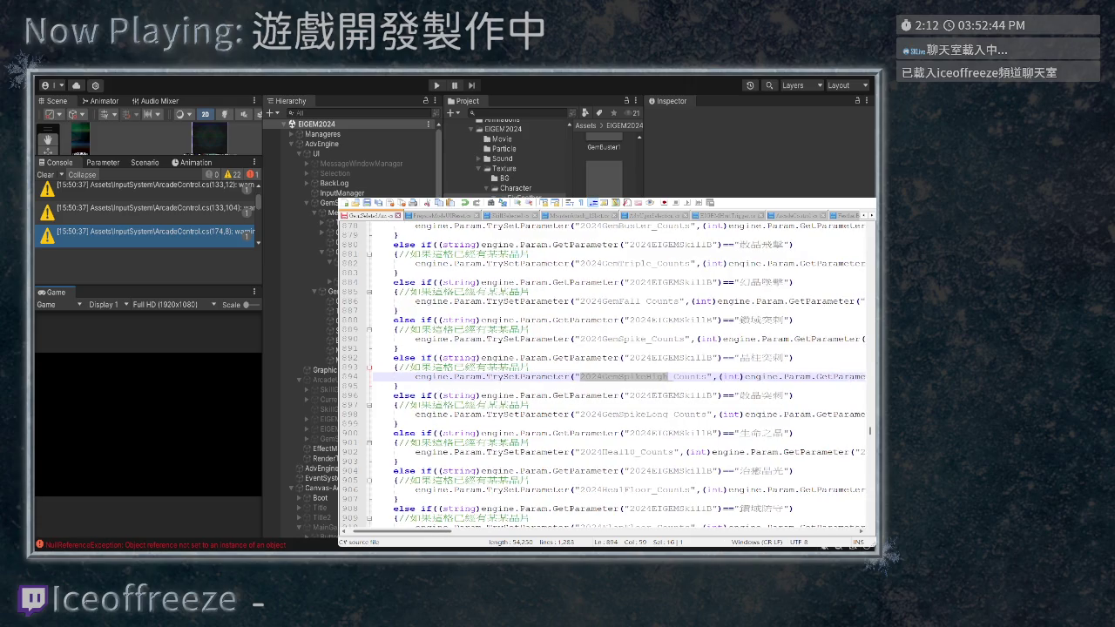
pyautogui.hscroll(-2, 628, 376)
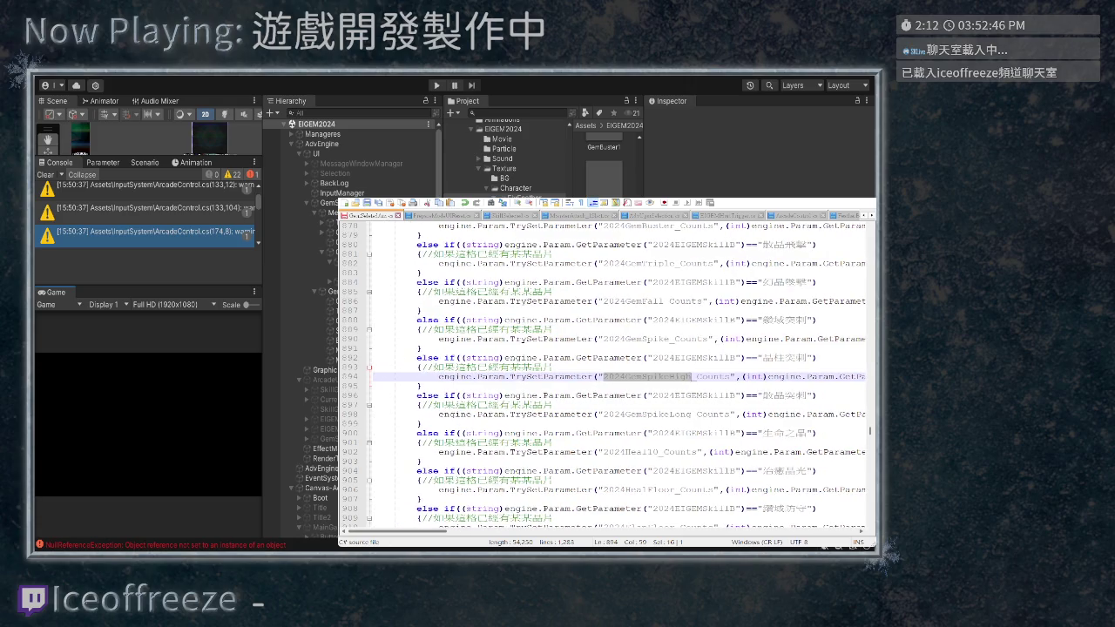
pyautogui.press('F3')
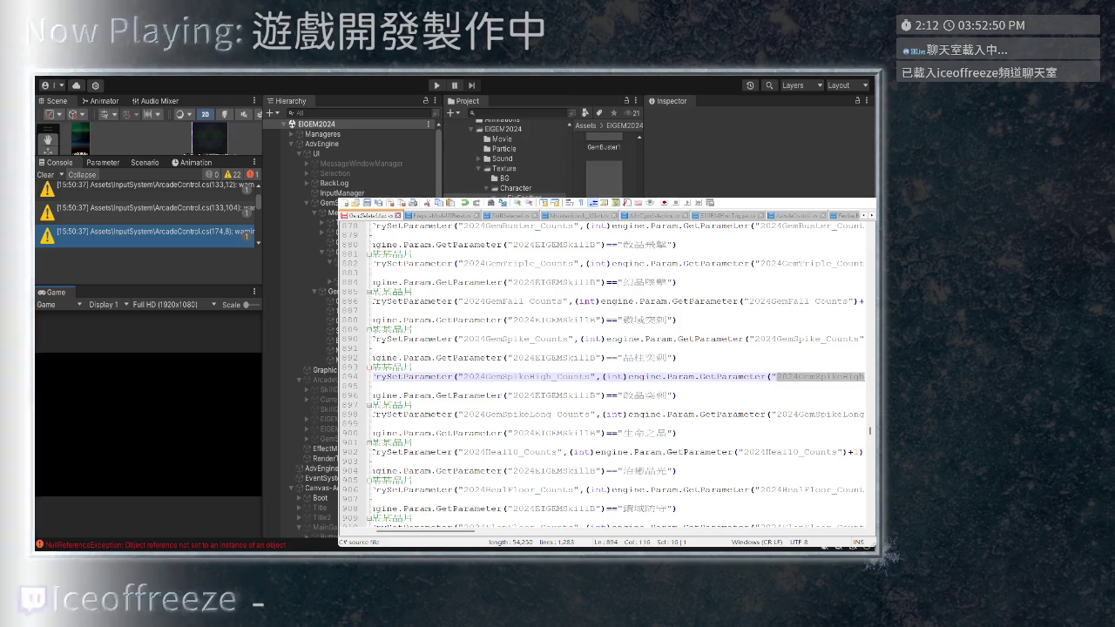
pyautogui.hscroll(5, 618, 376)
pyautogui.hscroll(-3, 618, 375)
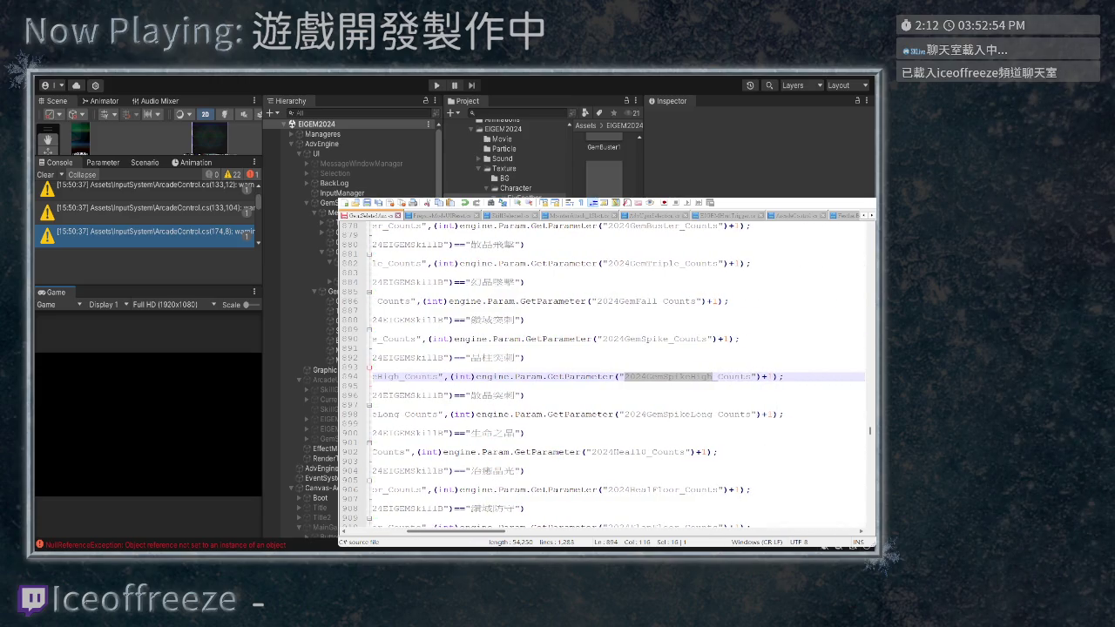
pyautogui.hscroll(-6, 617, 375)
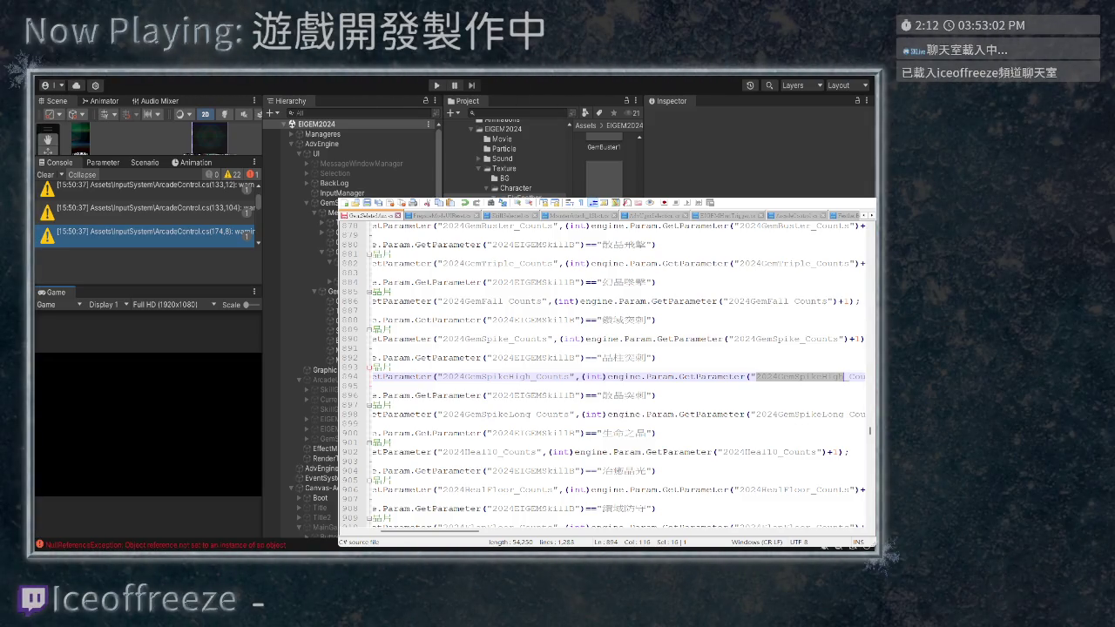
pyautogui.hscroll(-6, 618, 375)
pyautogui.hscroll(2, 618, 376)
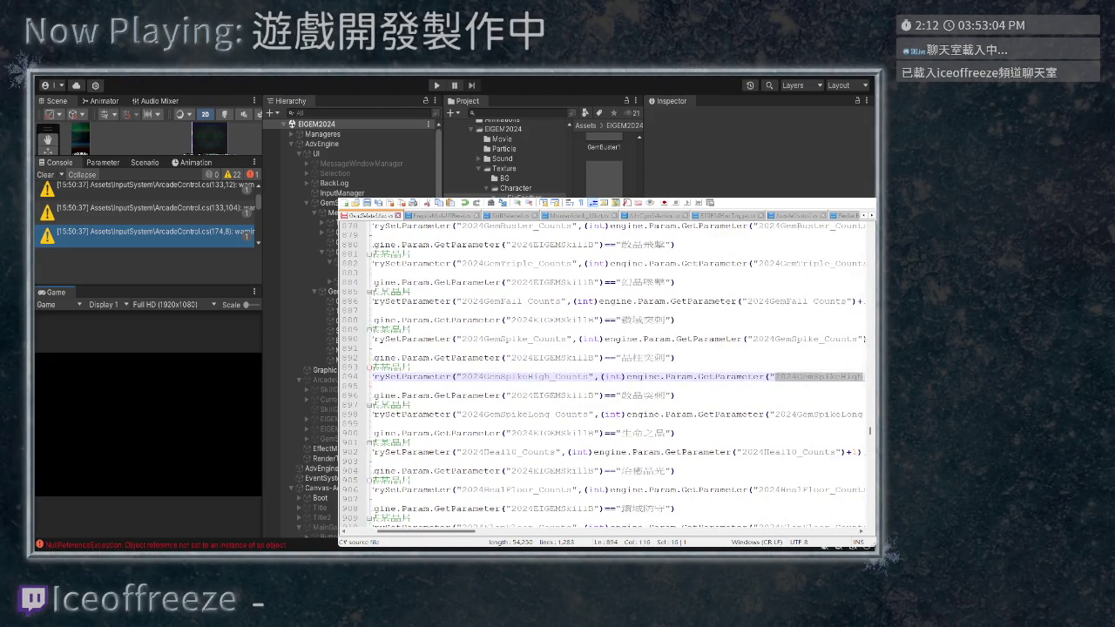
pyautogui.hscroll(-3, 618, 375)
pyautogui.press('F3')
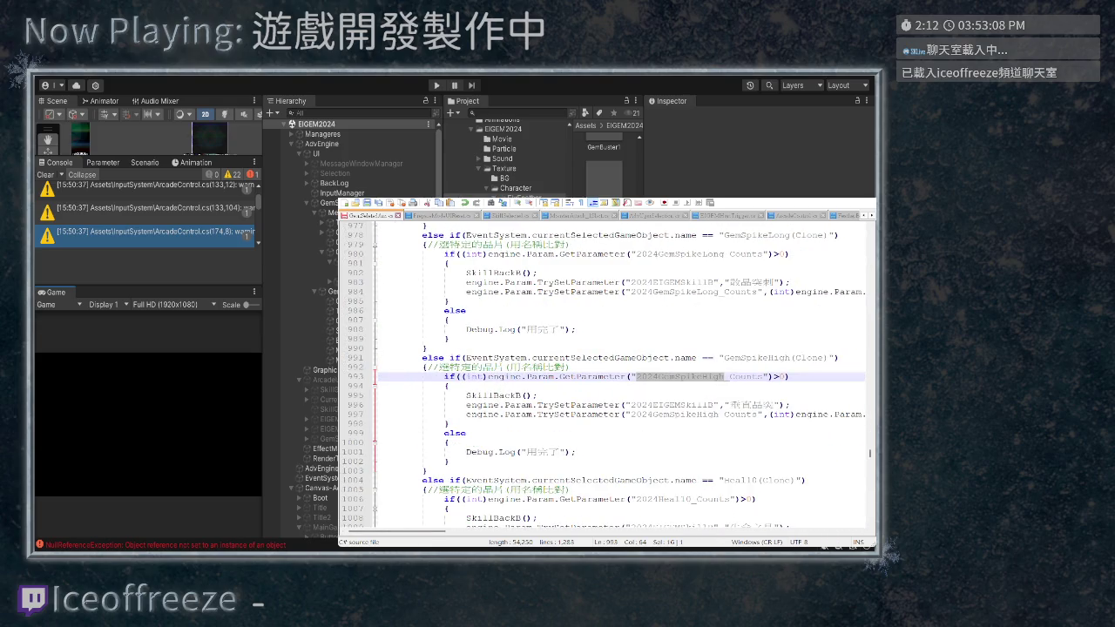
pyautogui.doubleClick(743, 405)
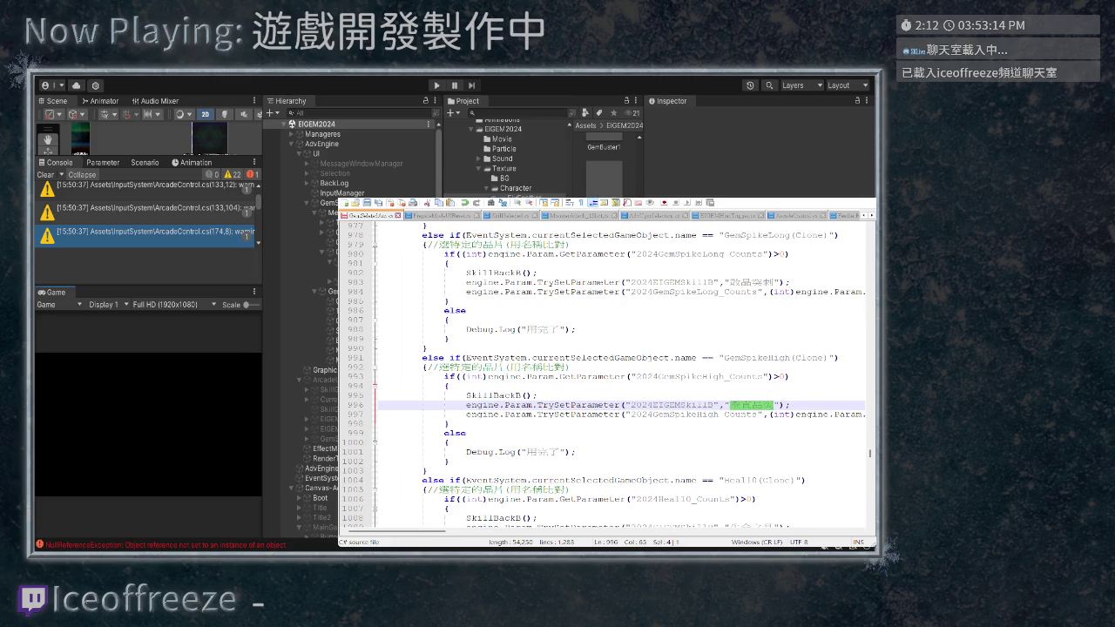
pyautogui.write('晶柱突刺')
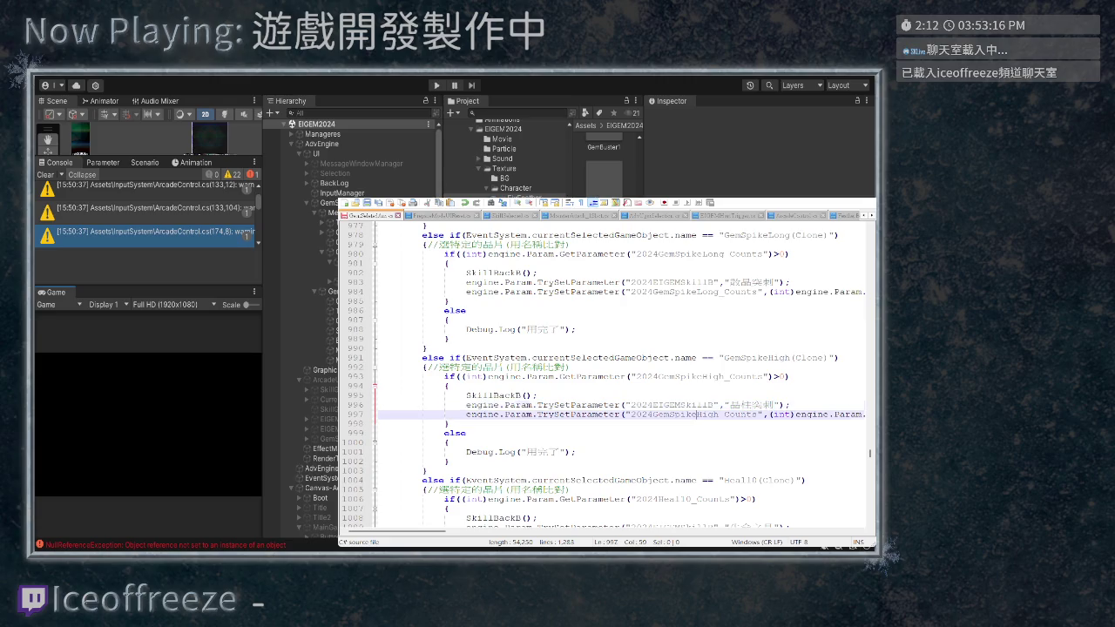
# Set the GemSpikeHigh skill C name on line 1201 to 晶柱突刺
pyautogui.press('F3')
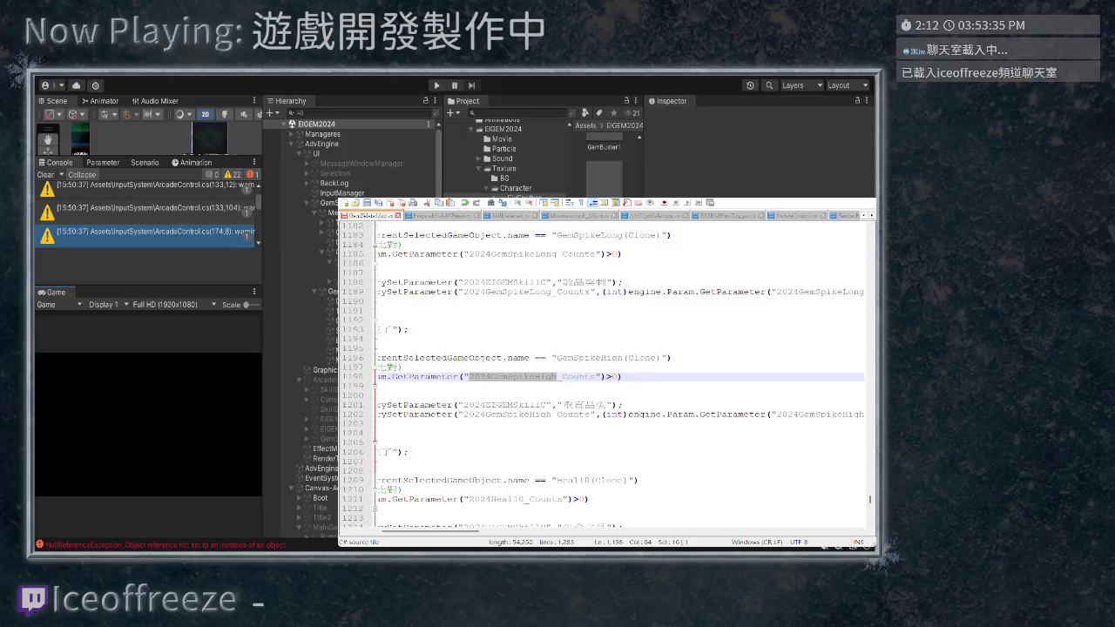
pyautogui.doubleClick(584, 405)
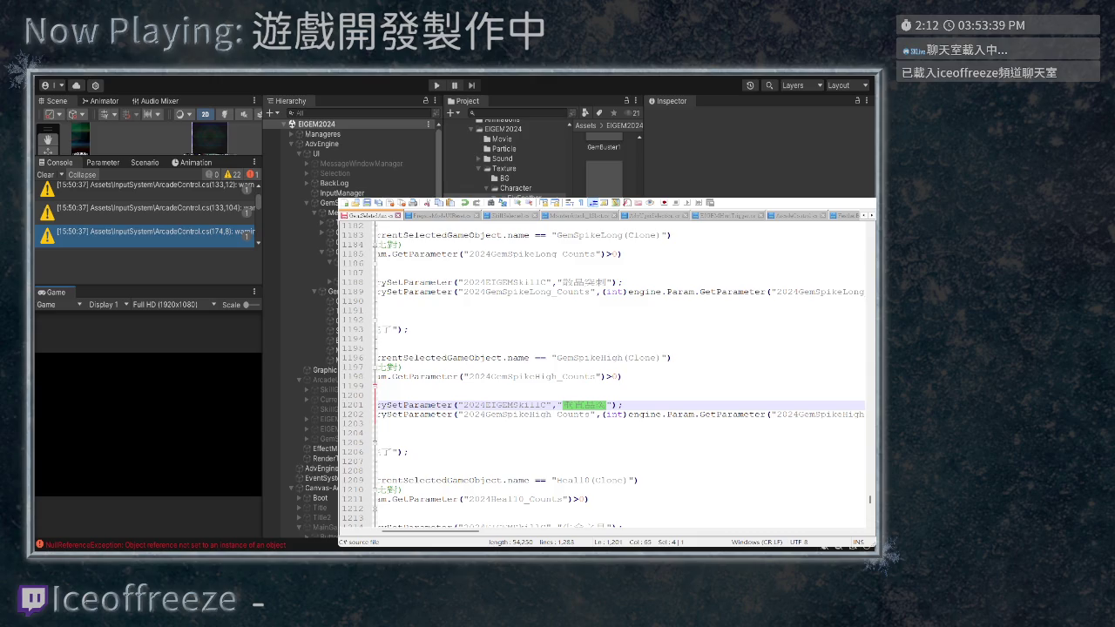
pyautogui.write('晶柱突刺')
pyautogui.press('Down')
pyautogui.press('Down')
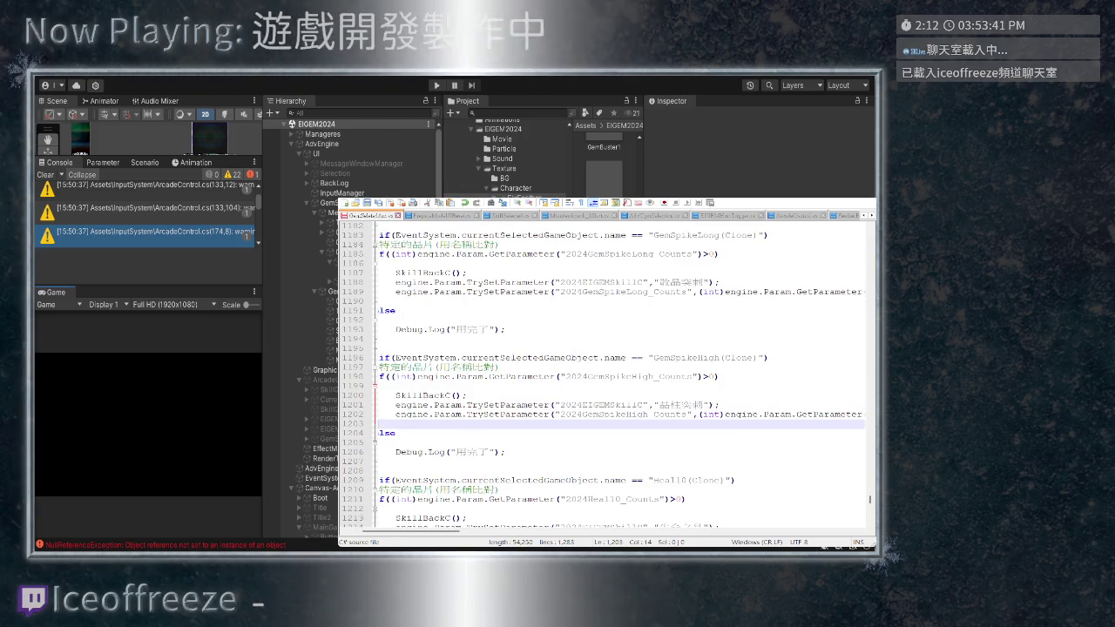
pyautogui.press('F3')
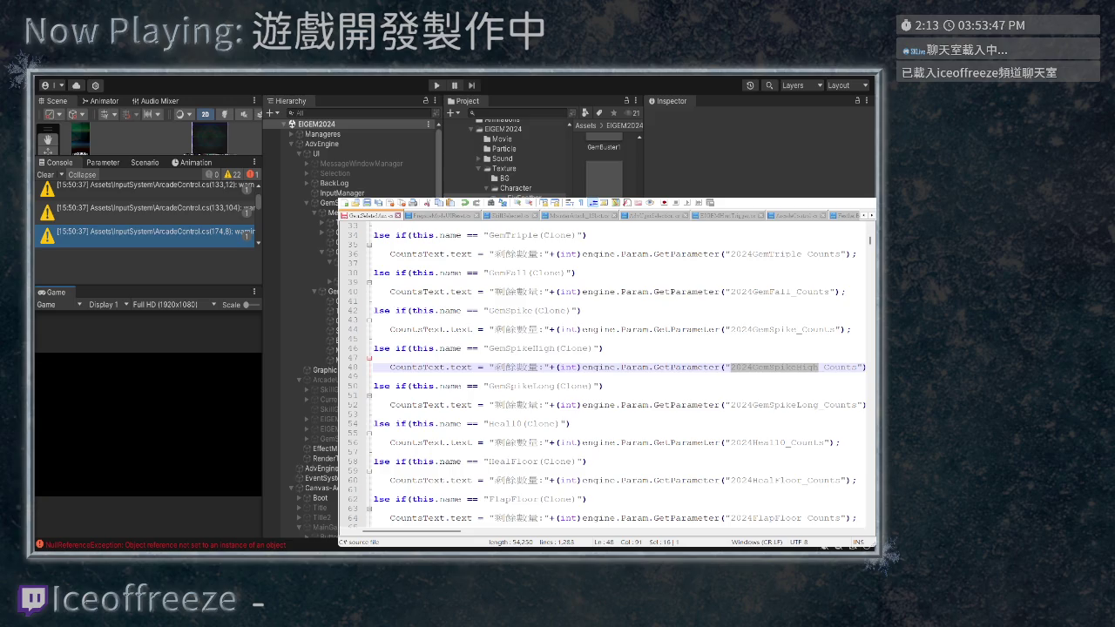
pyautogui.press('F3')
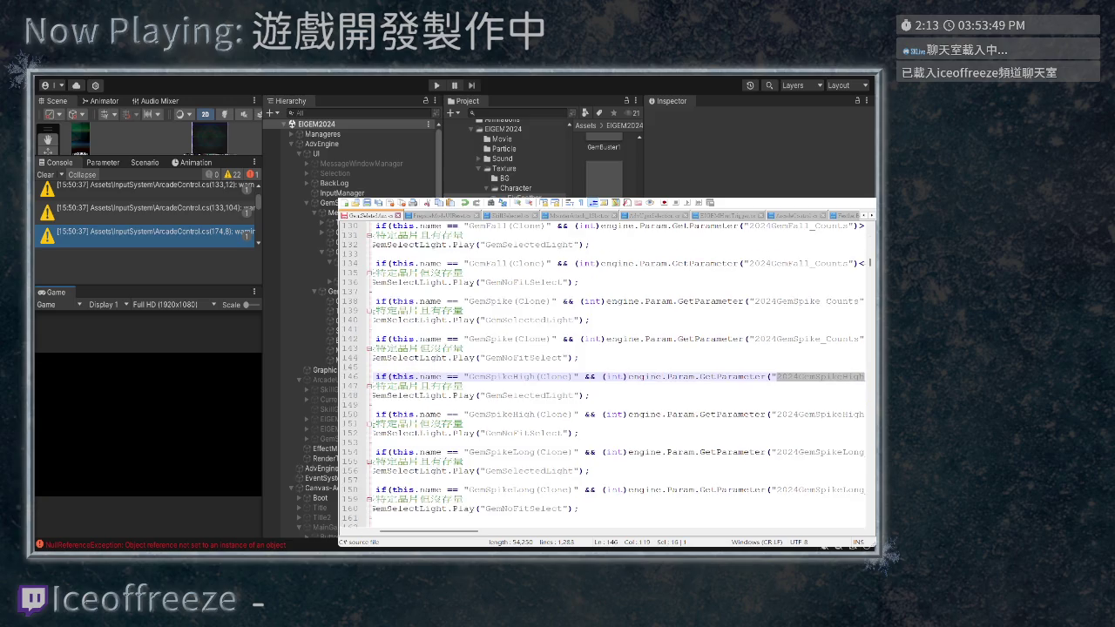
pyautogui.press('F3')
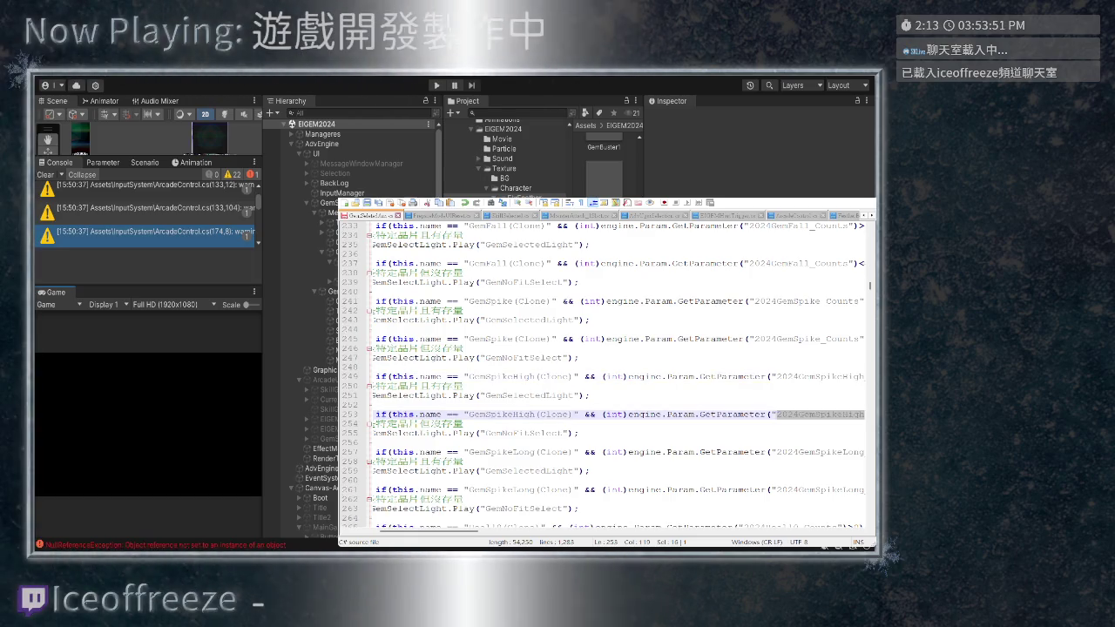
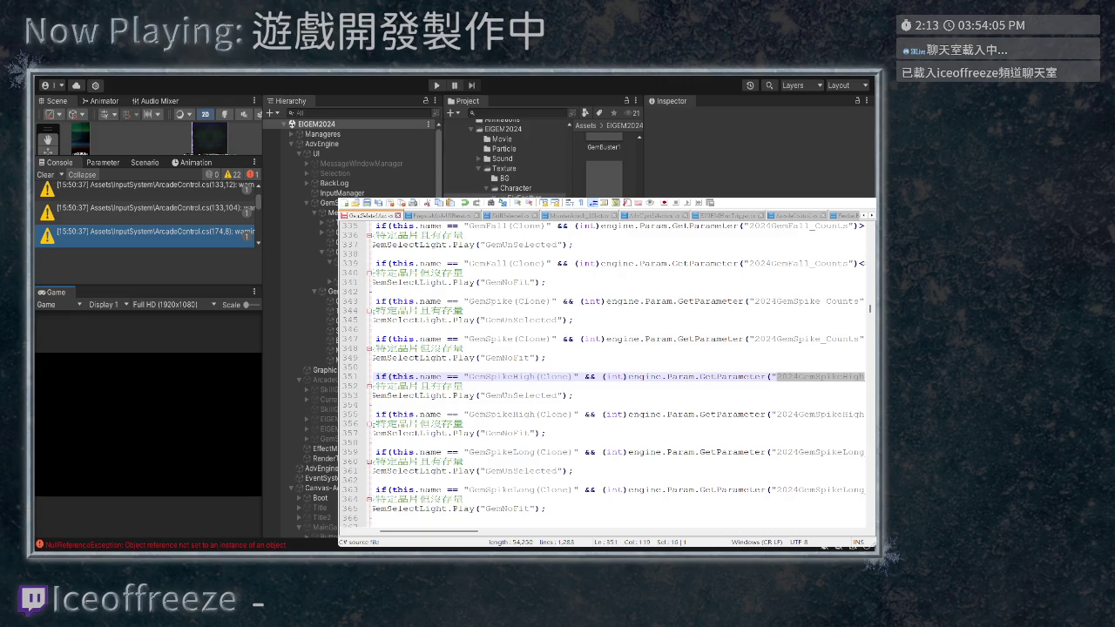
# List every occurrence of the gem name and jump to the line 554 match
pyautogui.press('F3')
pyautogui.press('F3')
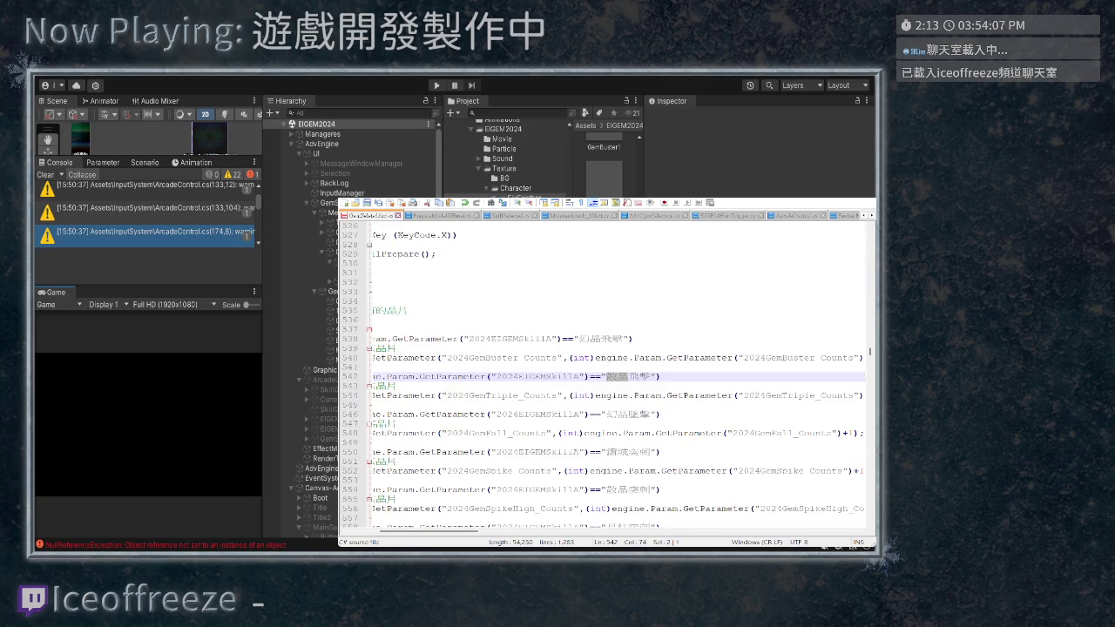
pyautogui.press('F7')
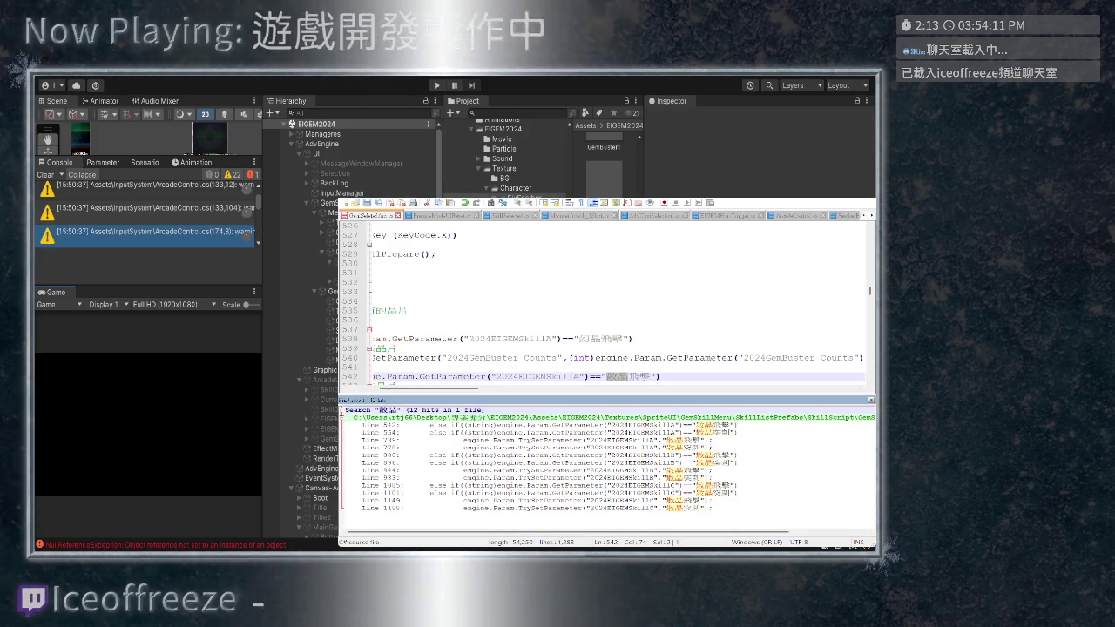
pyautogui.scroll(-3, 609, 301)
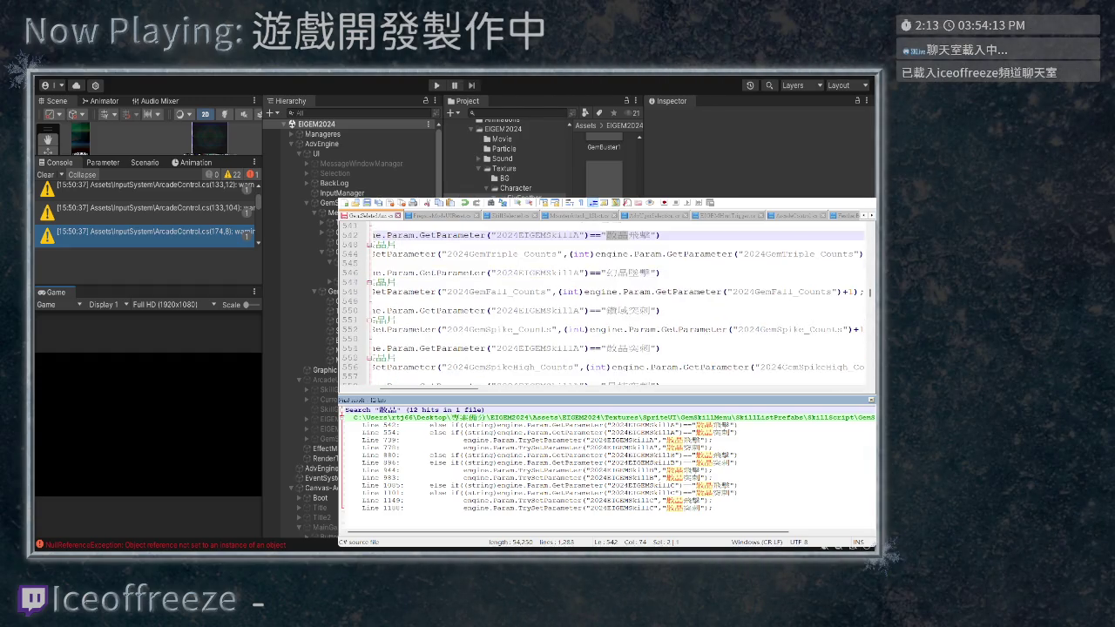
pyautogui.scroll(-13, 610, 300)
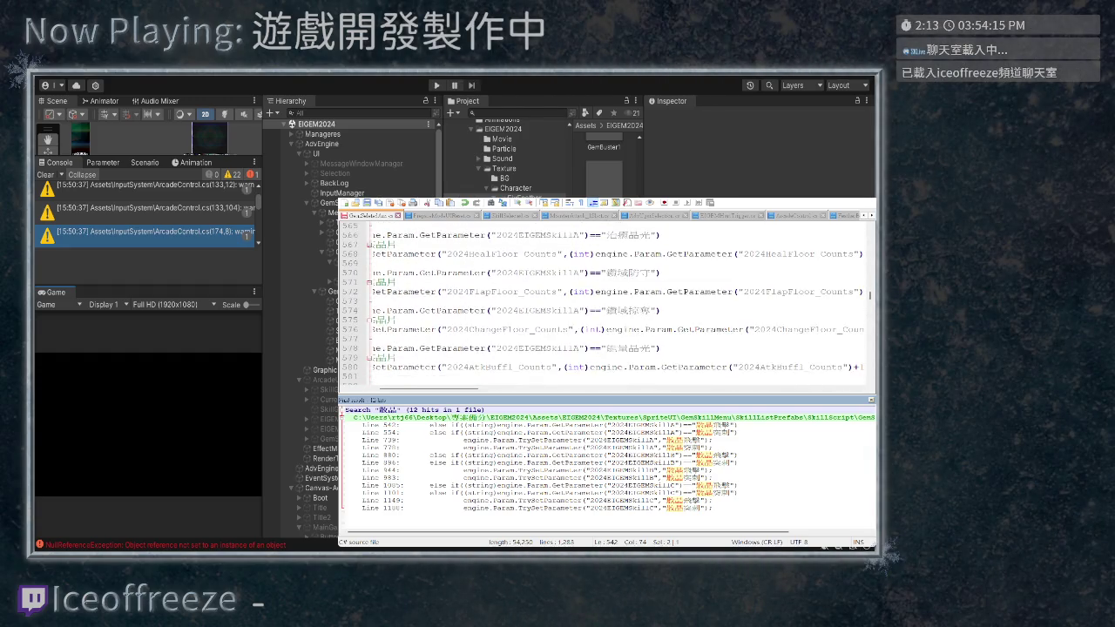
pyautogui.scroll(11, 610, 300)
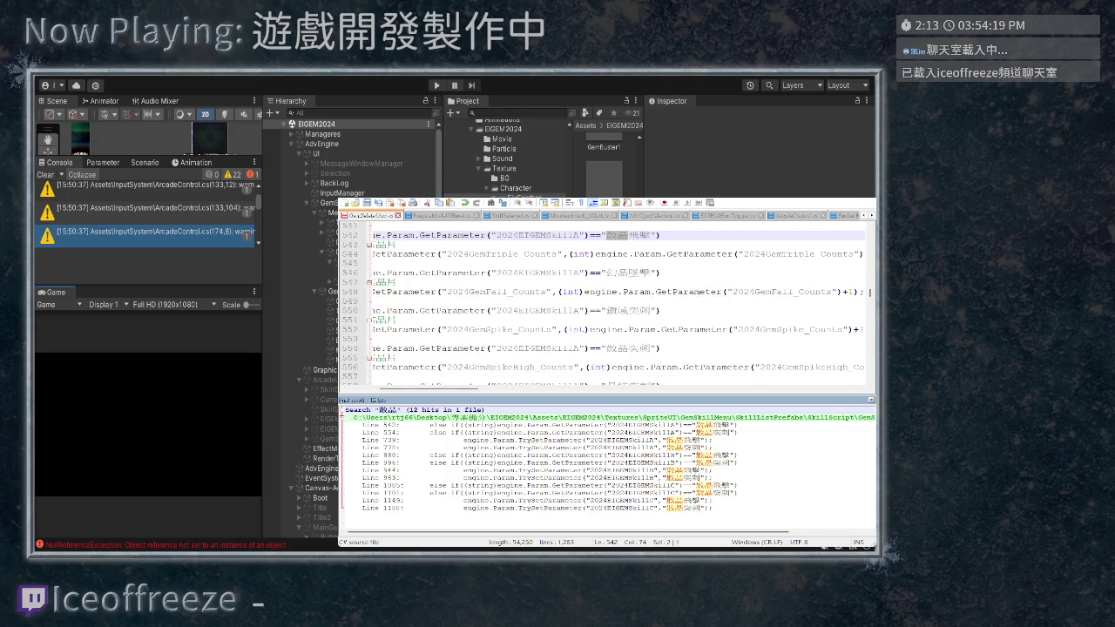
pyautogui.click(388, 433)
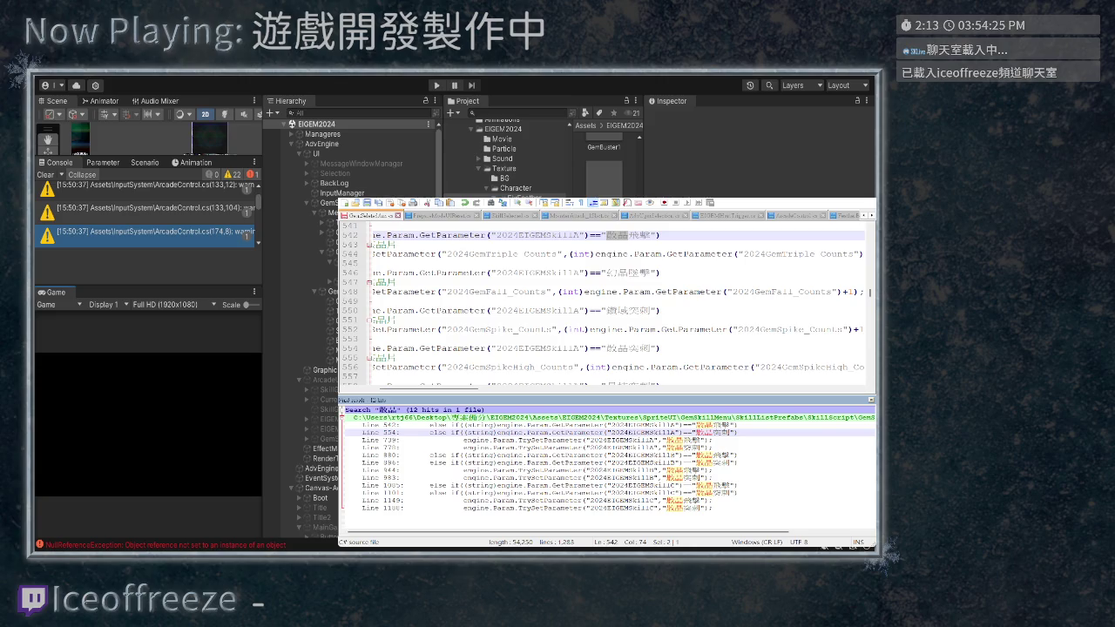
pyautogui.scroll(-11, 605, 300)
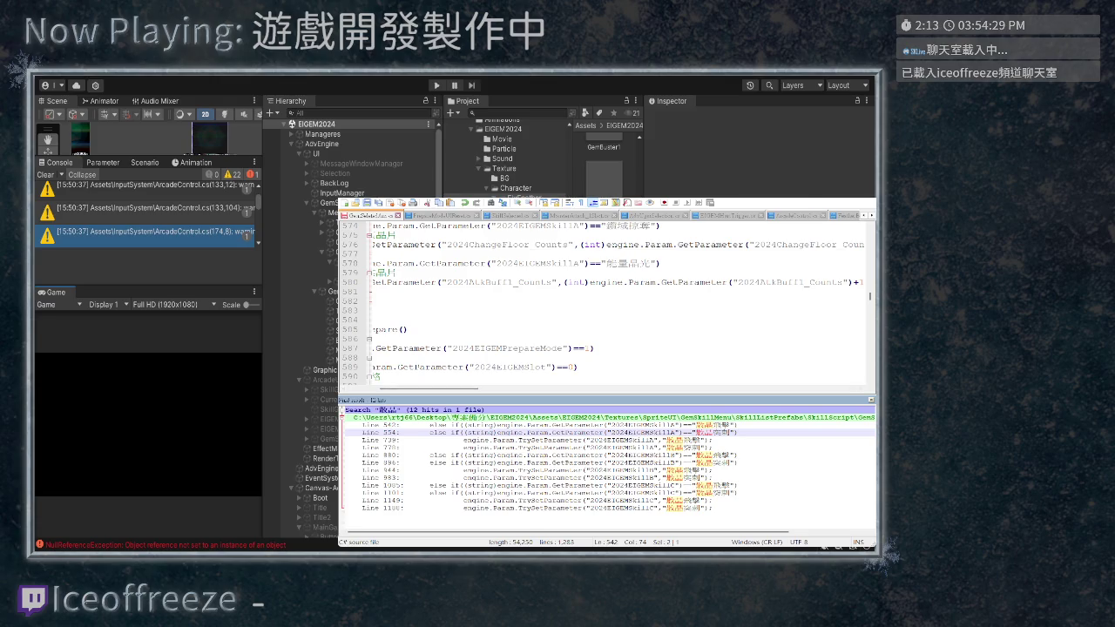
pyautogui.press('Escape')
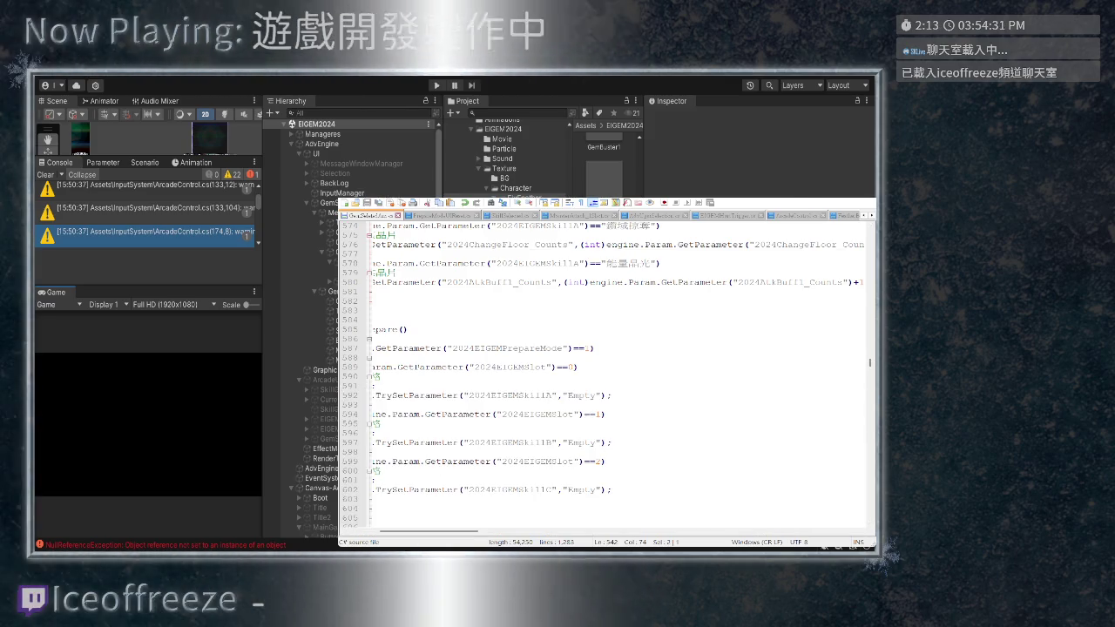
# Switch to the skill-selection script and cycle through the 散晶 matches back to line 97
pyautogui.hotkey('ctrl', 'Tab')
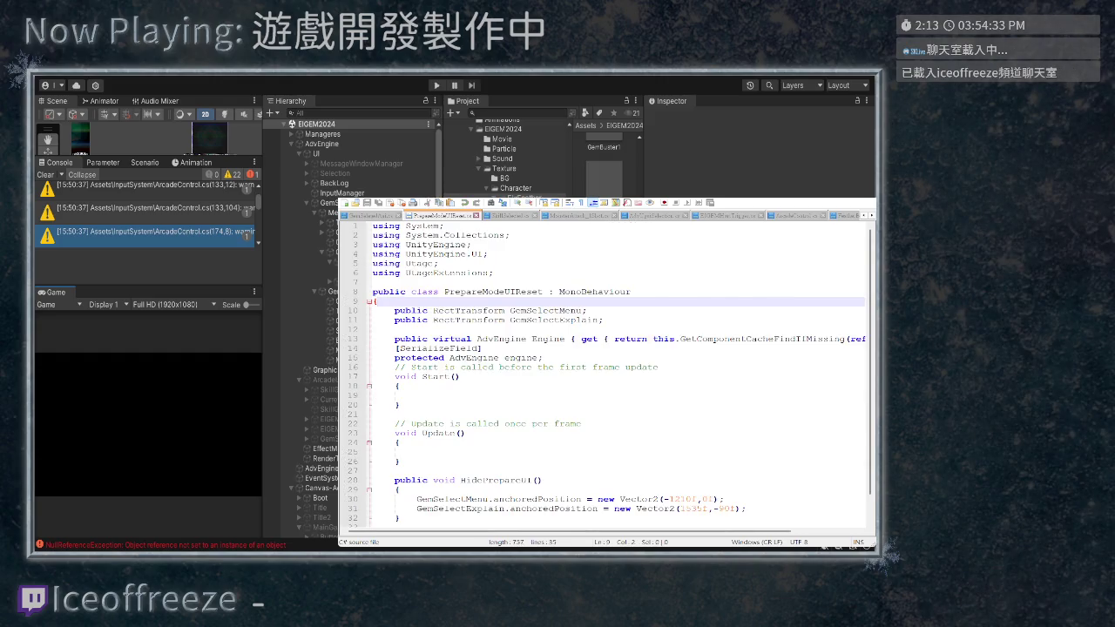
pyautogui.scroll(-1, 619, 371)
pyautogui.hotkey('ctrl', 'Tab')
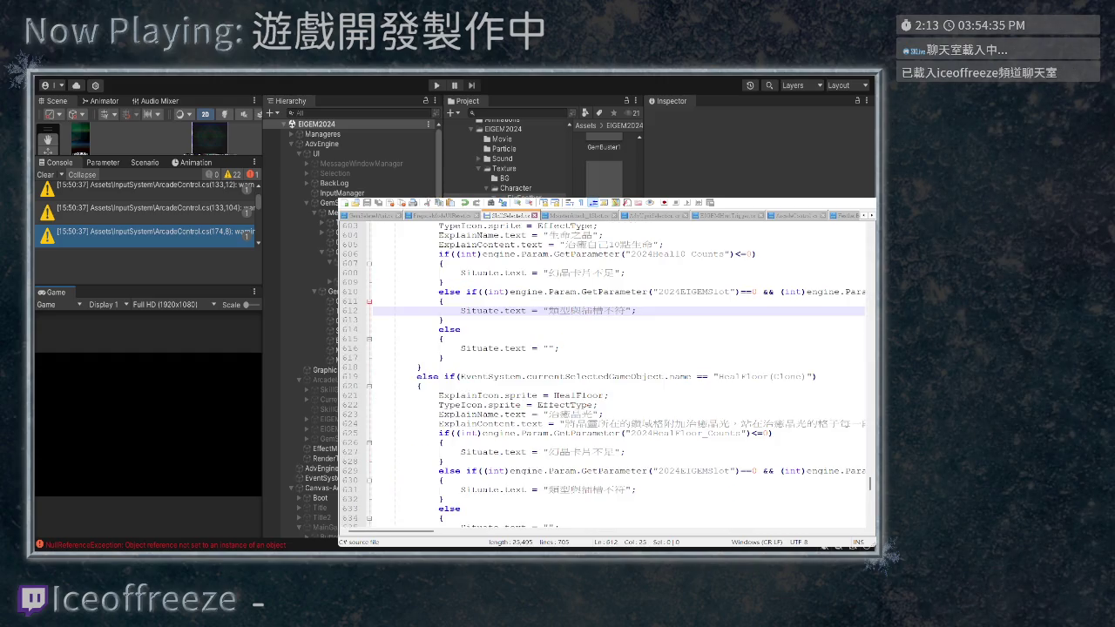
pyautogui.scroll(4, 616, 374)
pyautogui.scroll(4, 616, 374)
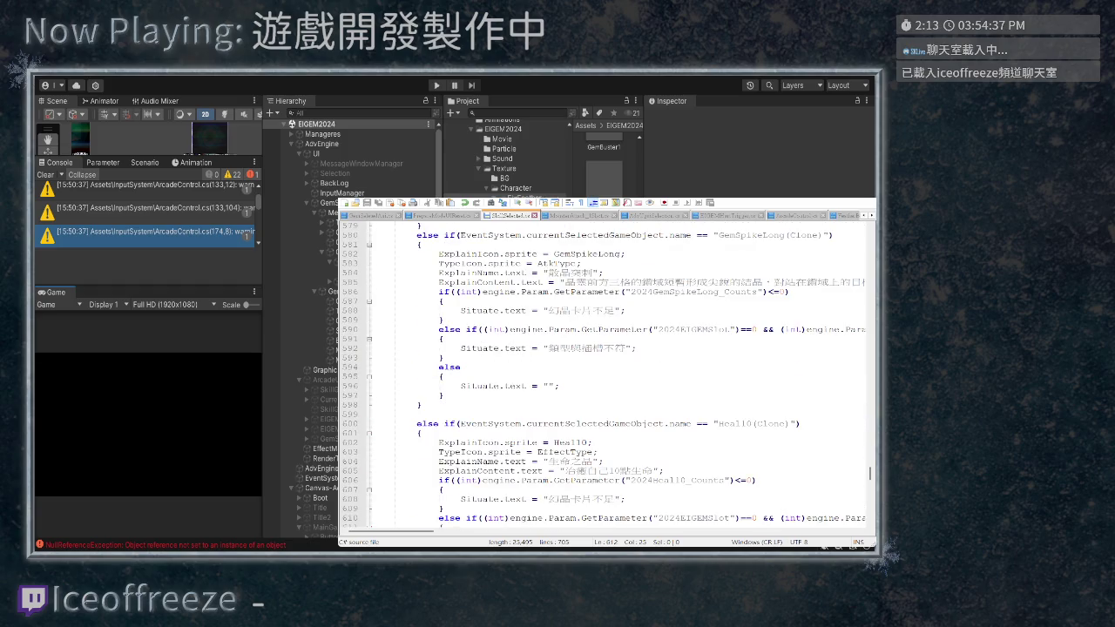
pyautogui.scroll(1, 616, 375)
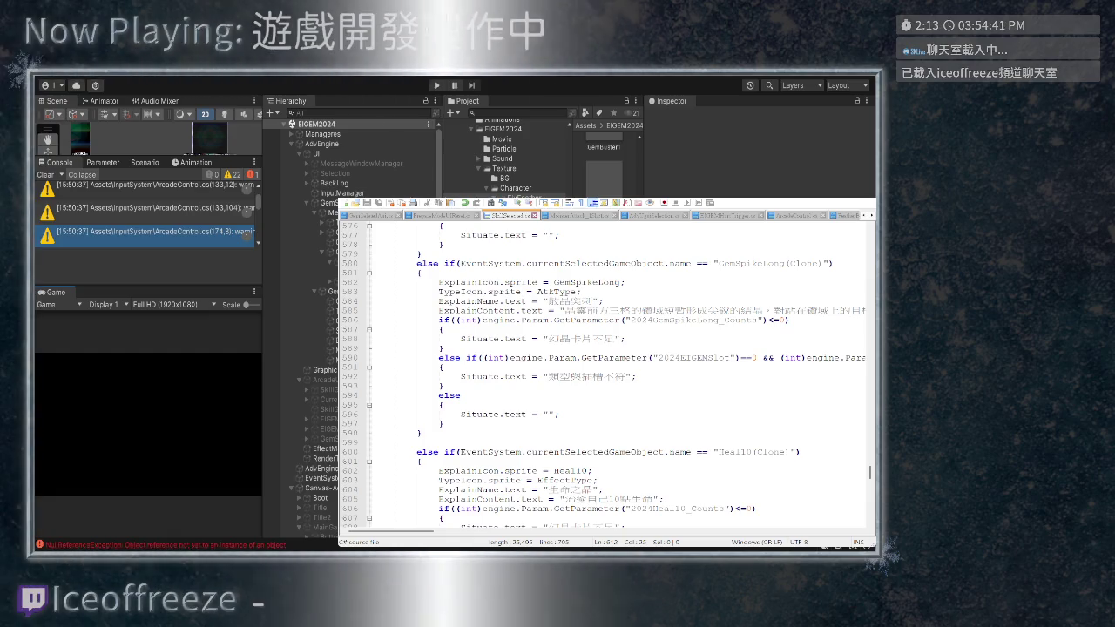
pyautogui.press('Return')
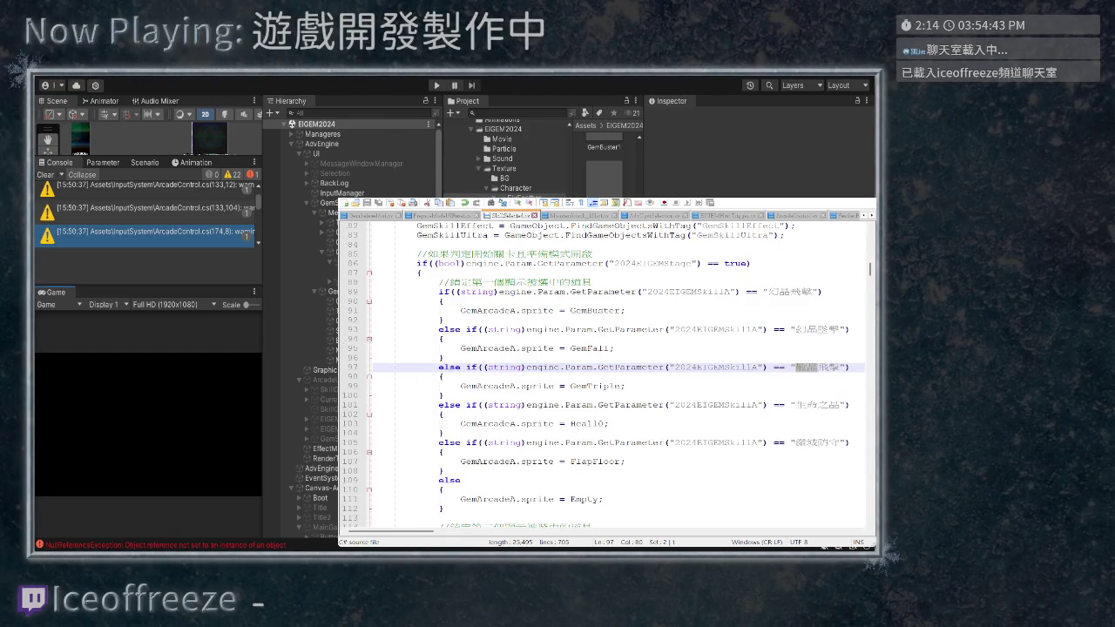
pyautogui.press('F3')
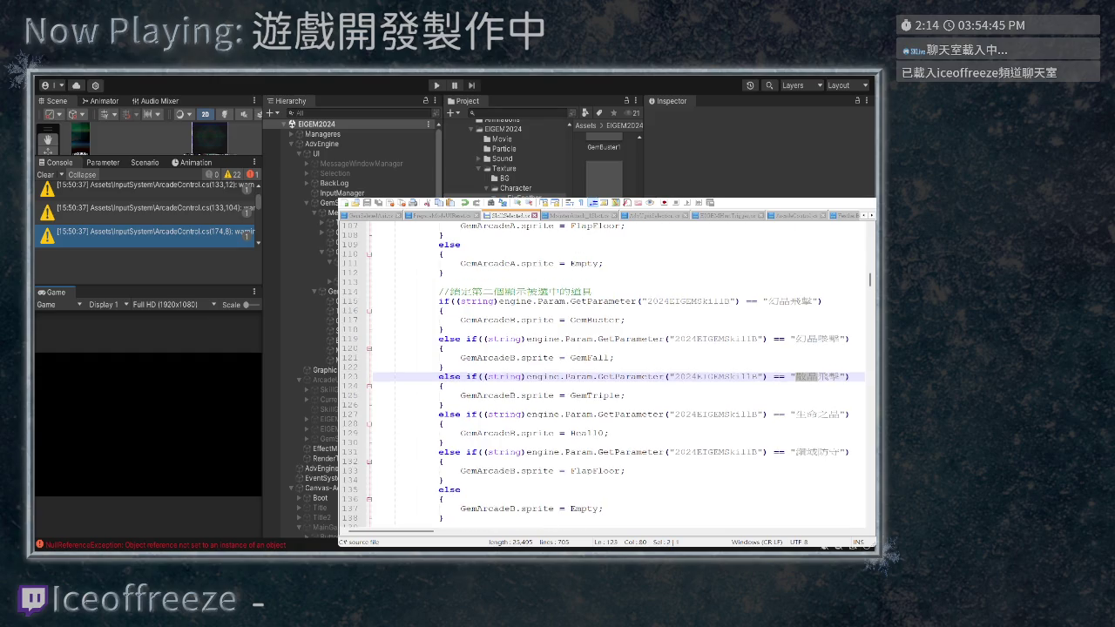
pyautogui.press('F3')
pyautogui.press('F3')
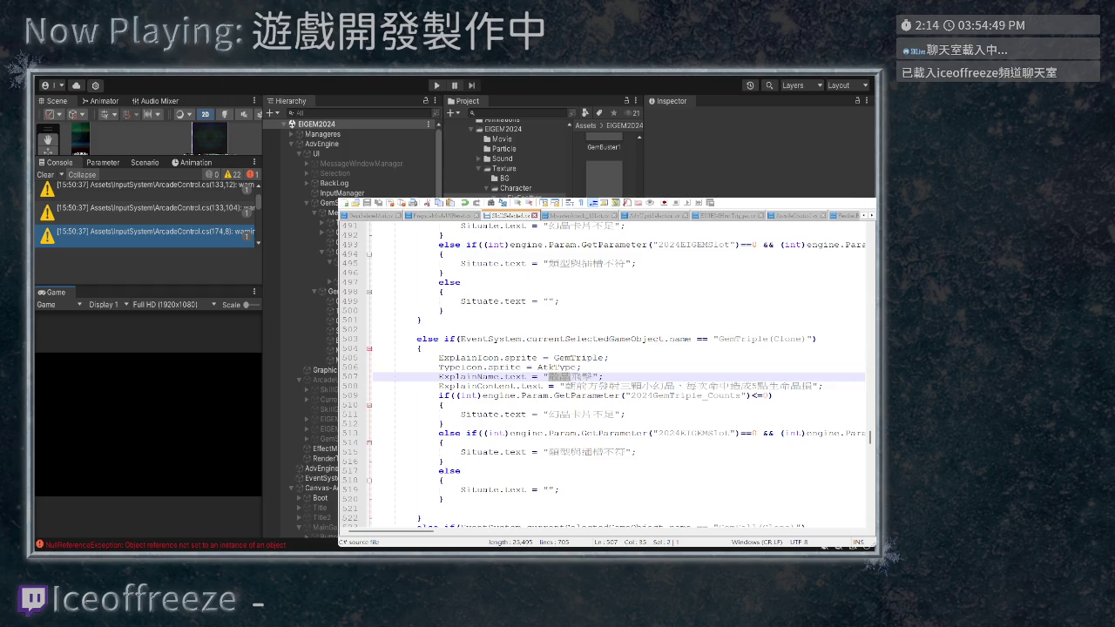
pyautogui.press('F3')
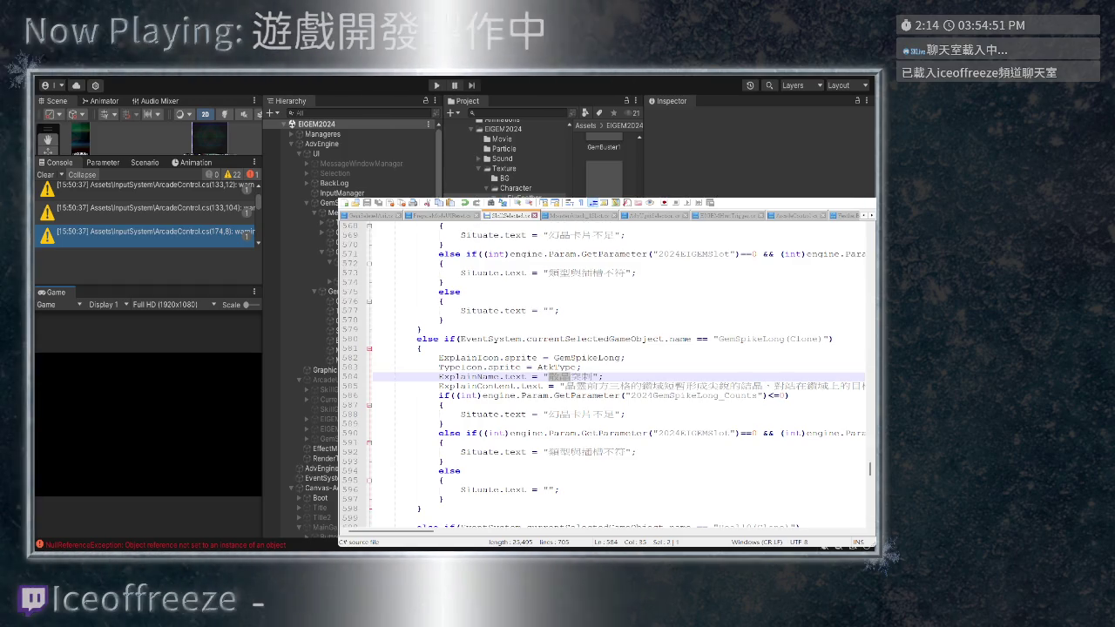
pyautogui.press('F3')
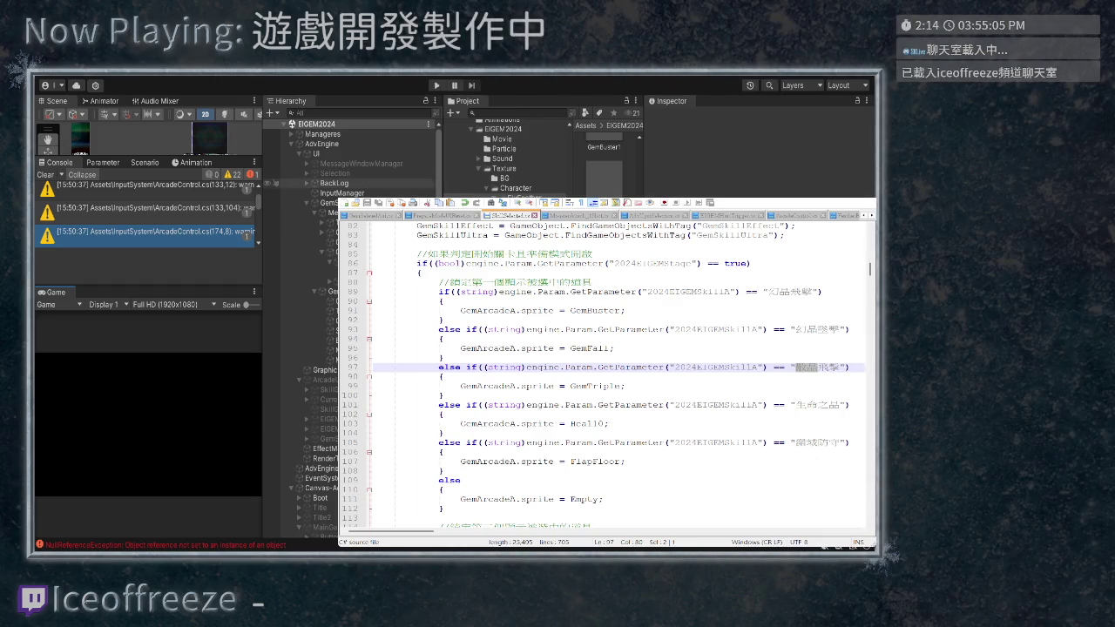
# Select the GemTriple branch on lines 97–100
pyautogui.press('Right')
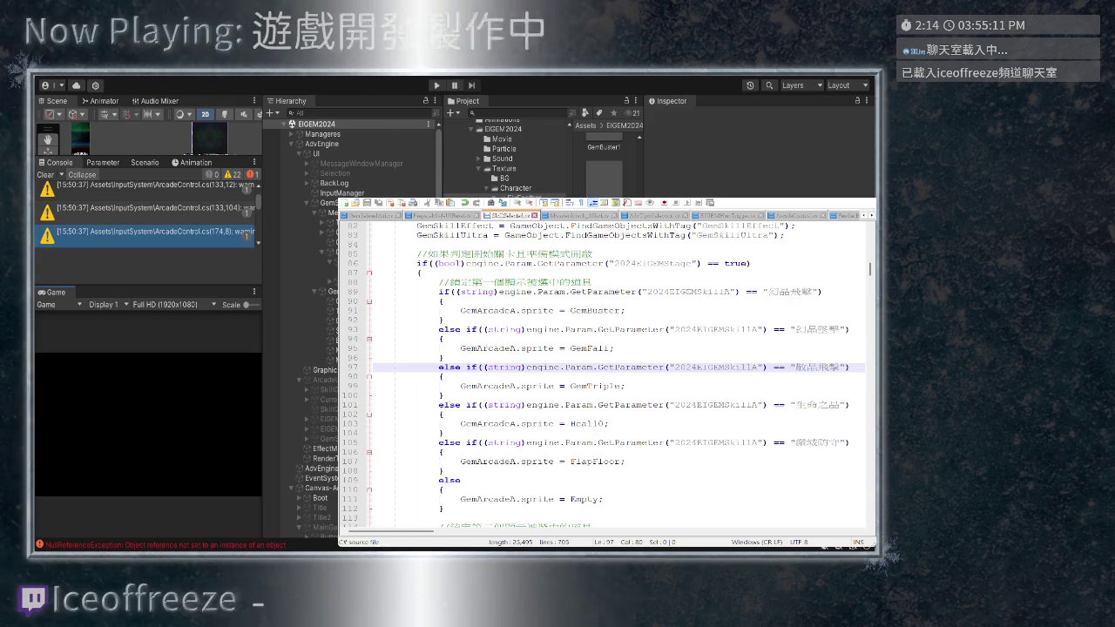
pyautogui.scroll(3, 607, 375)
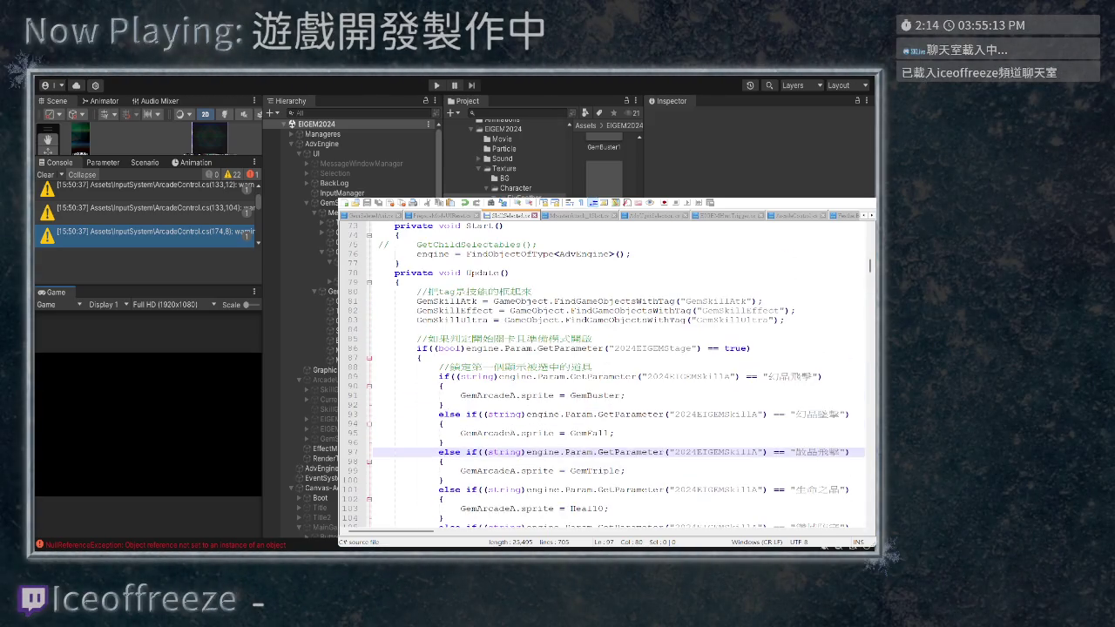
pyautogui.scroll(-2, 607, 375)
pyautogui.moveTo(454, 423)
pyautogui.mouseDown()
pyautogui.moveTo(417, 395)
pyautogui.moveTo(373, 396)
pyautogui.mouseUp()
pyautogui.hotkey('ctrl', 'c')
pyautogui.scroll(15, 607, 375)
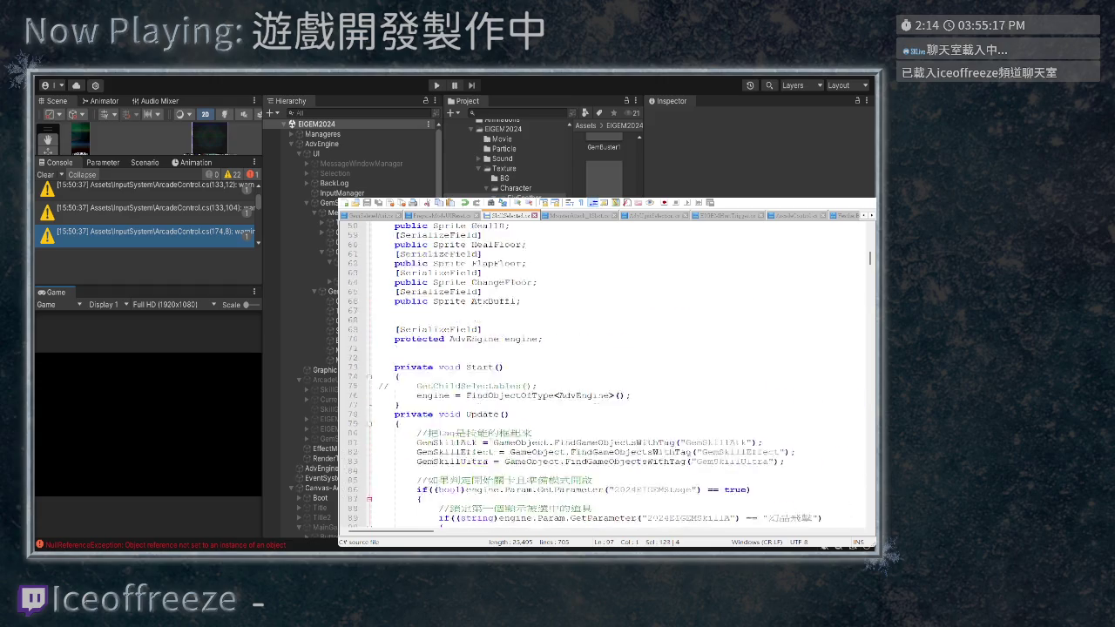
pyautogui.scroll(-13, 607, 375)
pyautogui.scroll(-2, 607, 374)
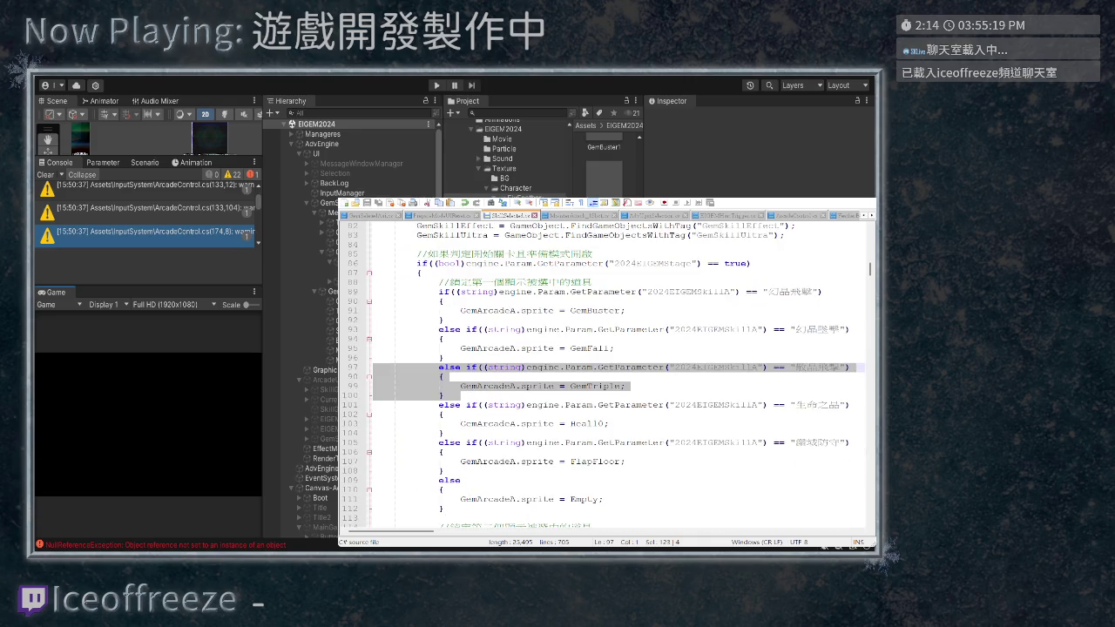
pyautogui.scroll(-2, 607, 374)
pyautogui.click(443, 338)
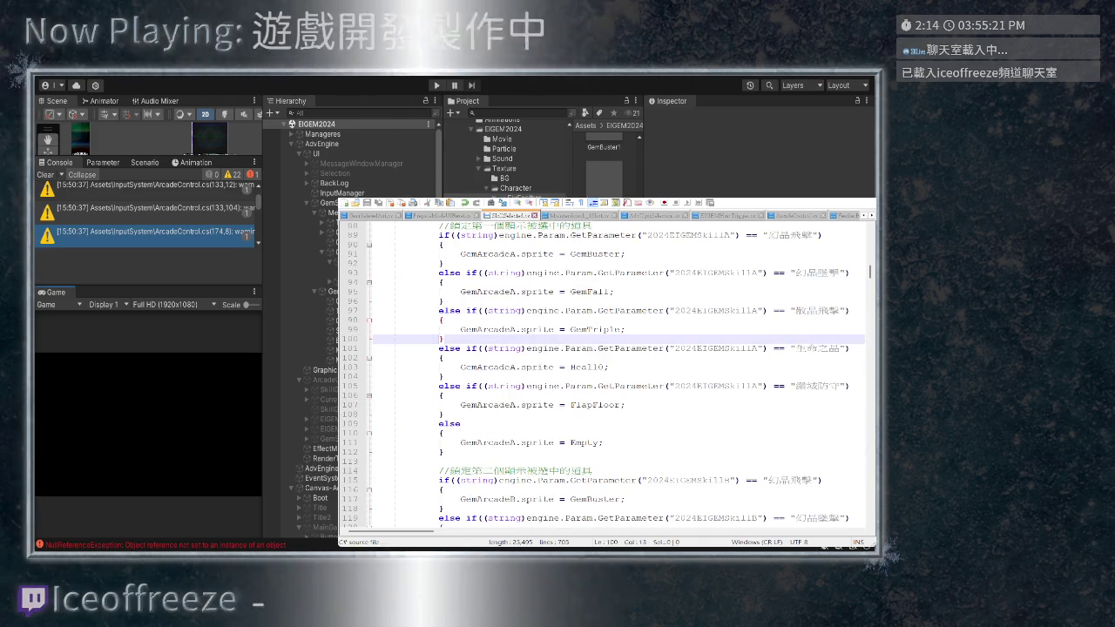
pyautogui.press('Return')
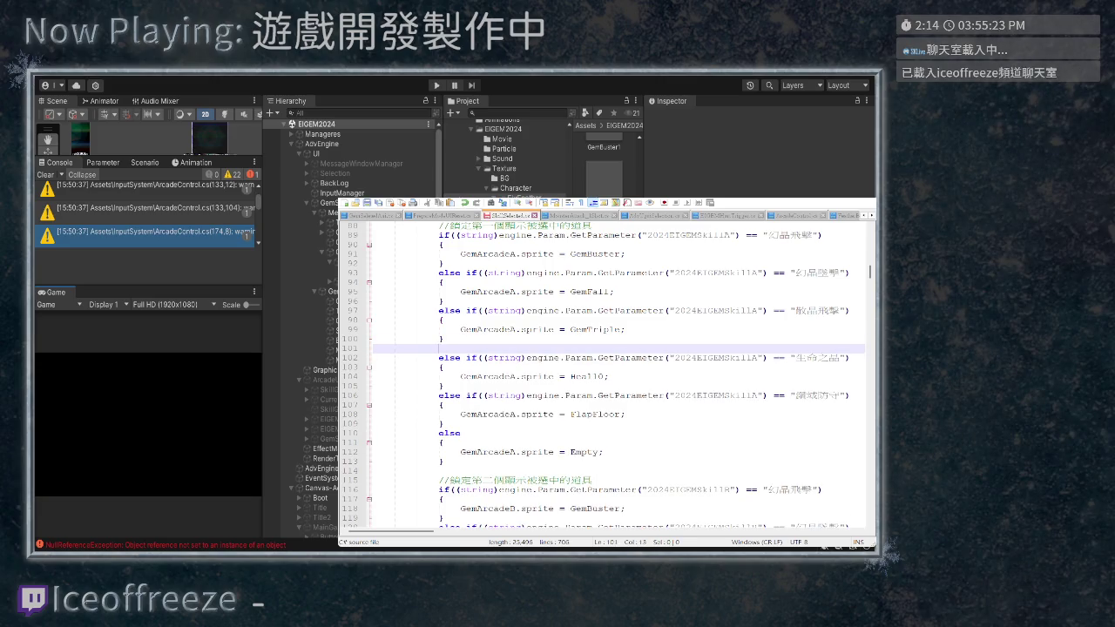
pyautogui.hotkey('ctrl', 'v')
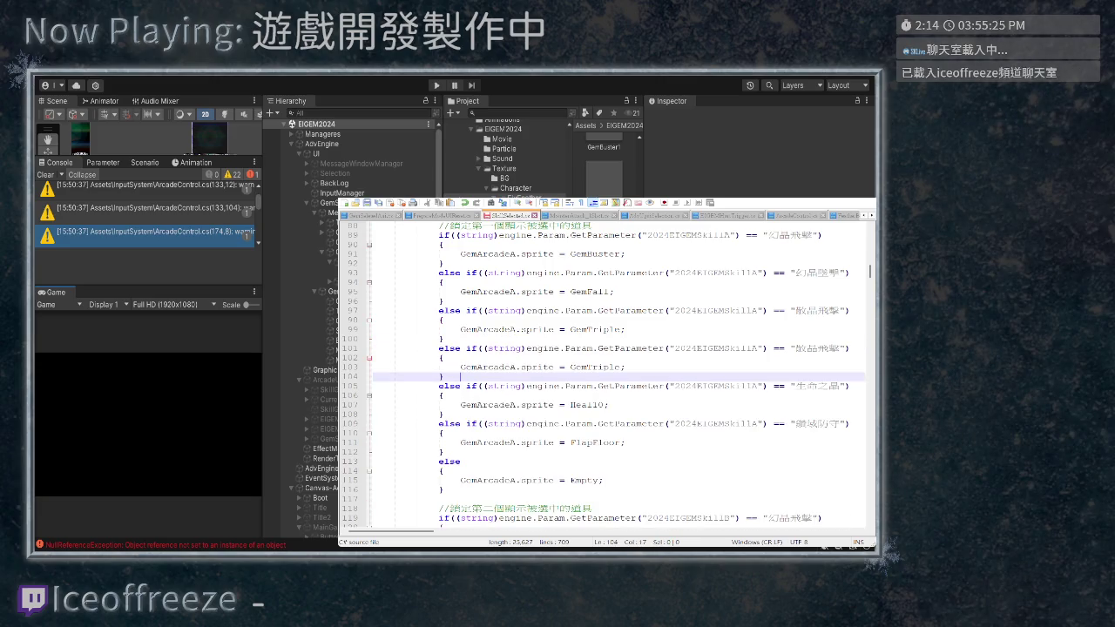
pyautogui.moveTo(620, 367); pyautogui.dragTo(588, 367)
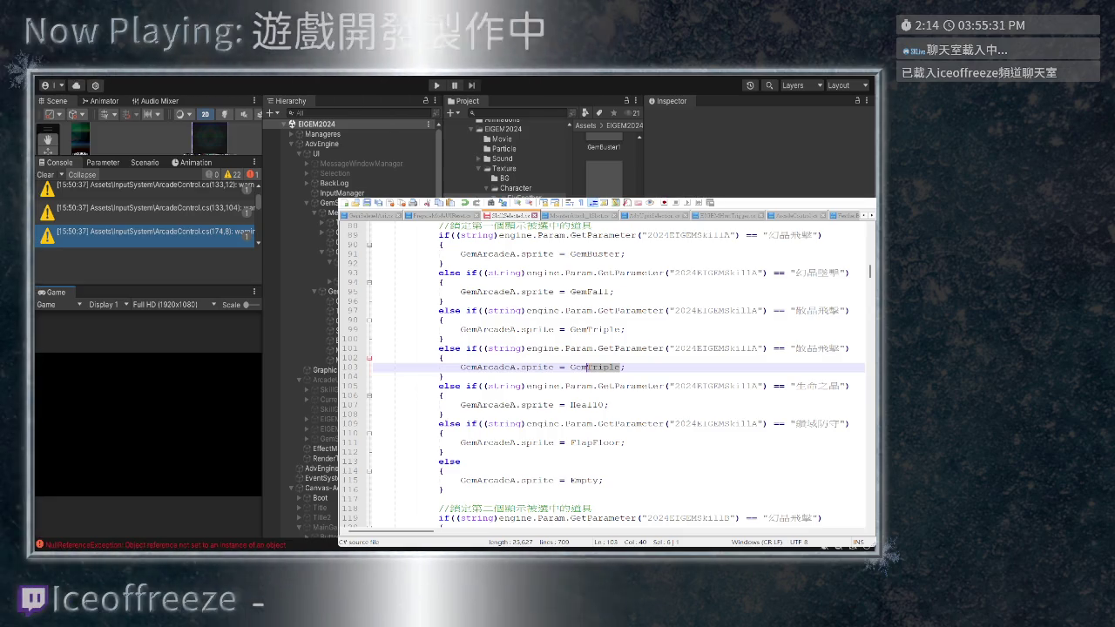
pyautogui.write('B')
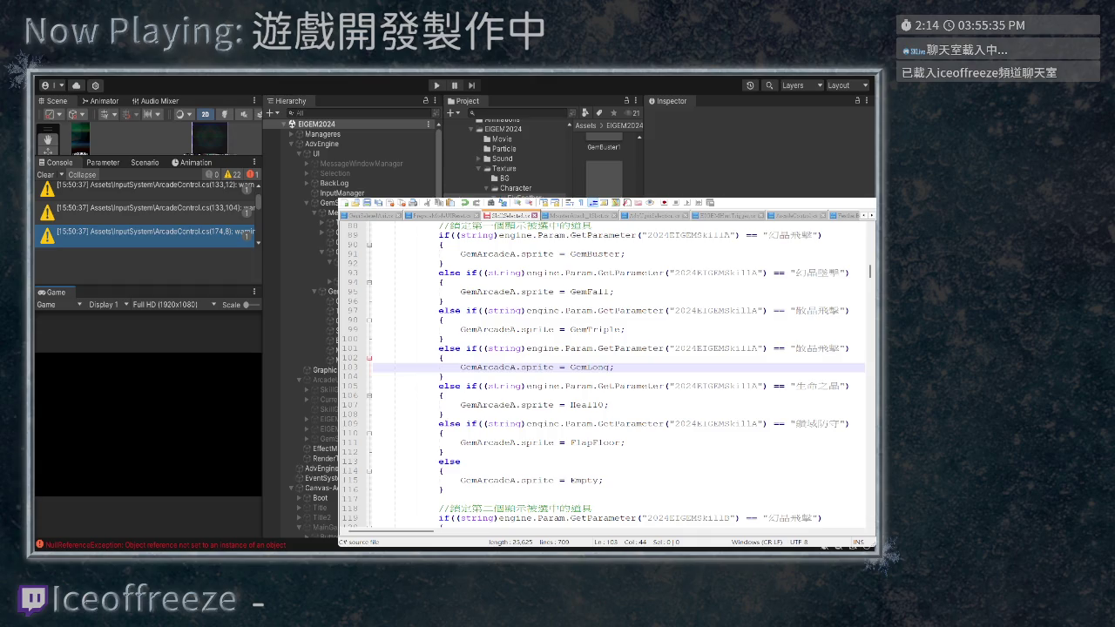
pyautogui.moveTo(795, 348); pyautogui.dragTo(840, 348)
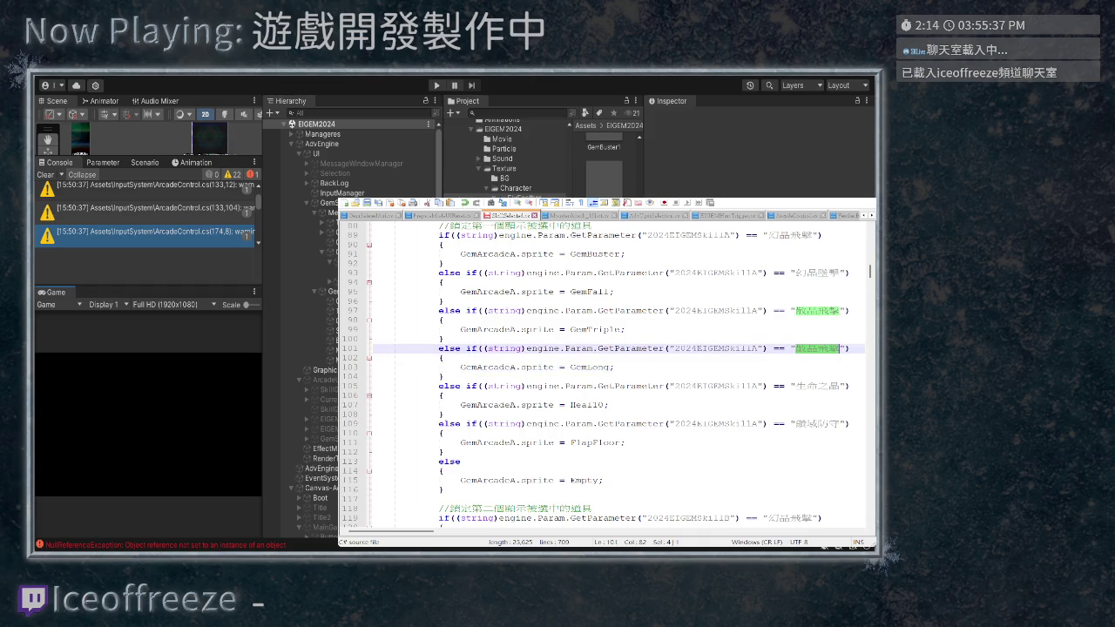
pyautogui.press('Right')
pyautogui.press('BackSpace')
pyautogui.press('BackSpace')
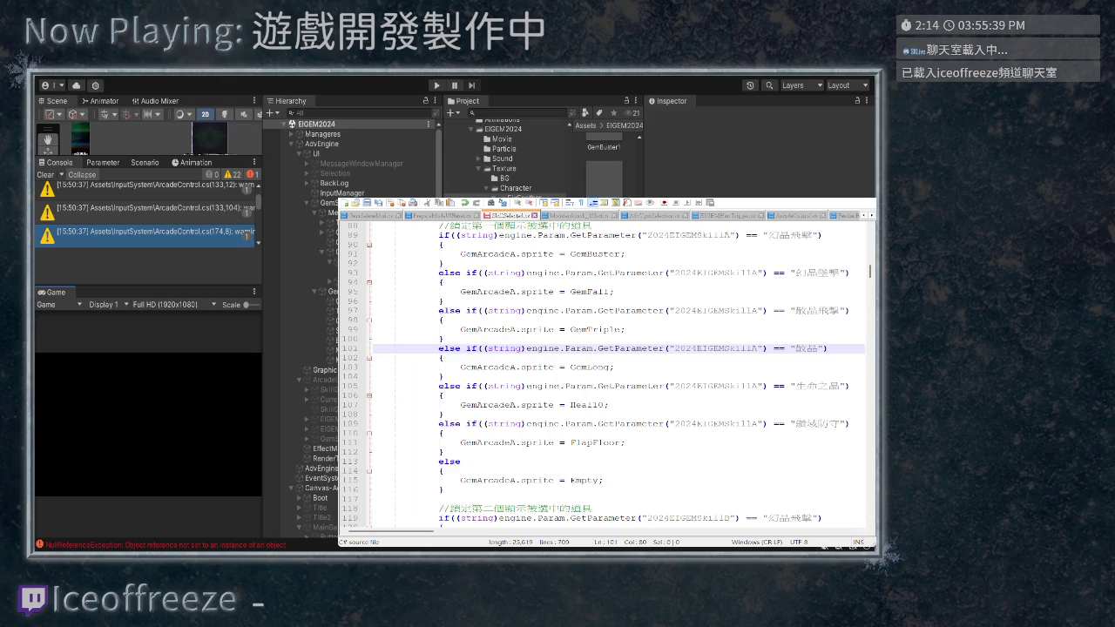
pyautogui.write('突刺')
pyautogui.press('Down')
pyautogui.press('Down')
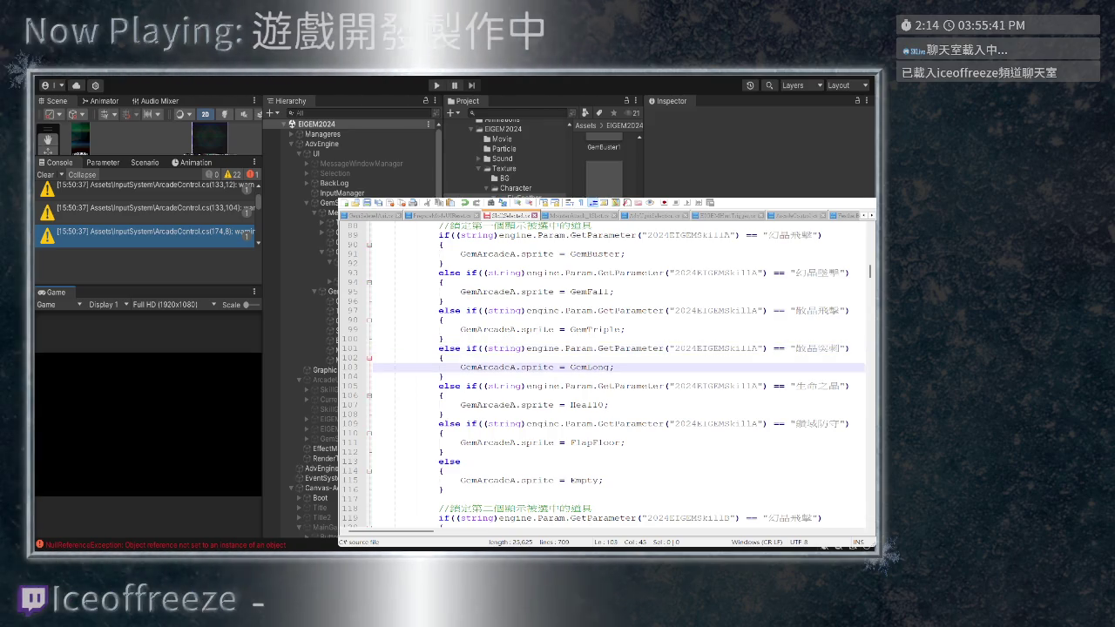
pyautogui.press('Left')
pyautogui.hotkey('shift', 'Left')
pyautogui.hotkey('shift', 'Left')
pyautogui.hotkey('shift', 'Left')
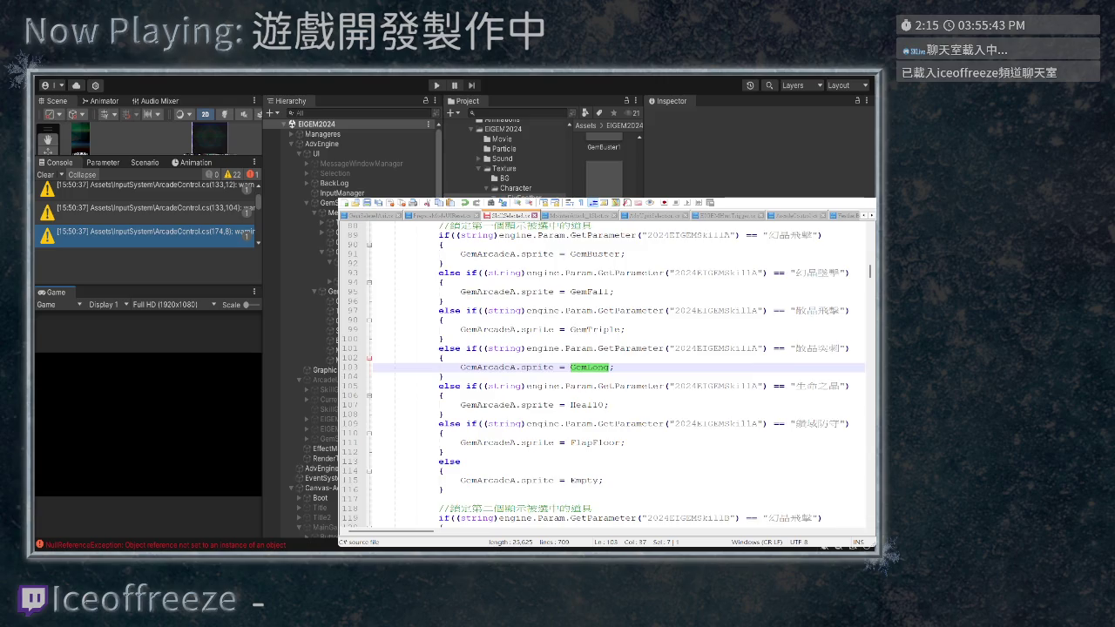
pyautogui.scroll(10, 606, 375)
pyautogui.scroll(7, 605, 374)
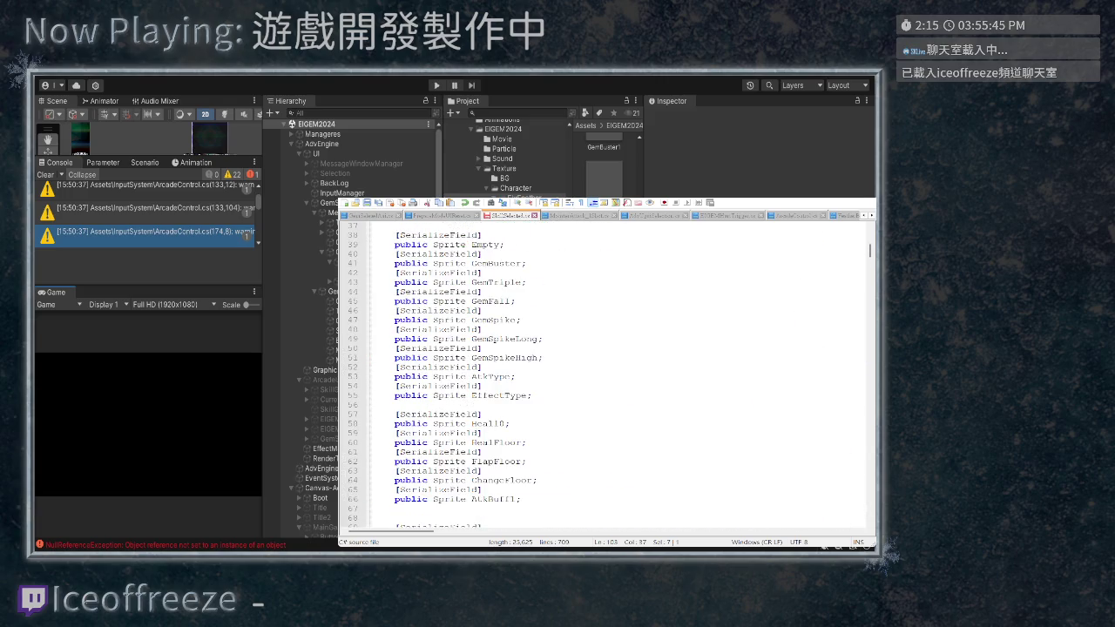
pyautogui.scroll(2, 605, 375)
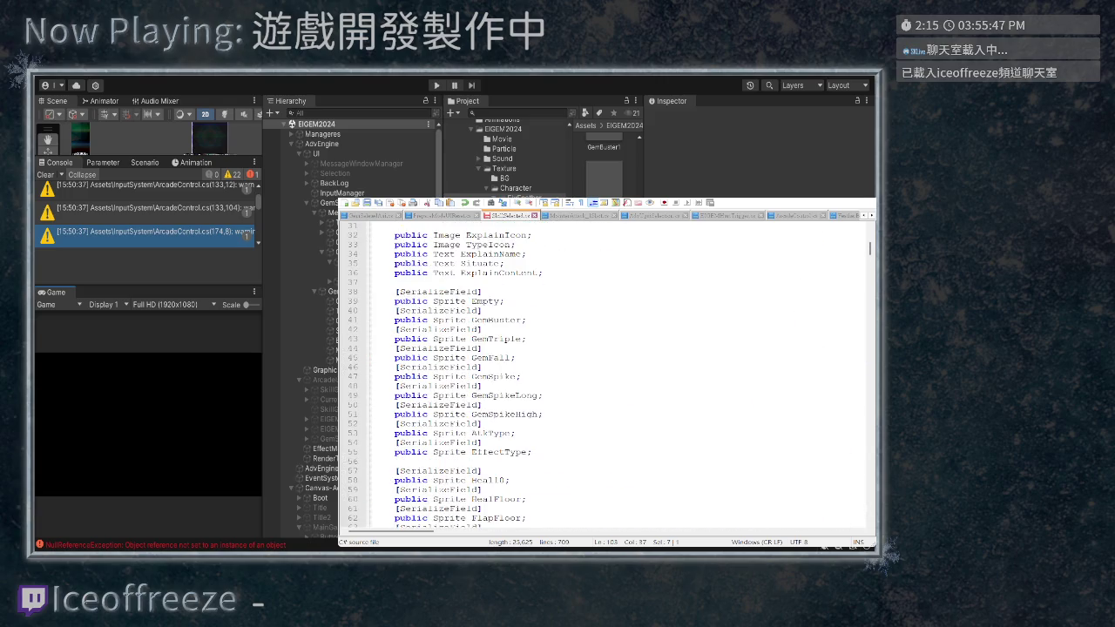
pyautogui.moveTo(538, 395); pyautogui.dragTo(472, 395)
pyautogui.hotkey('ctrl', 'c')
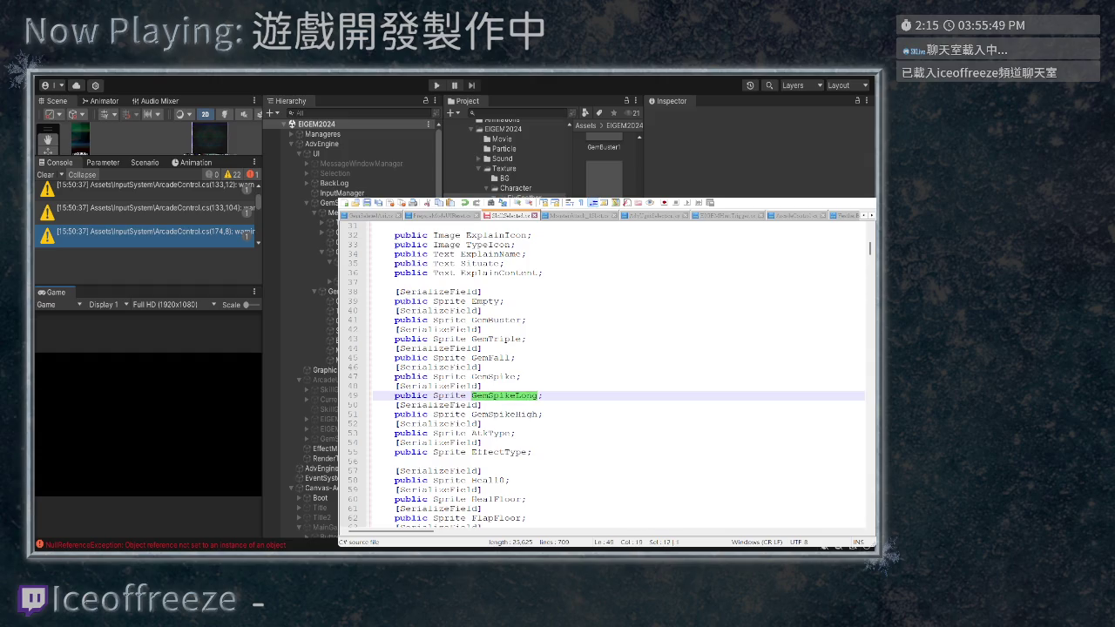
pyautogui.scroll(-1, 472, 395)
pyautogui.scroll(-17, 606, 374)
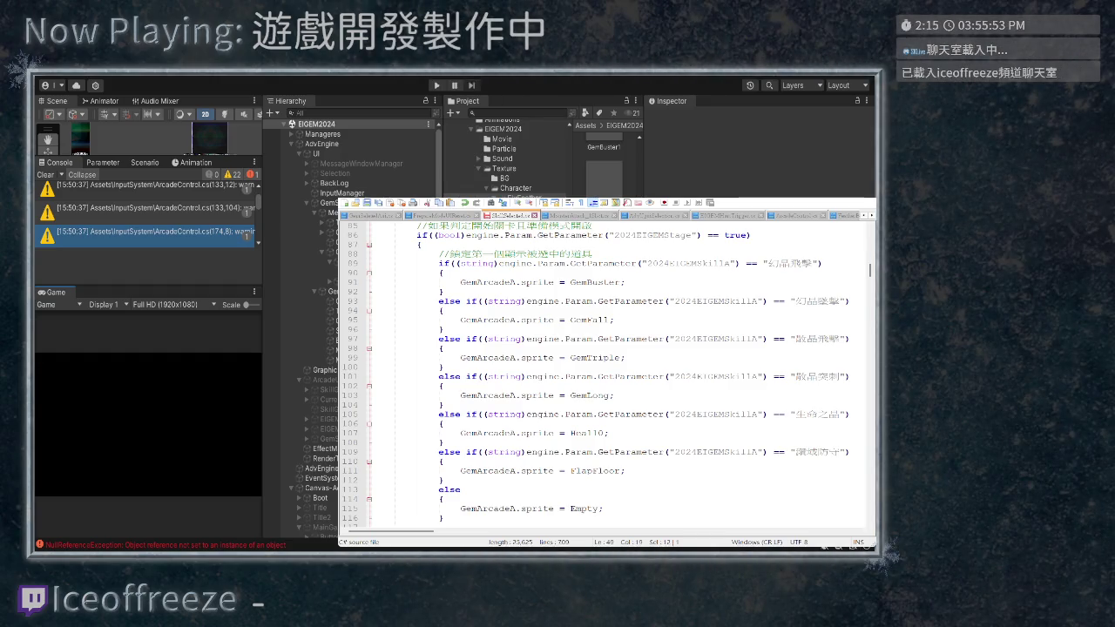
# Replace GemLong with GemSpikeLong on line 103 and select that else-if branch
pyautogui.moveTo(611, 395); pyautogui.dragTo(570, 396)
pyautogui.hotkey('ctrl', 'v')
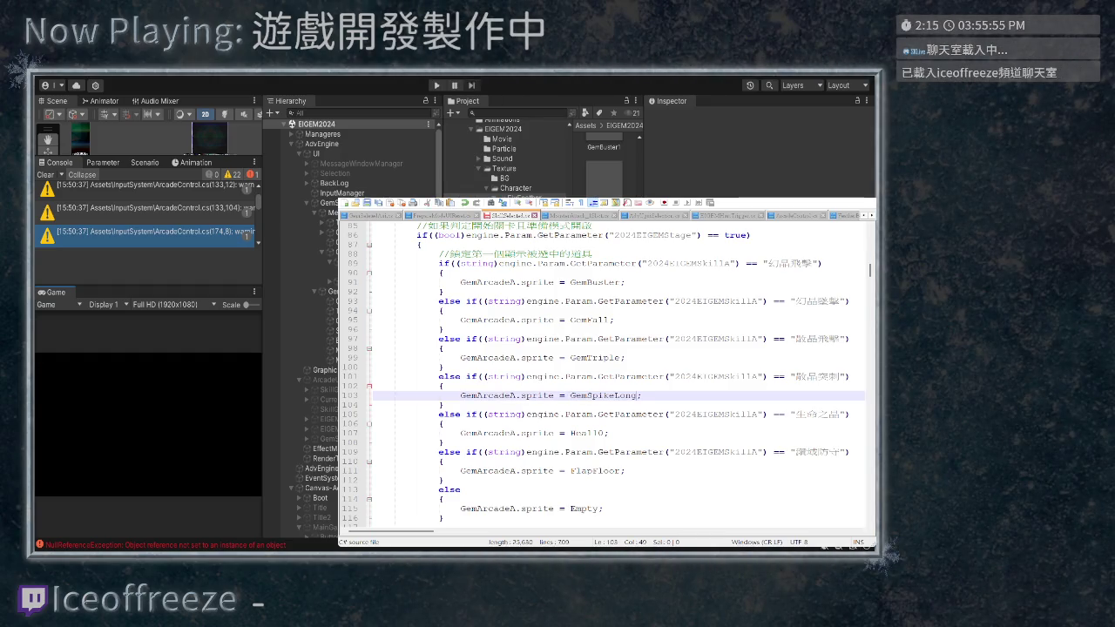
pyautogui.click(459, 405)
pyautogui.moveTo(460, 405); pyautogui.dragTo(374, 376)
pyautogui.scroll(-7, 610, 375)
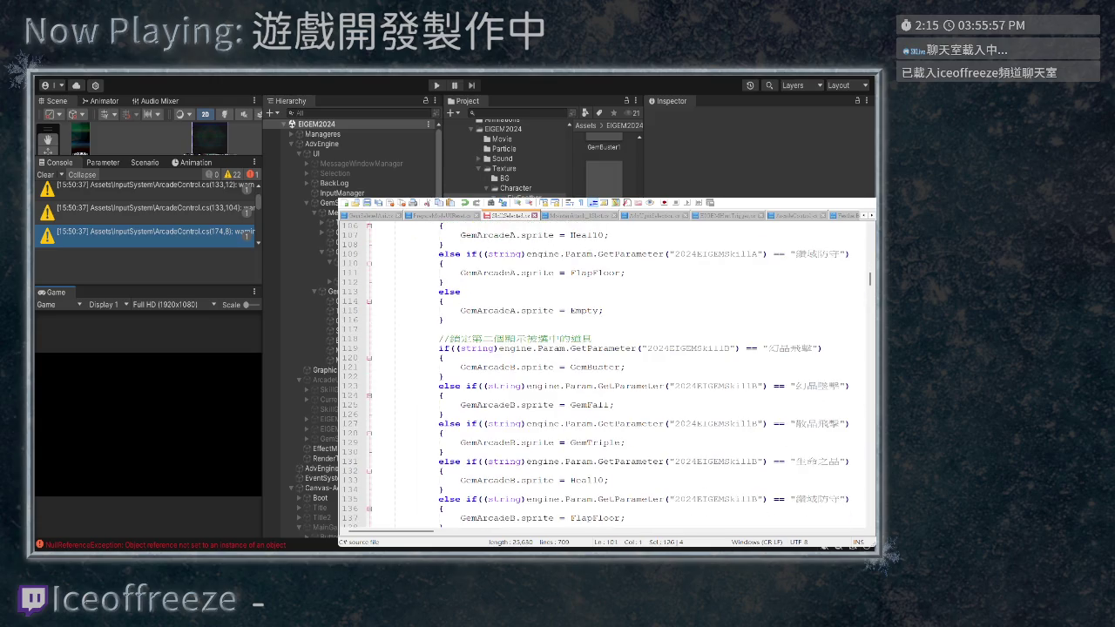
pyautogui.scroll(-1, 607, 375)
# Paste the branch into the GemArcadeB section, changing the skill suffix and GemArcadeA to B
pyautogui.click(453, 424)
pyautogui.press('Return')
pyautogui.hotkey('ctrl', 'v')
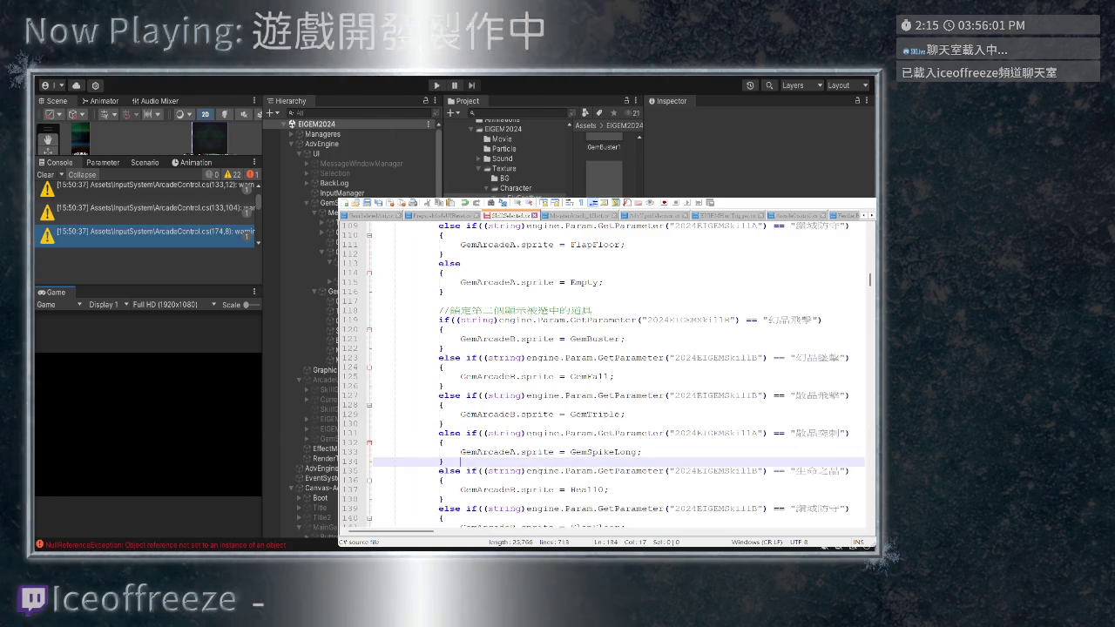
pyautogui.click(751, 432)
pyautogui.press('BackSpace')
pyautogui.write('B')
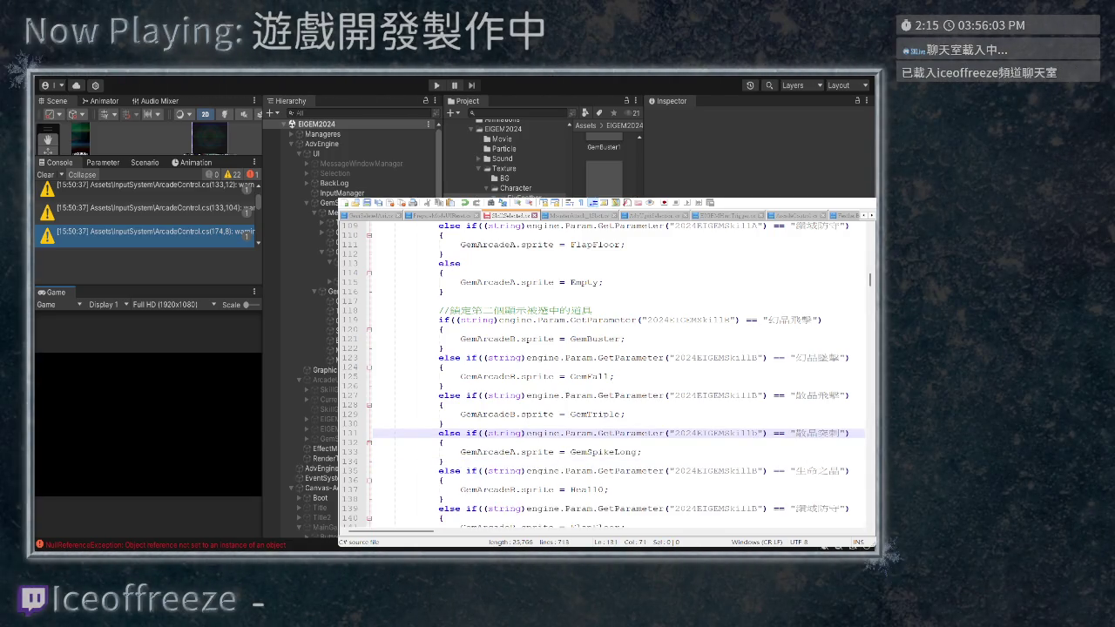
pyautogui.click(517, 452)
pyautogui.press('BackSpace')
pyautogui.write('B')
# Copy the new section B branch and paste it after section C's GemTriple branch
pyautogui.press('Down')
pyautogui.press('Home')
pyautogui.hotkey('shift', 'Up')
pyautogui.hotkey('shift', 'Up')
pyautogui.hotkey('shift', 'Up')
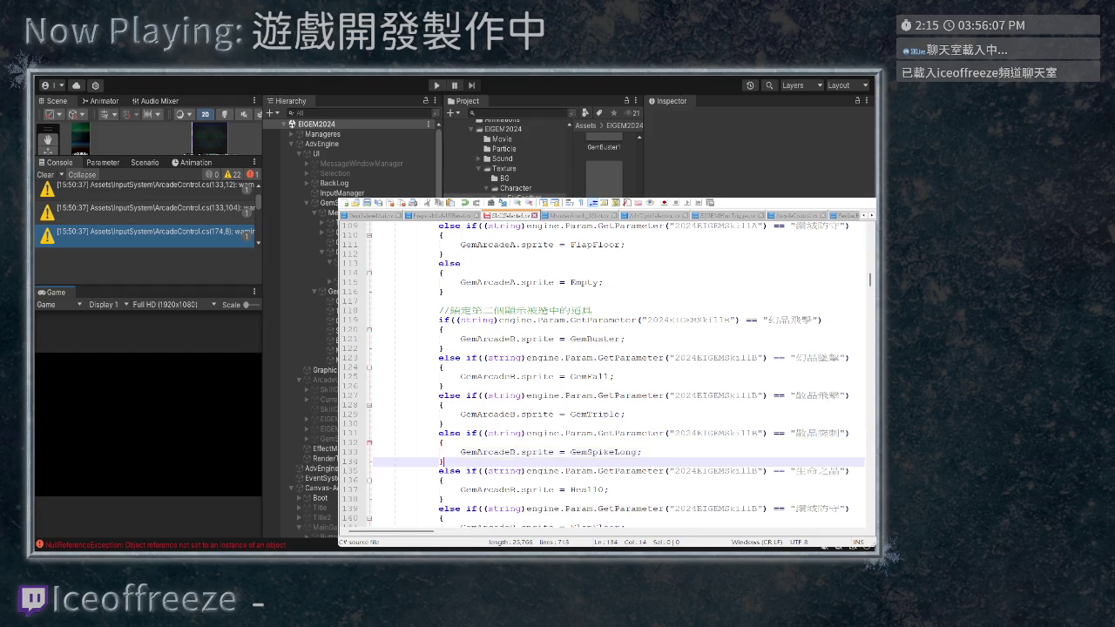
pyautogui.scroll(-11, 610, 374)
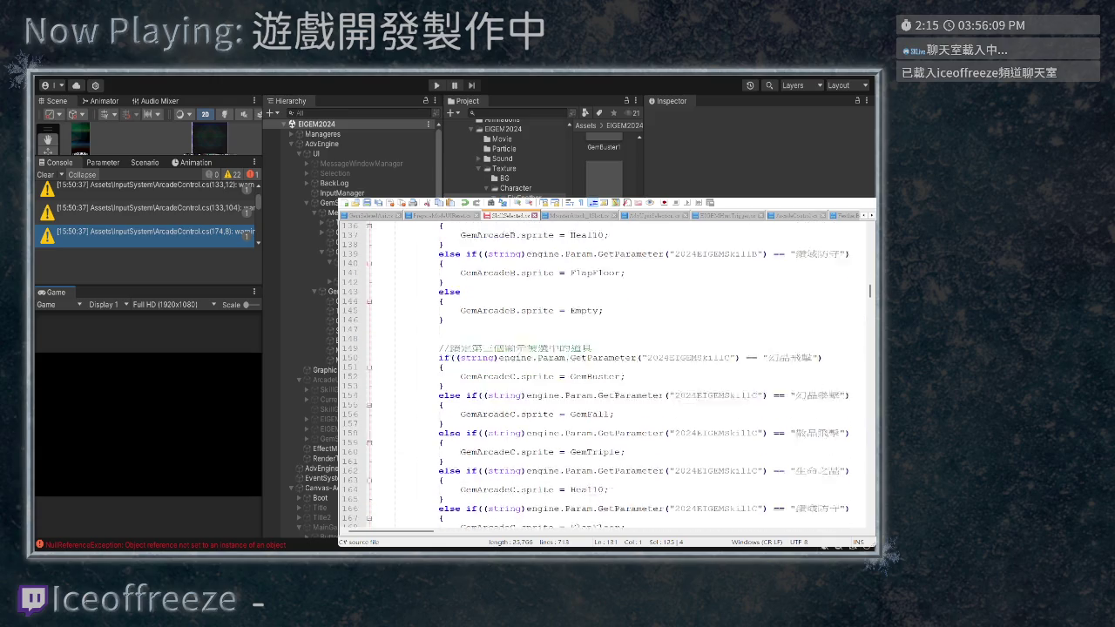
pyautogui.scroll(-1, 610, 374)
pyautogui.click(444, 376)
pyautogui.press('Return')
pyautogui.press('Up')
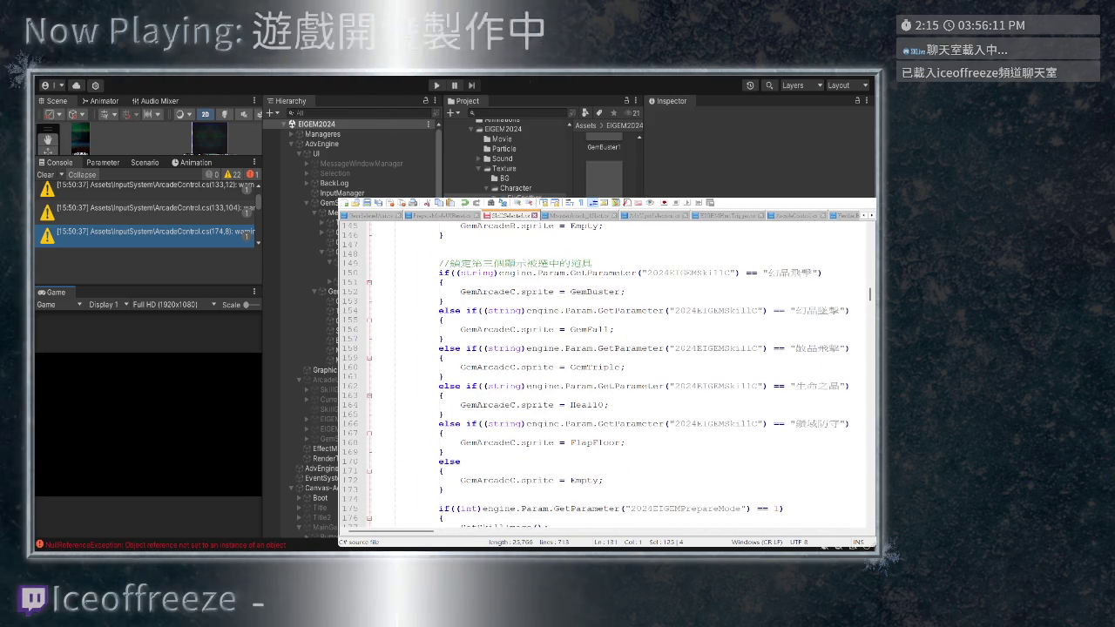
pyautogui.press('Down')
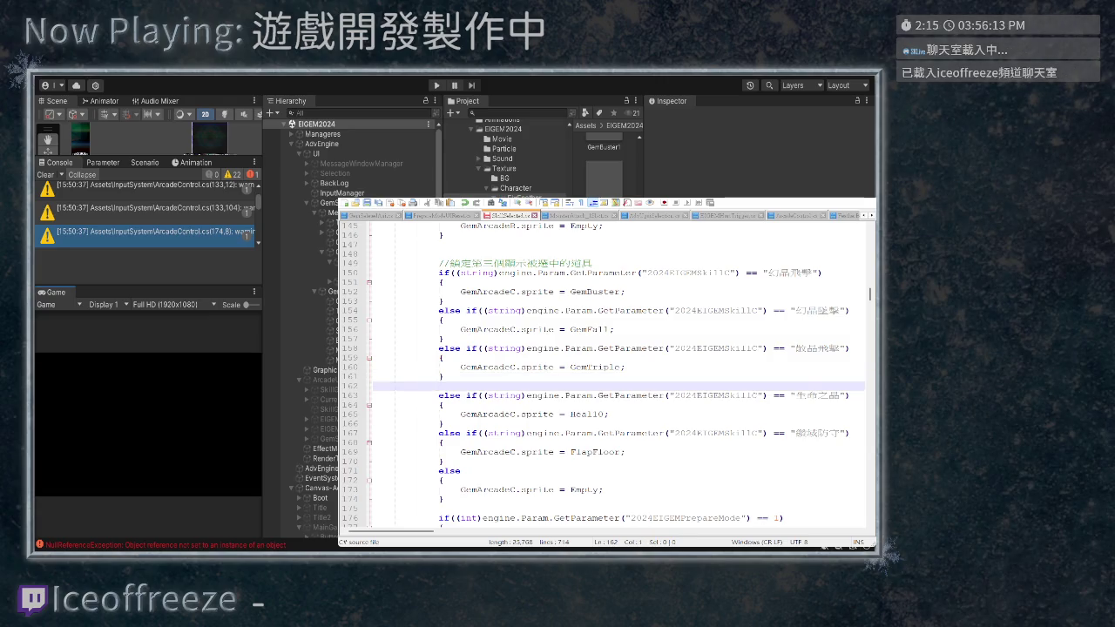
pyautogui.write('else if((string)engine.Param.GetParameter("2024EIGEMSkillB") == "散晶突刺") \t\t\t{ \t\t\t\tGemArcadeB.sprite = GemSpikeLong; \t\t\t}')
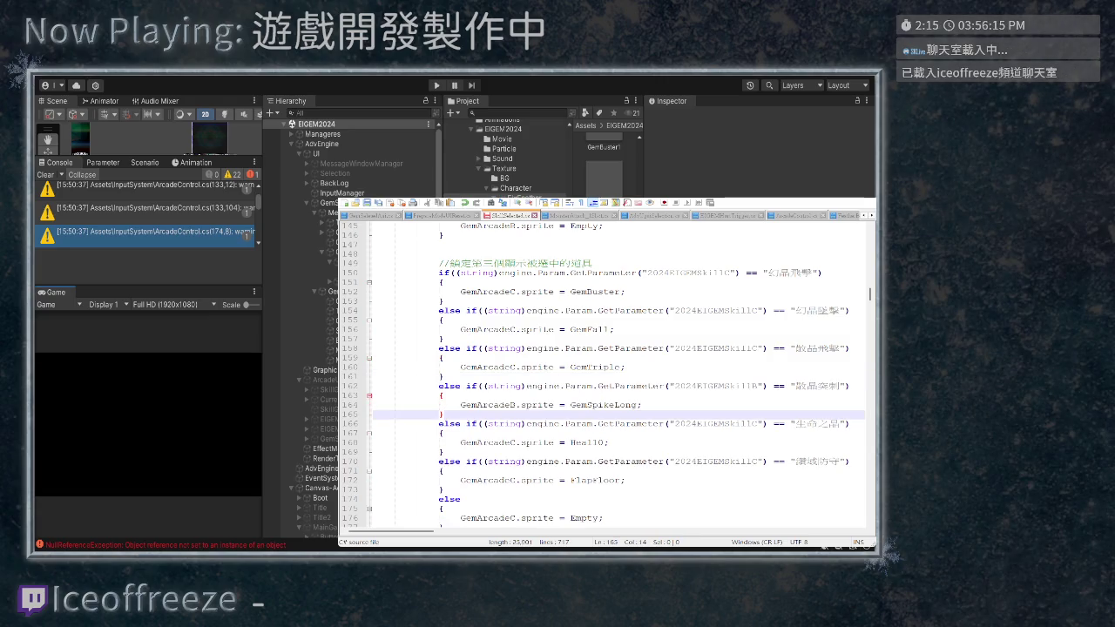
# Change GemArcadeB and the skill suffix to C in the section C copy
pyautogui.click(515, 404)
pyautogui.press('BackSpace')
pyautogui.write('C')
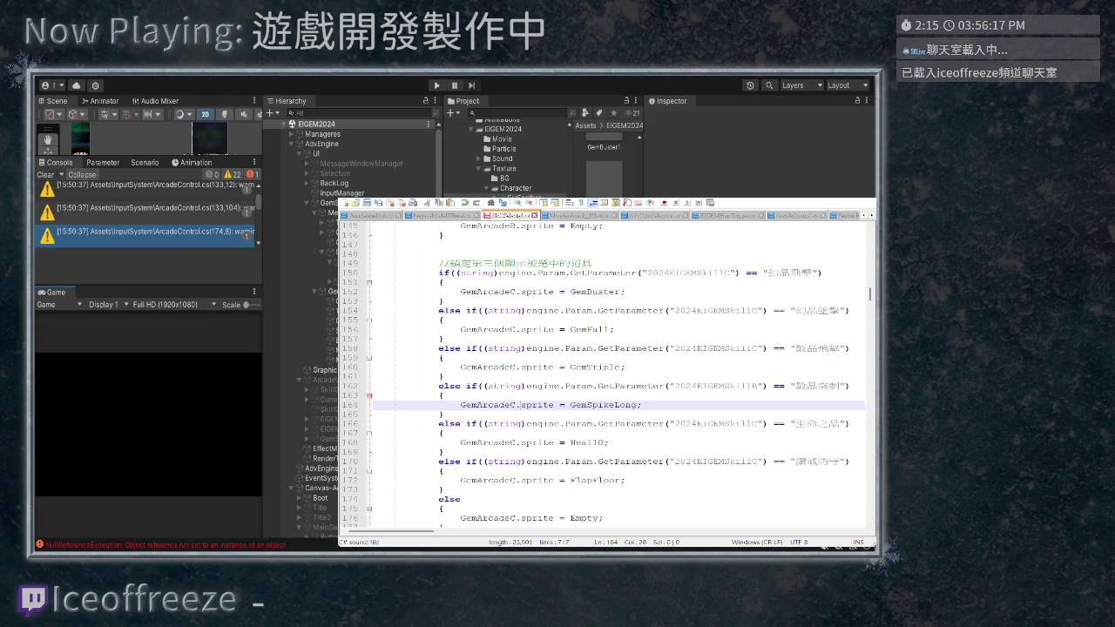
pyautogui.click(616, 406)
pyautogui.click(764, 386)
pyautogui.press('BackSpace')
pyautogui.write('C')
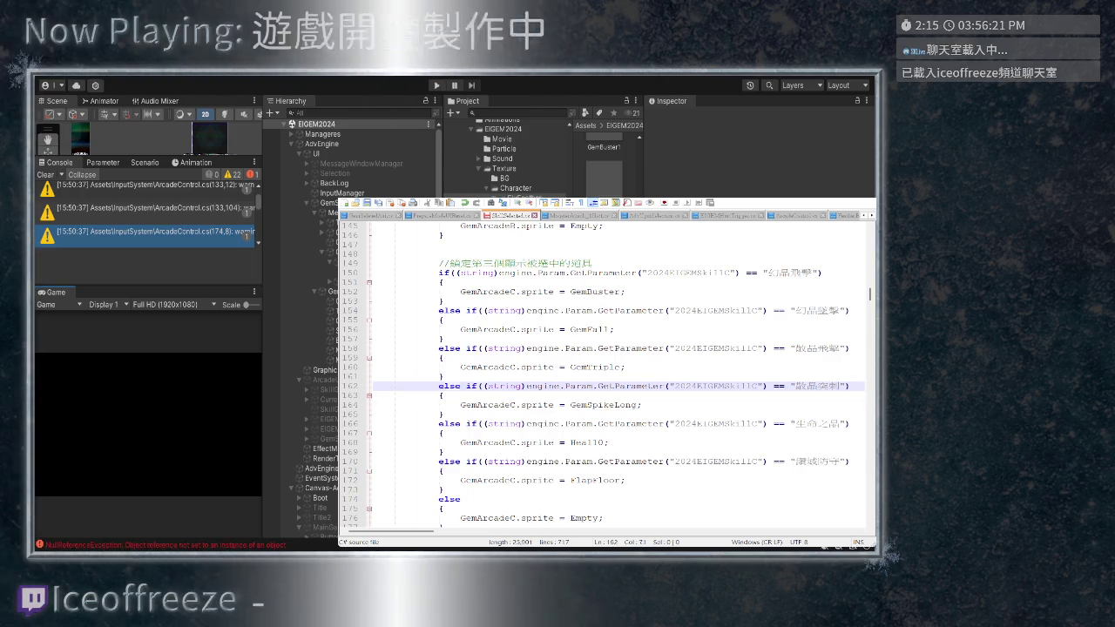
pyautogui.click(642, 405)
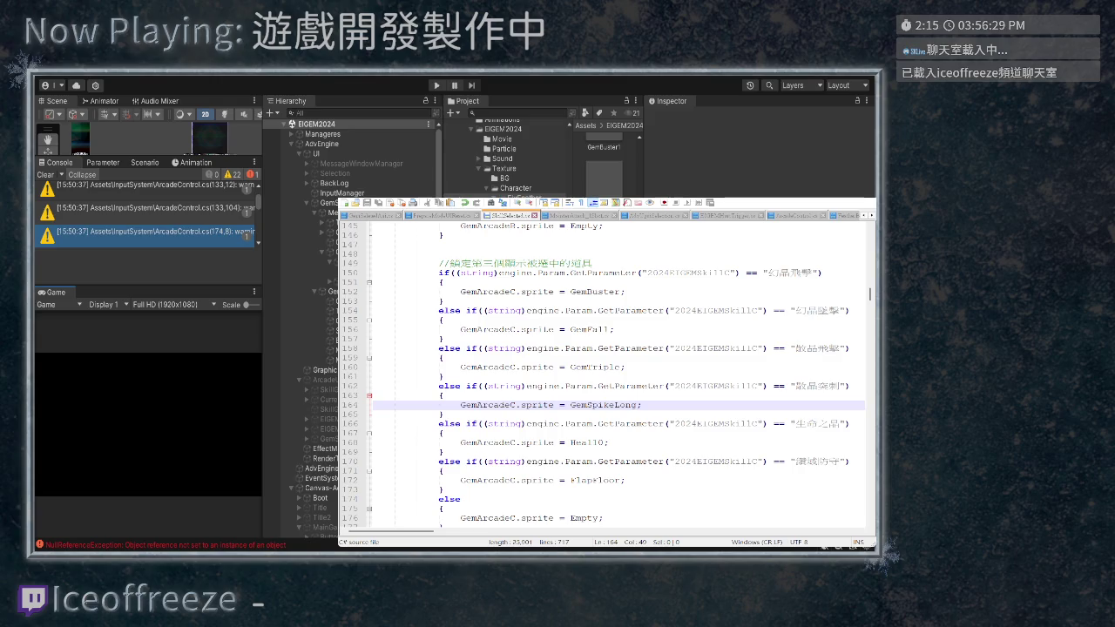
pyautogui.scroll(-4, 610, 375)
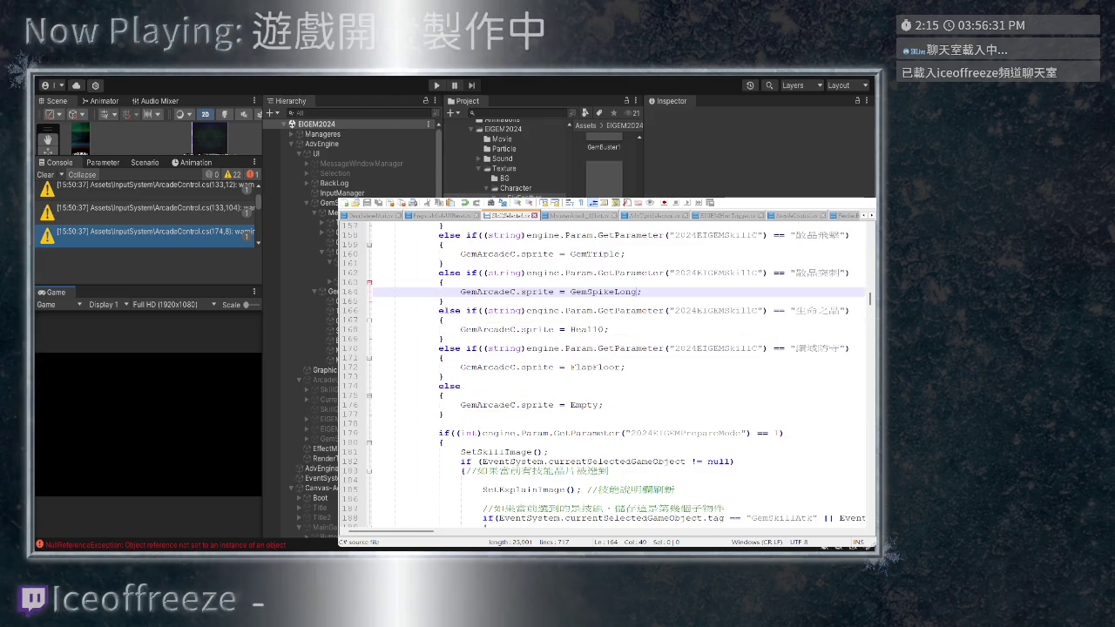
# Paste the GemSpikeLong branch after SetSkillImage's GemTriple branch and dedent it one level
pyautogui.scroll(-15, 609, 374)
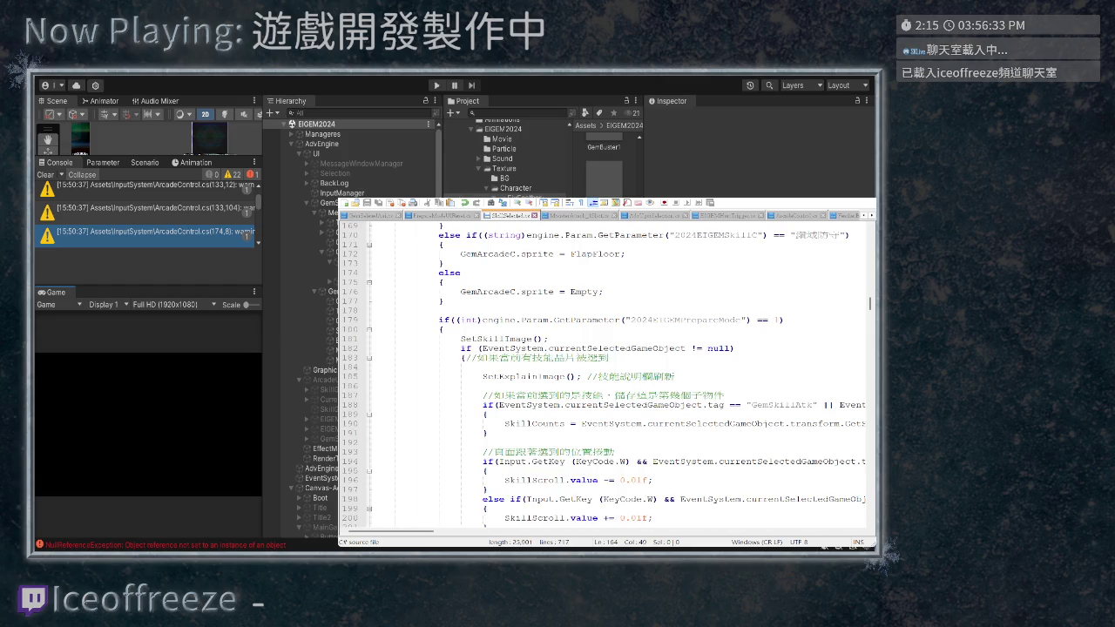
pyautogui.scroll(-20, 609, 374)
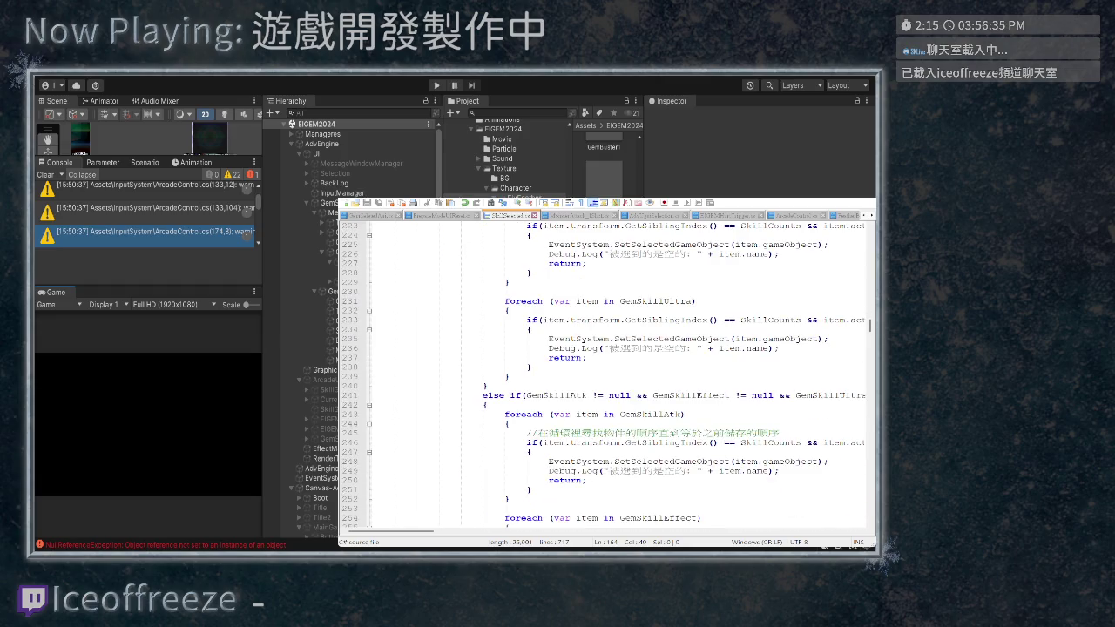
pyautogui.scroll(-20, 610, 374)
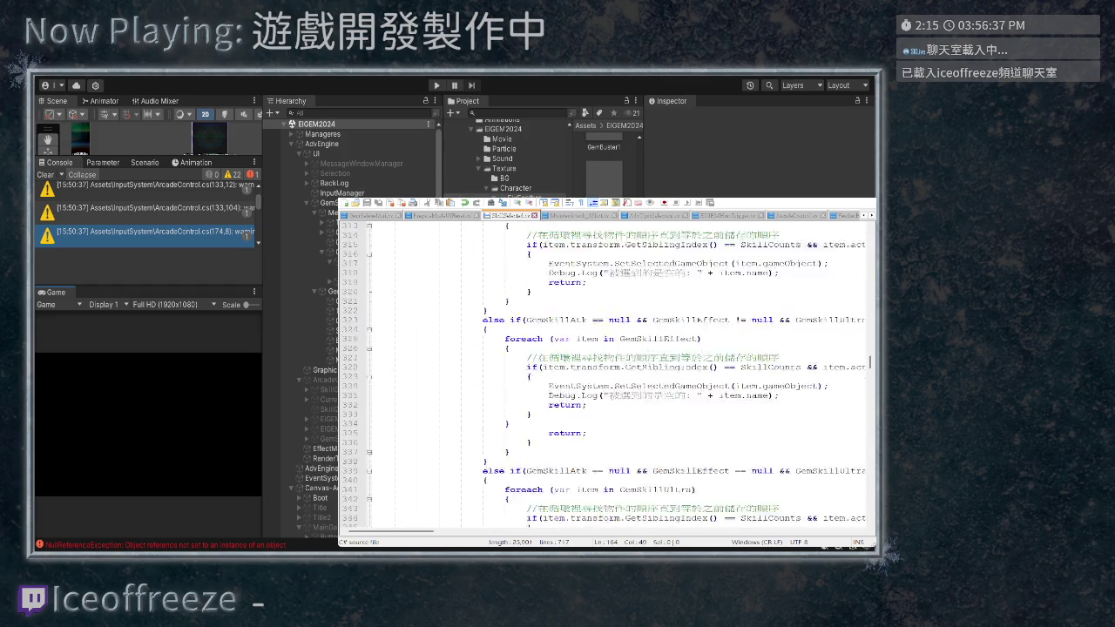
pyautogui.scroll(-10, 610, 375)
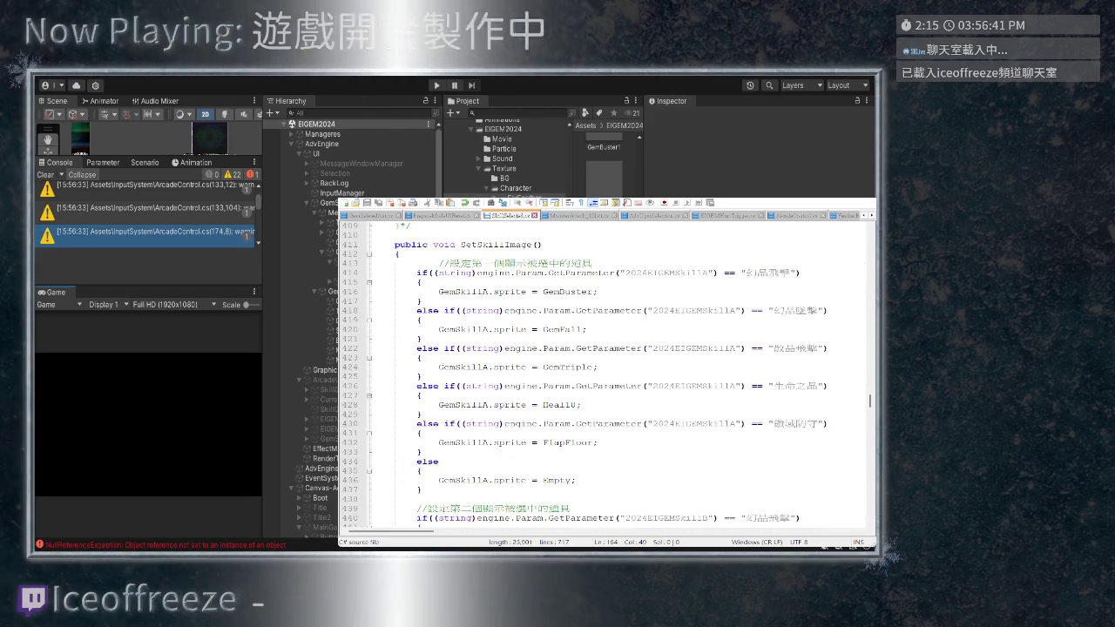
pyautogui.click(423, 376)
pyautogui.press('Return')
pyautogui.hotkey('ctrl', 'v')
pyautogui.hotkey('ctrl', 'z')
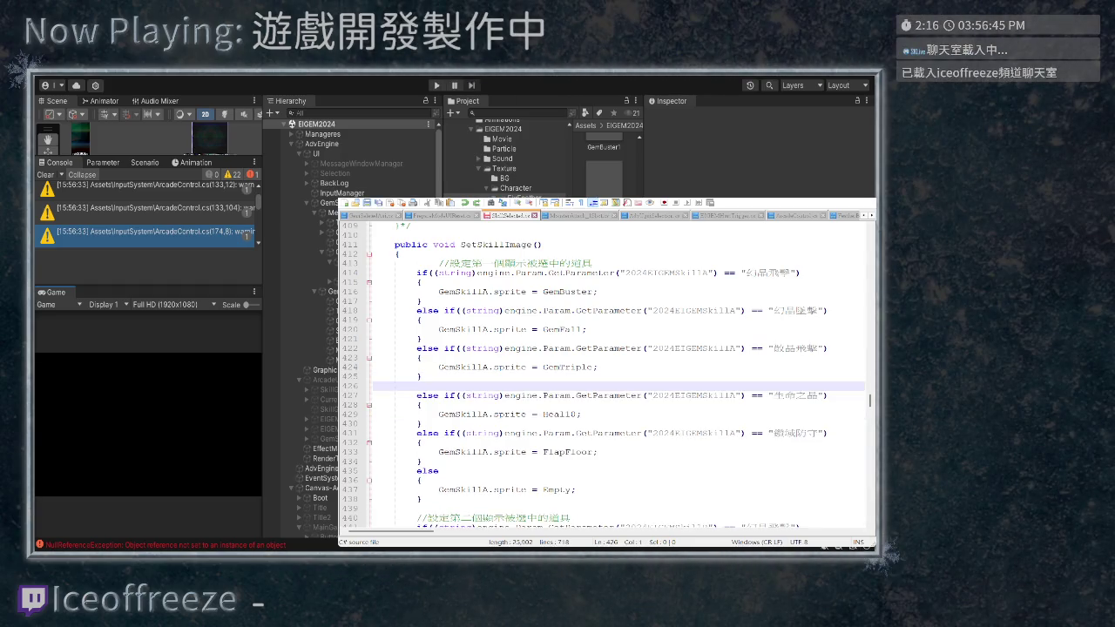
pyautogui.hotkey('shift', 'Up')
pyautogui.hotkey('shift', 'Up')
pyautogui.hotkey('shift', 'Up')
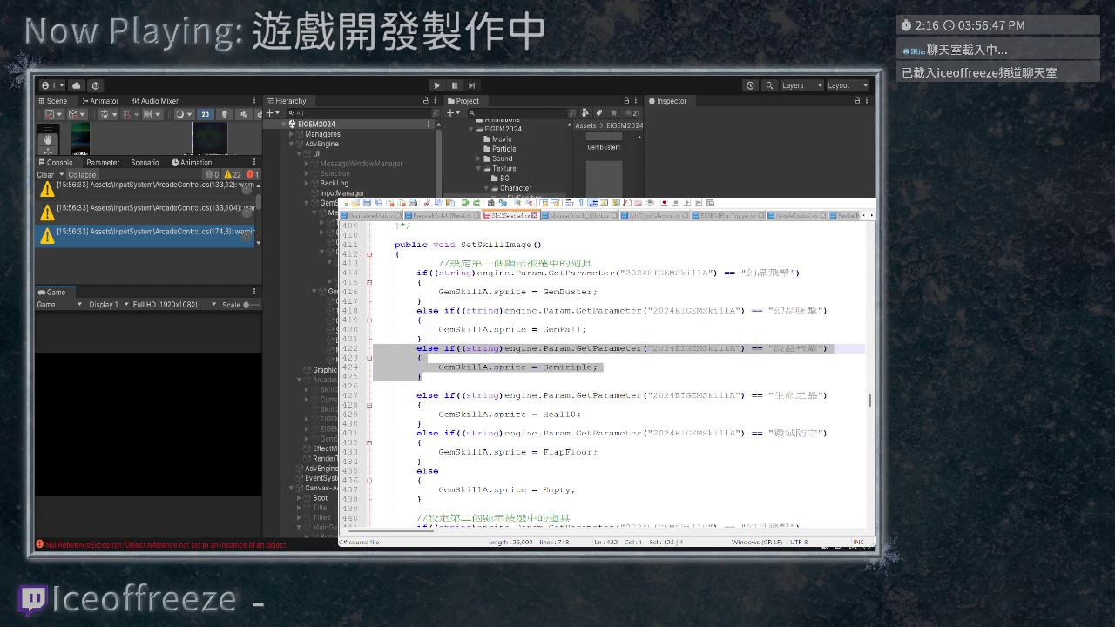
pyautogui.hotkey('ctrl', 'y')
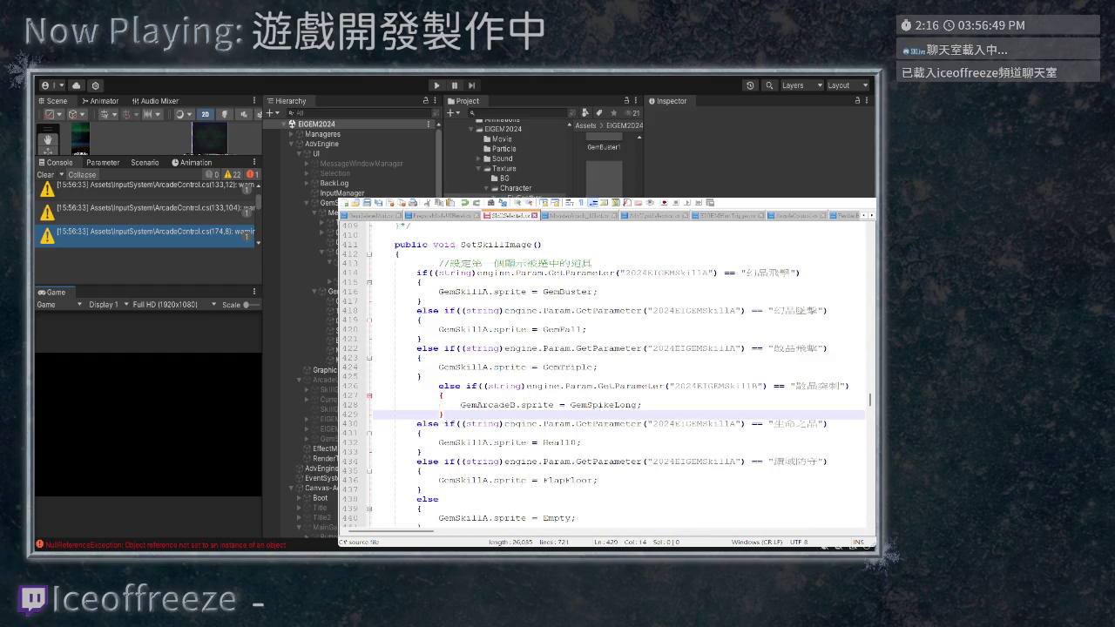
pyautogui.hotkey('ctrl', 'y')
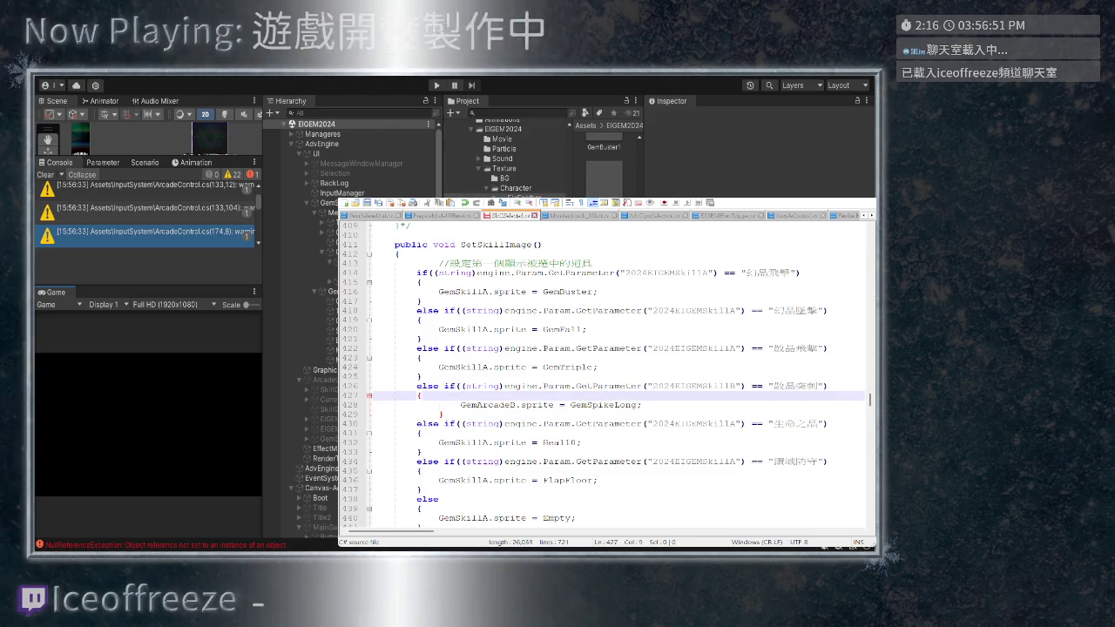
pyautogui.hotkey('ctrl', 'y')
pyautogui.hotkey('shift', 'Up')
pyautogui.hotkey('shift', 'Up')
pyautogui.hotkey('shift', 'Up')
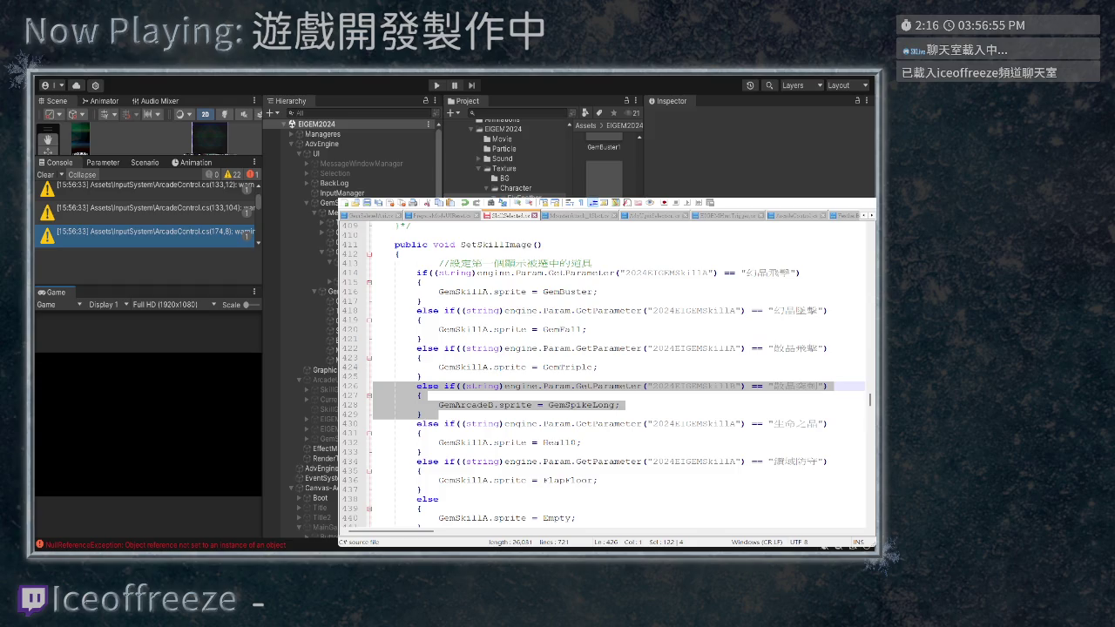
# Change the B skill suffix and GemArcadeB to A in the new branch
pyautogui.press('End')
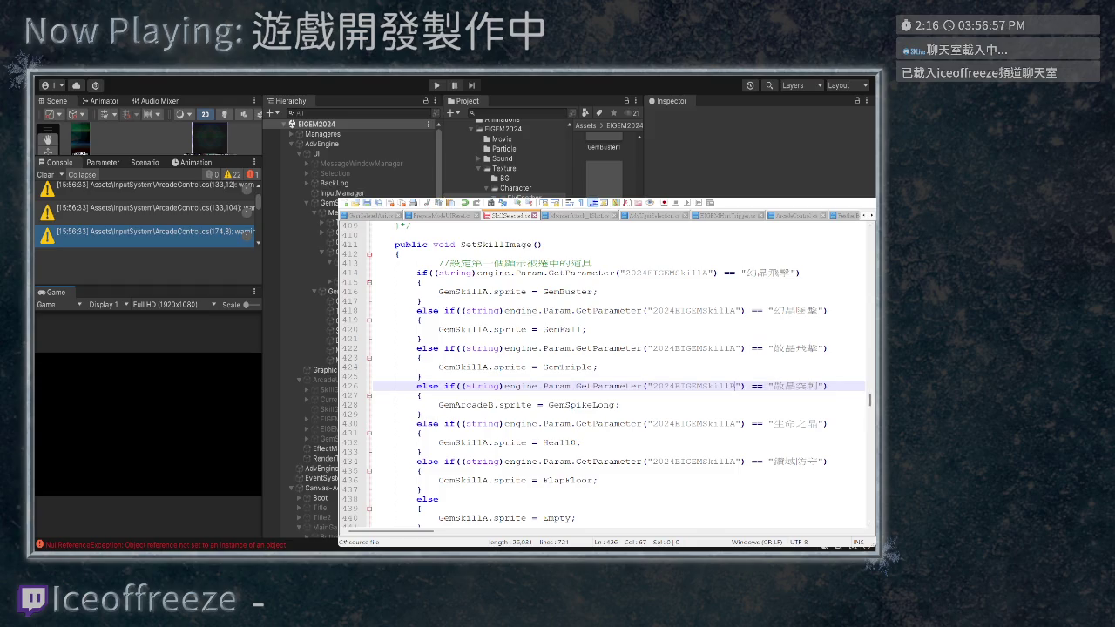
pyautogui.press('BackSpace')
pyautogui.write('A')
pyautogui.click(493, 405)
pyautogui.press('BackSpace')
pyautogui.write('A')
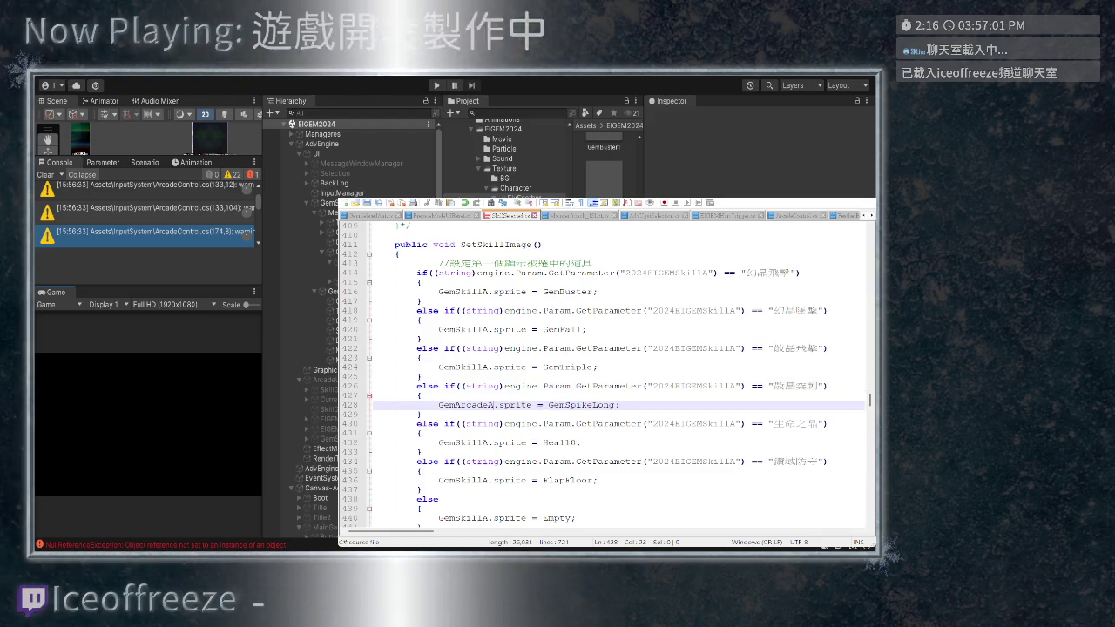
pyautogui.press('End')
pyautogui.scroll(15, 616, 376)
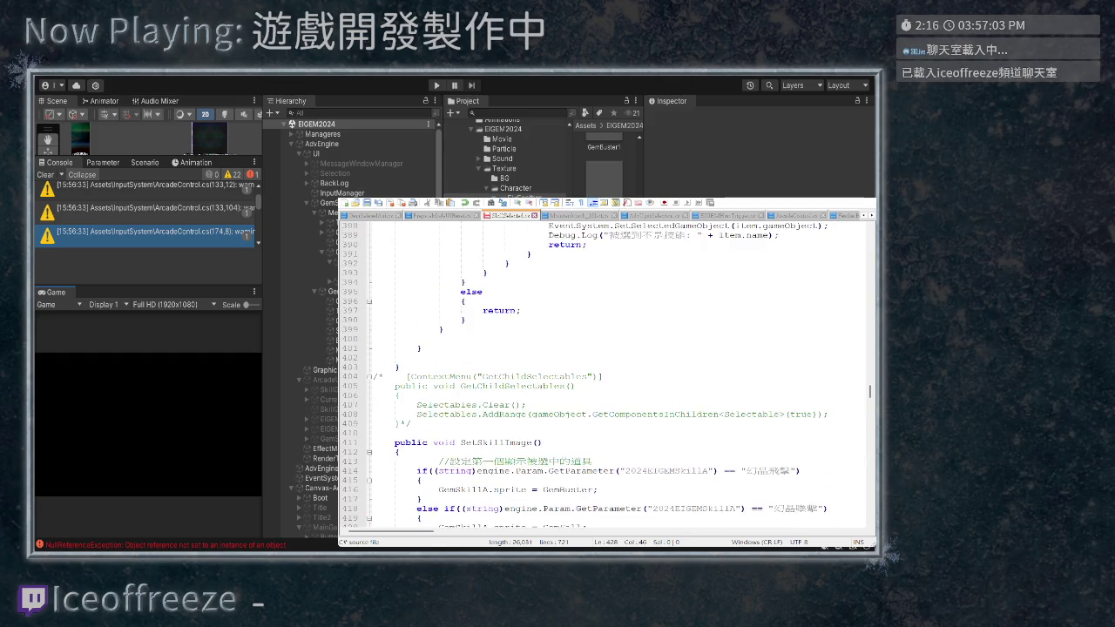
# Copy the Skill1A GemSpikeLong branch and paste it after the second chain's GemTriple branch
pyautogui.scroll(20, 616, 376)
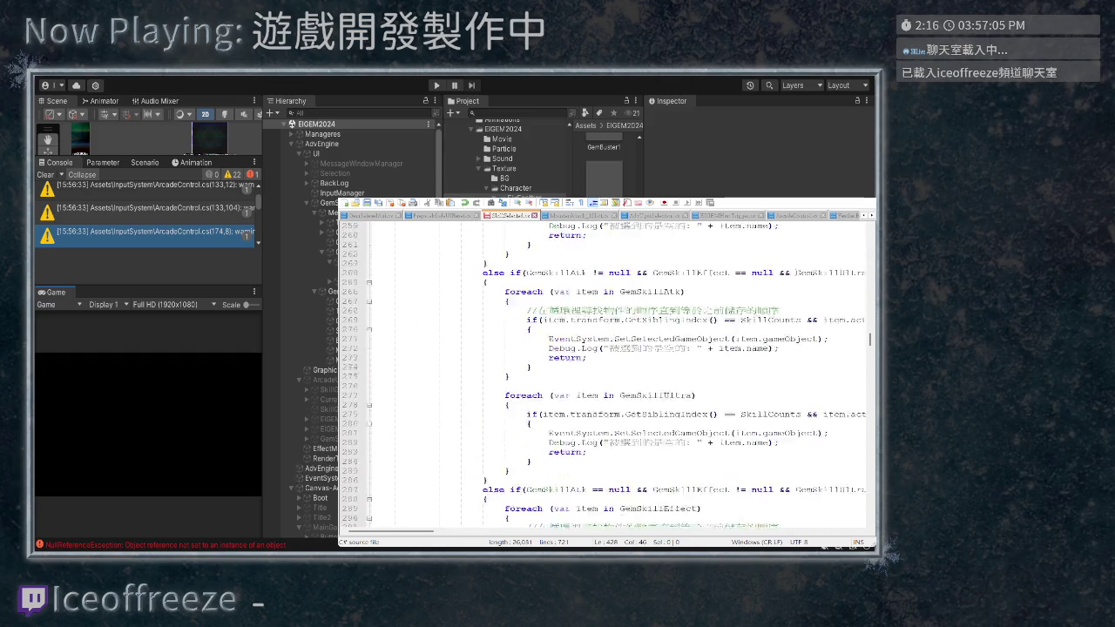
pyautogui.scroll(20, 607, 377)
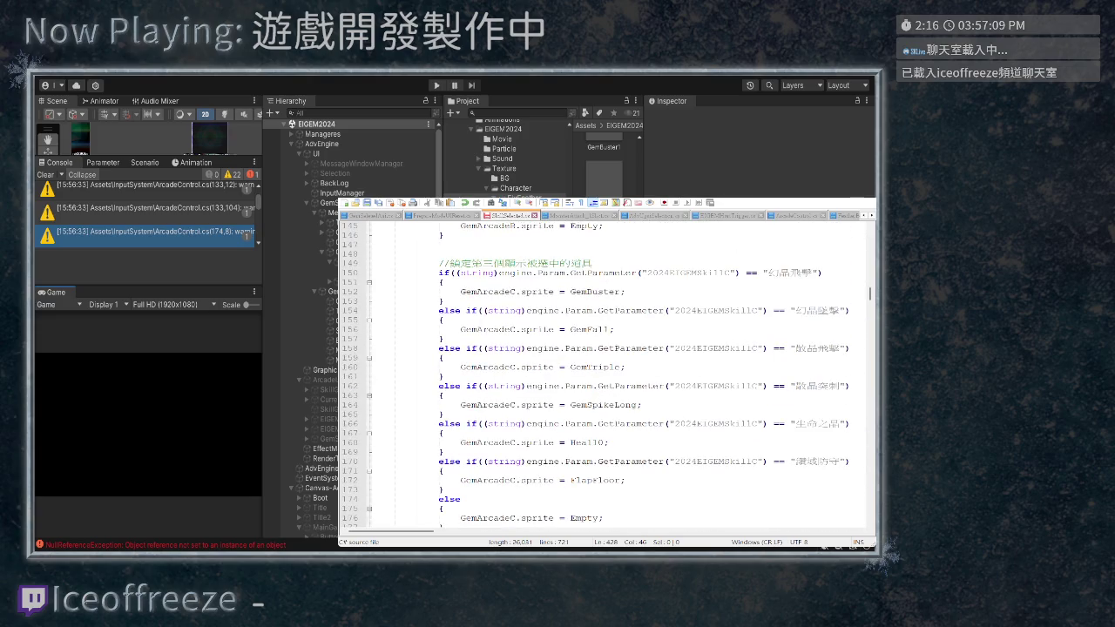
pyautogui.scroll(-20, 607, 376)
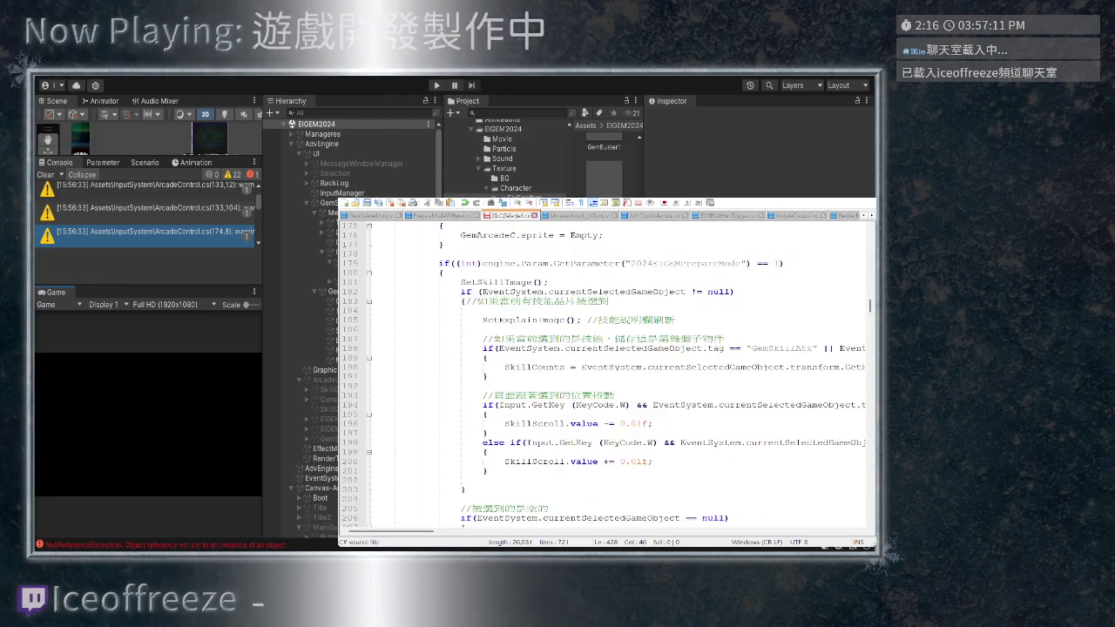
pyautogui.scroll(-20, 607, 376)
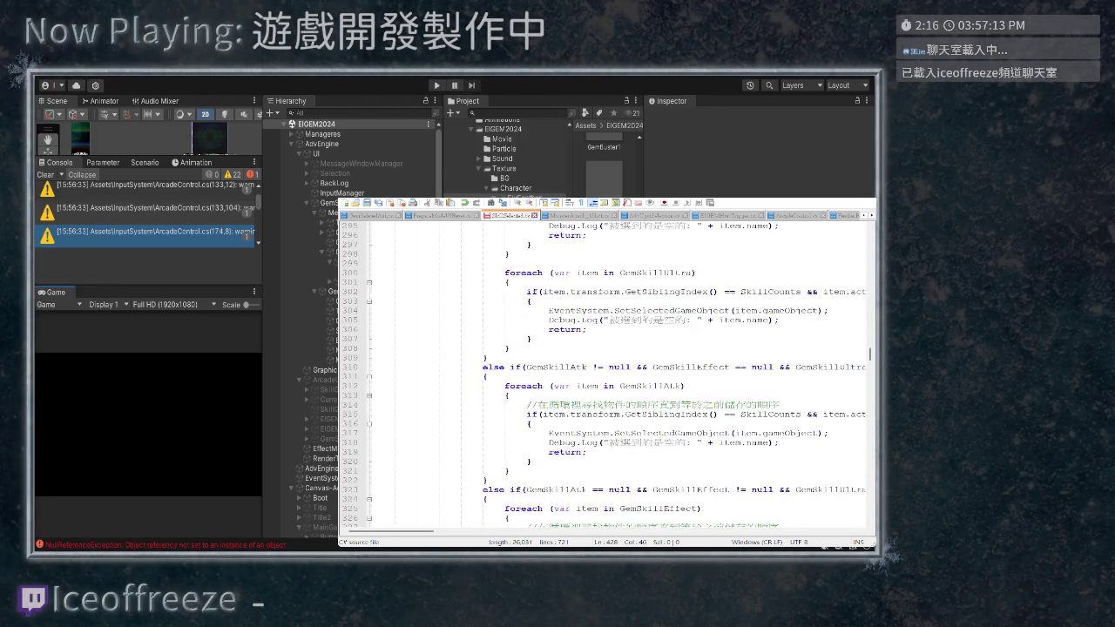
pyautogui.scroll(-20, 607, 376)
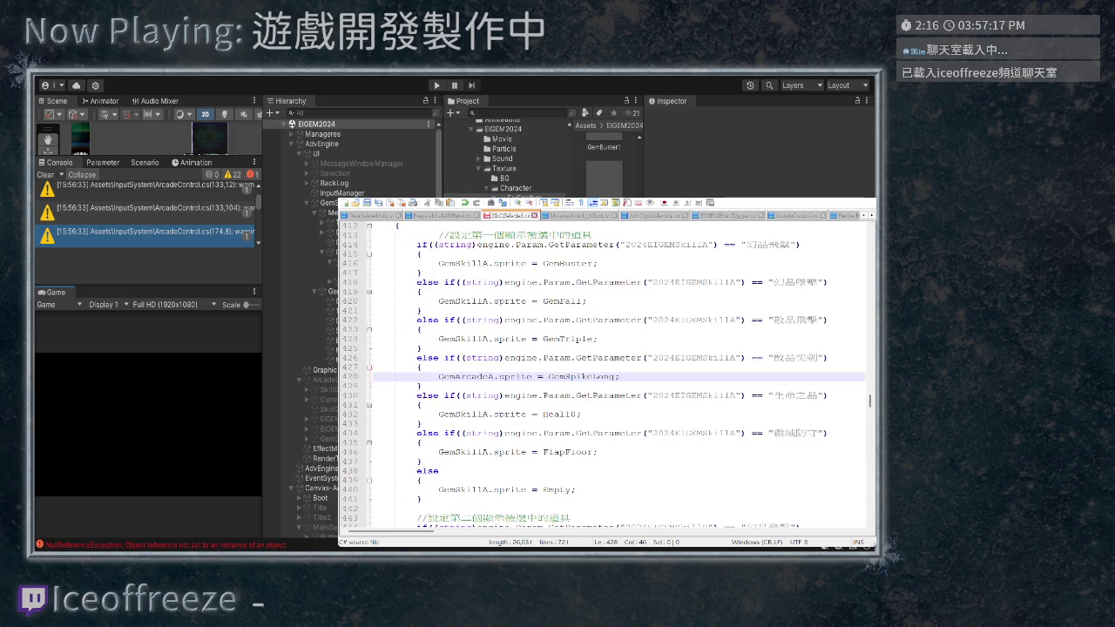
pyautogui.moveTo(376, 386); pyautogui.dragTo(377, 358)
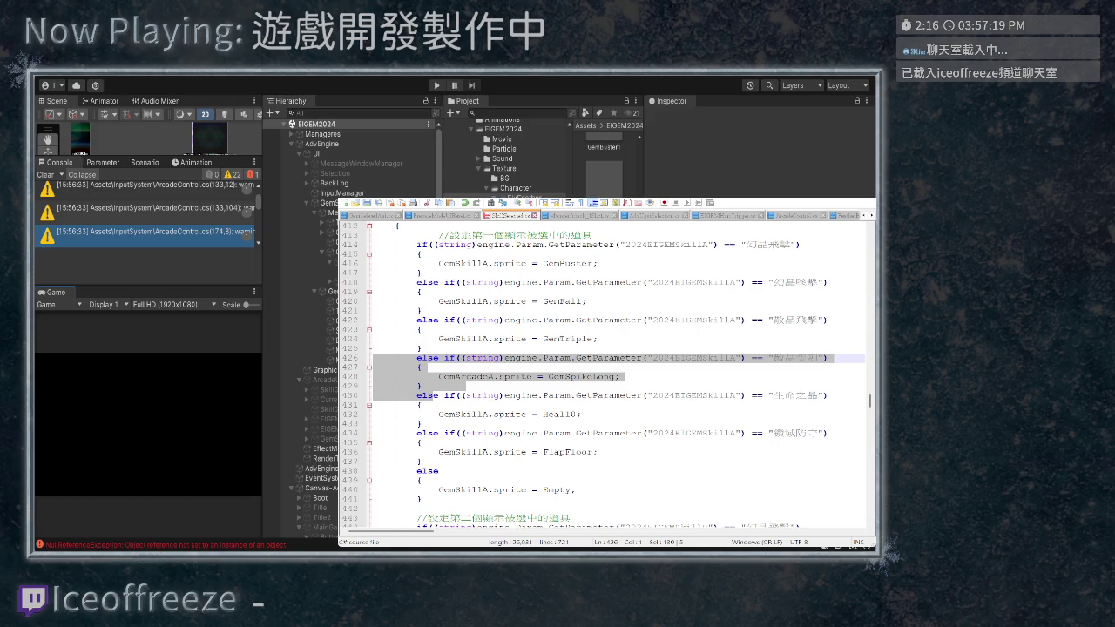
pyautogui.scroll(-7, 607, 374)
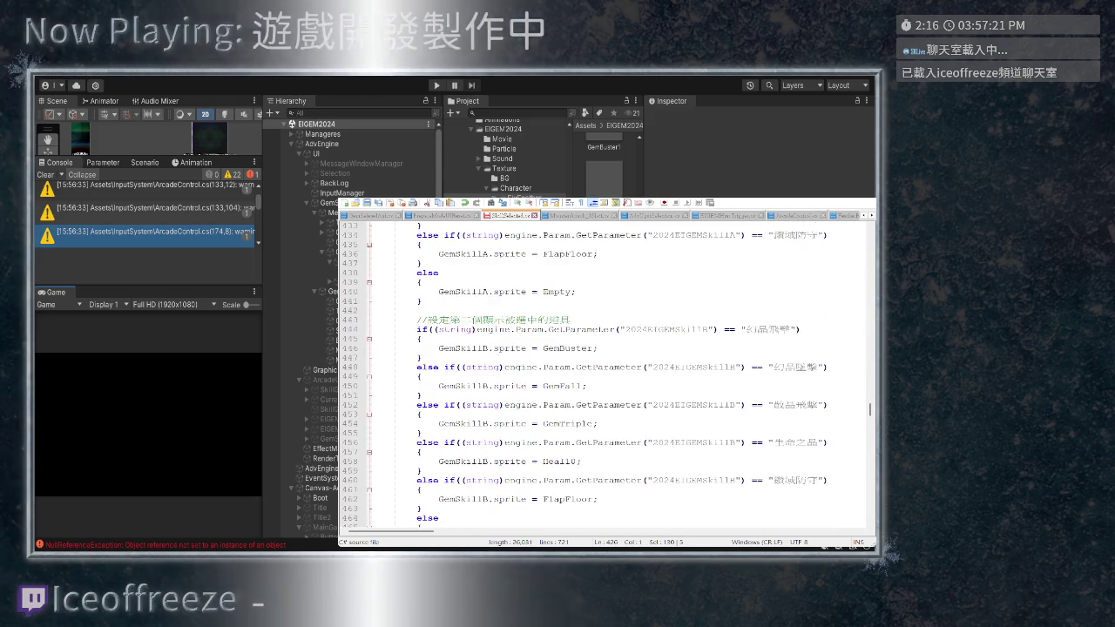
pyautogui.click(375, 443)
pyautogui.press('Return')
pyautogui.hotkey('ctrl', 'v')
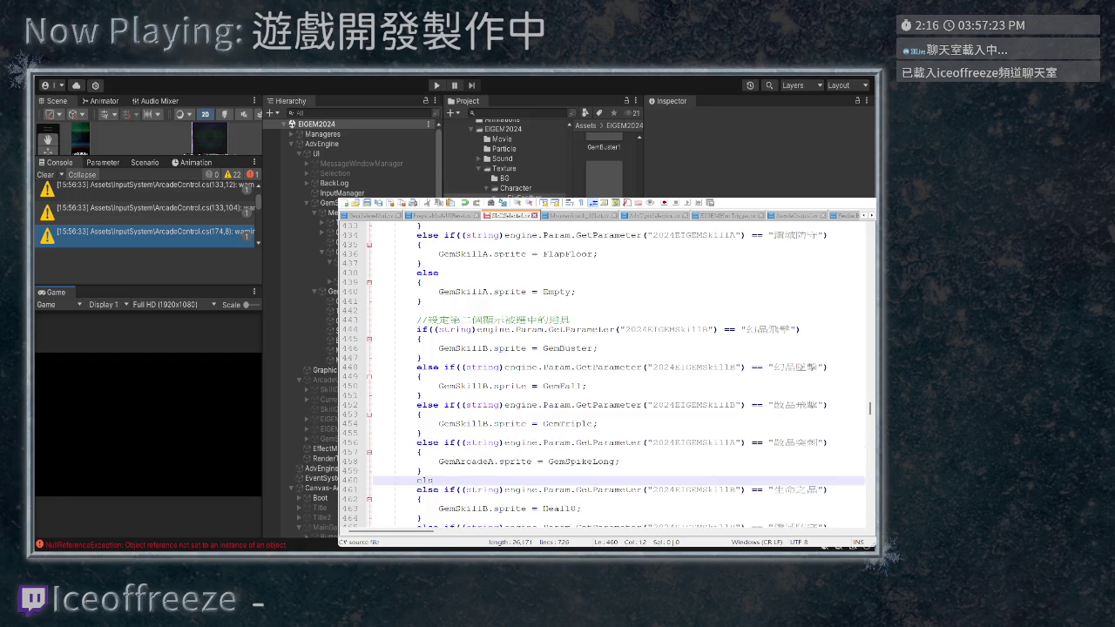
# Remove the stray line and rename GemArcadeA and Skill1A to GemArcadeB and Skill1B
pyautogui.scroll(-1, 607, 375)
pyautogui.scroll(-1, 616, 375)
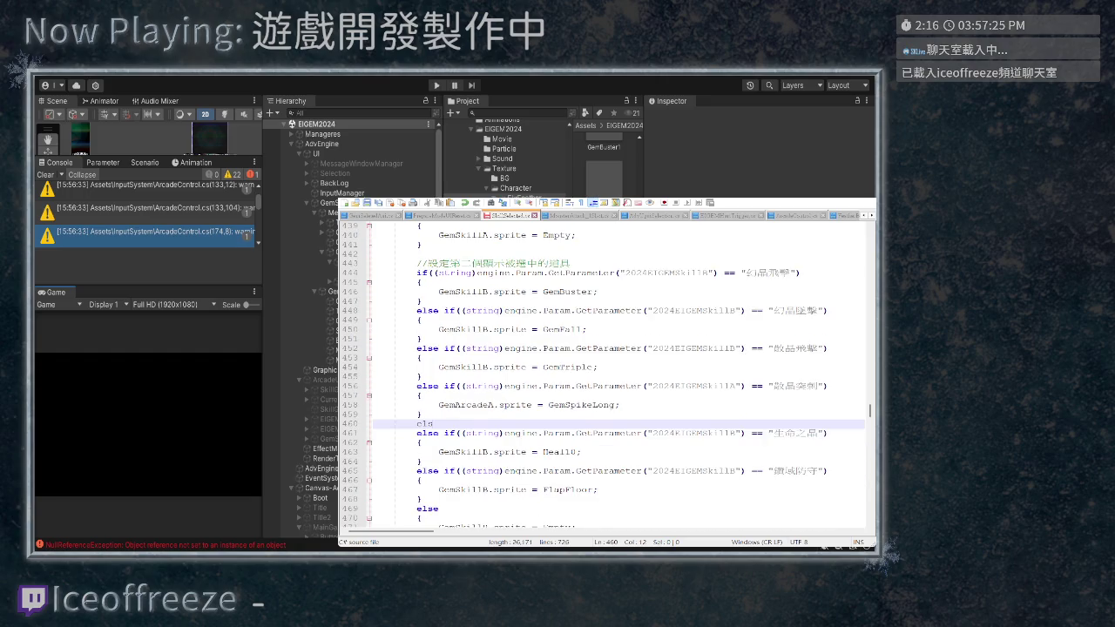
pyautogui.hotkey('ctrl', 'z')
pyautogui.hotkey('ctrl', 'y')
pyautogui.press('BackSpace')
pyautogui.press('BackSpace')
pyautogui.press('BackSpace')
pyautogui.hotkey('shift', 'Up')
pyautogui.hotkey('shift', 'Up')
pyautogui.hotkey('shift', 'Up')
pyautogui.hotkey('shift', 'Home')
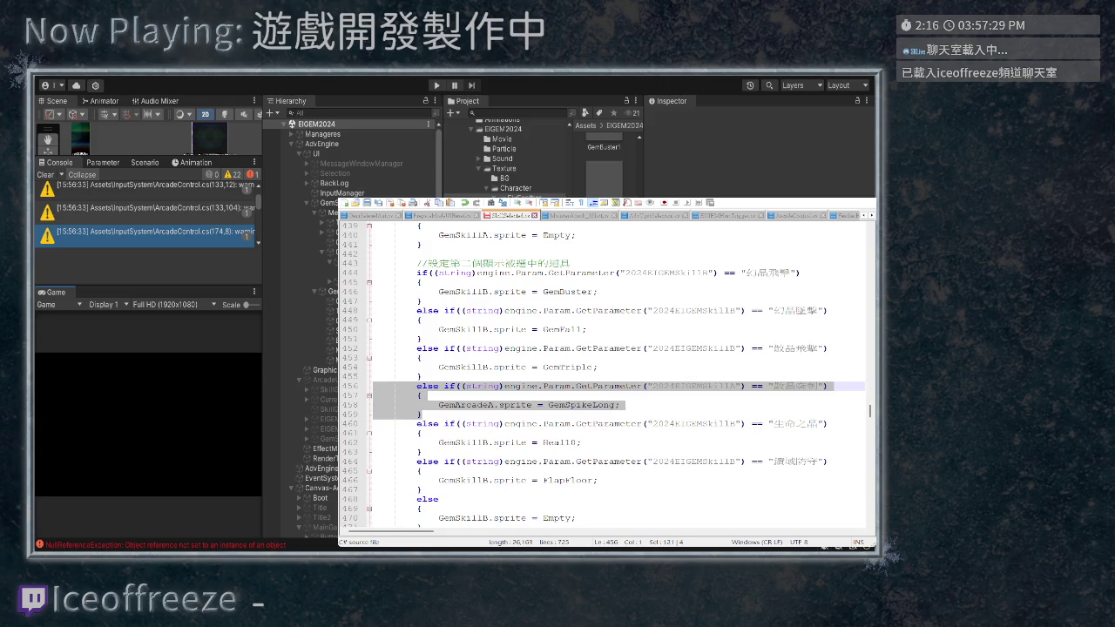
pyautogui.click(495, 405)
pyautogui.press('BackSpace')
pyautogui.write('B')
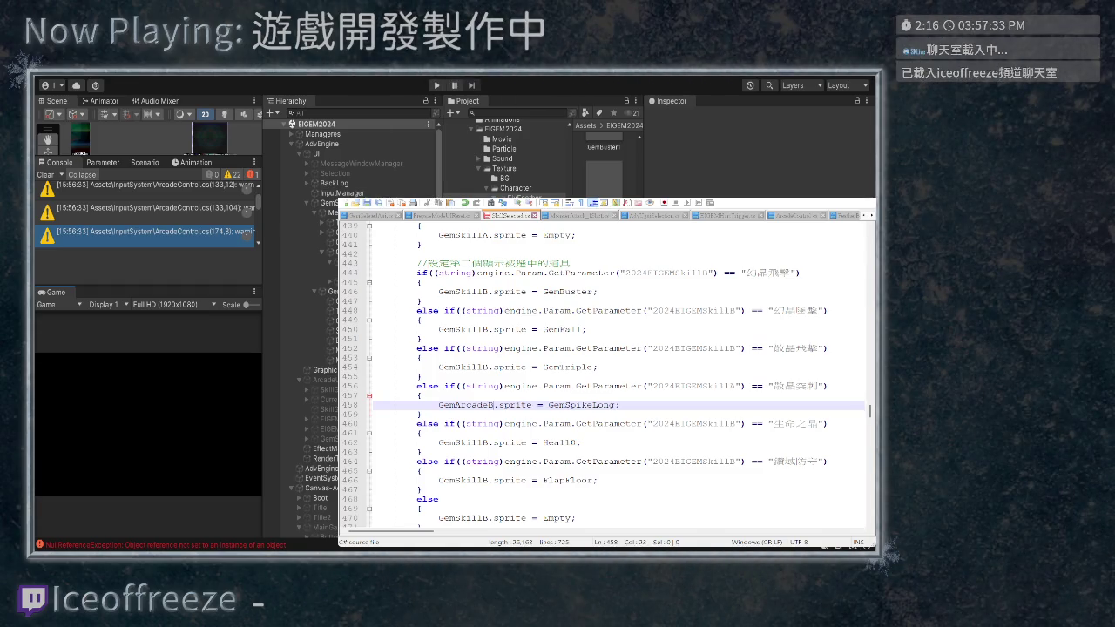
pyautogui.click(739, 386)
pyautogui.press('BackSpace')
pyautogui.write('B')
# Copy the Skill1B branch and paste it after the third chain's GemTriple branch
pyautogui.press('Down')
pyautogui.press('Down')
pyautogui.press('Down')
pyautogui.press('Home')
pyautogui.hotkey('shift', 'Up')
pyautogui.hotkey('shift', 'Up')
pyautogui.hotkey('shift', 'Up')
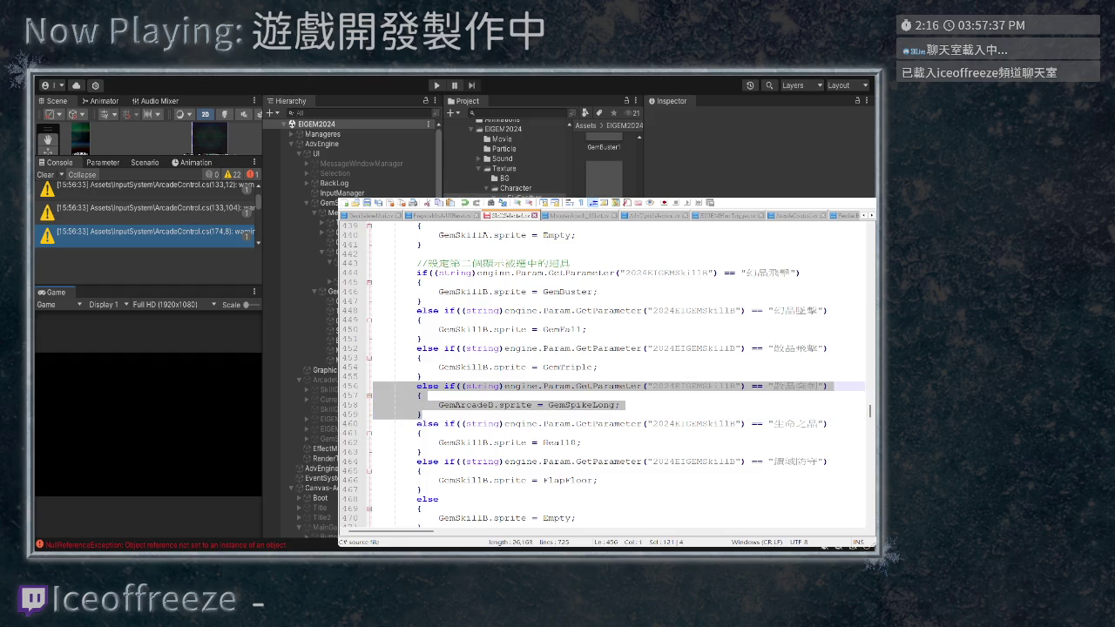
pyautogui.scroll(-9, 616, 374)
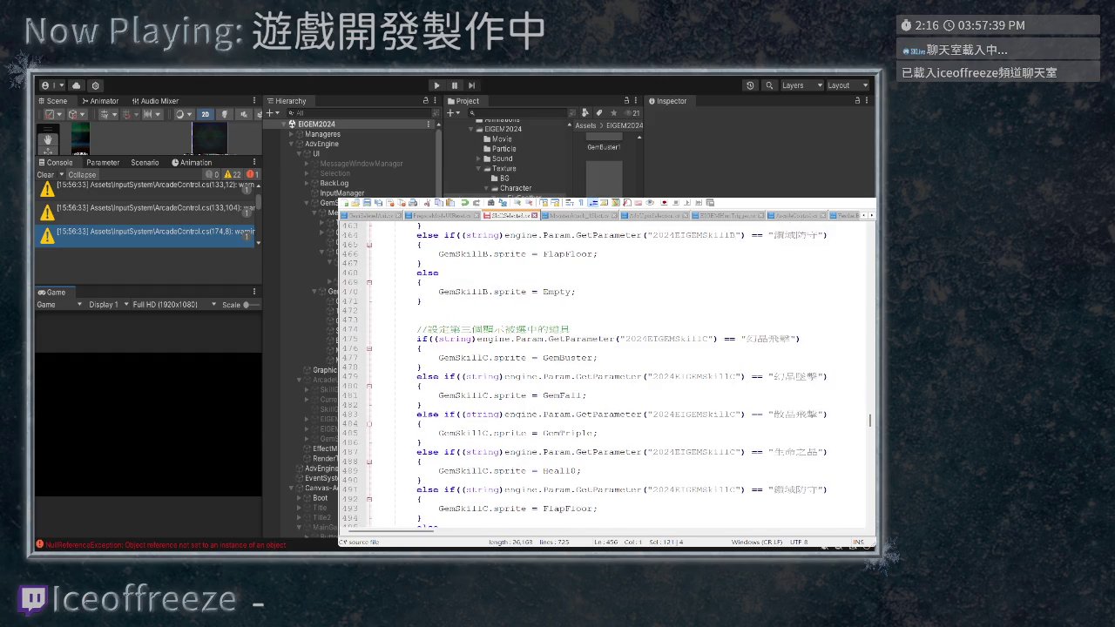
pyautogui.click(422, 415)
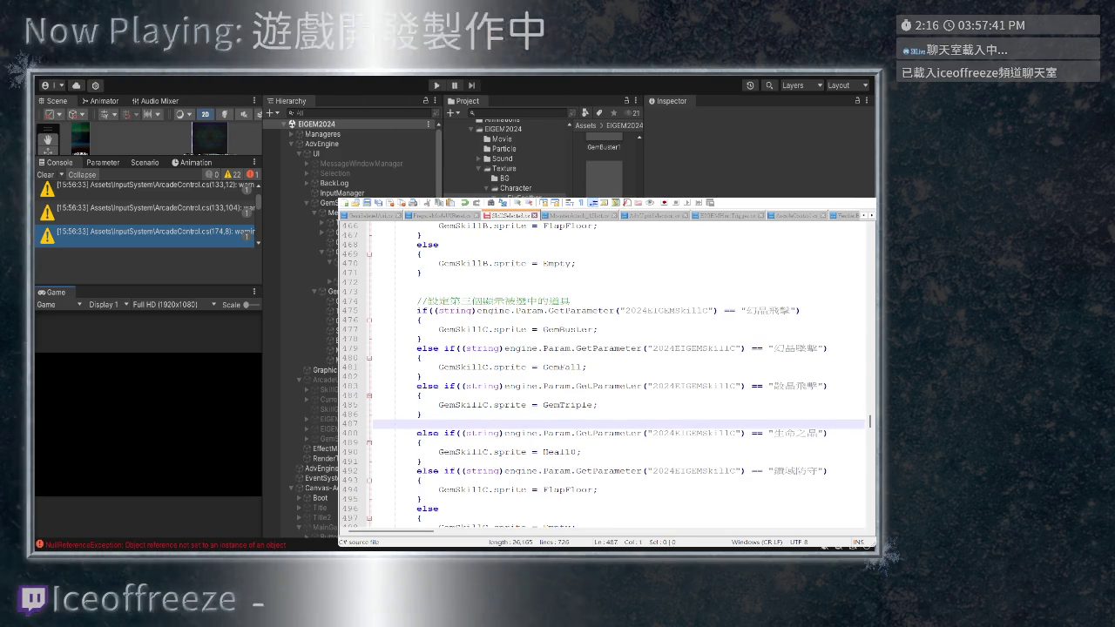
pyautogui.hotkey('ctrl', 'v')
# Change Skill1B and GemArcadeB to Skill1C and GemArcadeC in the third chain
pyautogui.click(740, 423)
pyautogui.press('BackSpace')
pyautogui.write('C')
pyautogui.click(510, 442)
pyautogui.press('BackSpace')
pyautogui.write('C')
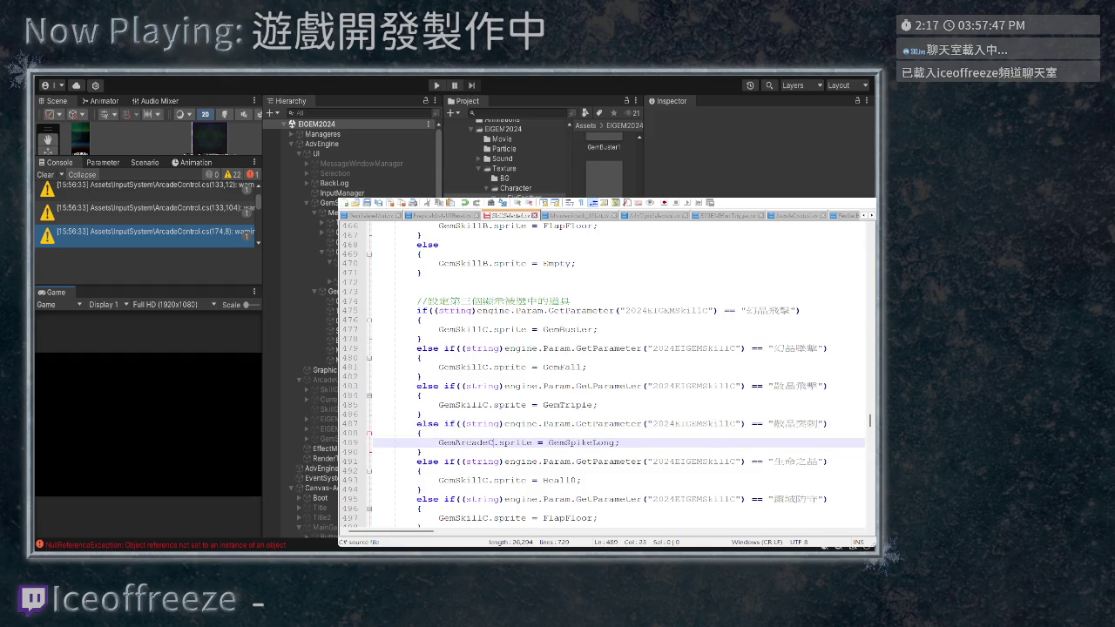
pyautogui.scroll(-1, 615, 375)
pyautogui.scroll(-2, 616, 376)
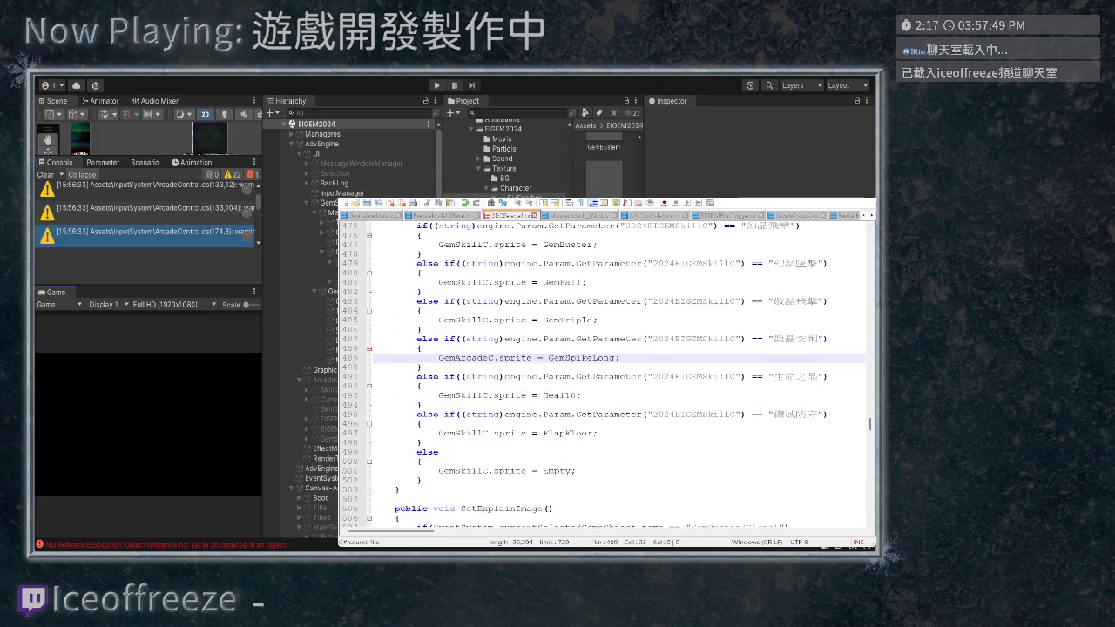
pyautogui.scroll(-11, 616, 376)
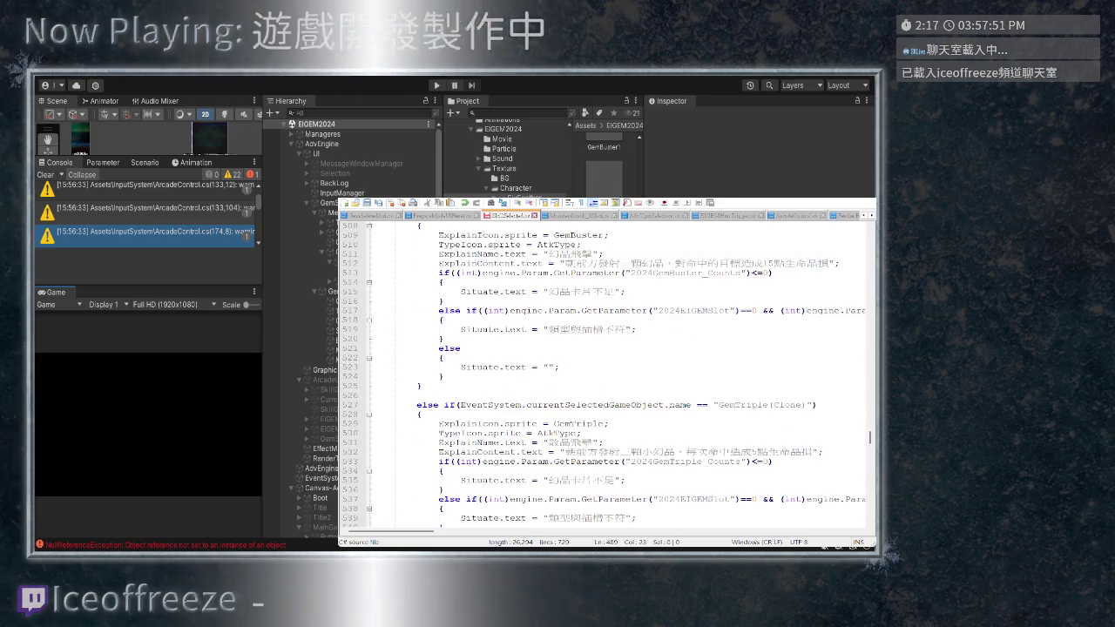
# Scroll through the SetExplainImage code, then switch to the MonsterAttack script
pyautogui.scroll(-6, 616, 380)
pyautogui.scroll(-11, 616, 380)
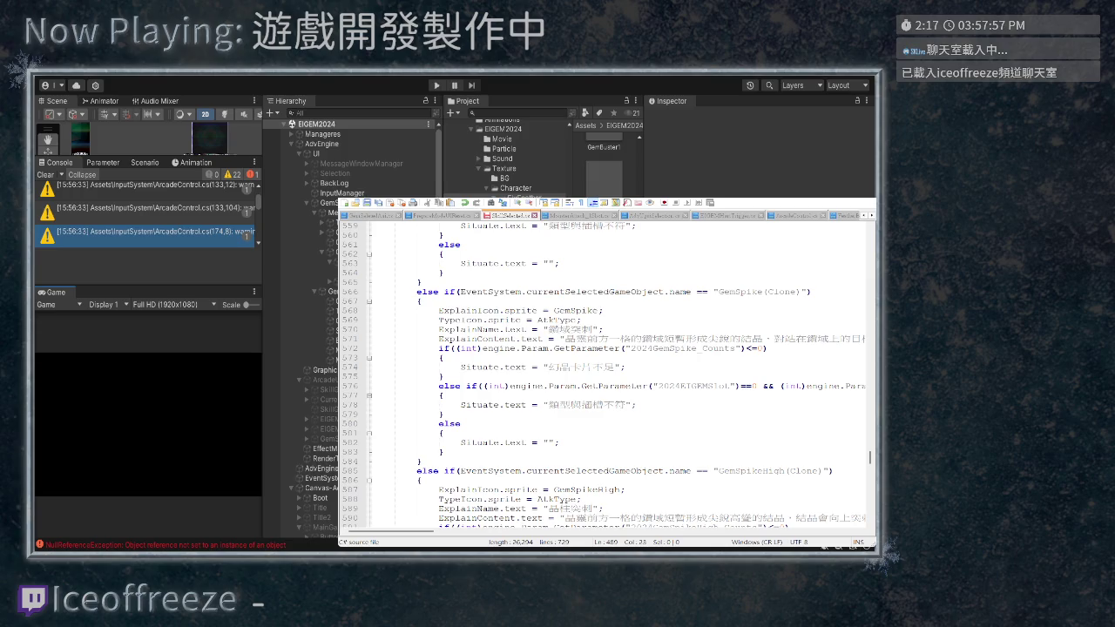
pyautogui.scroll(-7, 607, 374)
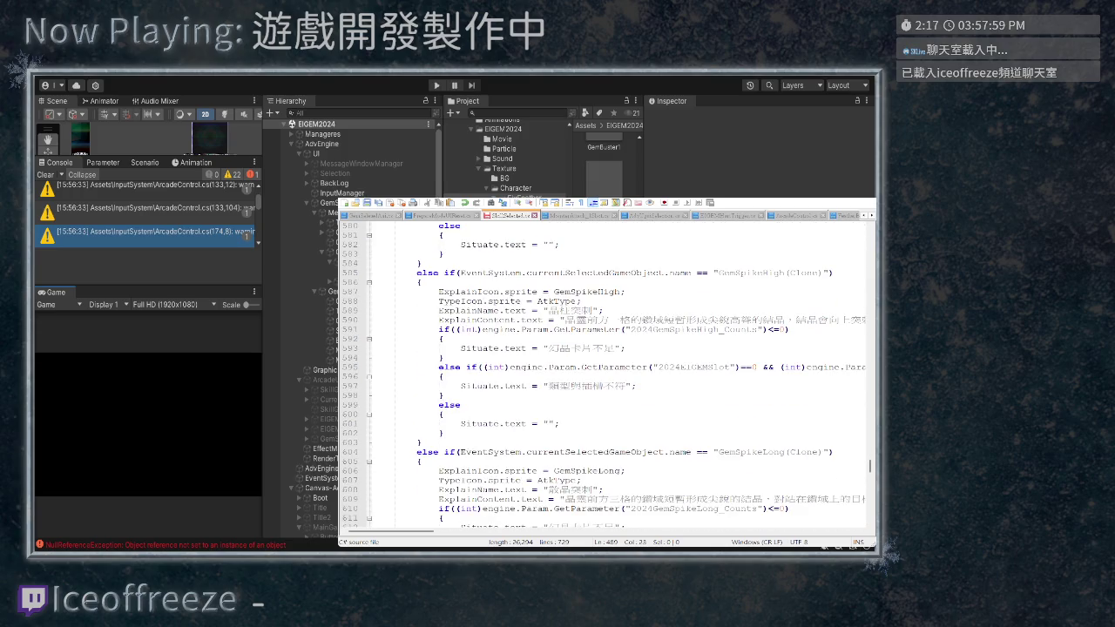
pyautogui.scroll(6, 607, 375)
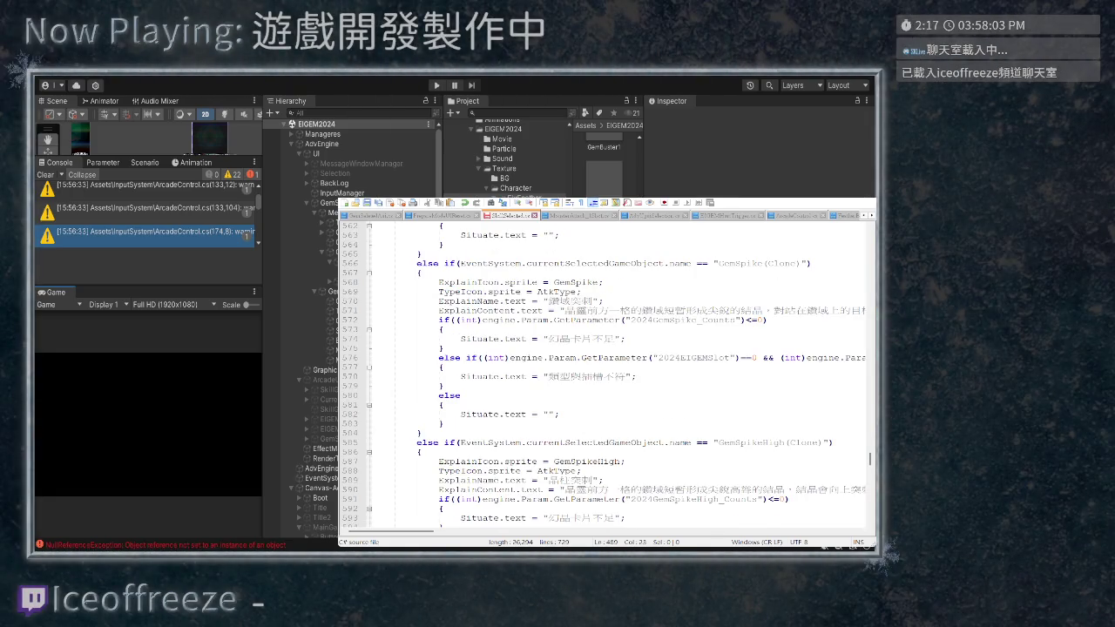
pyautogui.scroll(-4, 608, 374)
pyautogui.scroll(-3, 610, 374)
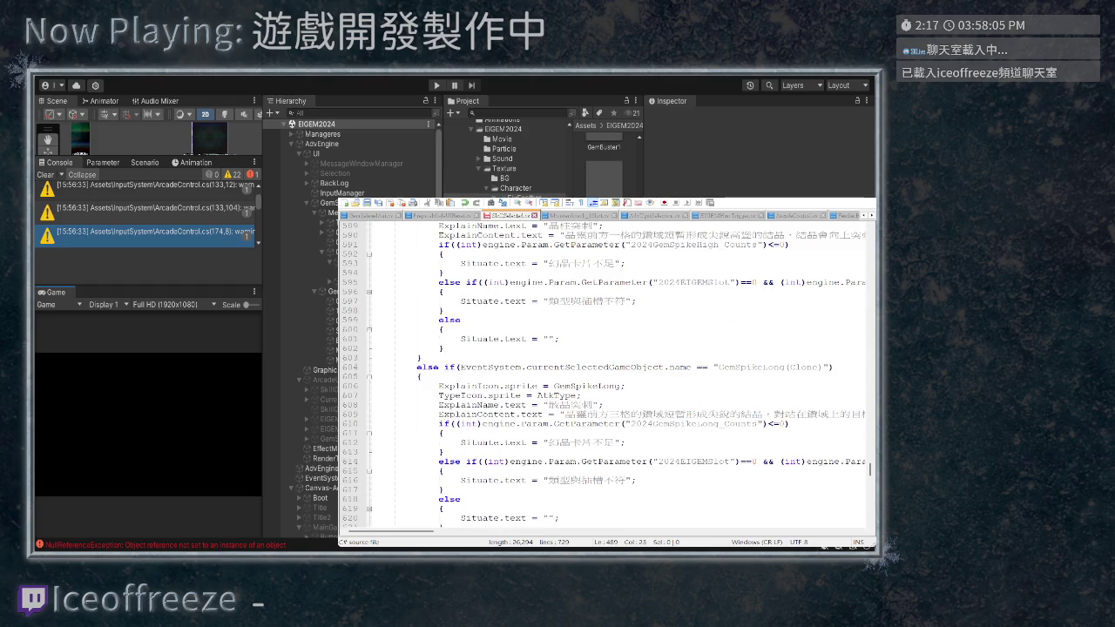
pyautogui.scroll(-2, 609, 375)
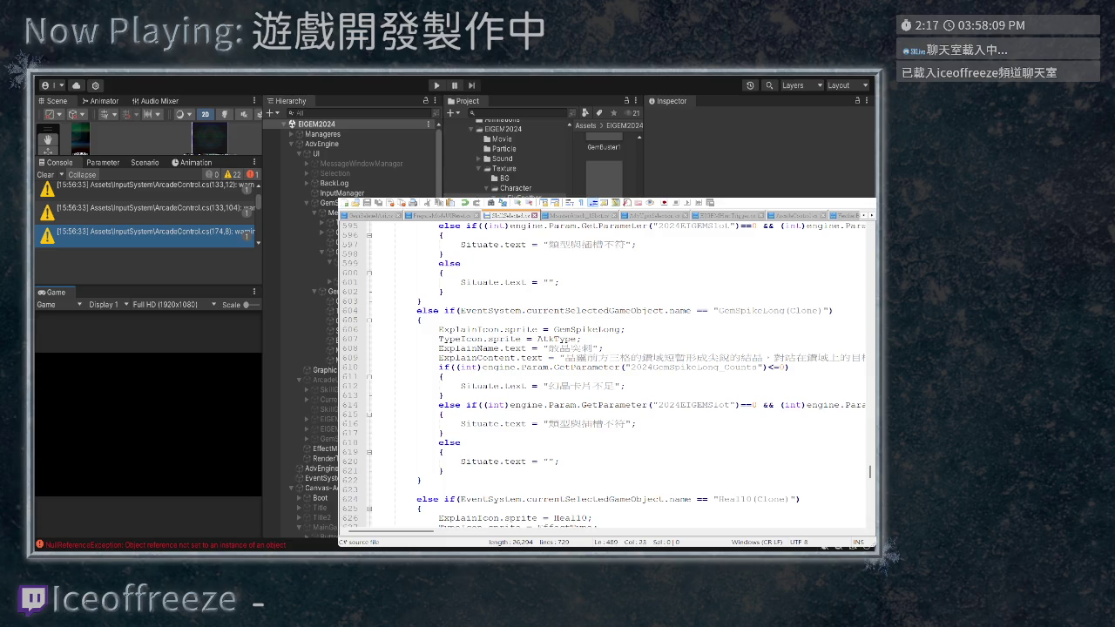
pyautogui.hotkey('ctrl', 'Tab')
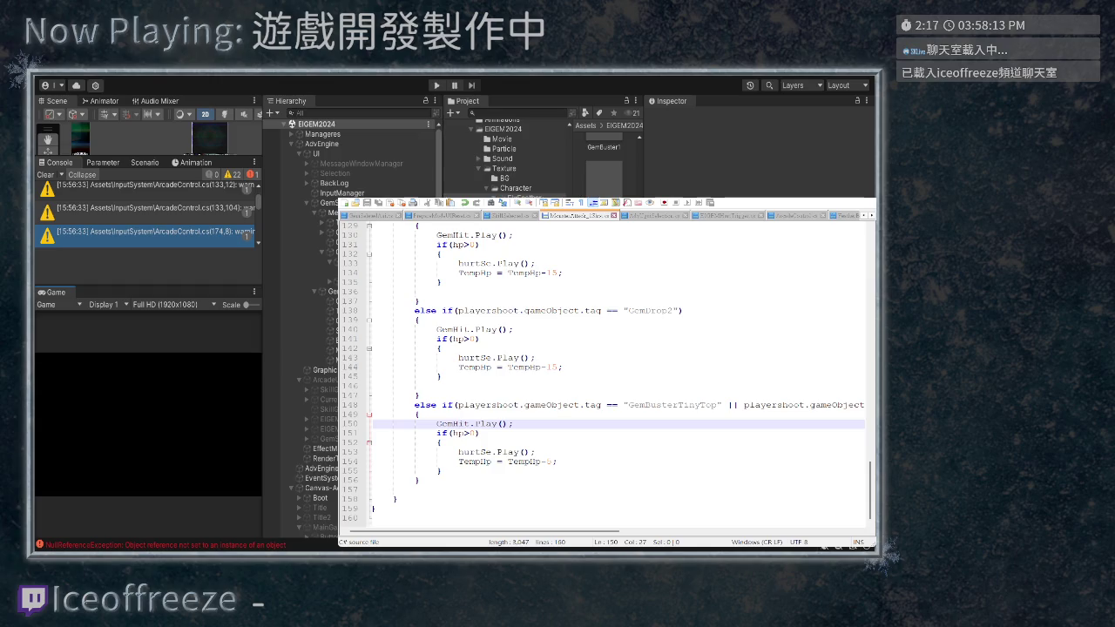
# Cycle past AdvUpgradeSelection to EIGEMHurtType and review its fields, Start and Update methods
pyautogui.scroll(20, 610, 375)
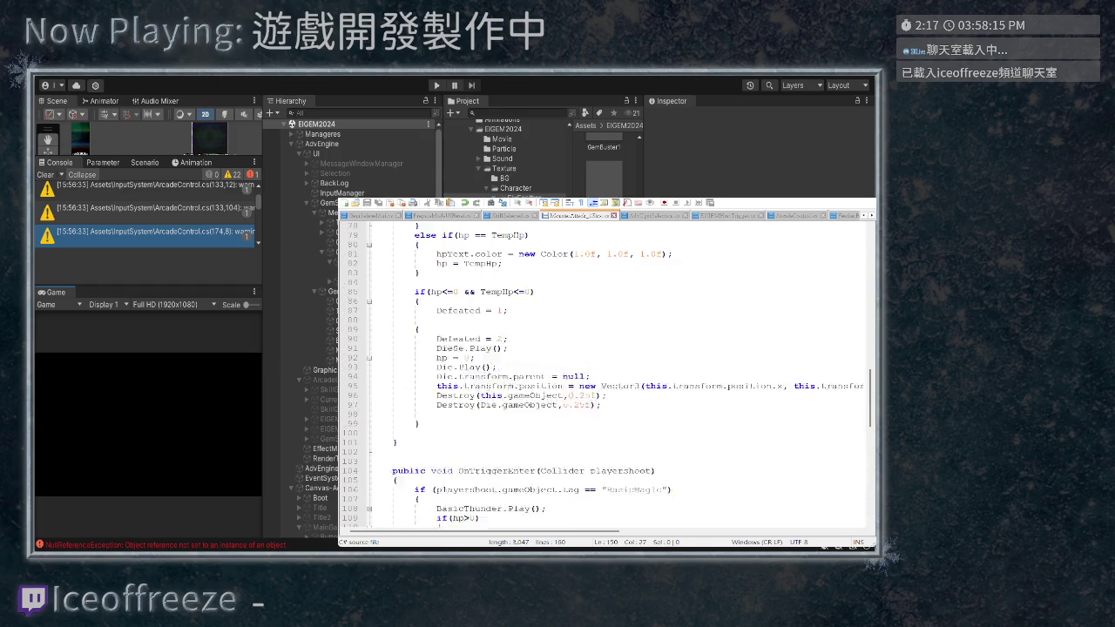
pyautogui.hotkey('ctrl', 'Tab')
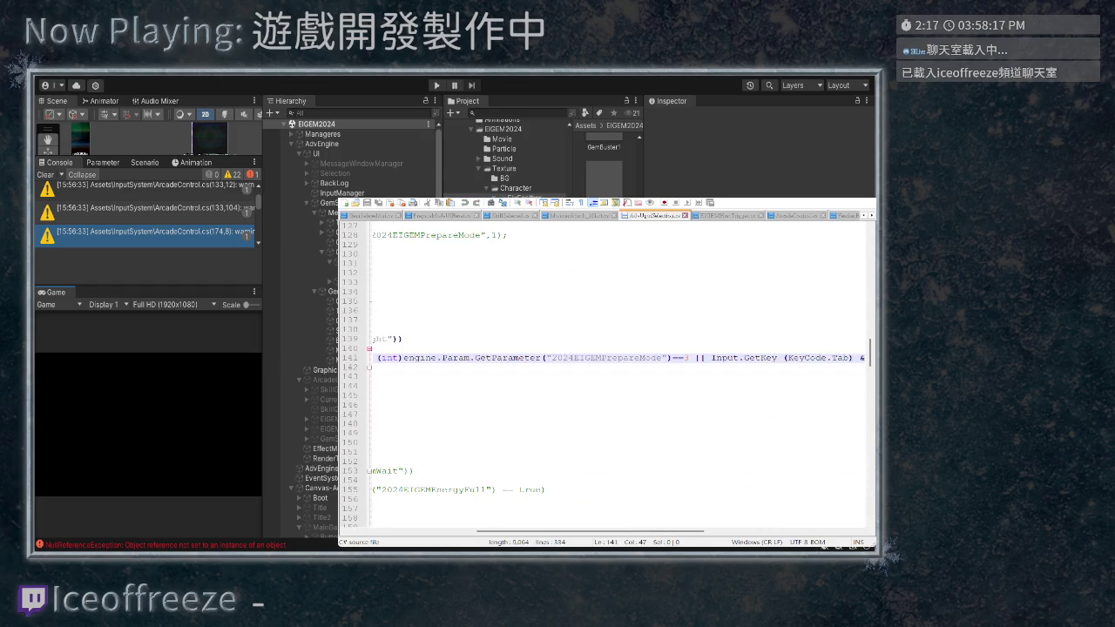
pyautogui.scroll(-2, 610, 375)
pyautogui.hotkey('ctrl', 'Tab')
pyautogui.scroll(4, 609, 374)
pyautogui.scroll(2, 610, 375)
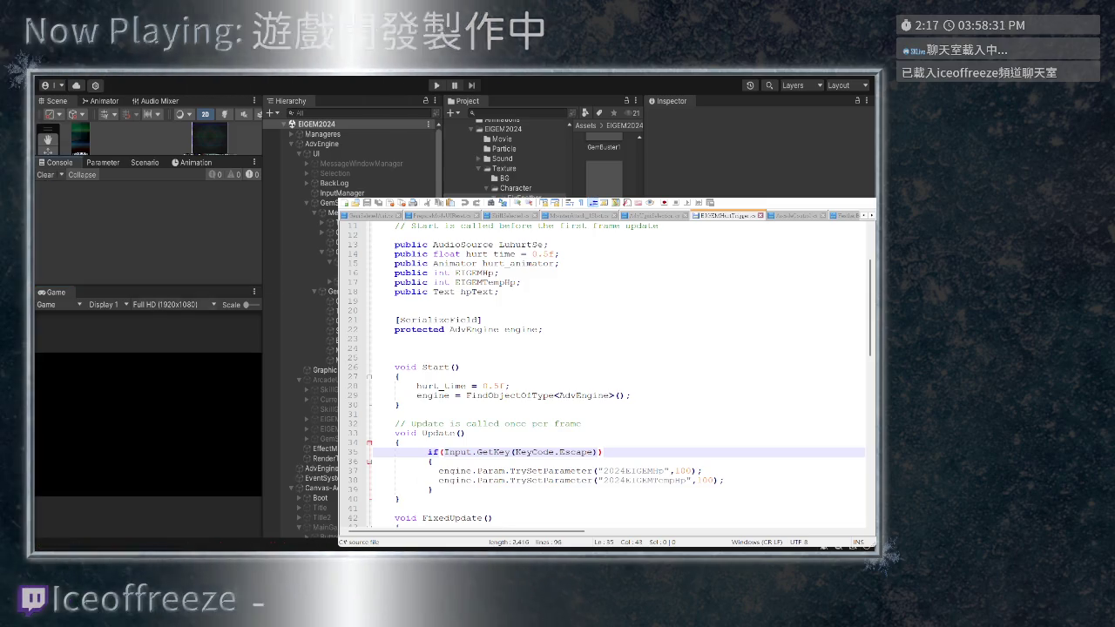
pyautogui.scroll(-3, 506, 165)
pyautogui.scroll(5, 602, 135)
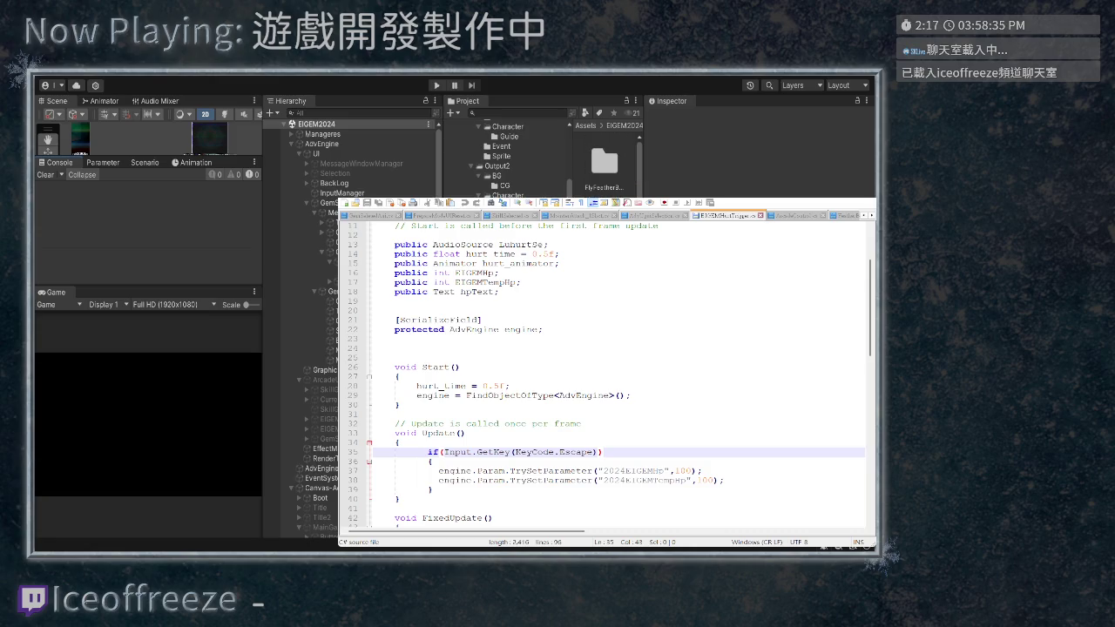
pyautogui.doubleClick(602, 135)
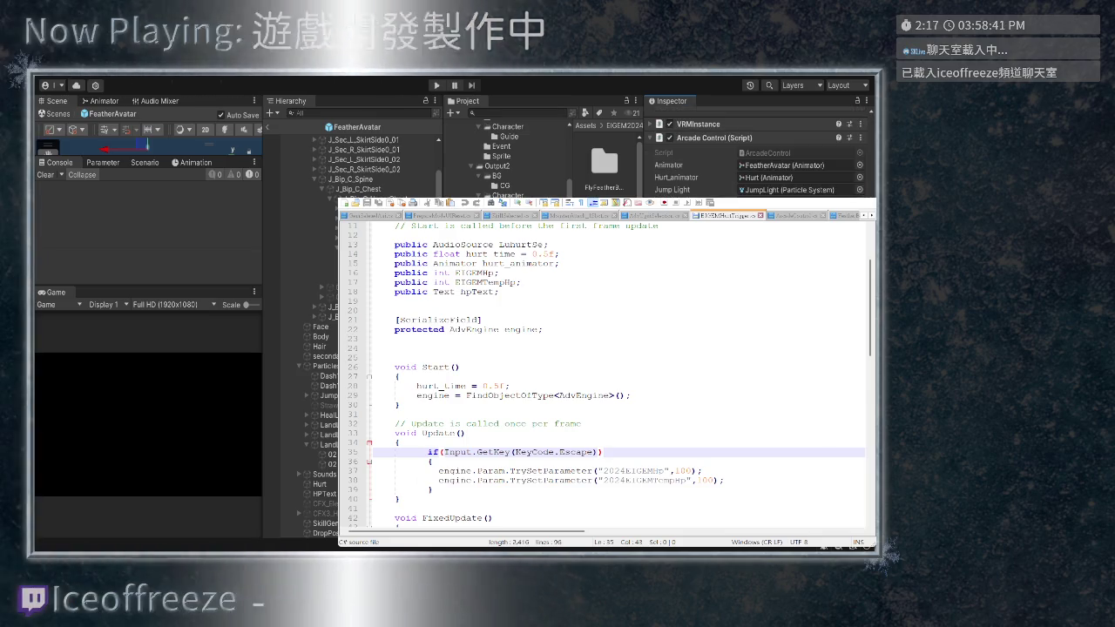
# Start Play mode in Unity to test the script changes
pyautogui.scroll(-2, 601, 135)
pyautogui.scroll(-5, 758, 153)
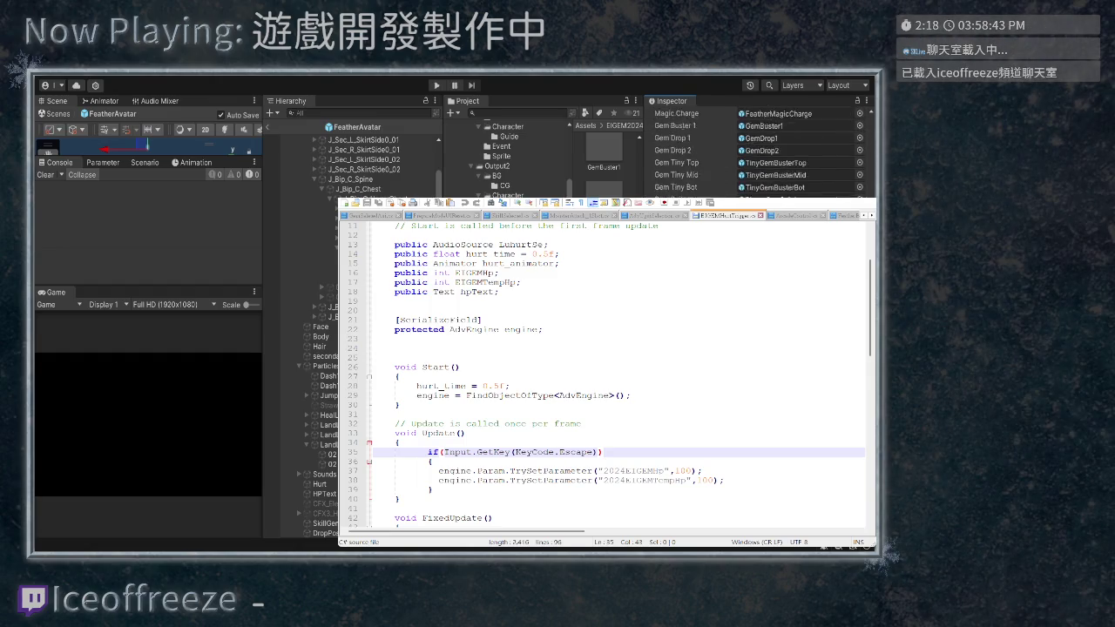
pyautogui.scroll(5, 758, 148)
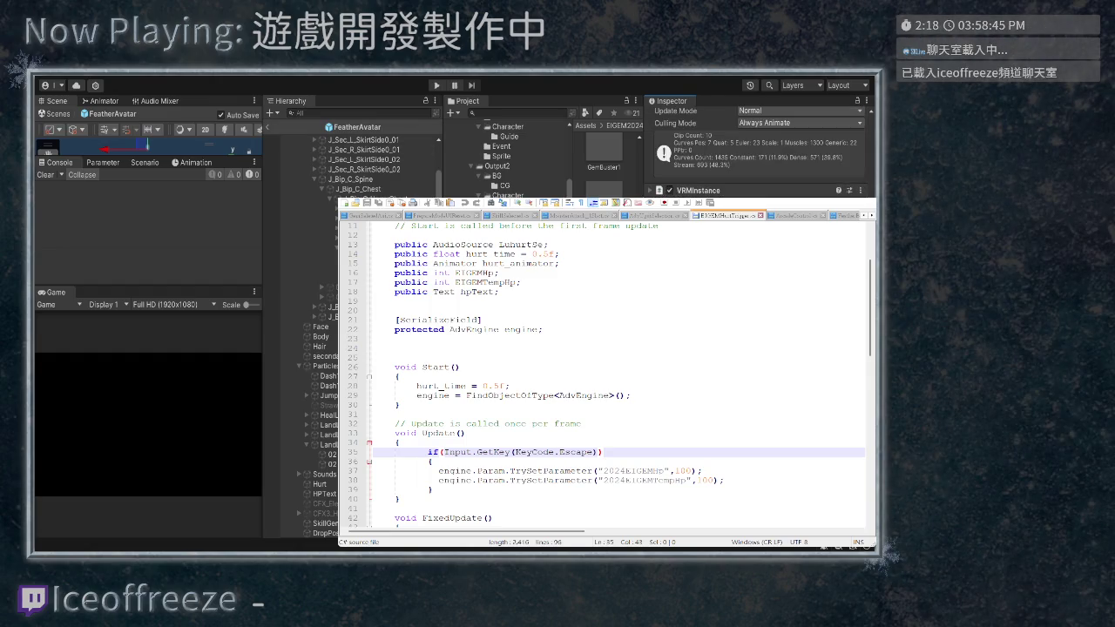
pyautogui.hotkey('ctrl', 'p')
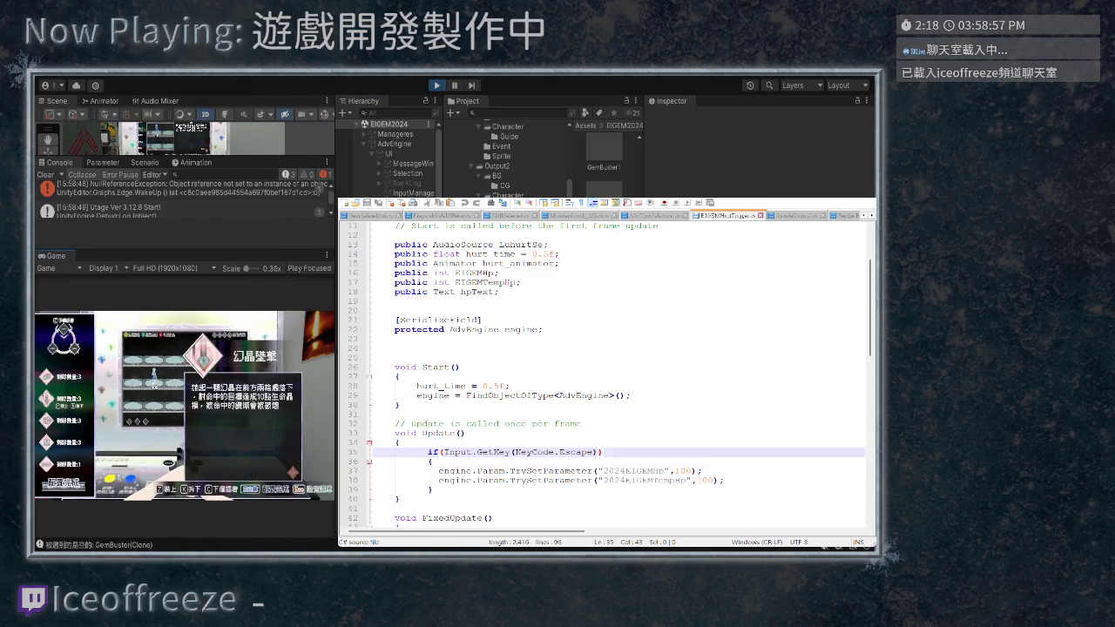
# Select and confirm the 散晶突刺 chip, step one tile left, and fire the chip skill
pyautogui.press('x')
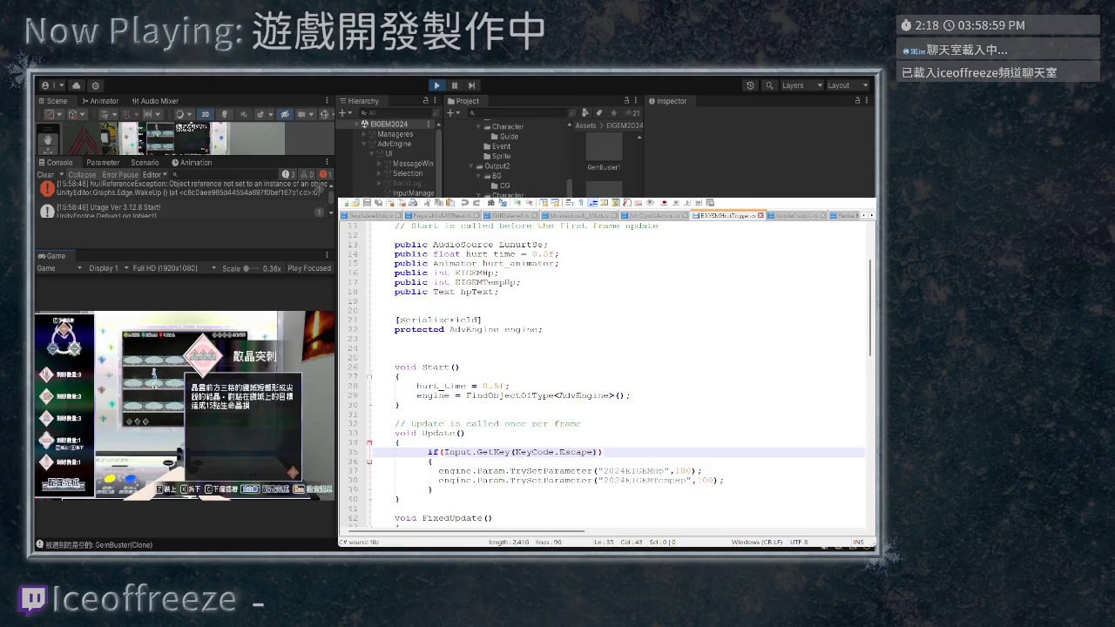
pyautogui.press('z')
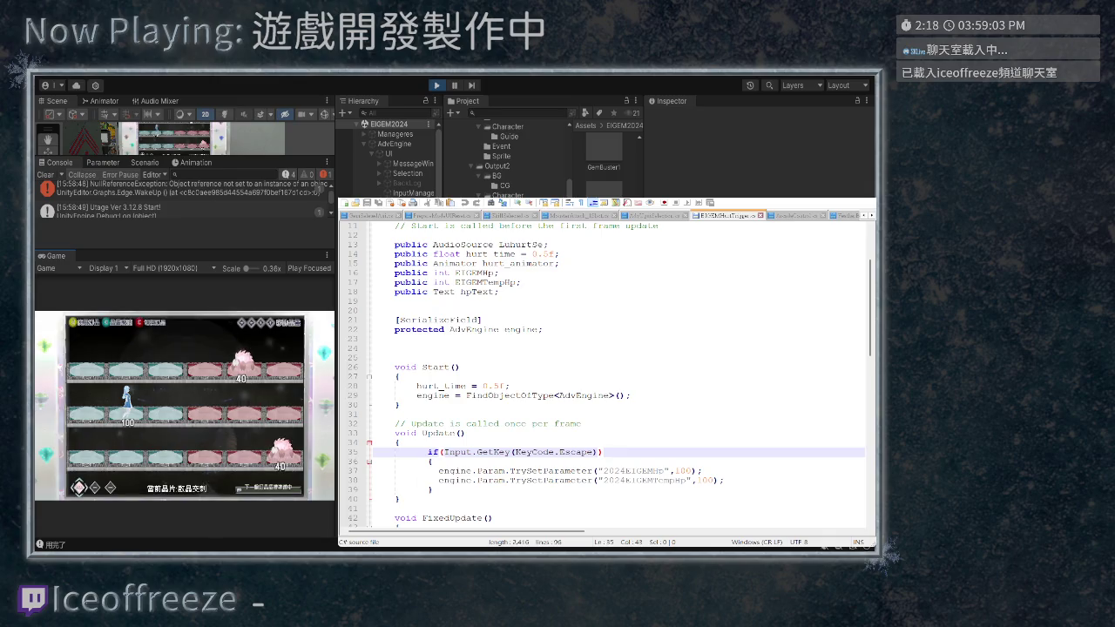
pyautogui.press('Left')
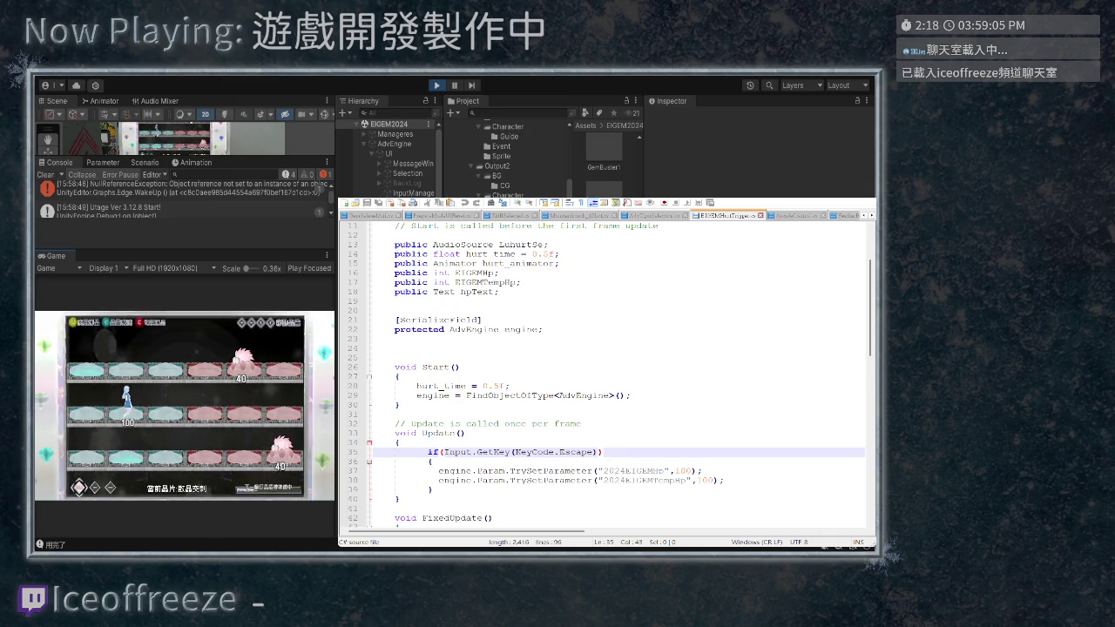
pyautogui.press('z')
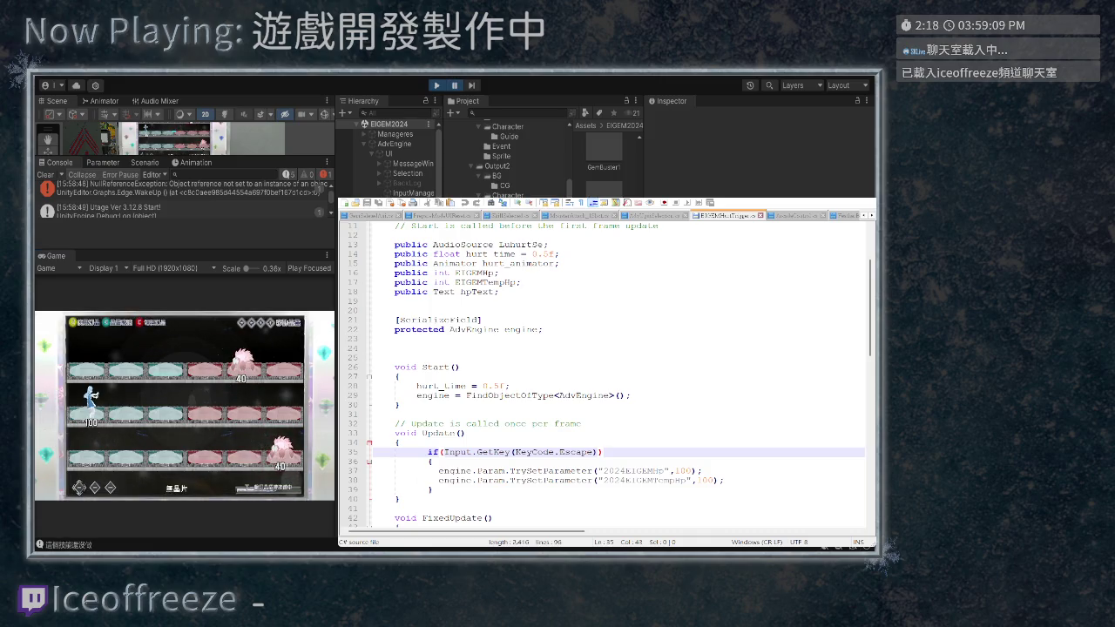
# Open ArcadeControl.cs from the console entry and put the caret after line 666's closing brace
pyautogui.doubleClick(174, 206)
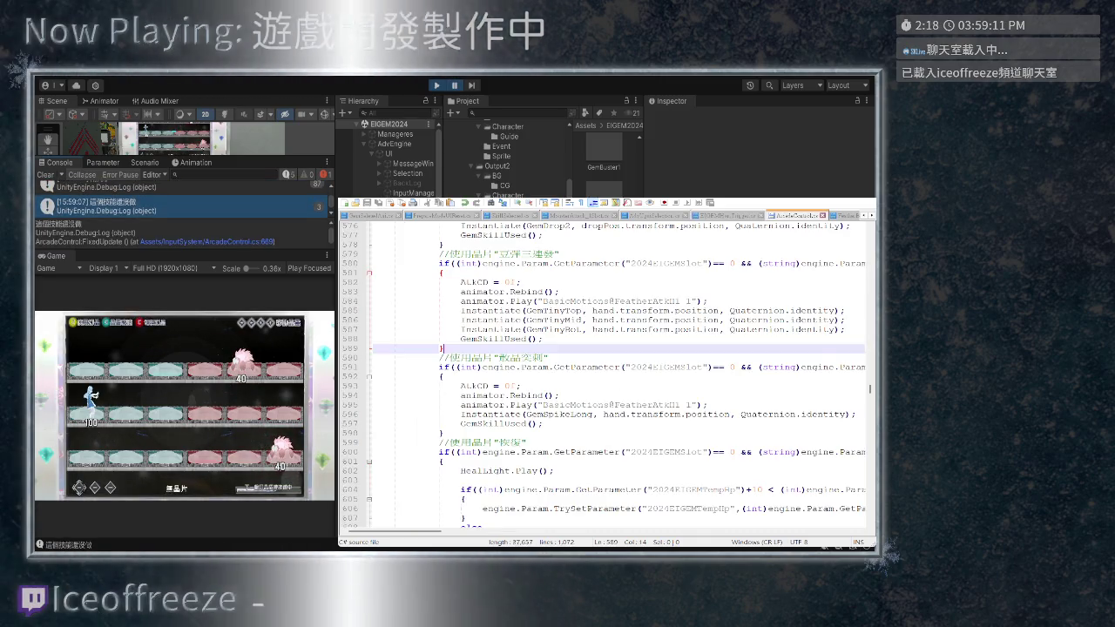
pyautogui.scroll(-20, 610, 374)
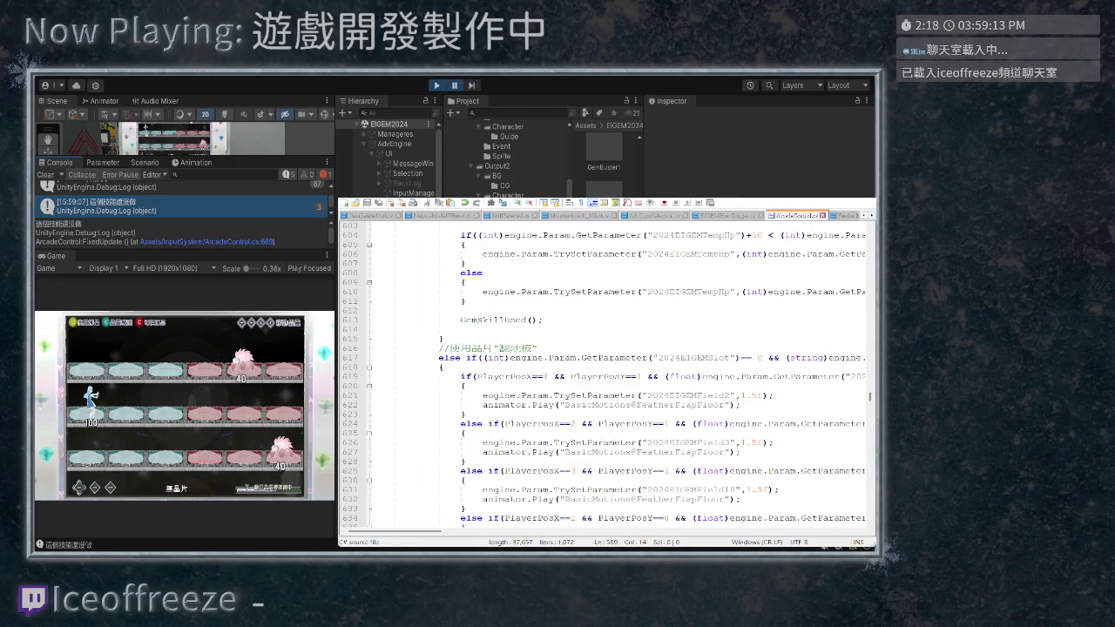
pyautogui.scroll(-9, 615, 373)
pyautogui.scroll(11, 616, 373)
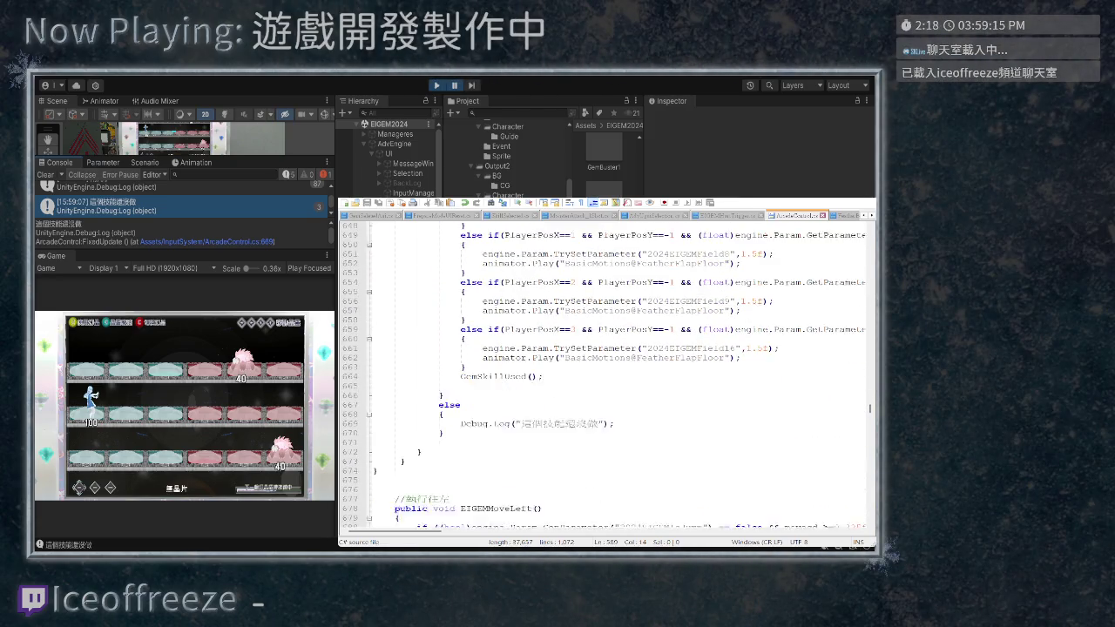
pyautogui.scroll(-2, 615, 372)
pyautogui.click(447, 480)
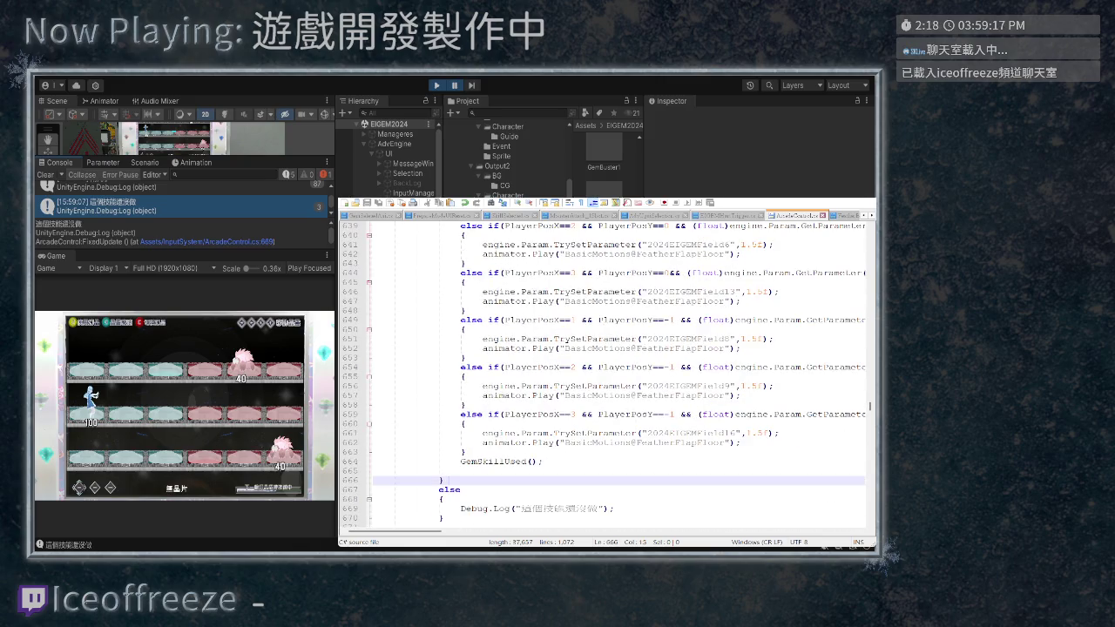
# Review the gem skill branches, including the 散晶突刺 branch instantiating GemSpikeLong
pyautogui.scroll(10, 616, 372)
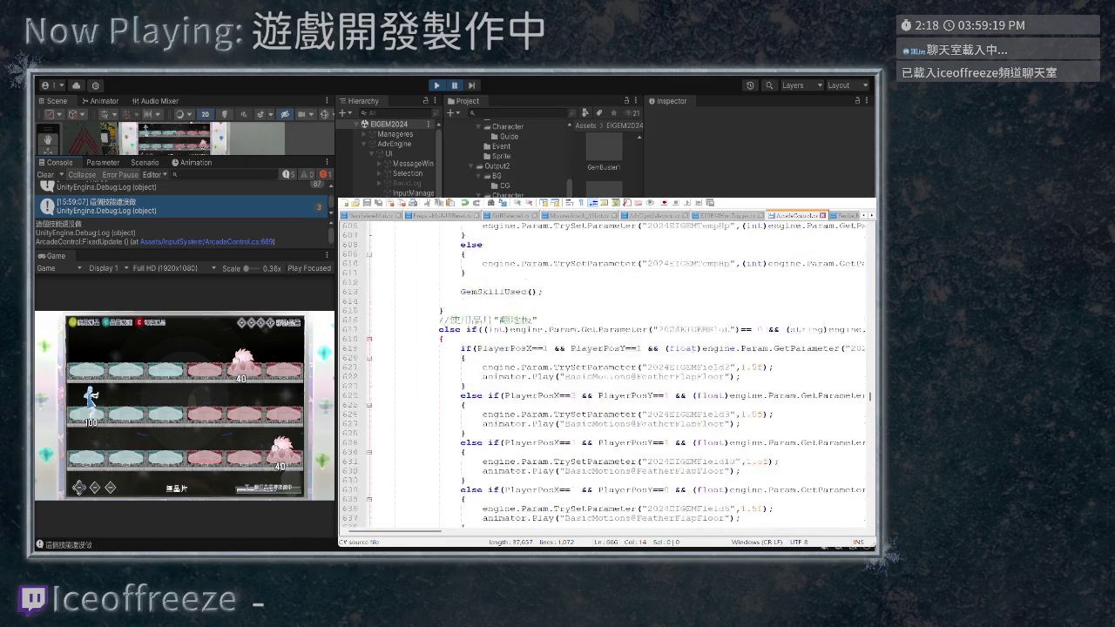
pyautogui.scroll(-11, 616, 373)
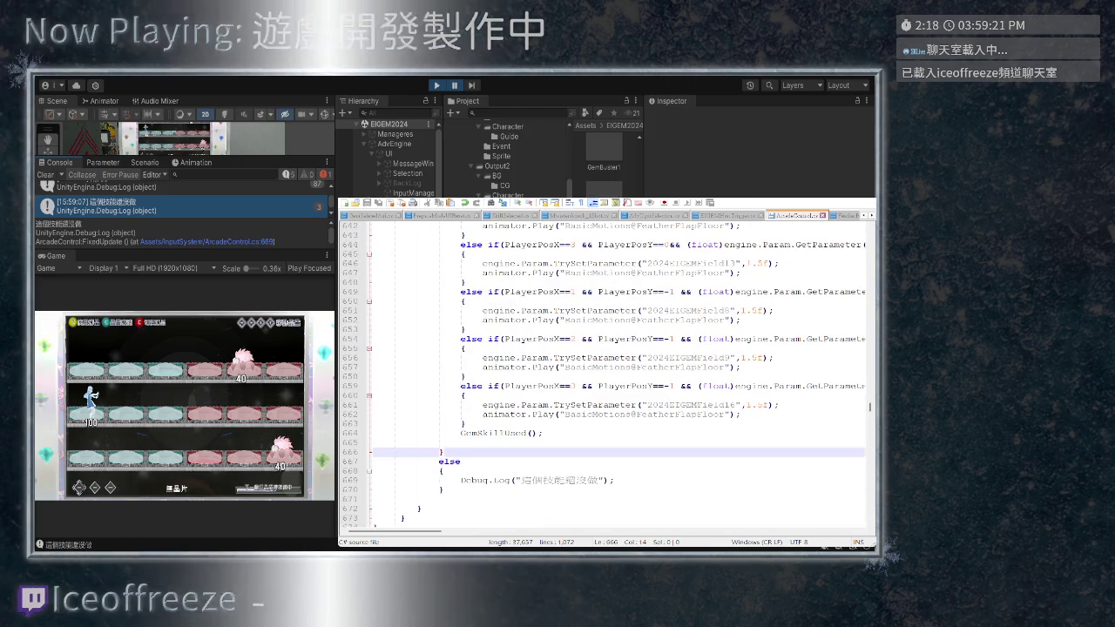
pyautogui.scroll(11, 616, 375)
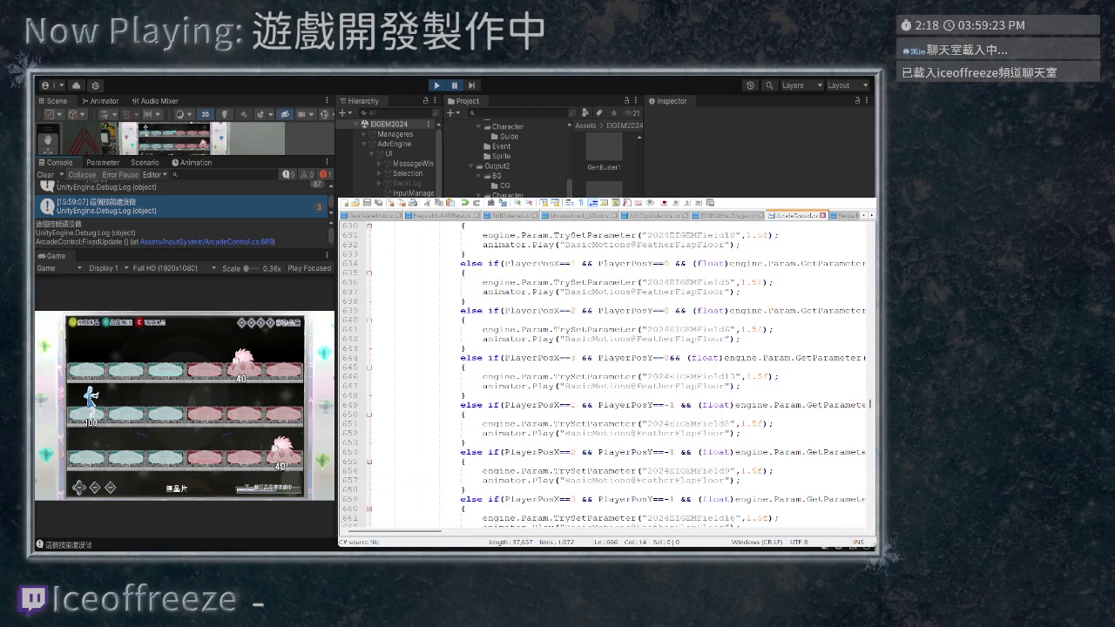
pyautogui.scroll(9, 616, 375)
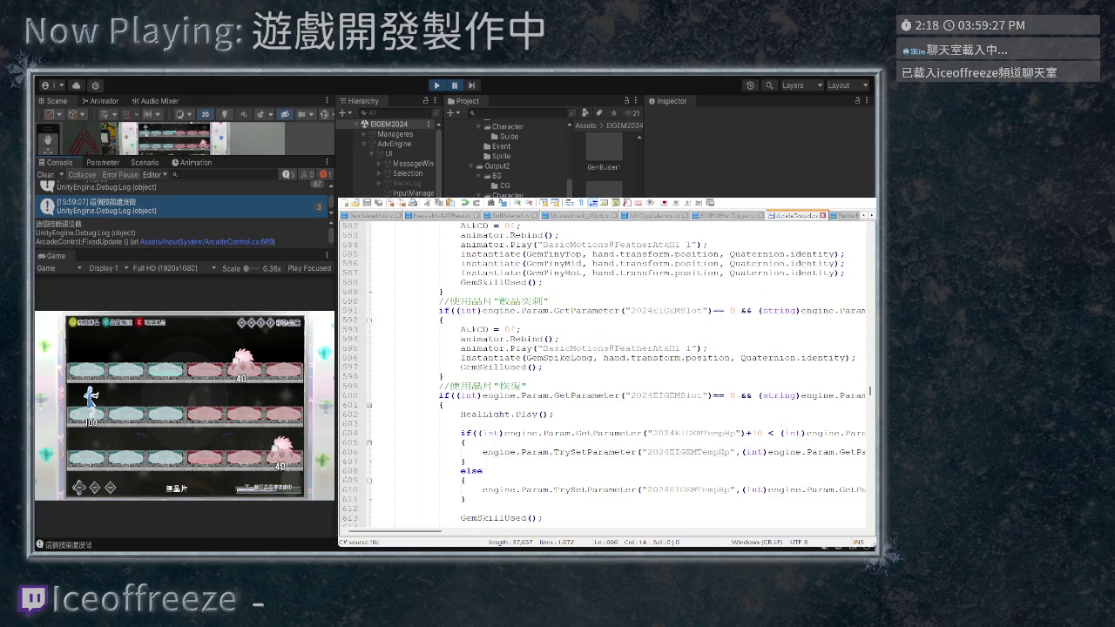
pyautogui.hscroll(10, 615, 375)
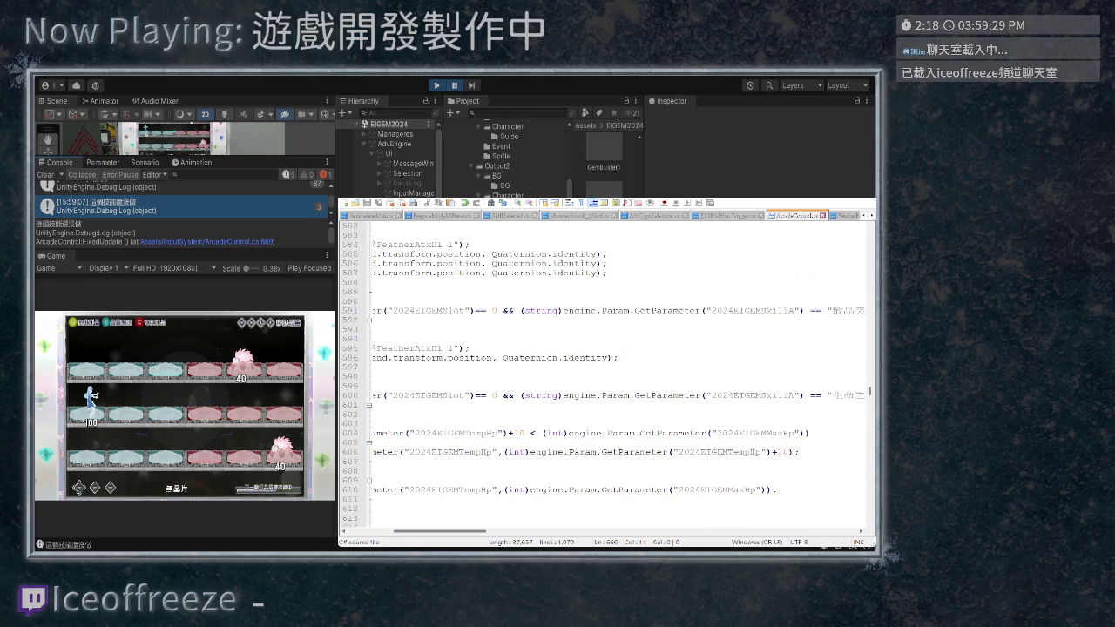
pyautogui.hscroll(-1, 615, 375)
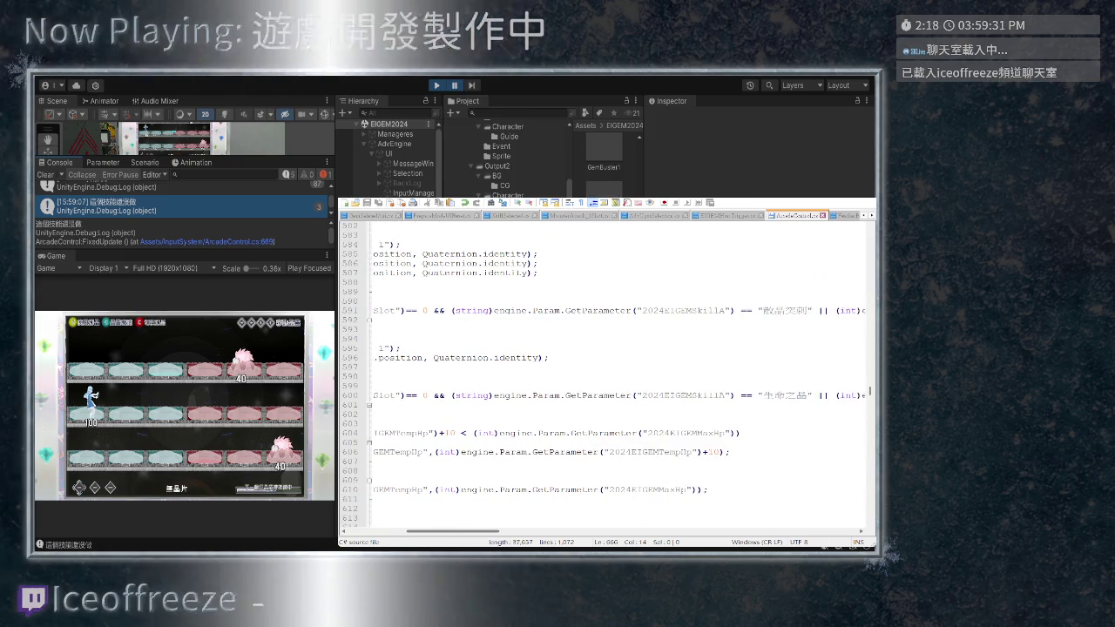
pyautogui.hscroll(15, 616, 375)
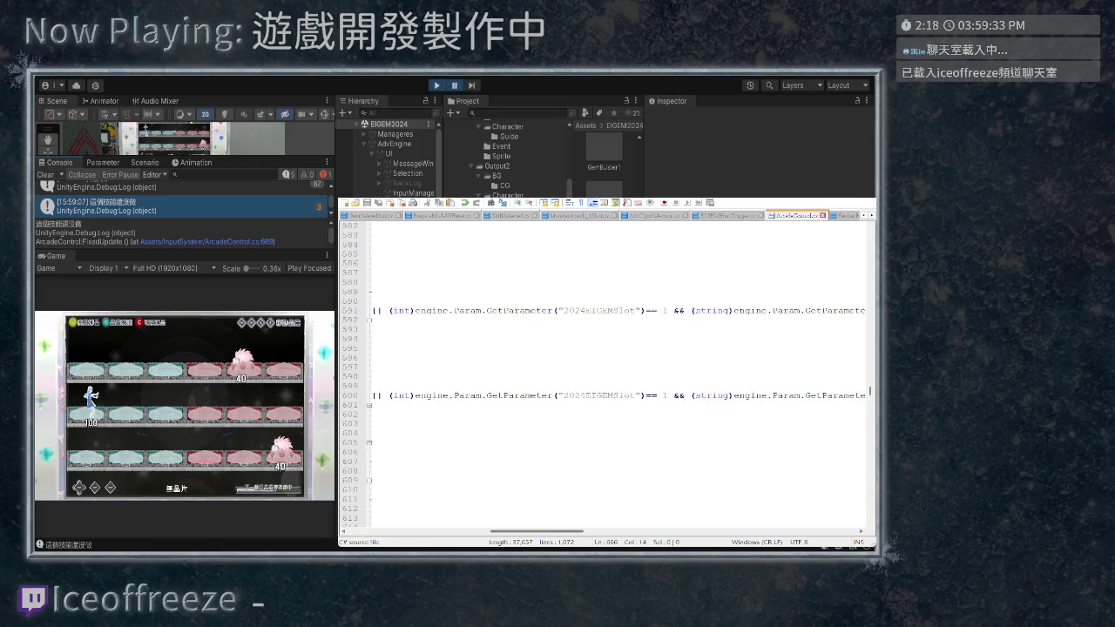
pyautogui.hscroll(-6, 615, 374)
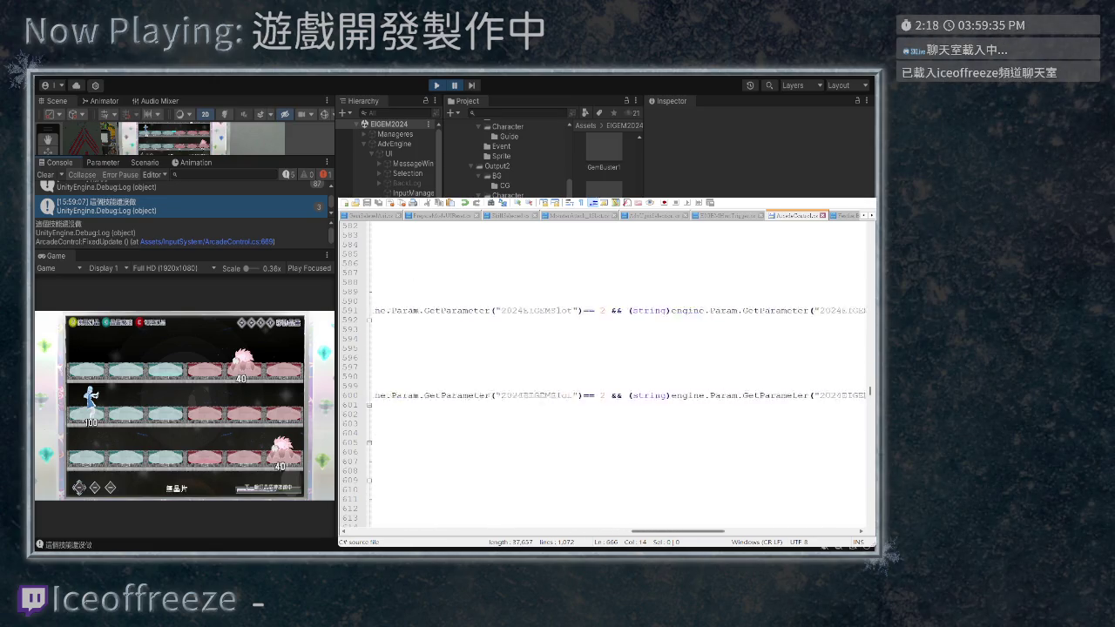
pyautogui.hscroll(-7, 616, 374)
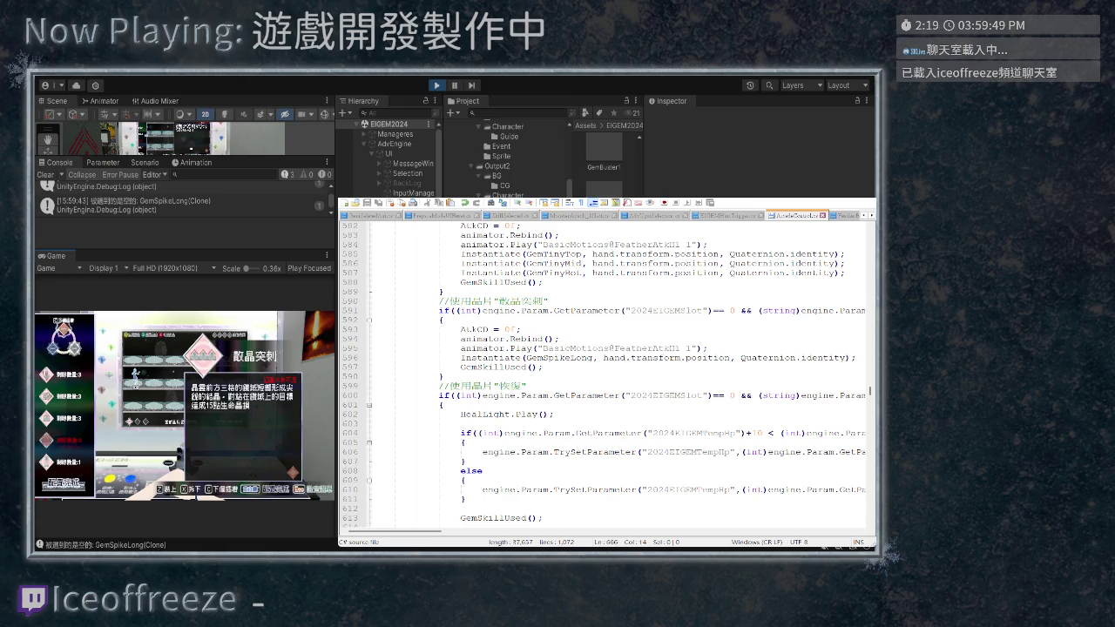
# Run the stage, fire the 散晶突刺 chip, and inspect the new 這個技能還沒做 console entry from line 669
pyautogui.press('Return')
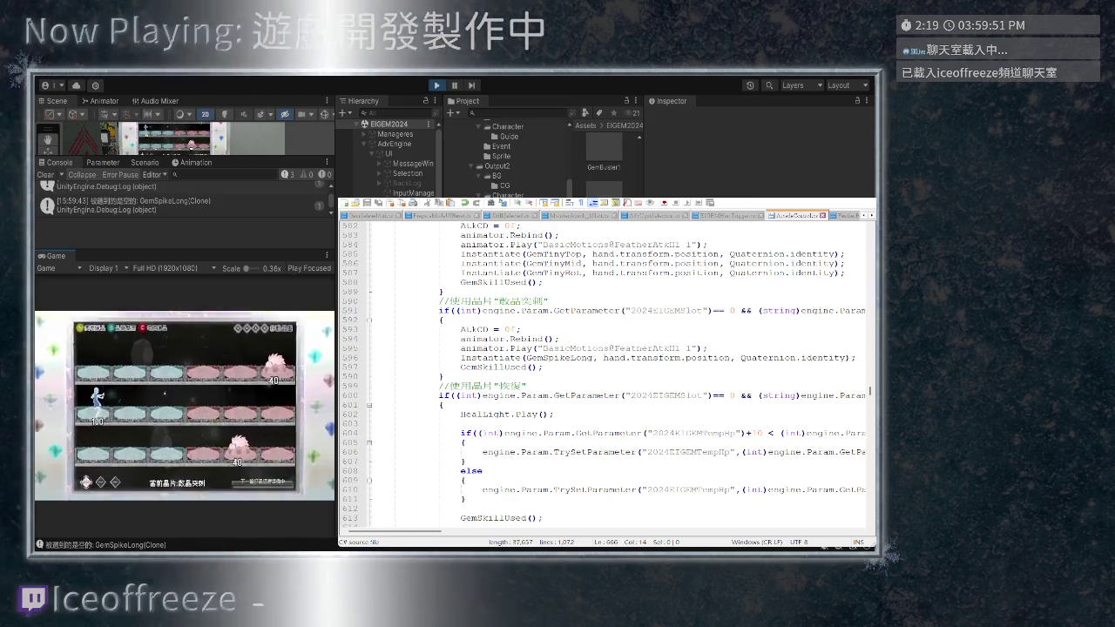
pyautogui.hotkey('ctrl', 'shift', 'p')
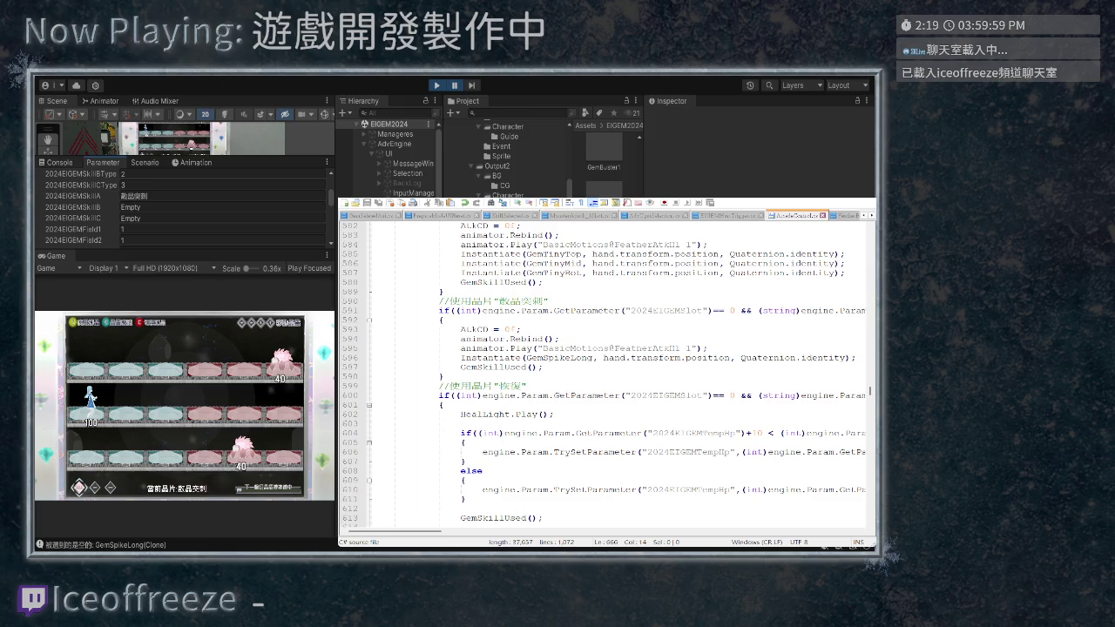
pyautogui.hotkey('ctrl', 'shift', 'c')
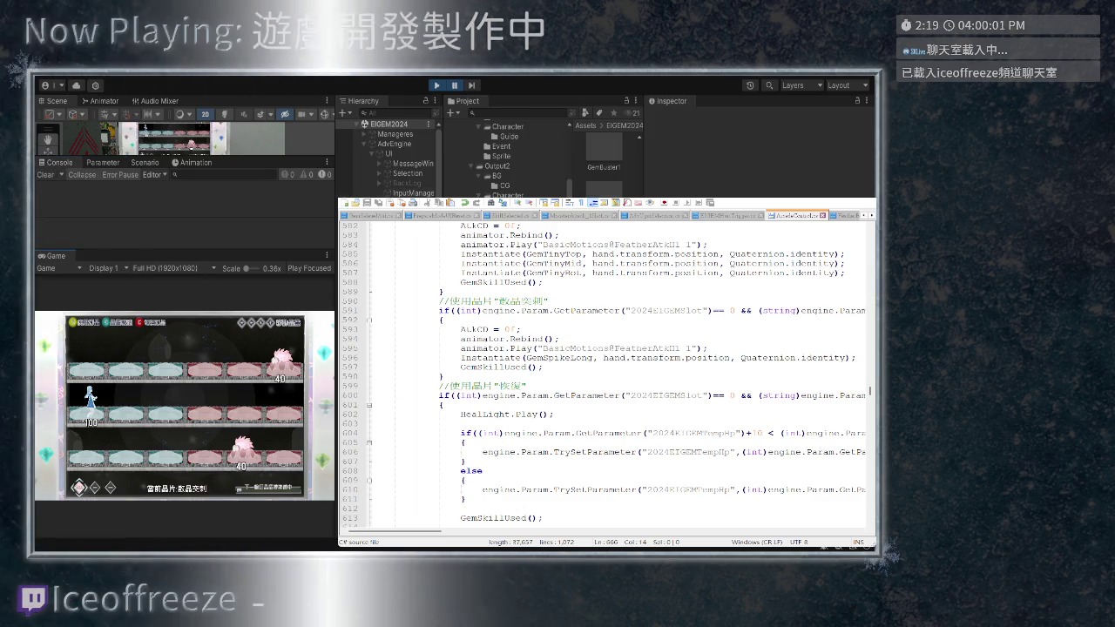
pyautogui.press('space')
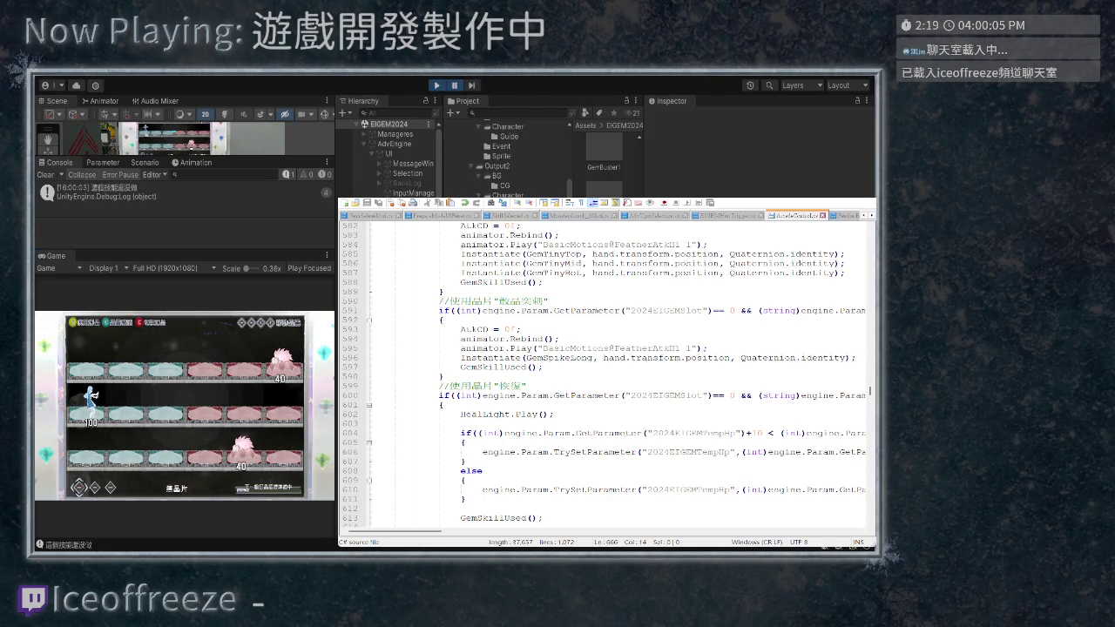
pyautogui.click(174, 191)
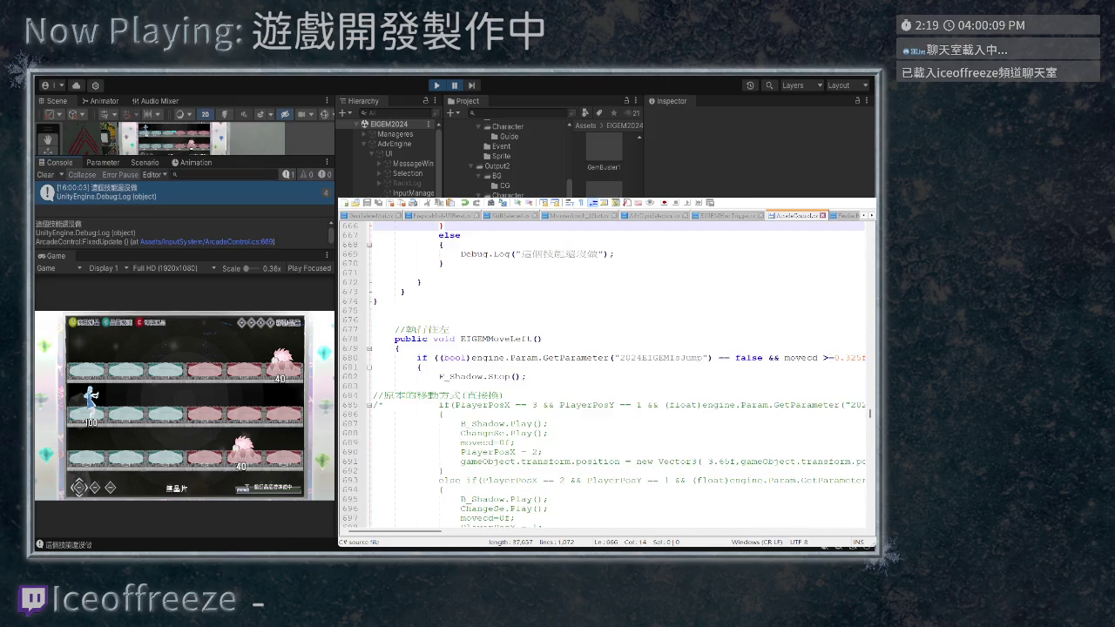
# Check the GemSpikeLong code, selecting the GemSpikeLong name on line 596
pyautogui.scroll(18, 605, 374)
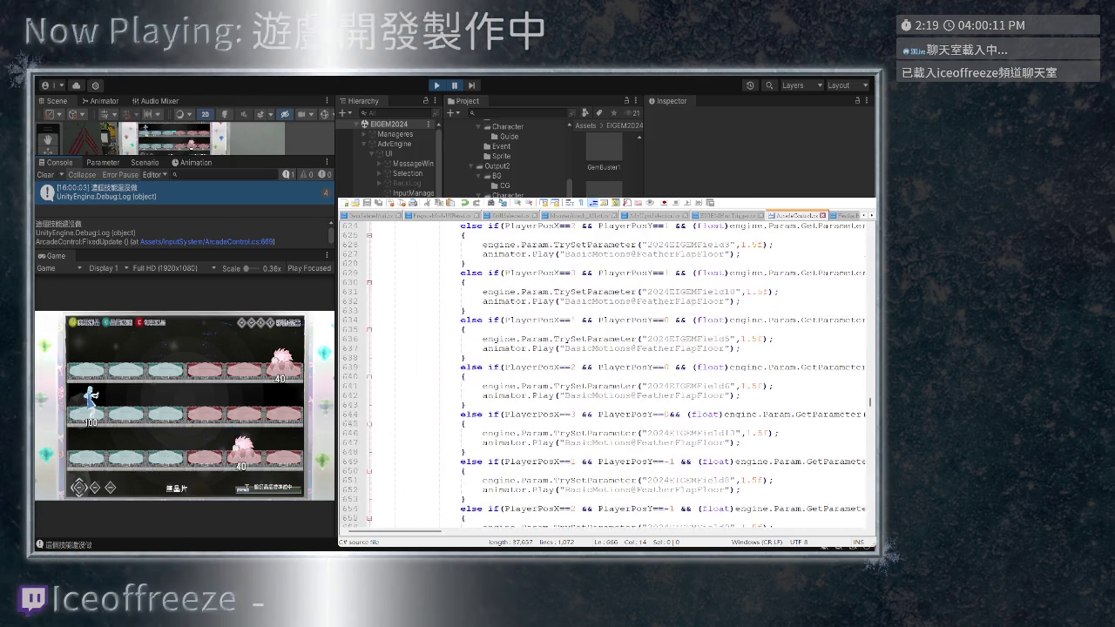
pyautogui.scroll(5, 605, 375)
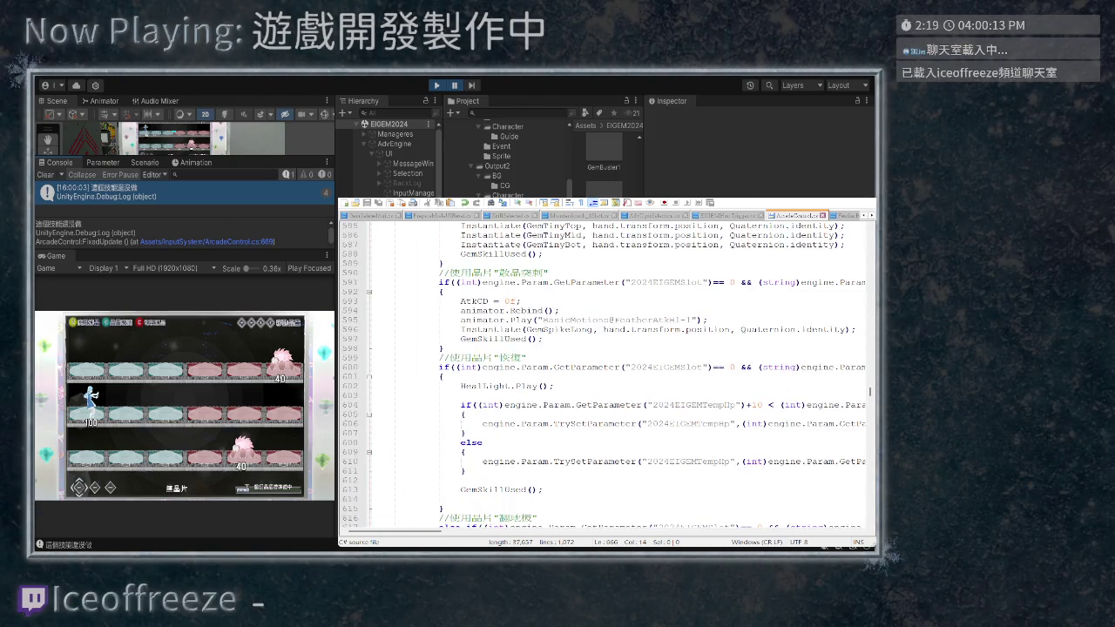
pyautogui.scroll(-3, 605, 375)
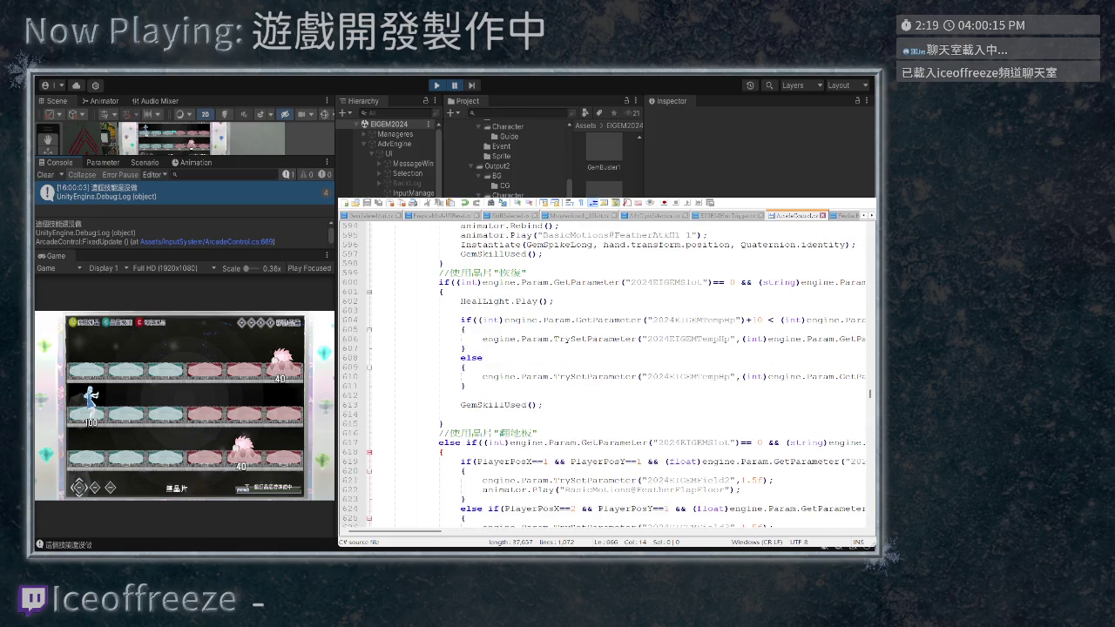
pyautogui.scroll(1, 605, 374)
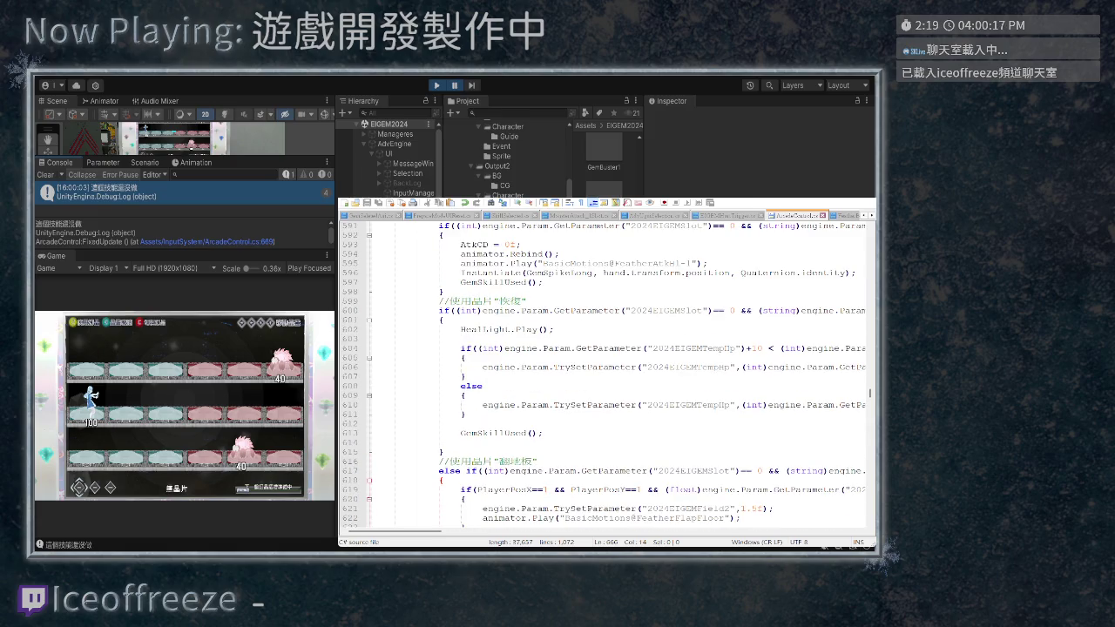
pyautogui.scroll(-16, 605, 375)
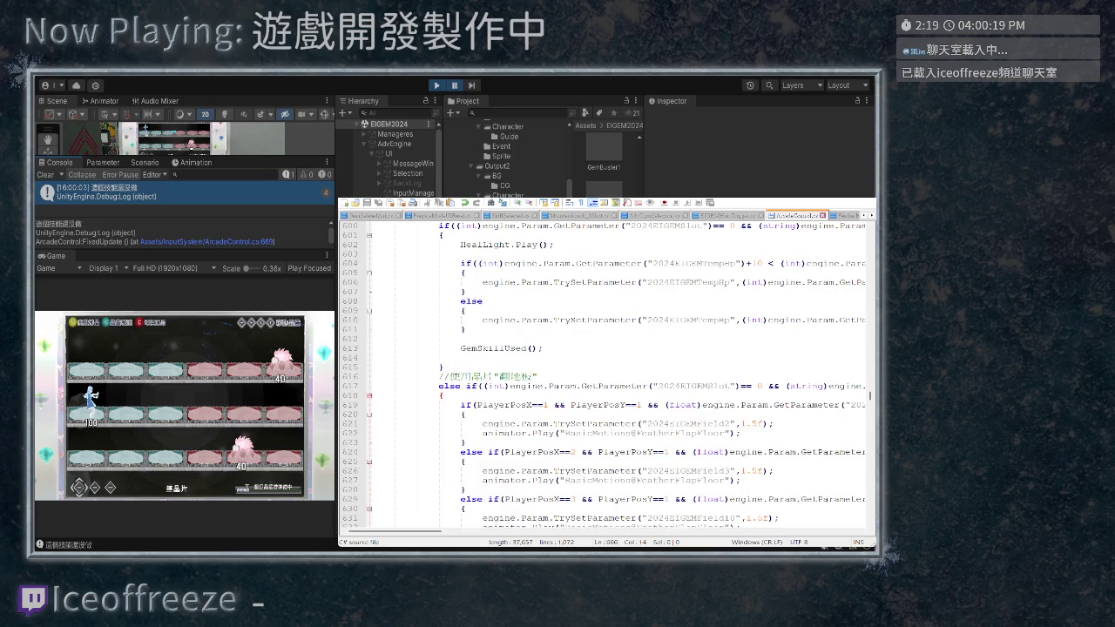
pyautogui.scroll(-4, 606, 374)
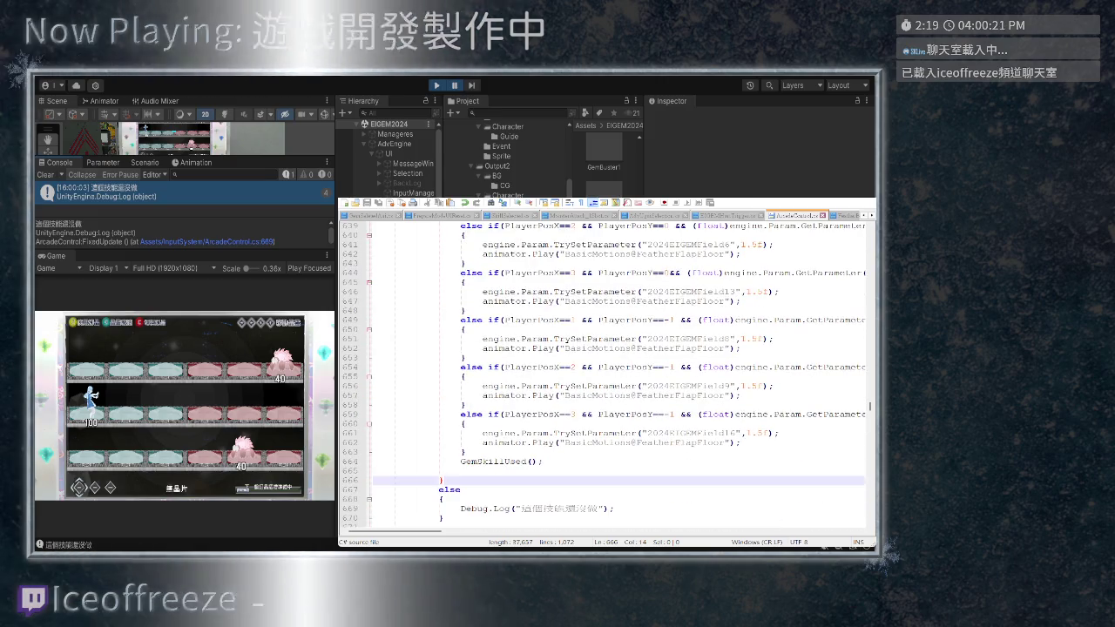
pyautogui.scroll(15, 606, 374)
pyautogui.scroll(9, 605, 375)
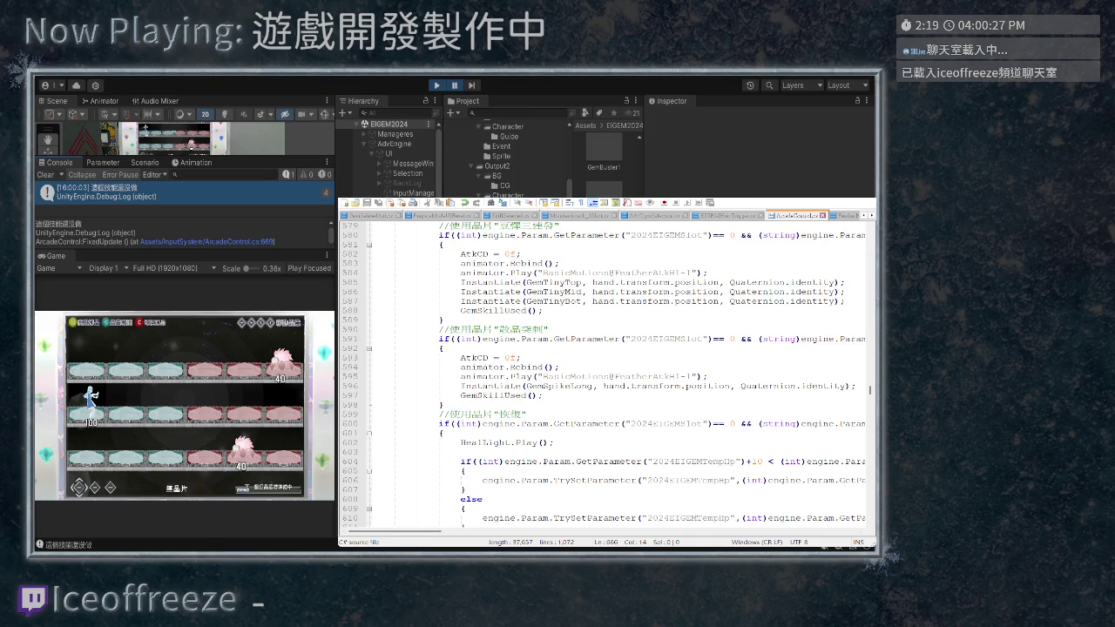
pyautogui.hscroll(2, 605, 375)
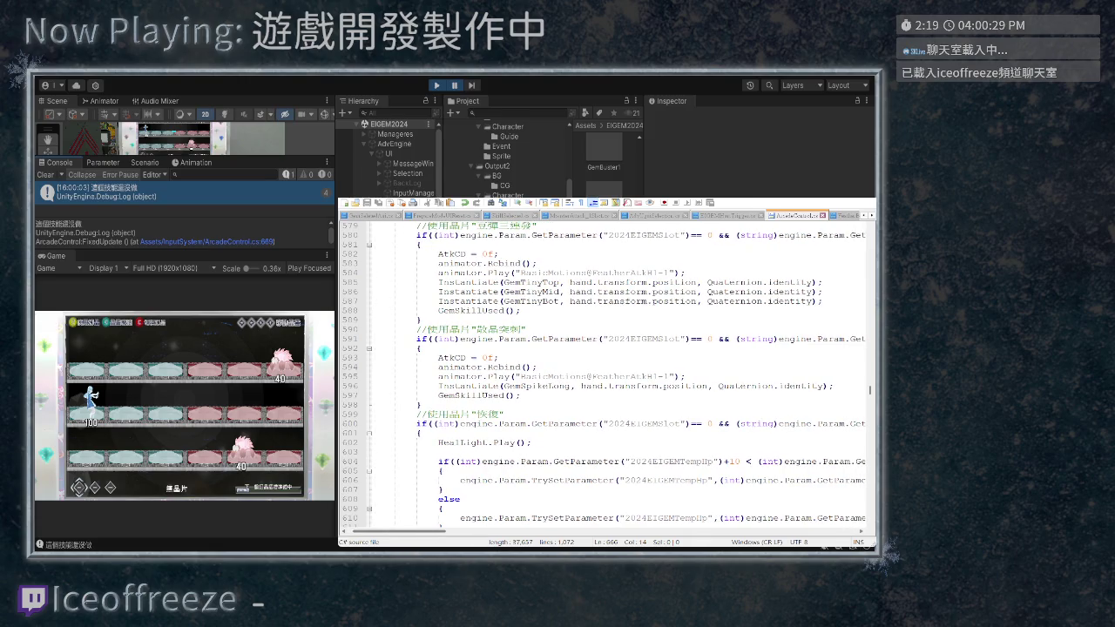
pyautogui.hscroll(-2, 605, 375)
pyautogui.moveTo(525, 385); pyautogui.dragTo(592, 386)
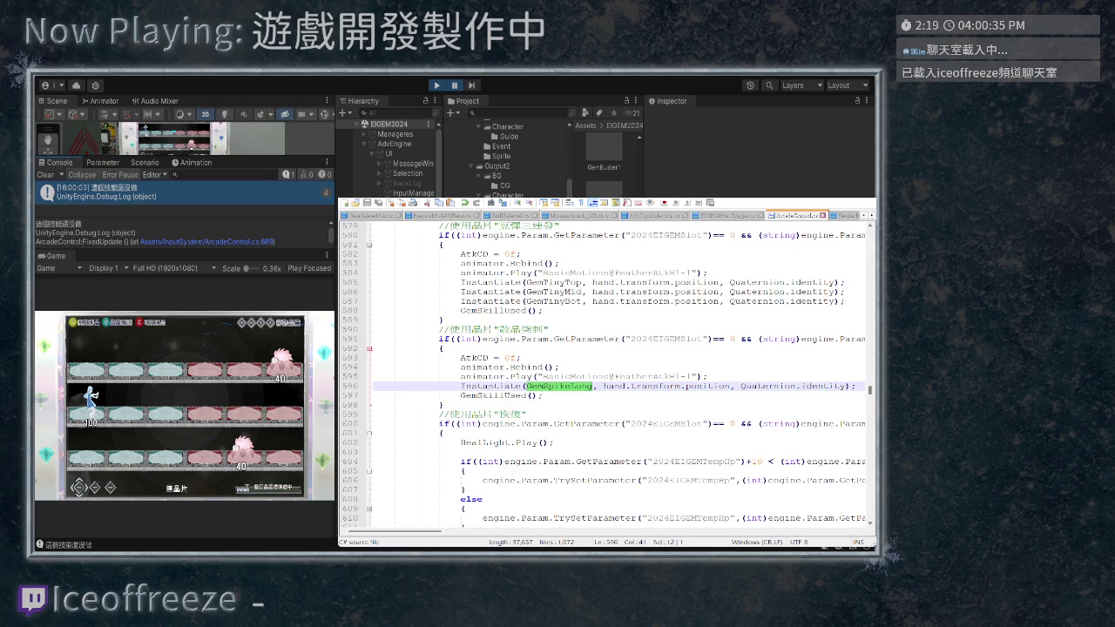
# Open the FeatherAvatar prefab from Unity's Project panel for editing
pyautogui.moveTo(869, 390); pyautogui.dragTo(869, 228)
pyautogui.scroll(-9, 606, 375)
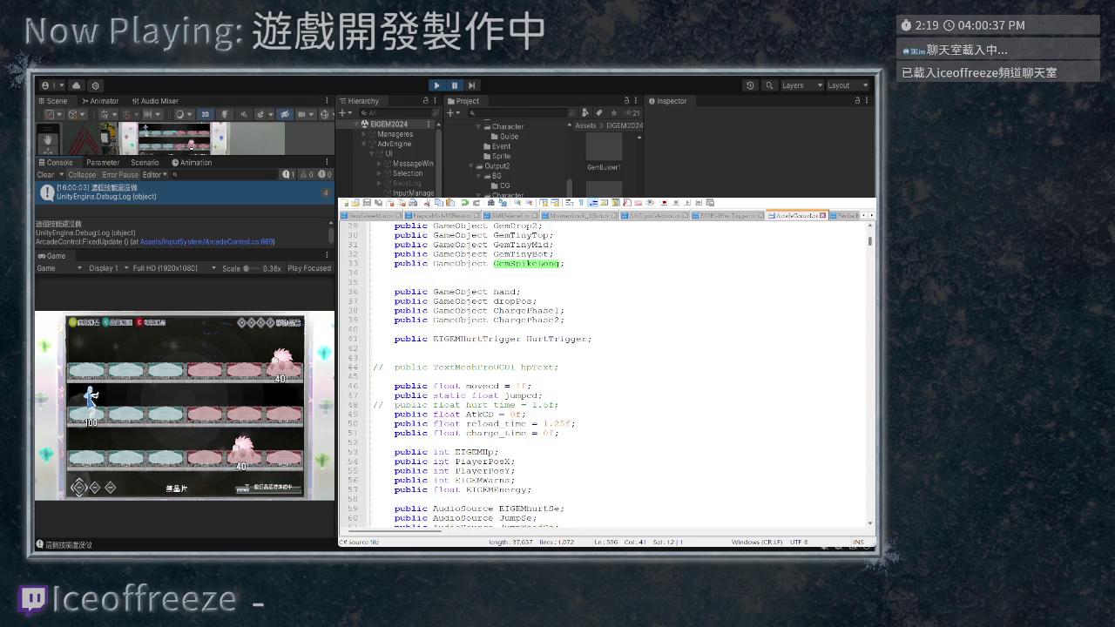
pyautogui.moveTo(870, 240); pyautogui.dragTo(869, 394)
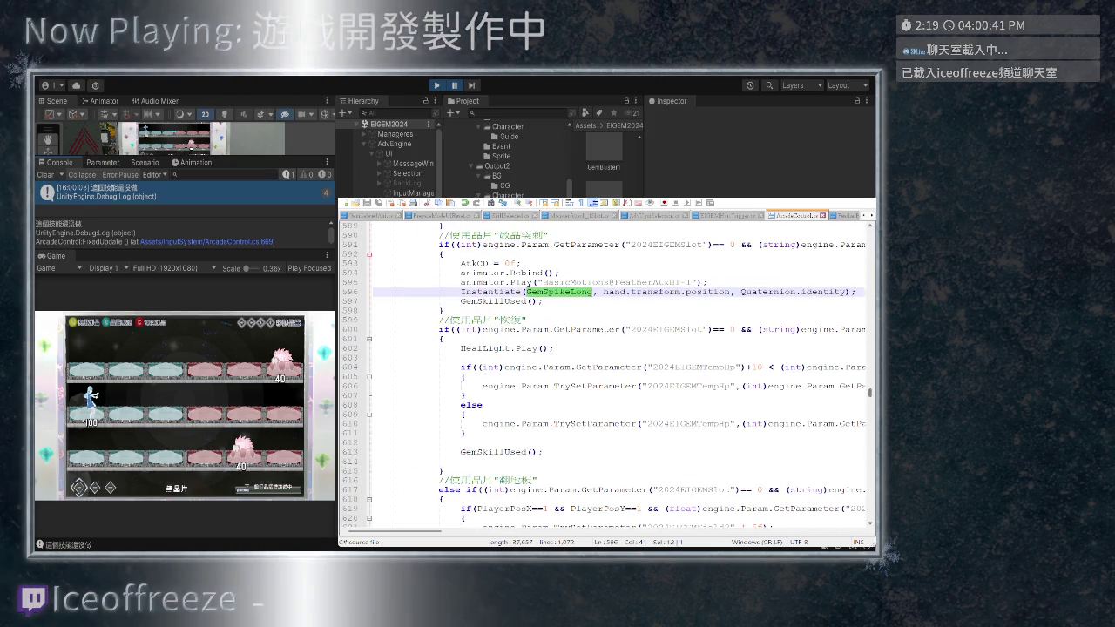
pyautogui.scroll(3, 604, 165)
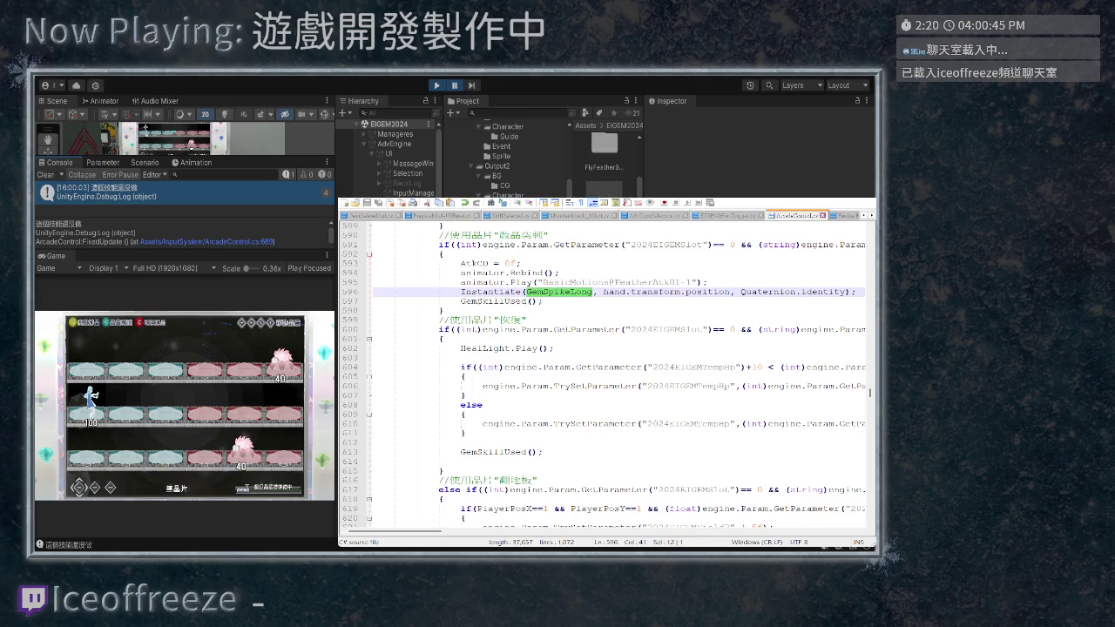
pyautogui.click(605, 188)
pyautogui.doubleClick(604, 188)
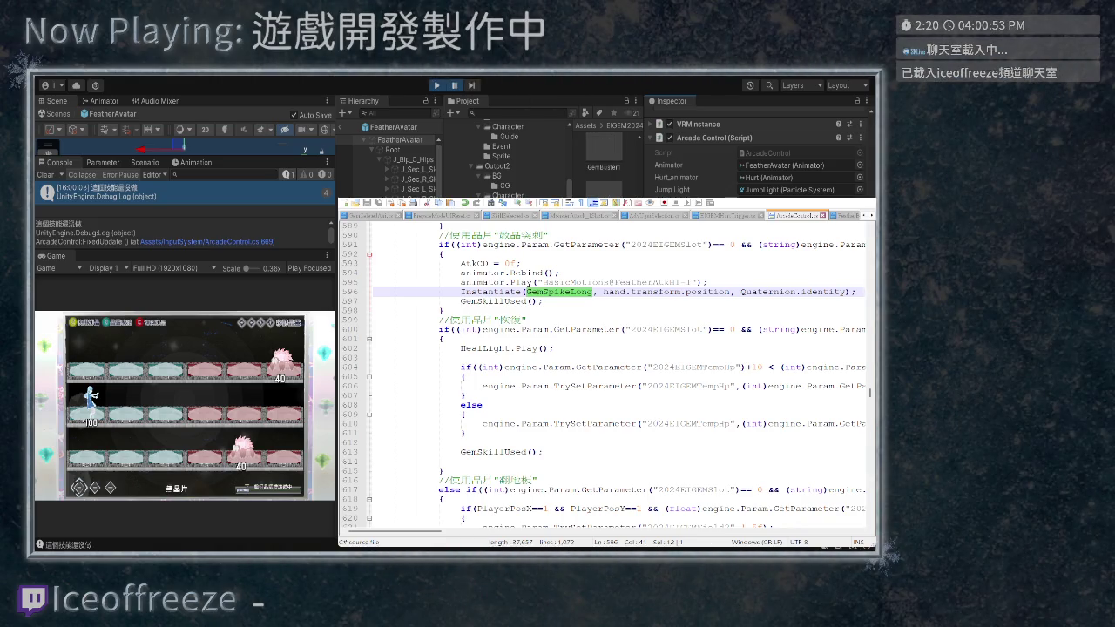
# Review the script, then show Unity's Parameter list with 2024EIGEMSkillA, SkillB and SkillC Empty
pyautogui.scroll(-2, 392, 165)
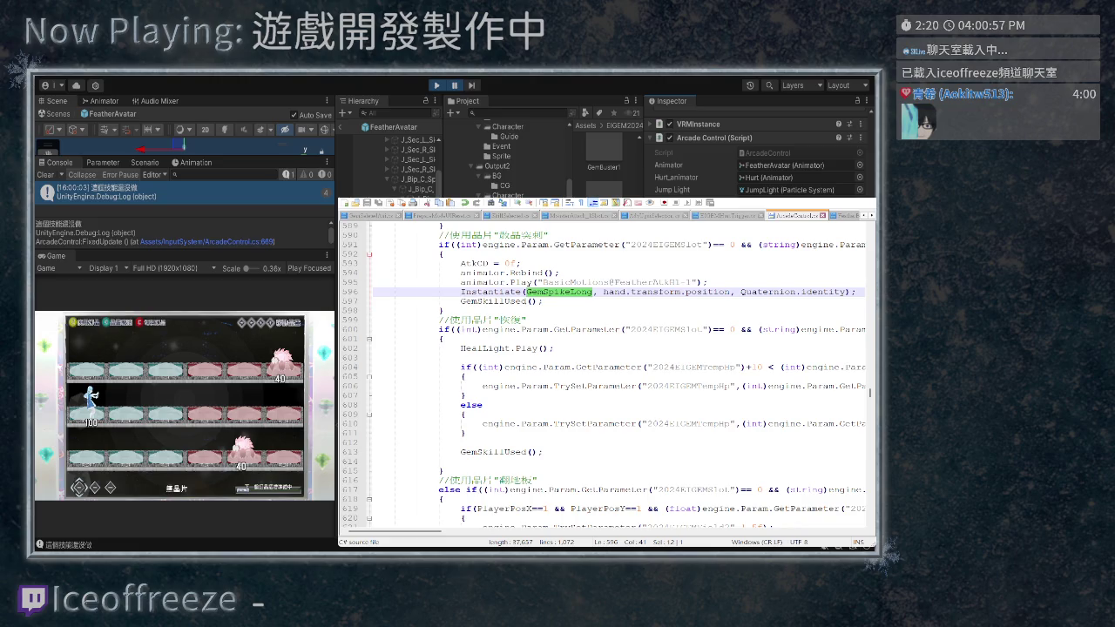
pyautogui.scroll(5, 758, 157)
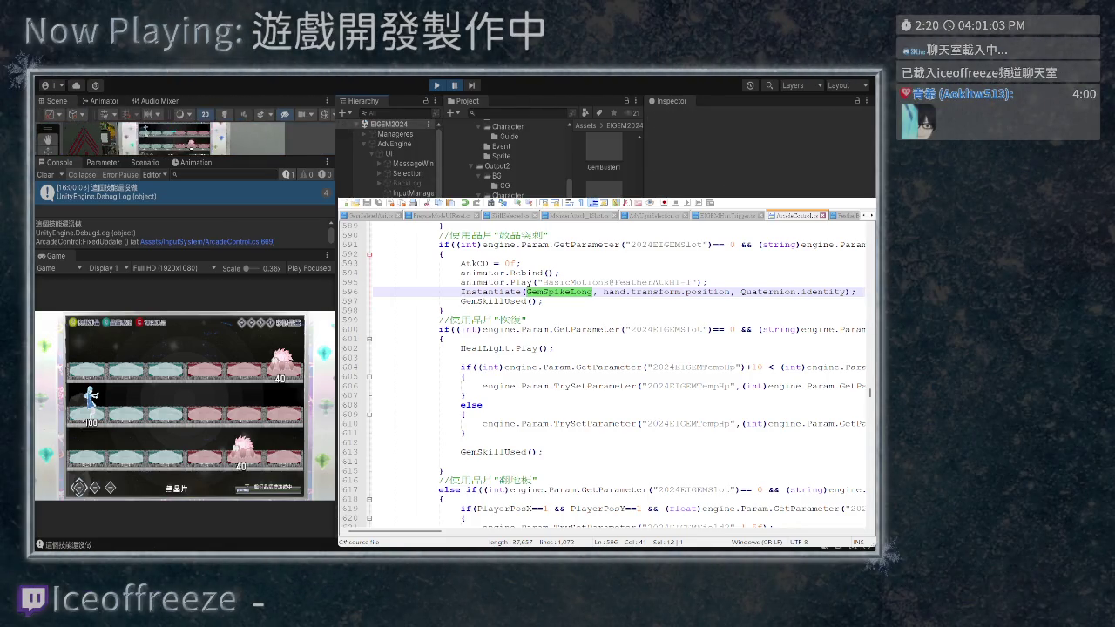
pyautogui.scroll(1, 616, 376)
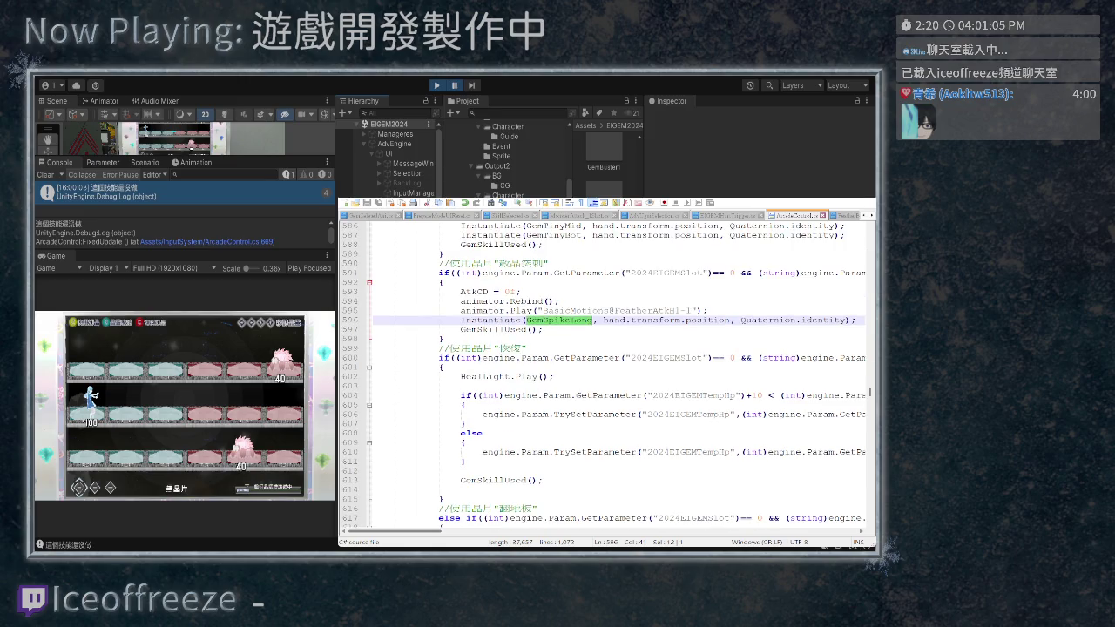
pyautogui.hscroll(3, 619, 373)
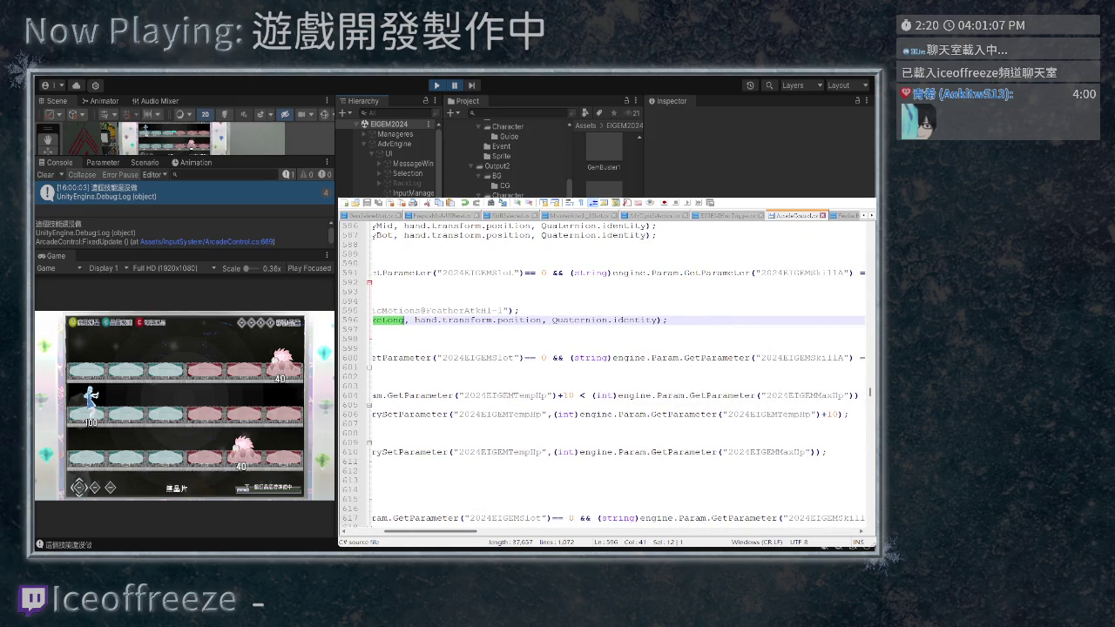
pyautogui.hscroll(3, 618, 372)
pyautogui.hscroll(3, 619, 373)
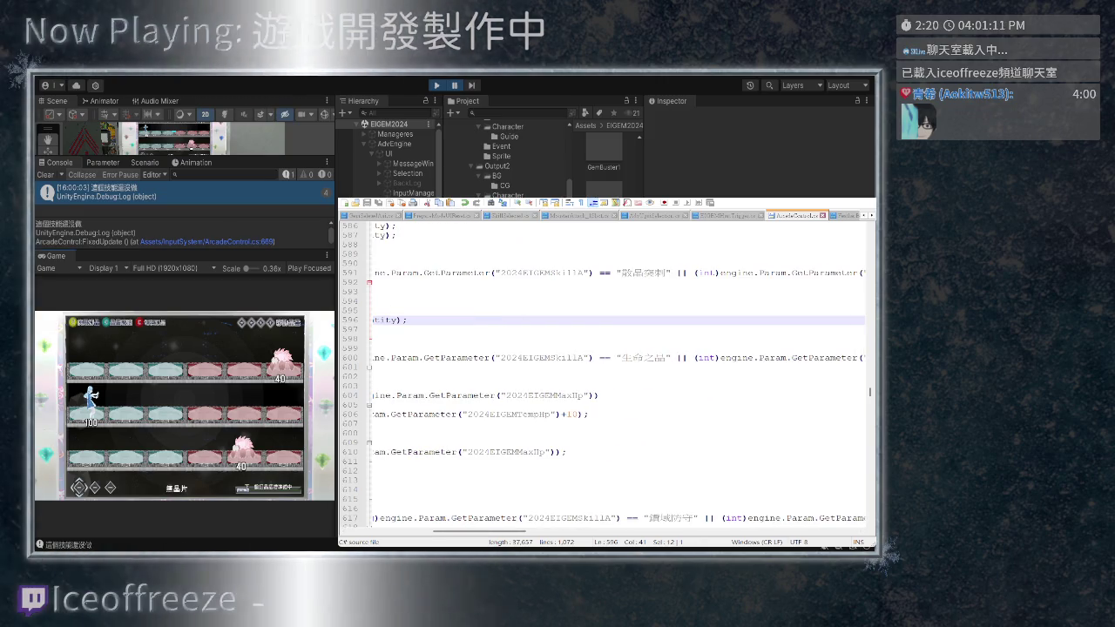
pyautogui.click(103, 162)
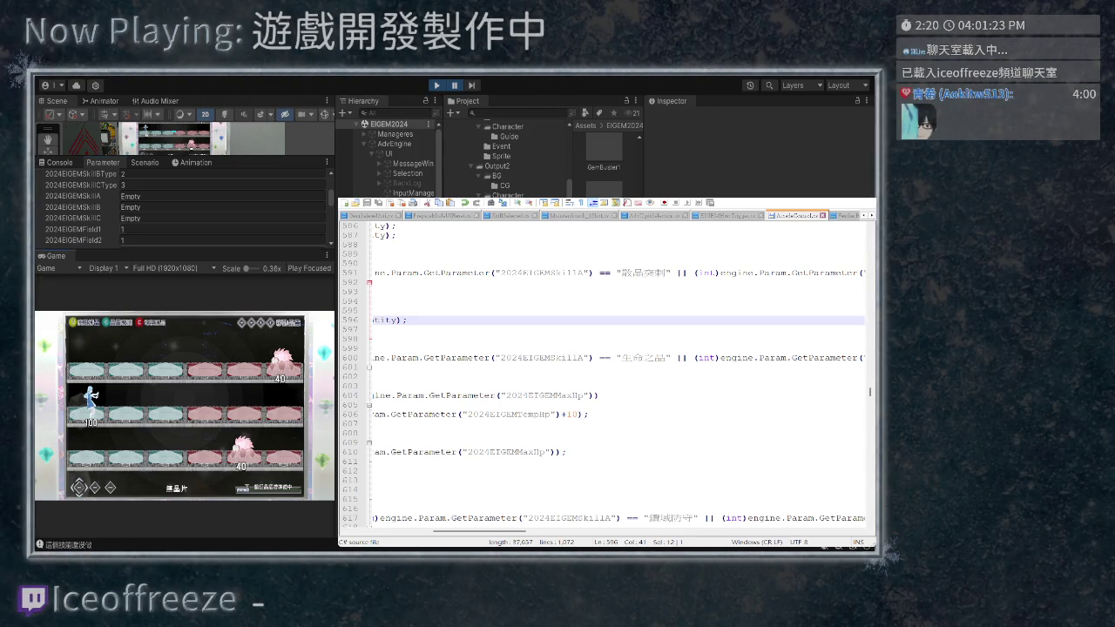
# Start the battle with 散晶突刺, confirm 2024EIGEMSkillA shows 散晶突刺, then return to the Console
pyautogui.hotkey('ctrl', 'shift', 'c')
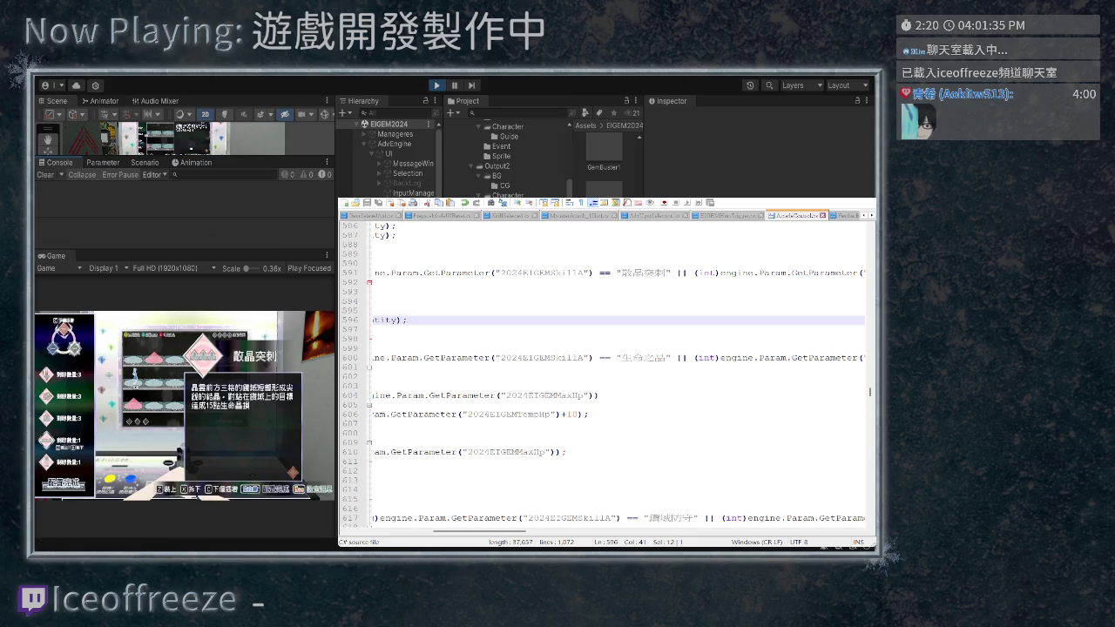
pyautogui.press('Return')
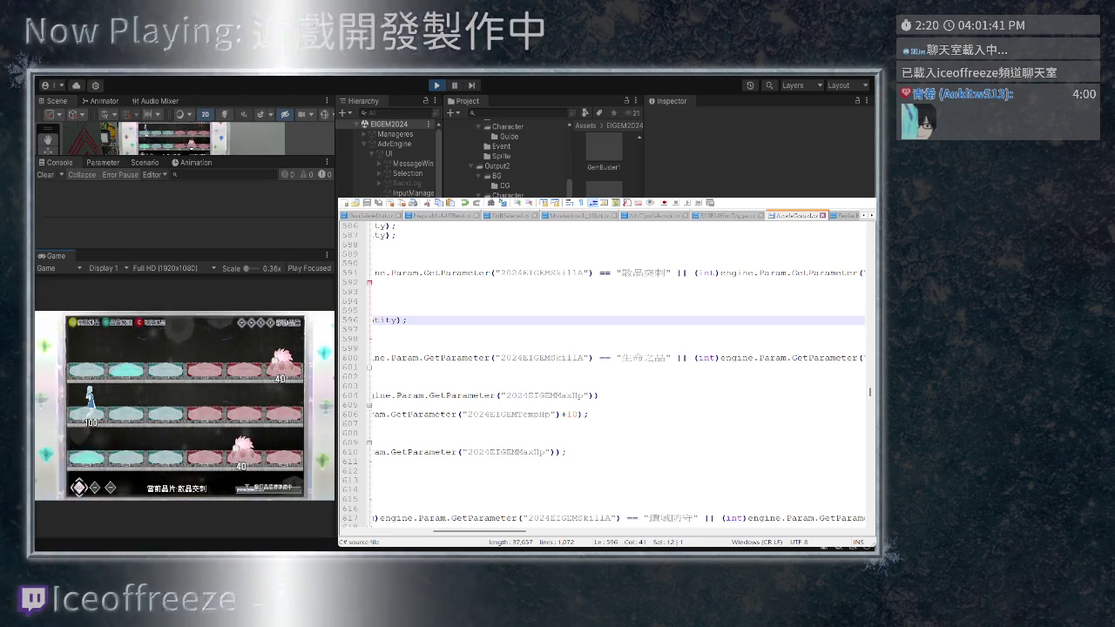
pyautogui.click(102, 162)
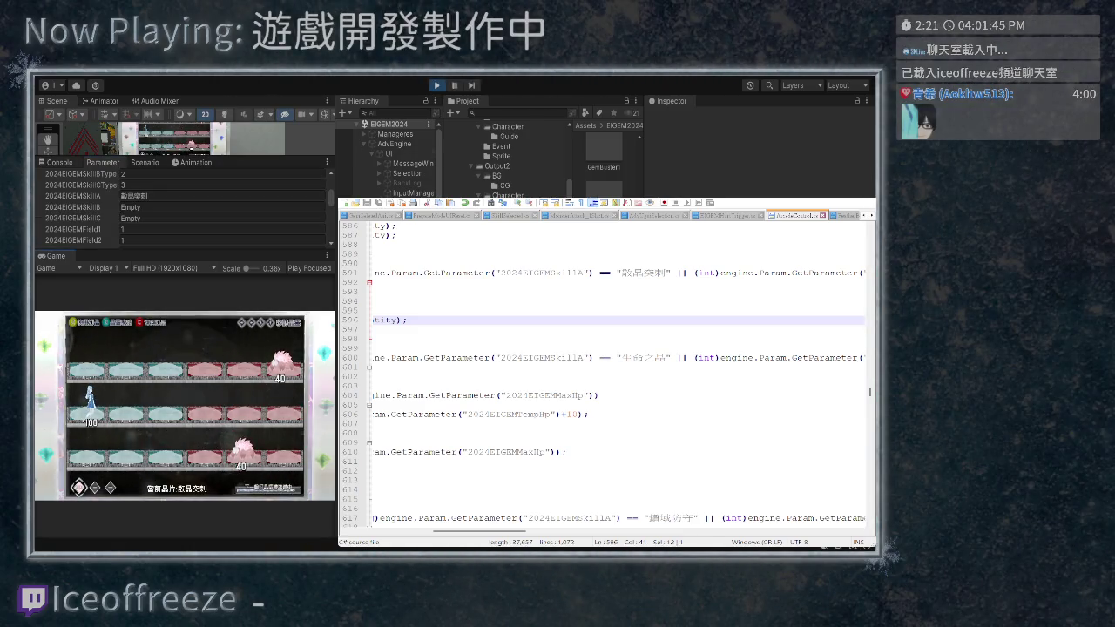
pyautogui.click(60, 162)
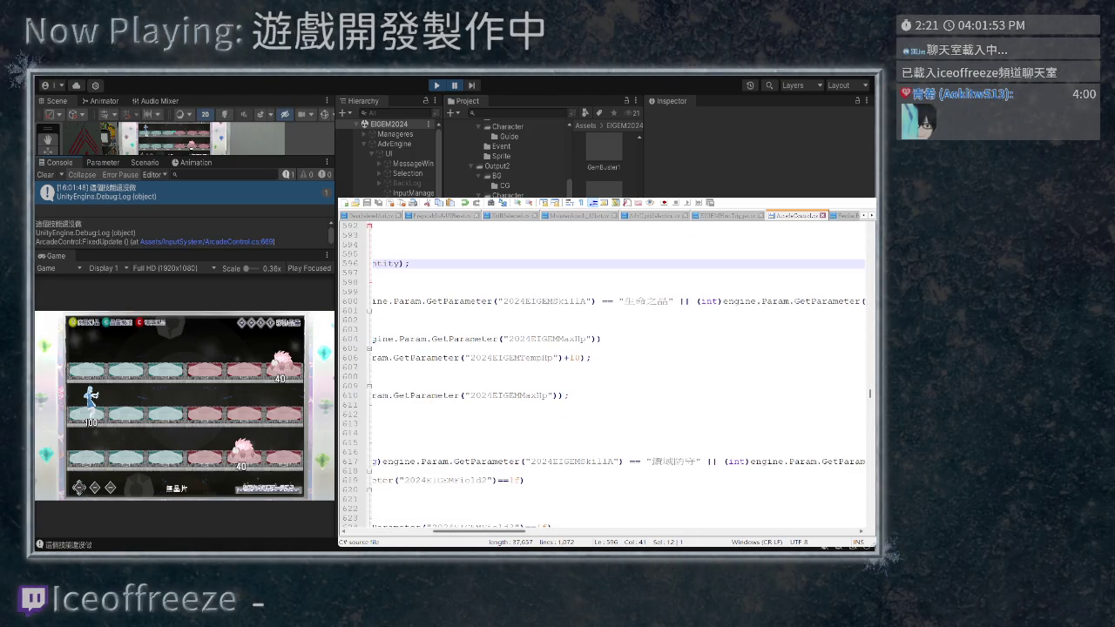
pyautogui.scroll(3, 620, 381)
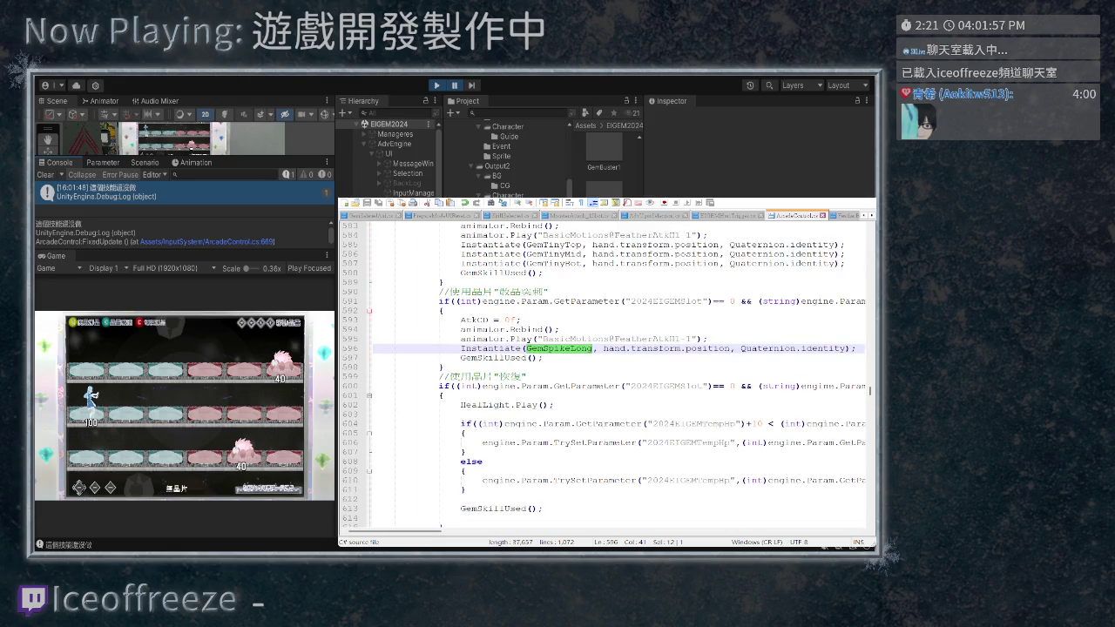
pyautogui.hscroll(5, 607, 378)
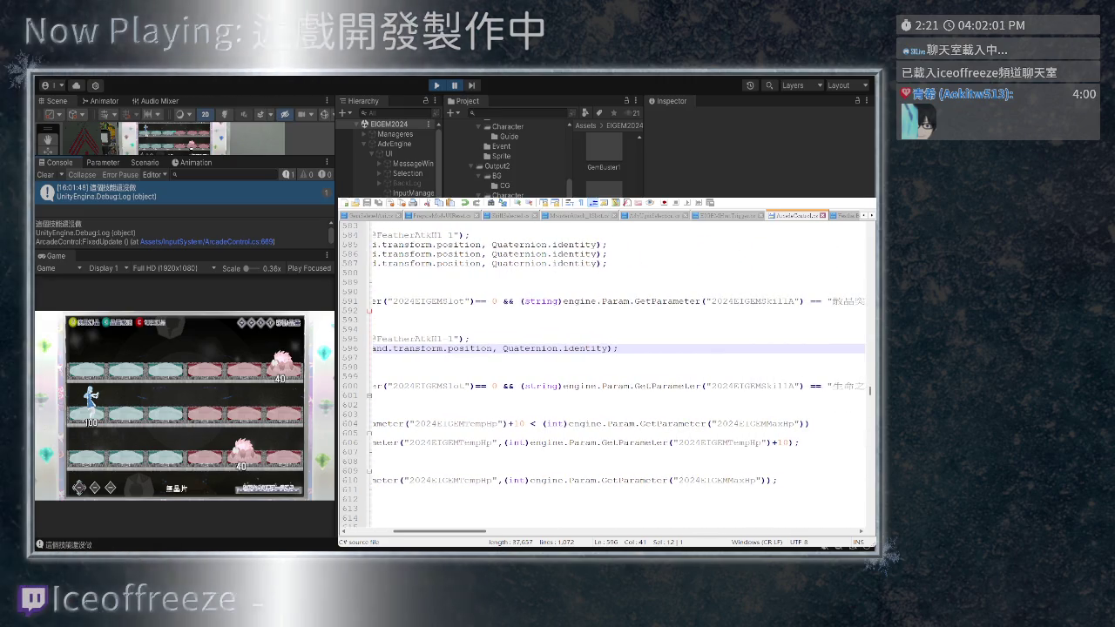
pyautogui.hscroll(2, 608, 375)
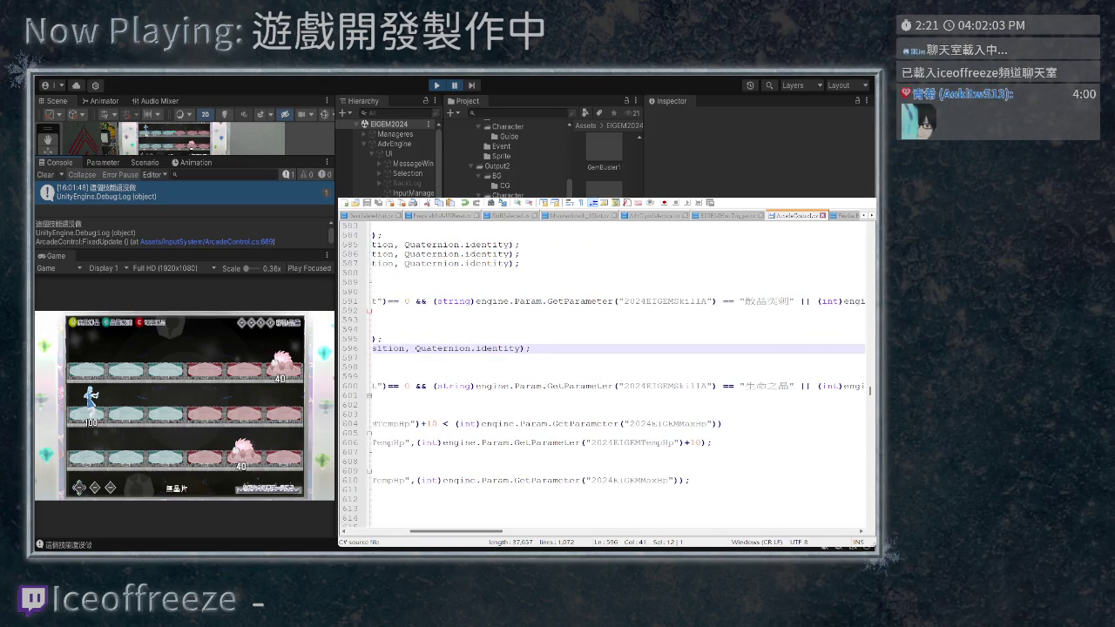
pyautogui.hscroll(-7, 607, 374)
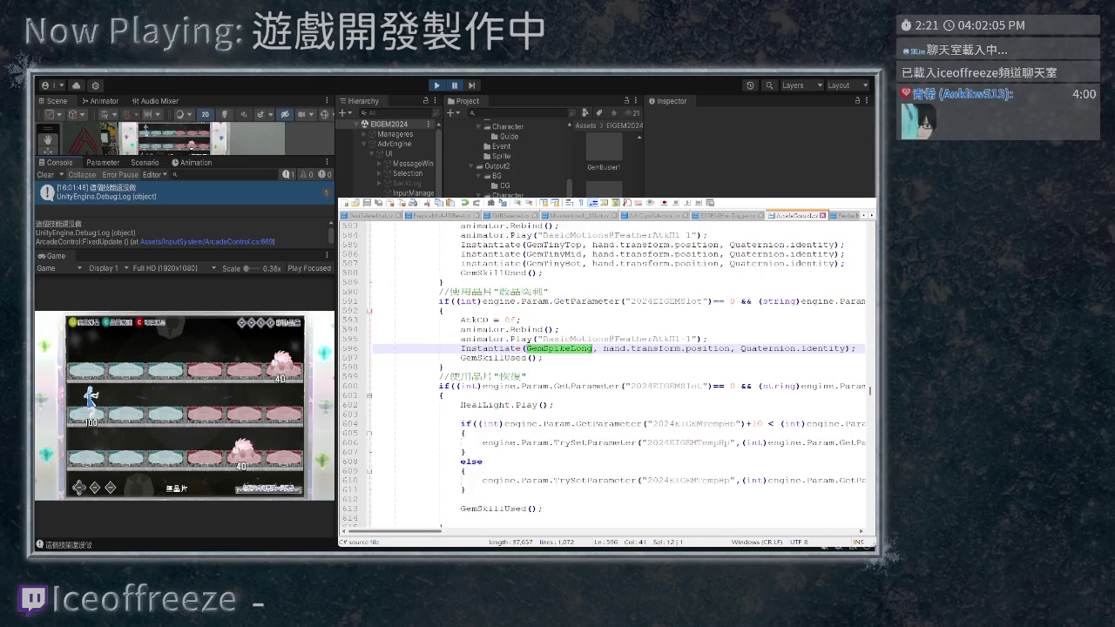
pyautogui.scroll(6, 607, 374)
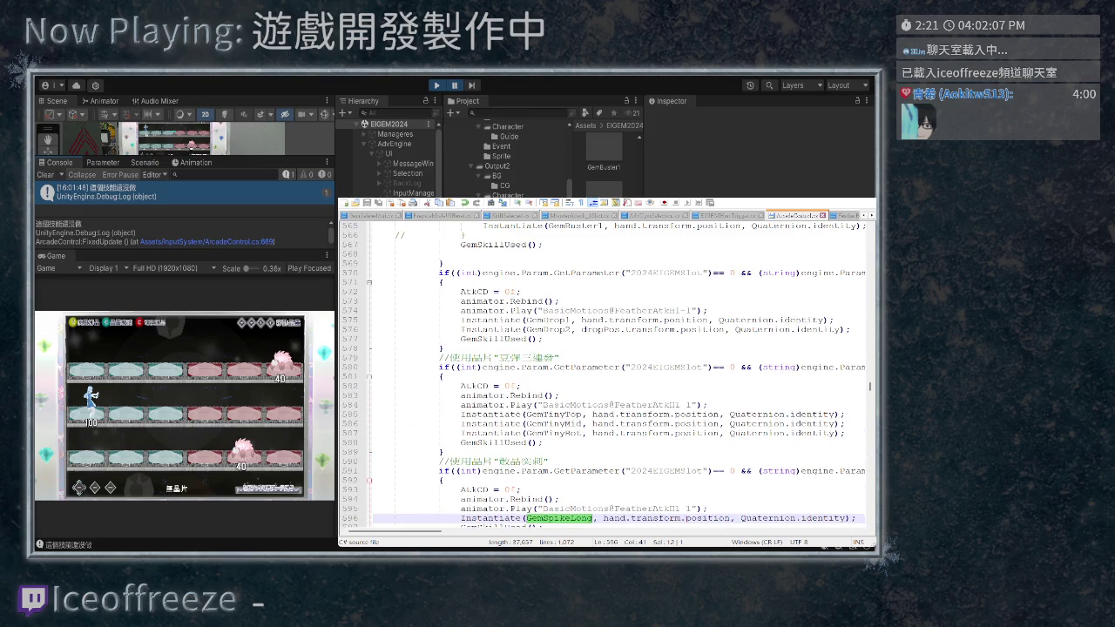
pyautogui.scroll(-6, 607, 375)
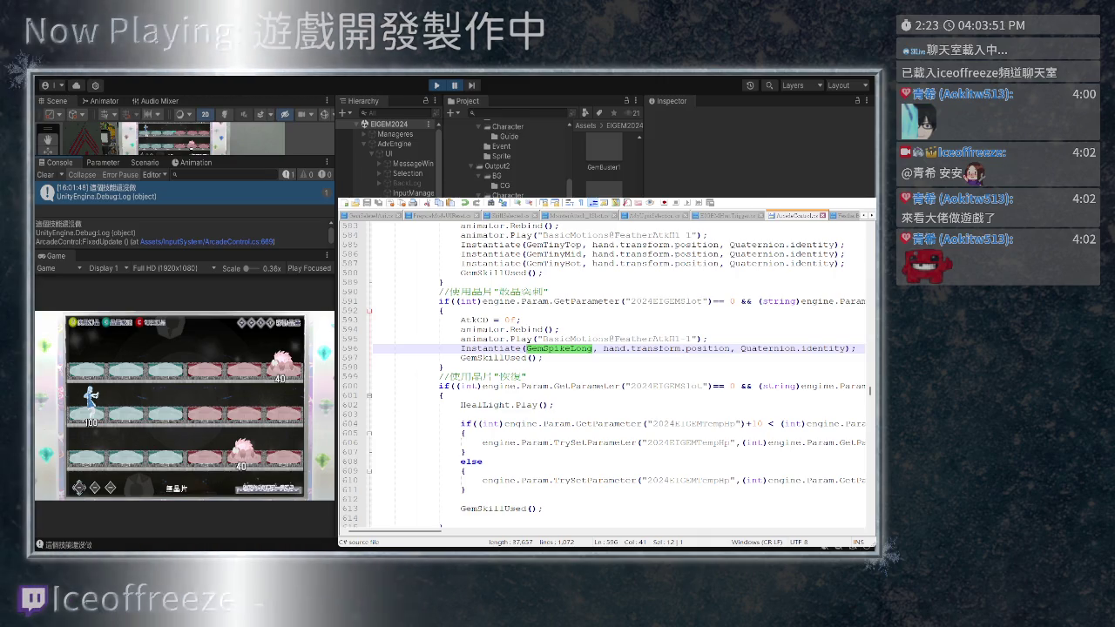
pyautogui.scroll(1, 615, 368)
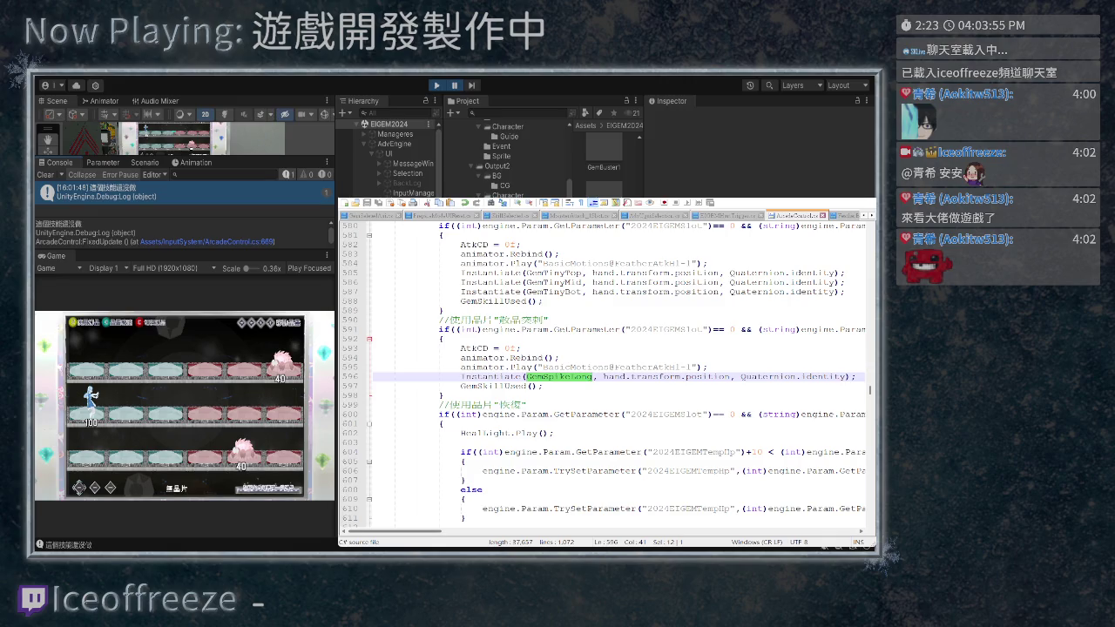
pyautogui.hscroll(10, 610, 374)
pyautogui.hscroll(15, 610, 375)
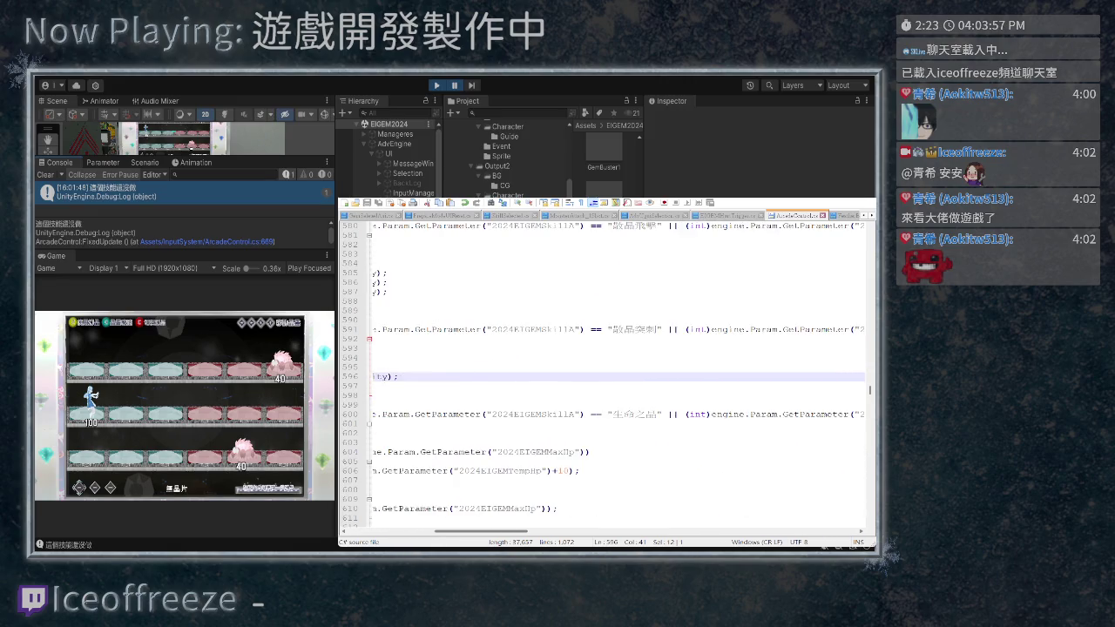
pyautogui.hscroll(10, 610, 375)
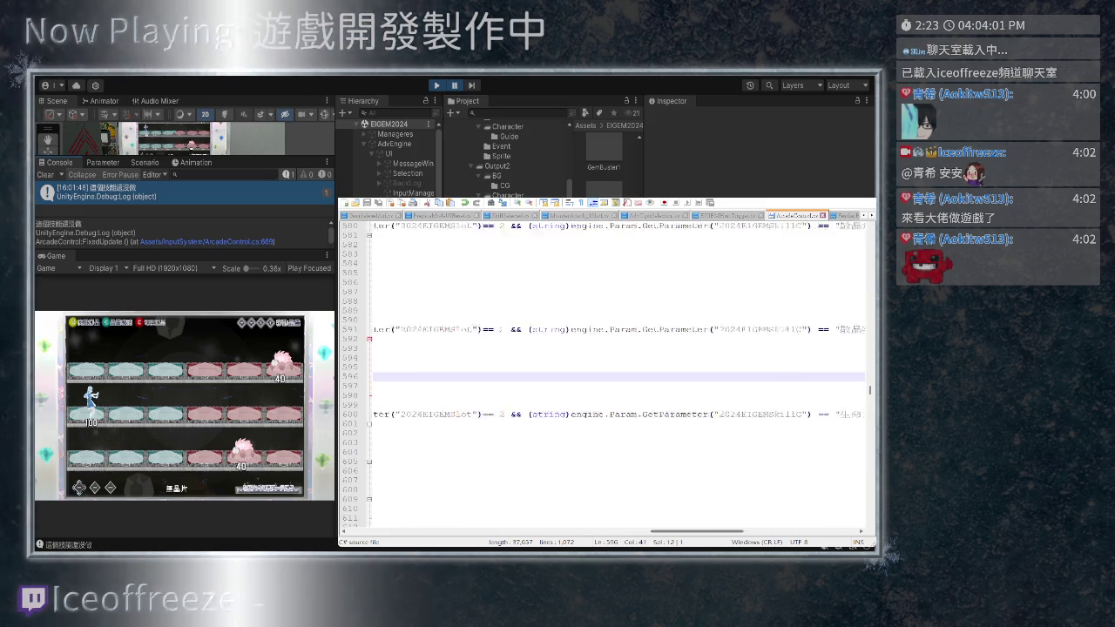
pyautogui.hscroll(-20, 610, 375)
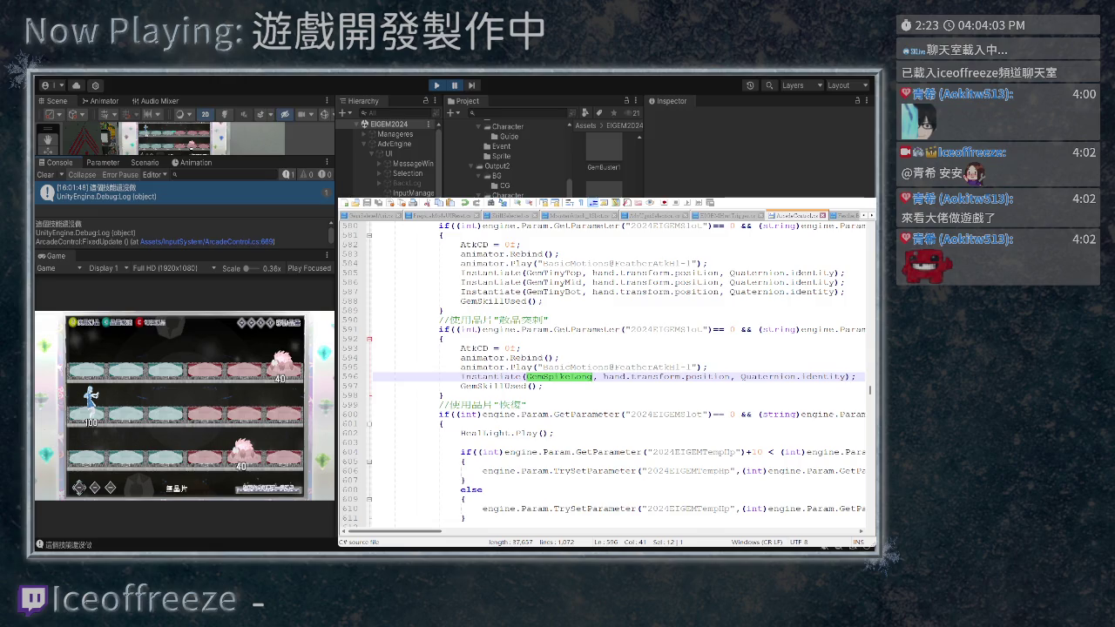
pyautogui.hscroll(5, 610, 374)
pyautogui.hscroll(2, 610, 374)
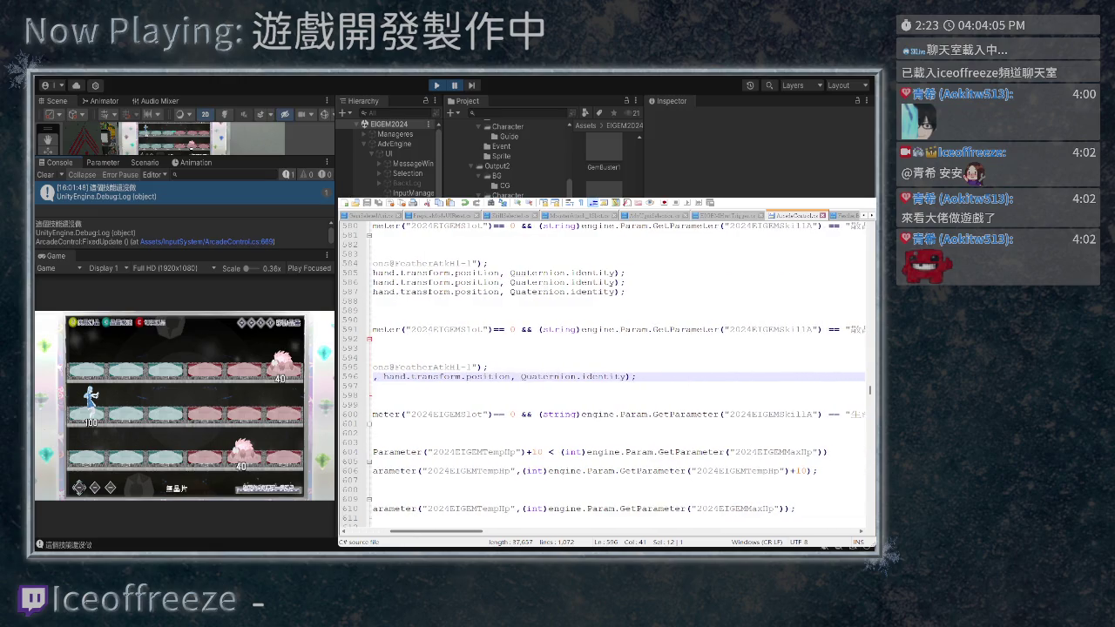
pyautogui.hscroll(3, 610, 374)
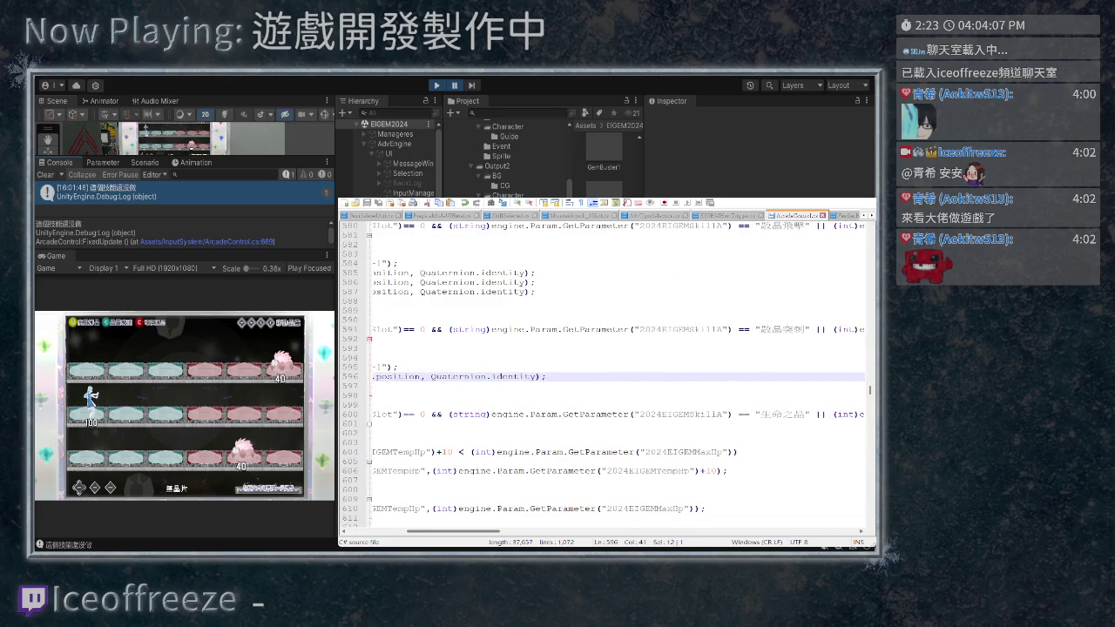
pyautogui.hscroll(-10, 610, 374)
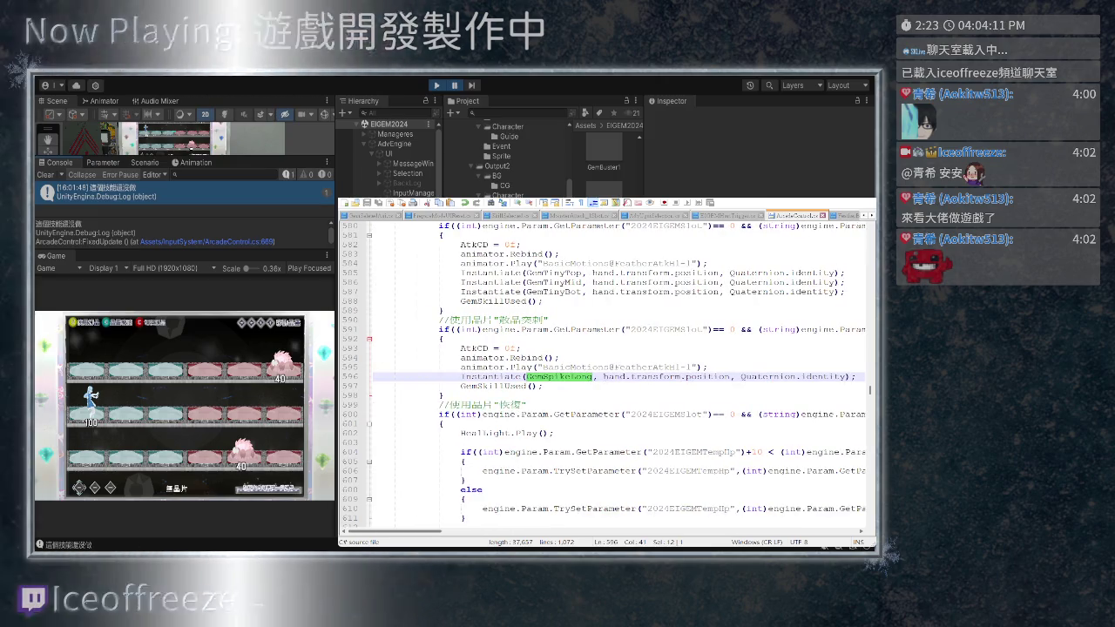
pyautogui.scroll(-1, 610, 375)
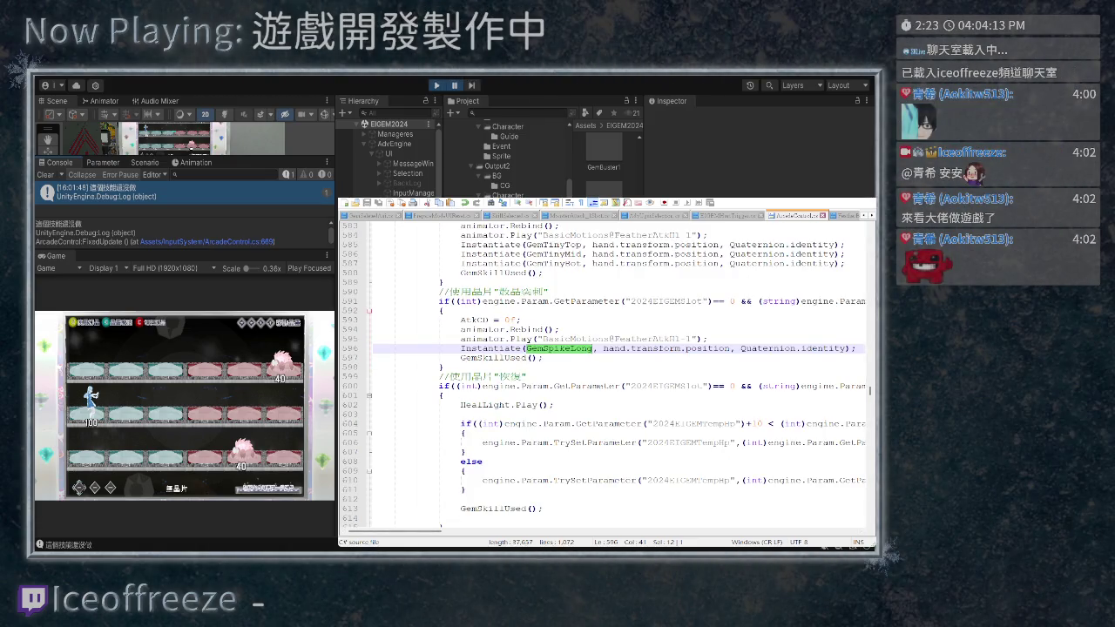
pyautogui.click(548, 357)
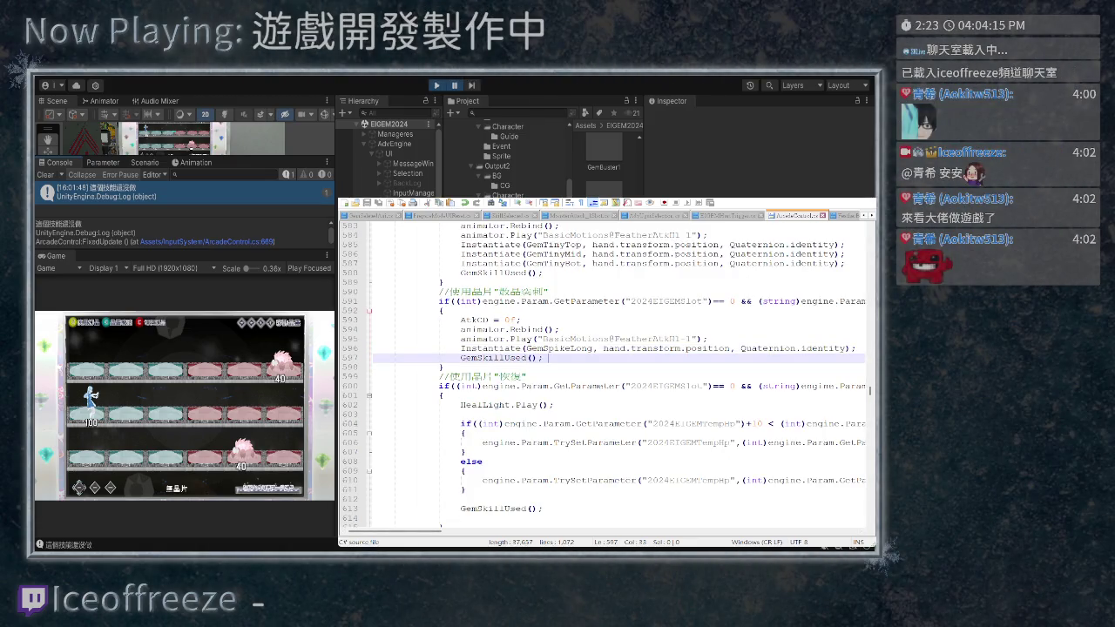
# Add a Debug.Log("使用"); line right after the 斂晶突刺 branch's opening brace on line 592
pyautogui.click(443, 311)
pyautogui.press('Return')
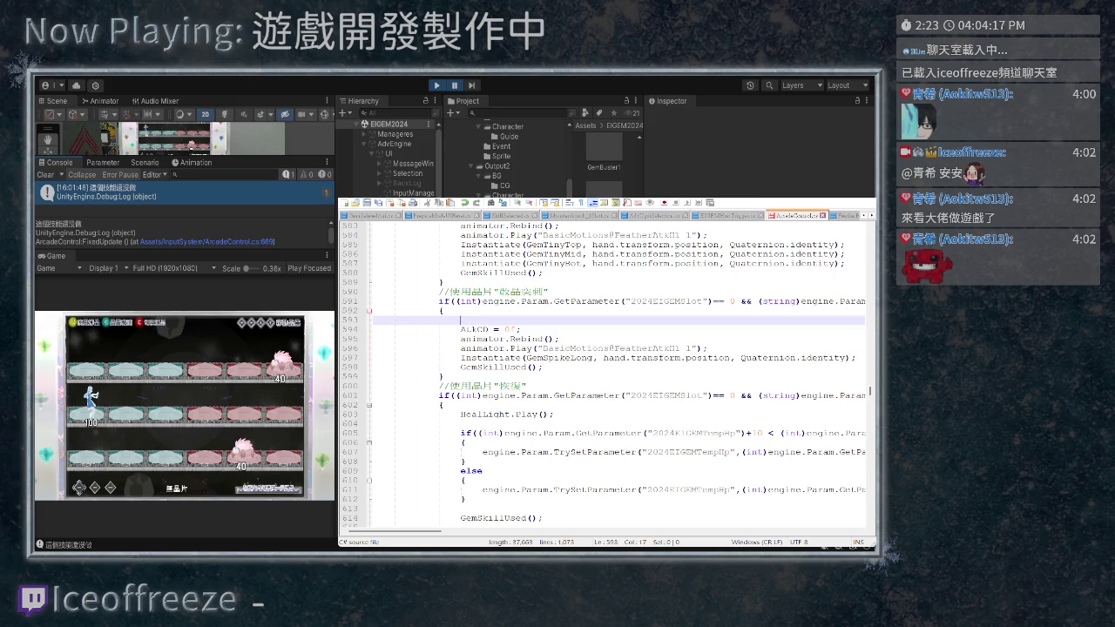
pyautogui.write('d')
pyautogui.write('d')
pyautogui.write('ebug.L')
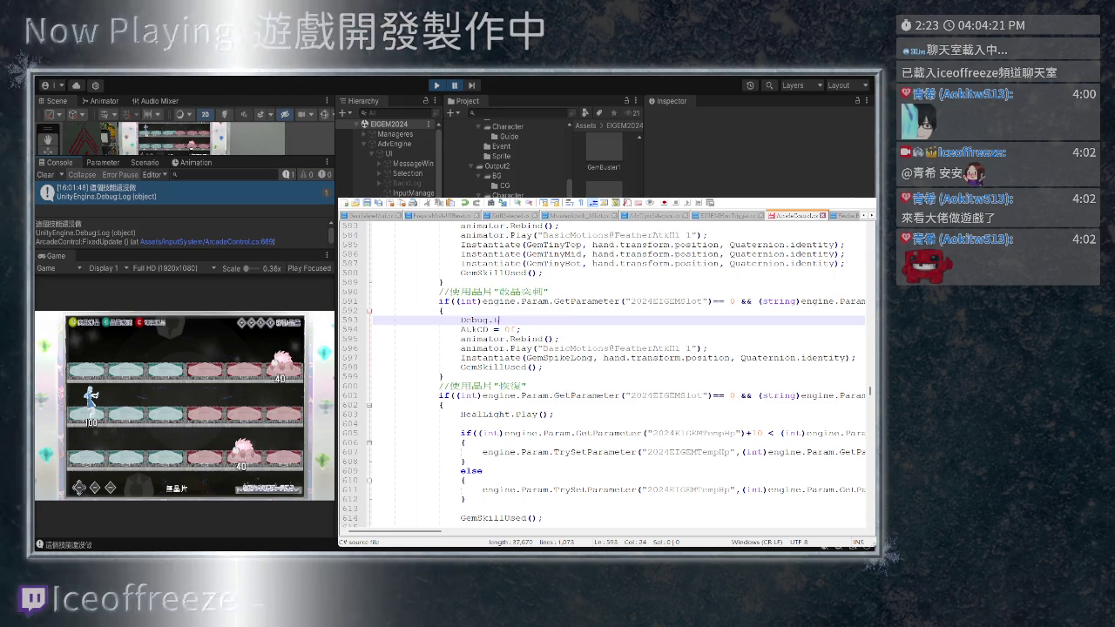
pyautogui.write('og()')
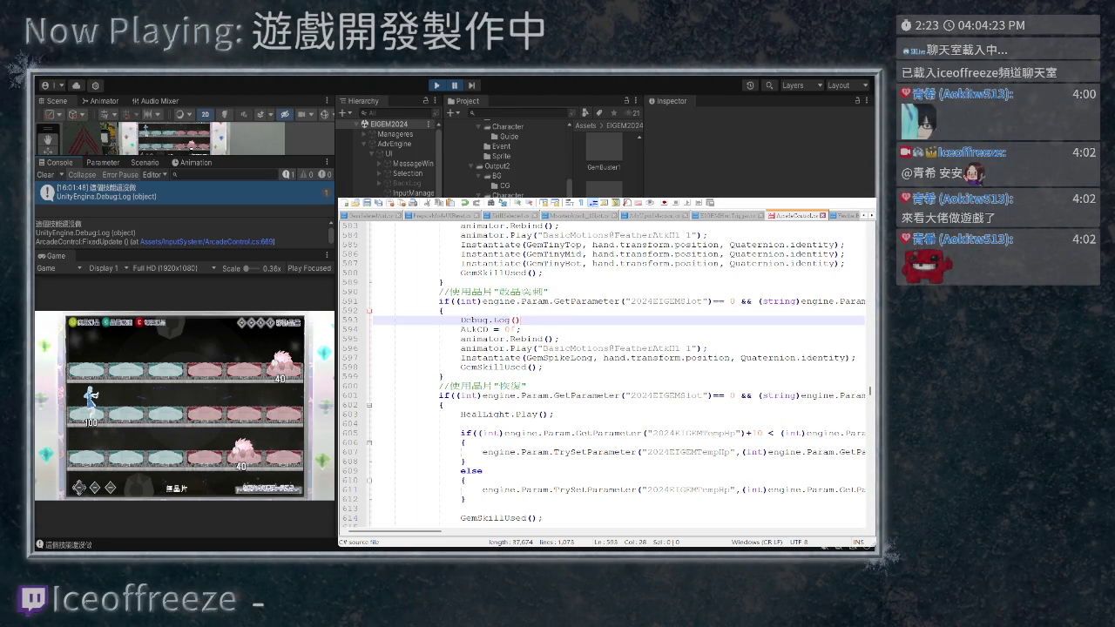
pyautogui.write(';')
pyautogui.write('"')
pyautogui.write('G3M/4')
pyautogui.press('Return')
pyautogui.press('BackSpace')
pyautogui.press('BackSpace')
pyautogui.press('BackSpace')
pyautogui.write('使用')
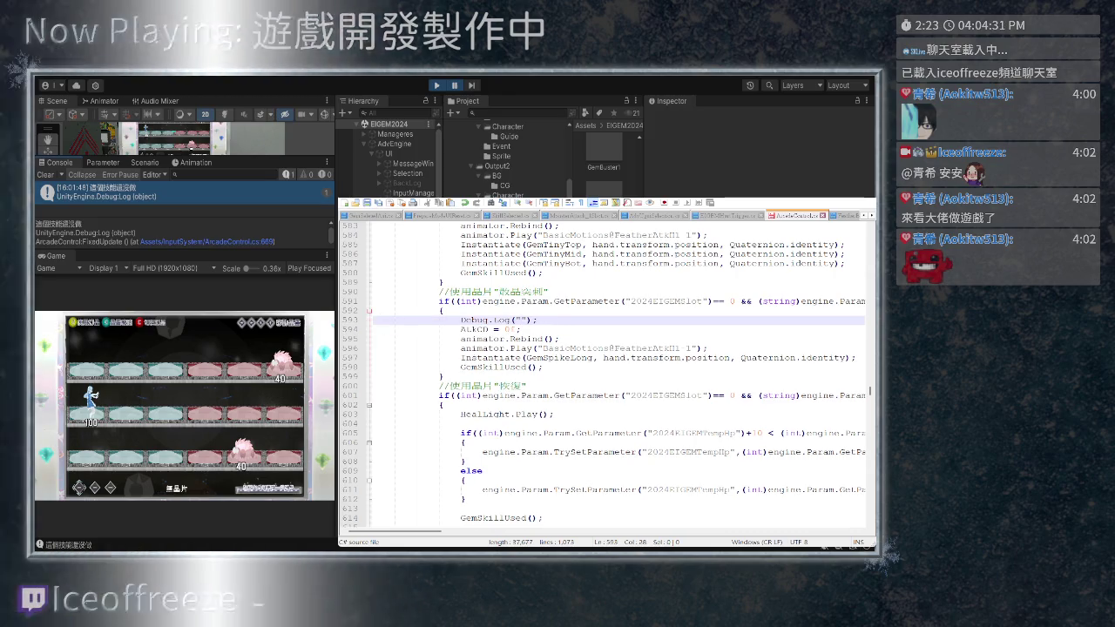
pyautogui.click(528, 386)
pyautogui.scroll(-1, 616, 375)
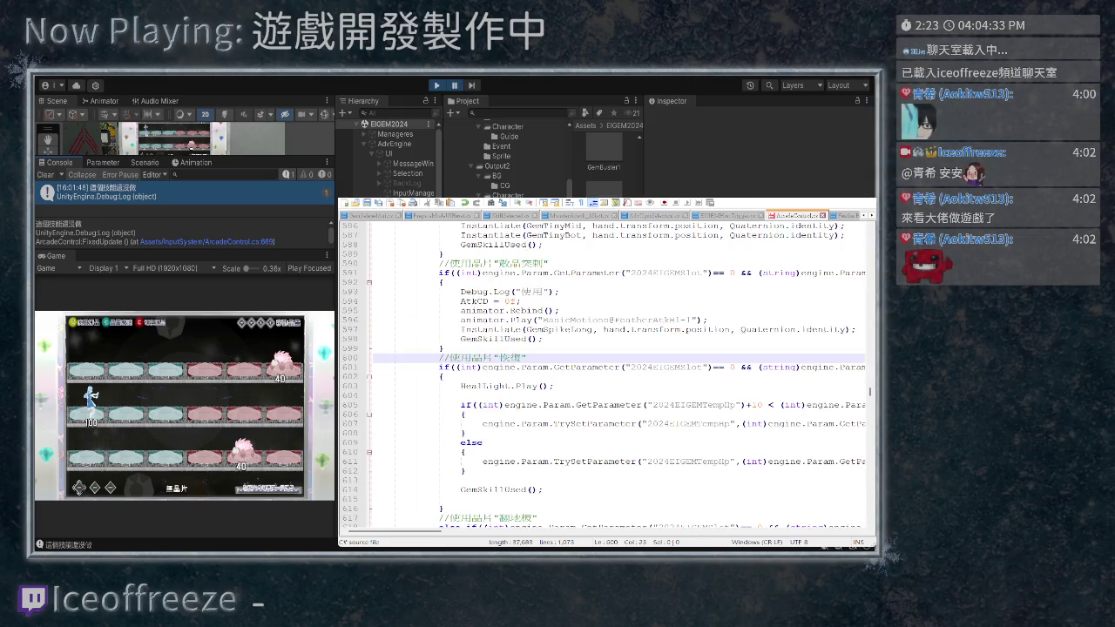
pyautogui.scroll(-20, 608, 379)
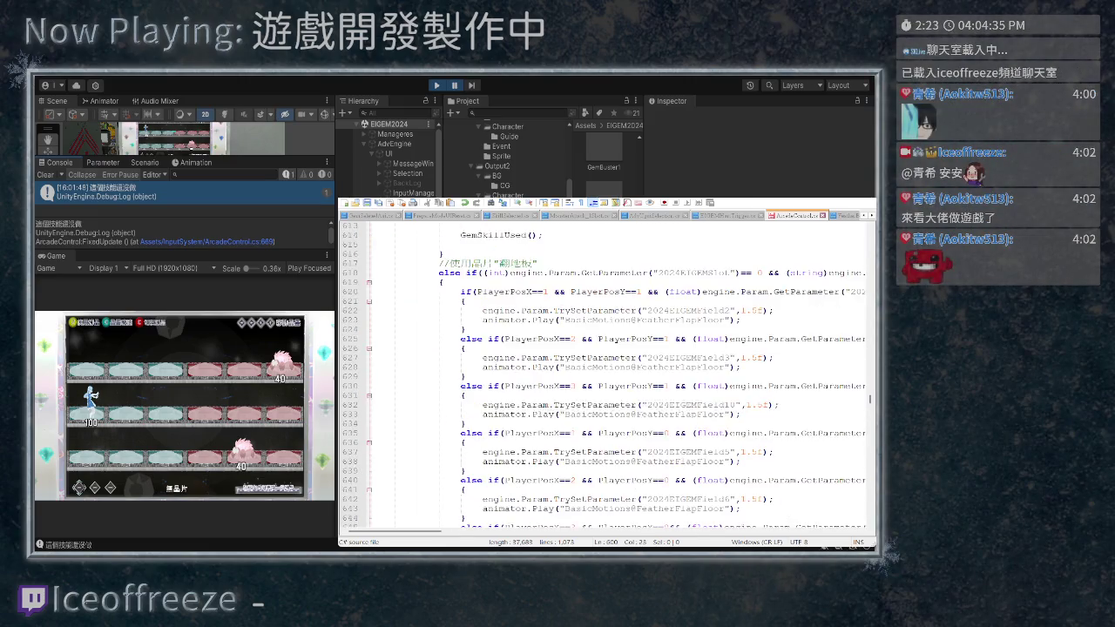
pyautogui.scroll(-20, 605, 374)
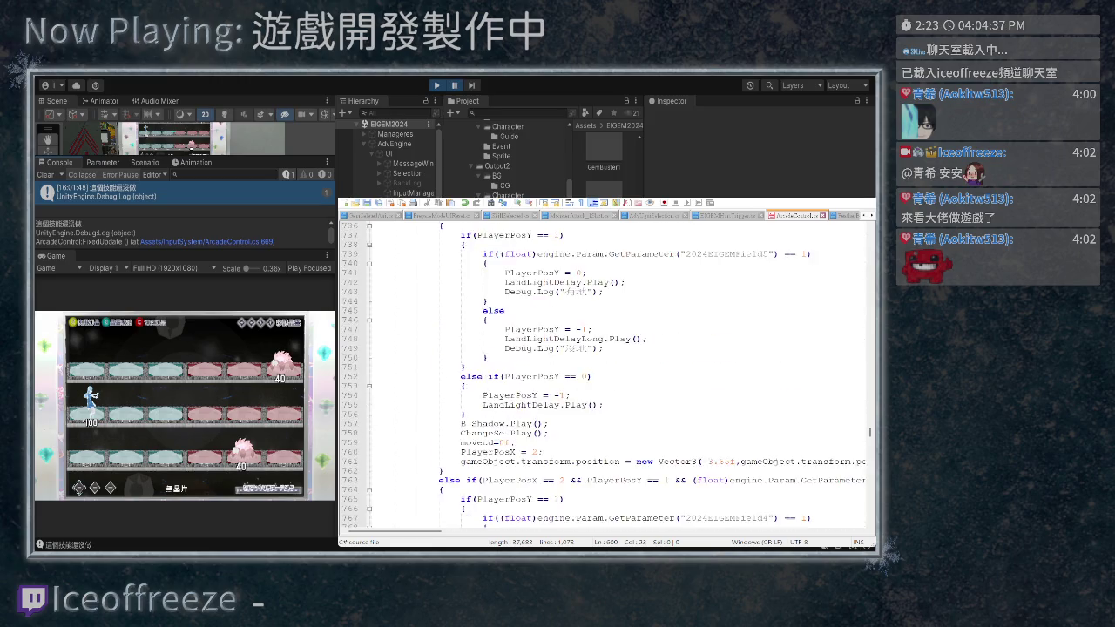
pyautogui.scroll(-20, 616, 375)
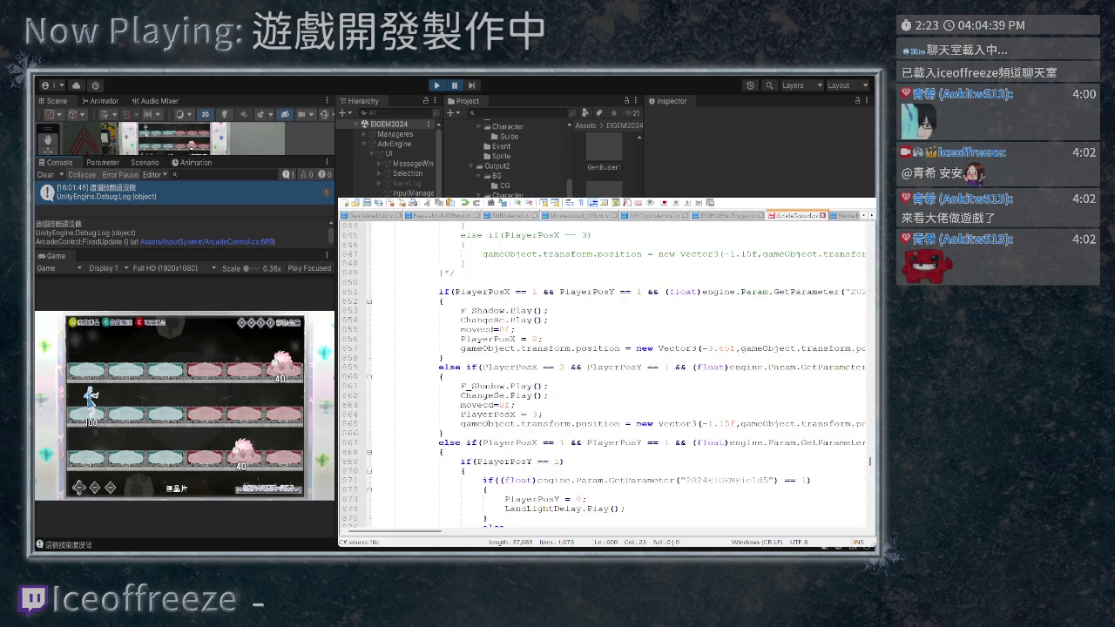
pyautogui.scroll(-20, 608, 375)
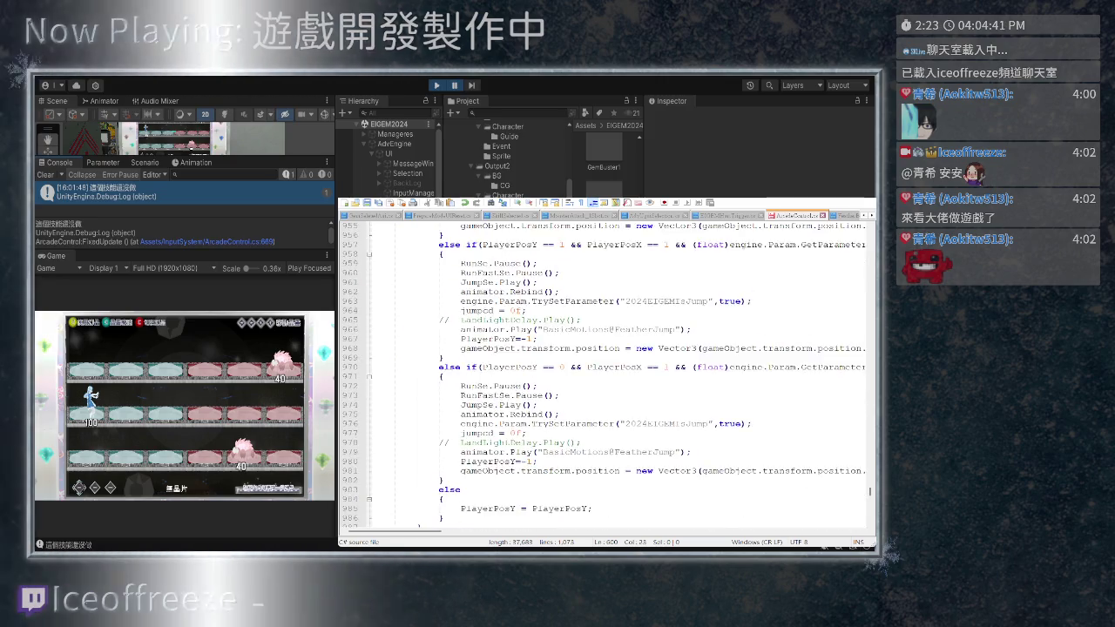
pyautogui.scroll(-19, 605, 375)
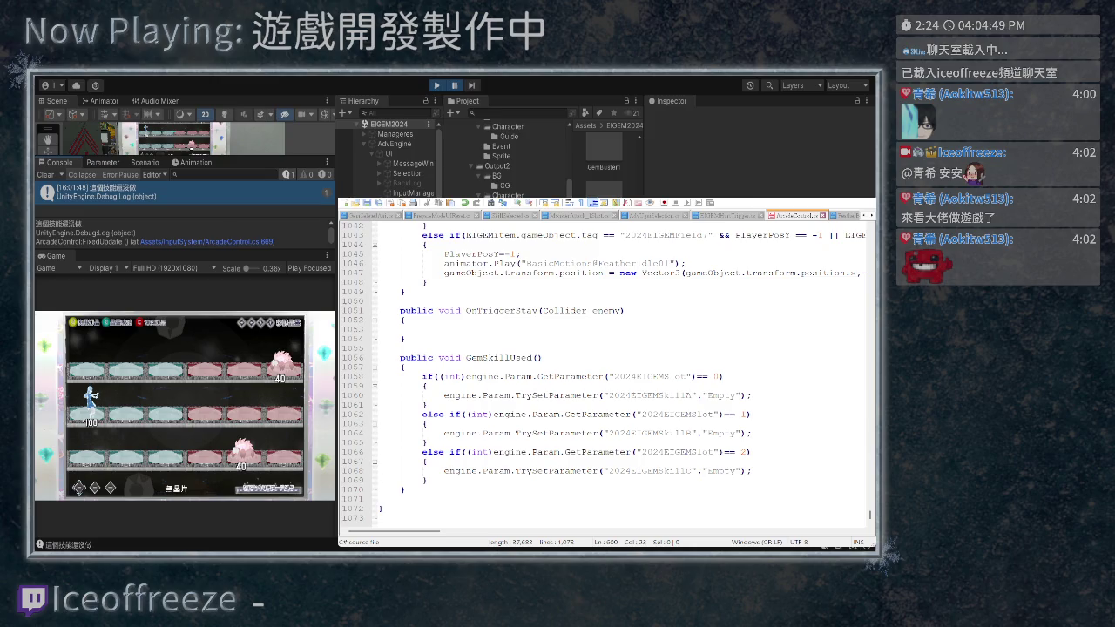
pyautogui.hotkey('ctrl', 'p')
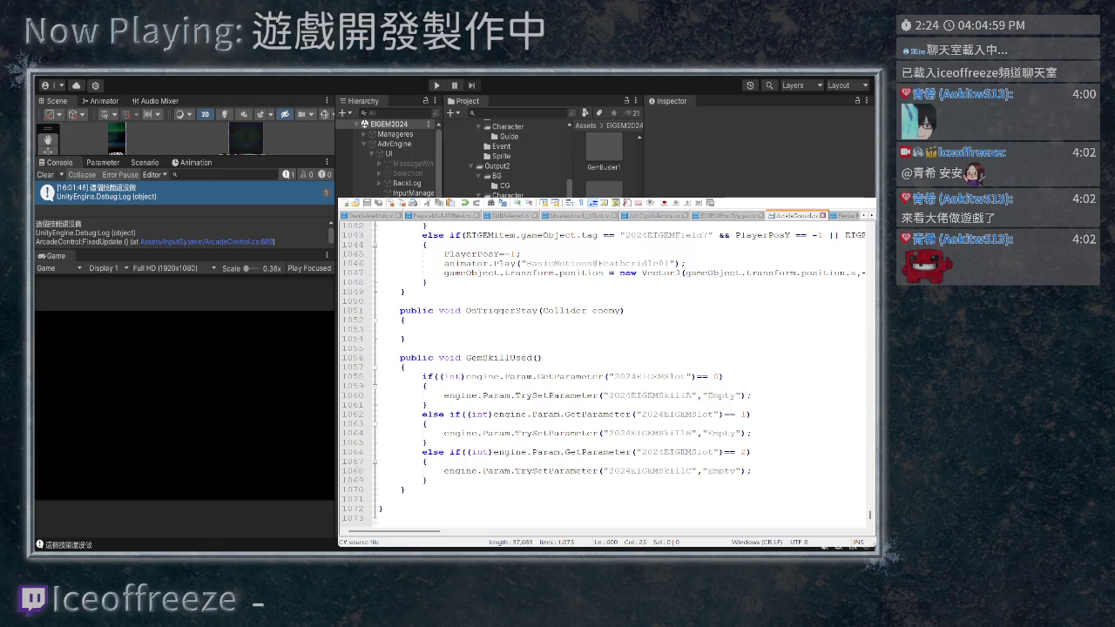
# Restart Play mode, switch the chip choice to 斂晶突刺, confirm it, and use it
pyautogui.hotkey('ctrl', 'p')
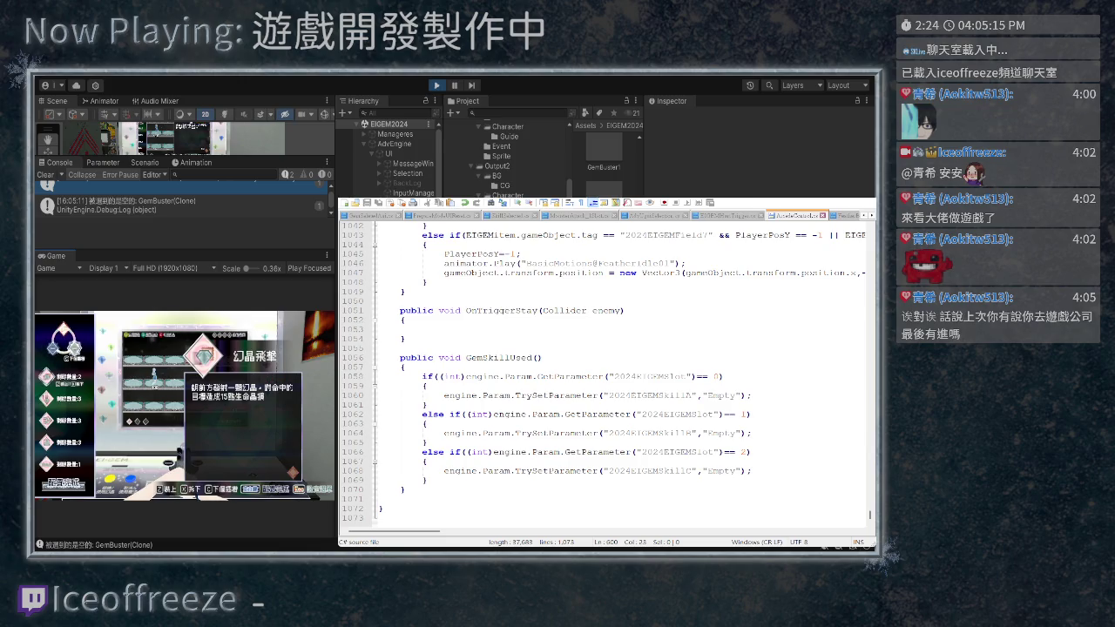
pyautogui.press('c')
pyautogui.press('Escape')
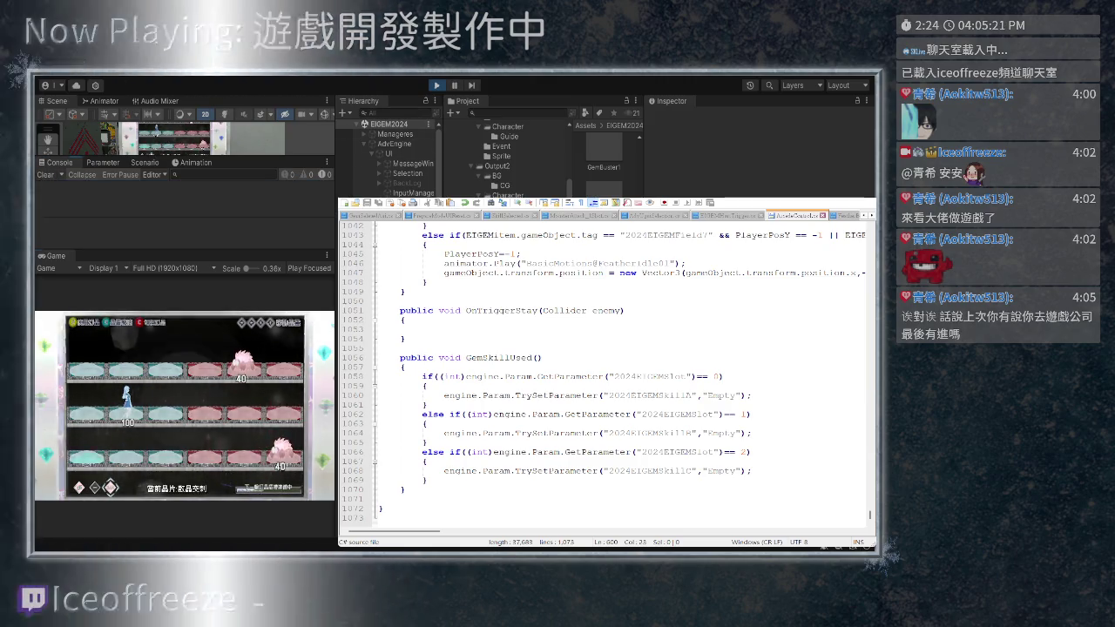
pyautogui.press('space')
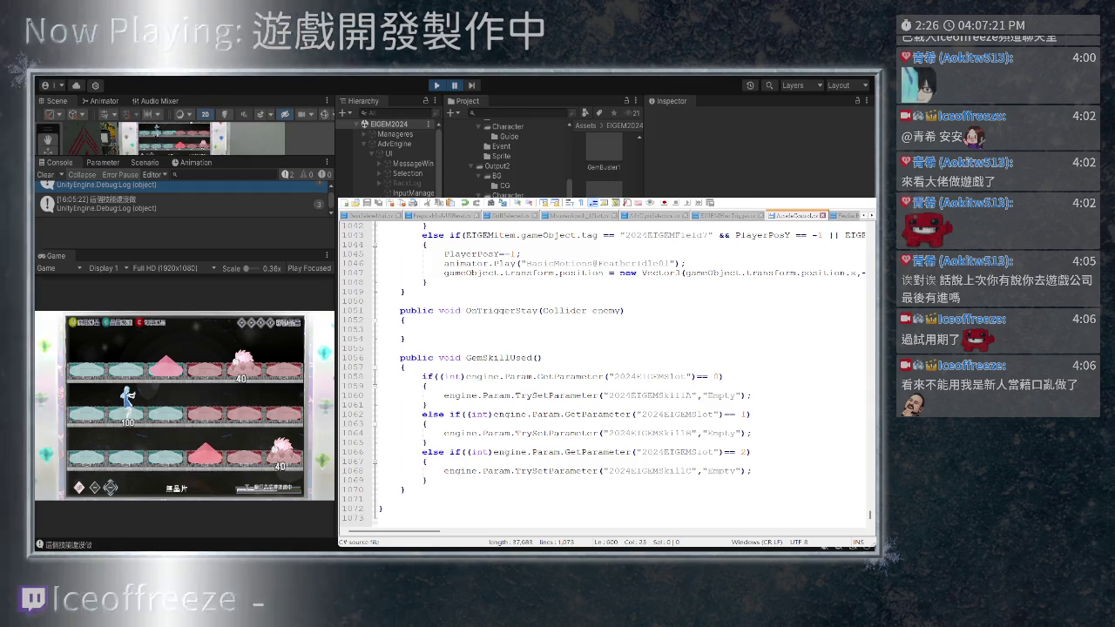
# Place the caret after line 667's closing brace, then fire the equipped 幻晶飛擊 chip in-game
pyautogui.scroll(8, 606, 371)
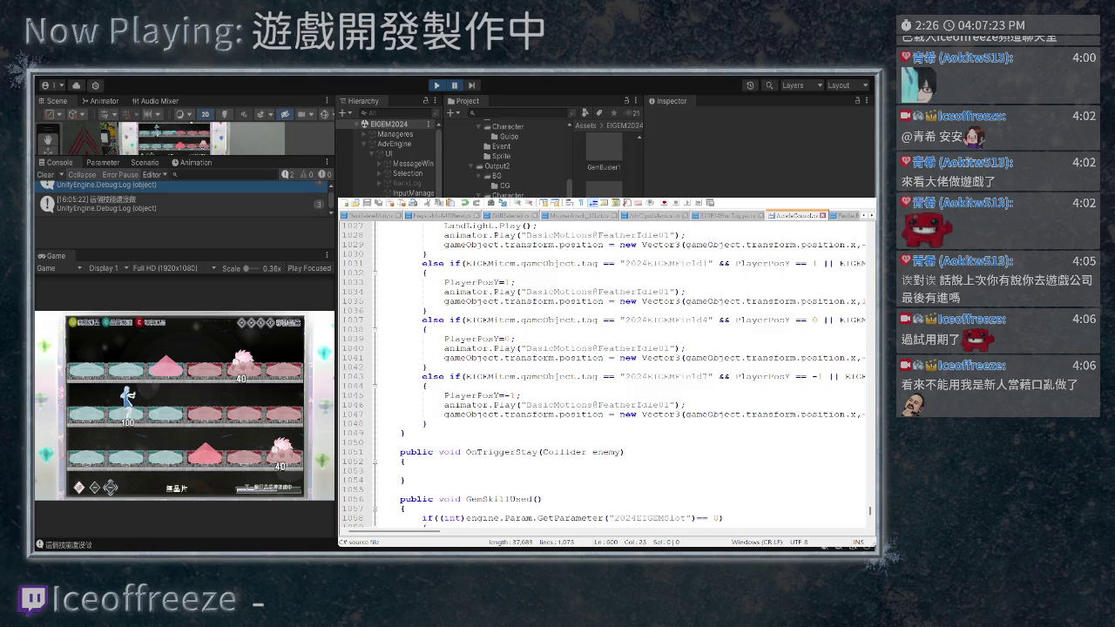
pyautogui.scroll(17, 605, 370)
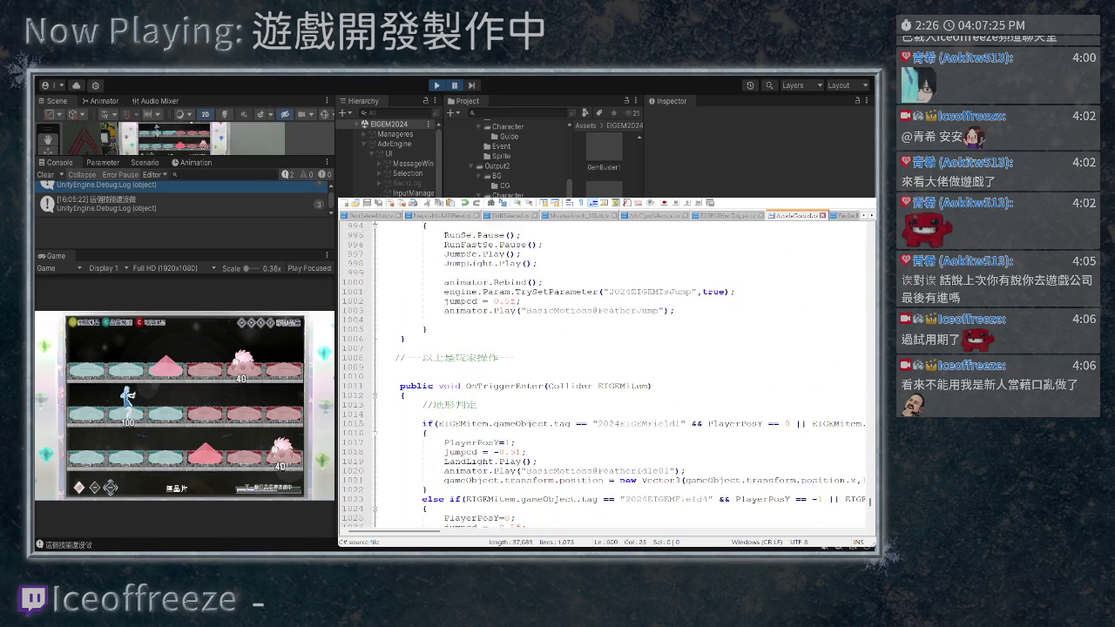
pyautogui.scroll(17, 605, 370)
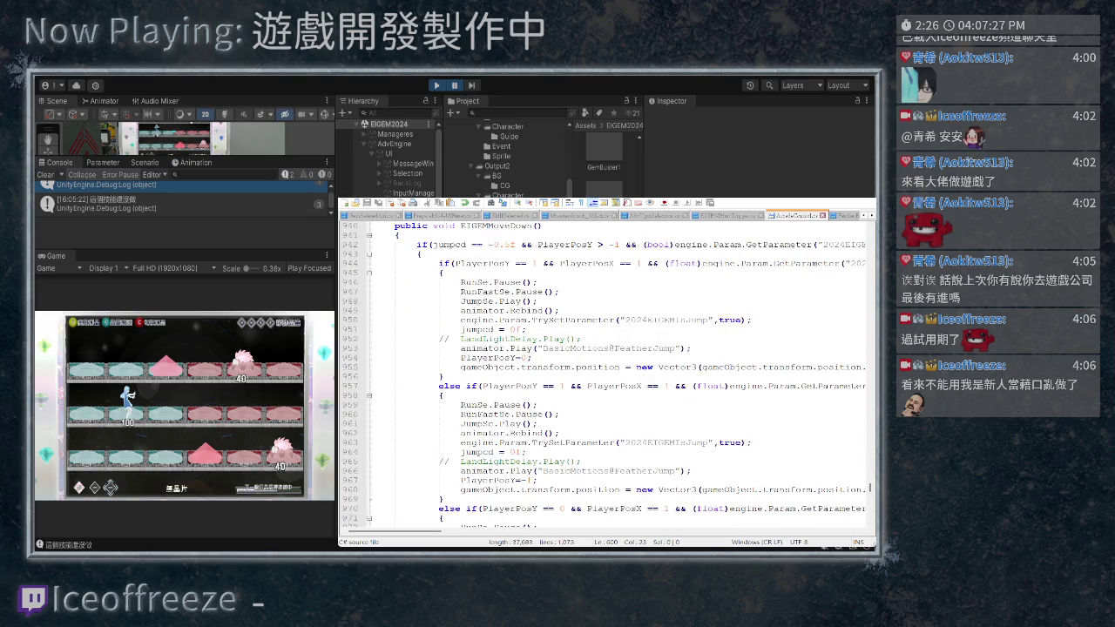
pyautogui.scroll(20, 605, 370)
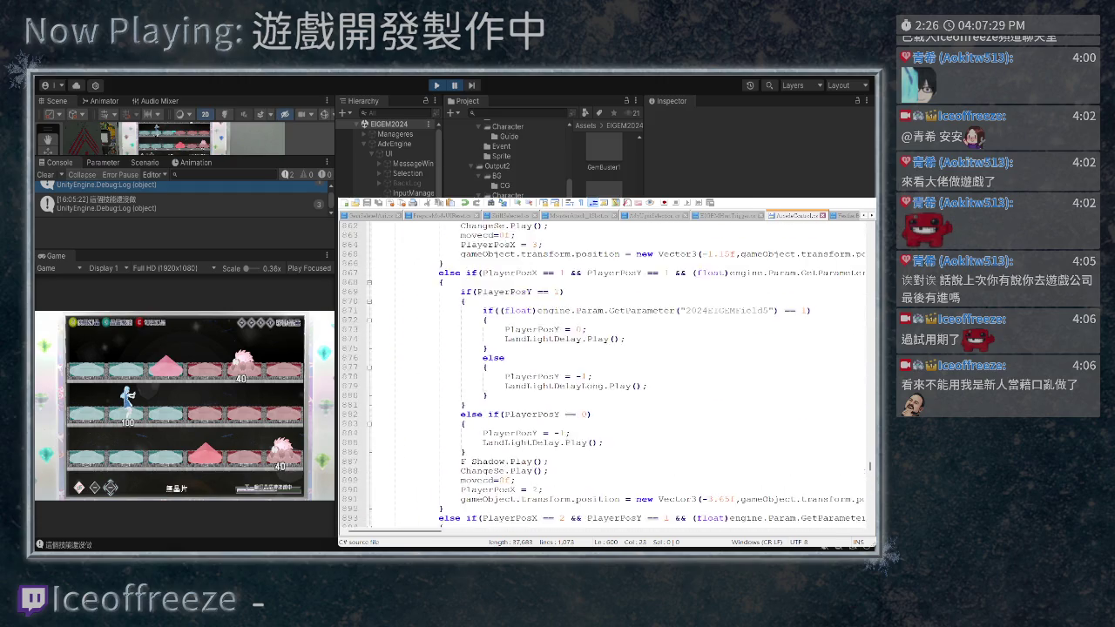
pyautogui.scroll(20, 605, 371)
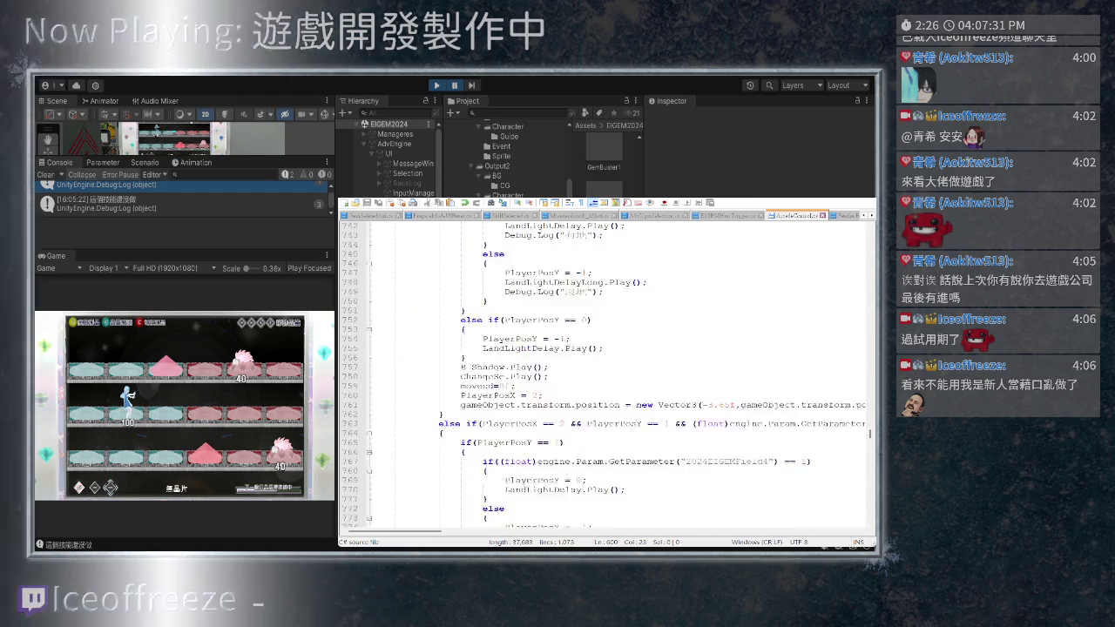
pyautogui.scroll(17, 606, 370)
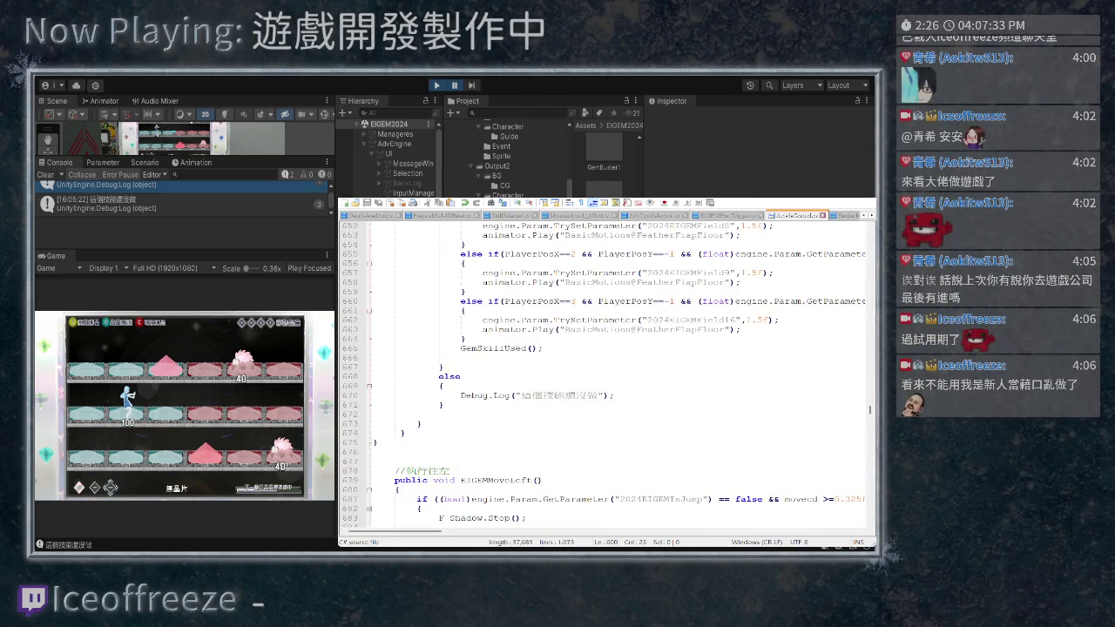
pyautogui.click(445, 452)
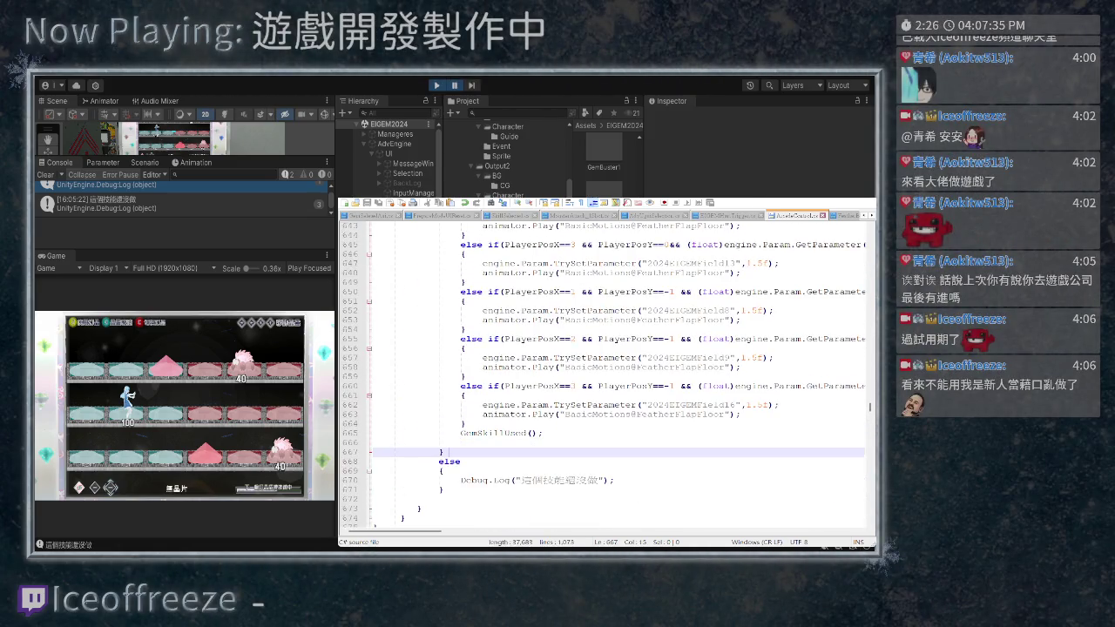
pyautogui.click(443, 452)
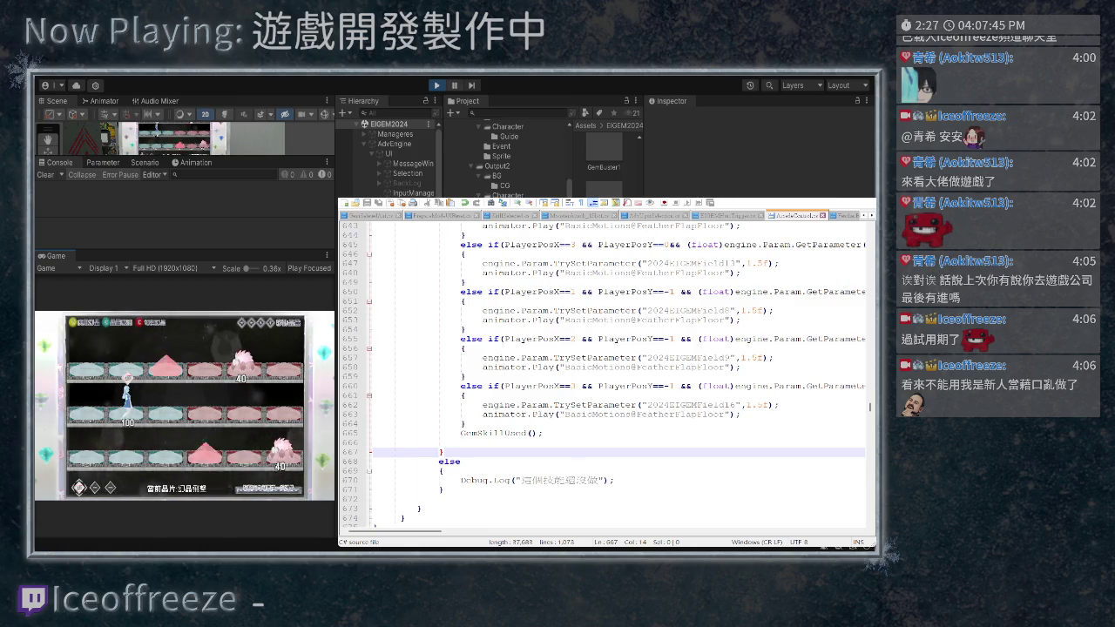
pyautogui.press('space')
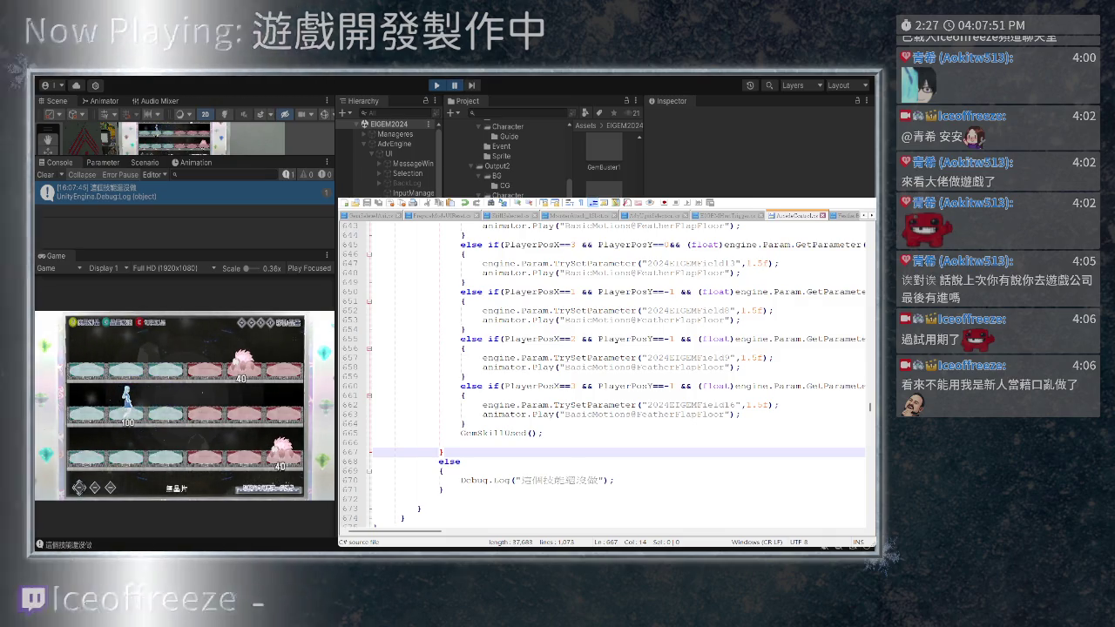
pyautogui.scroll(20, 616, 374)
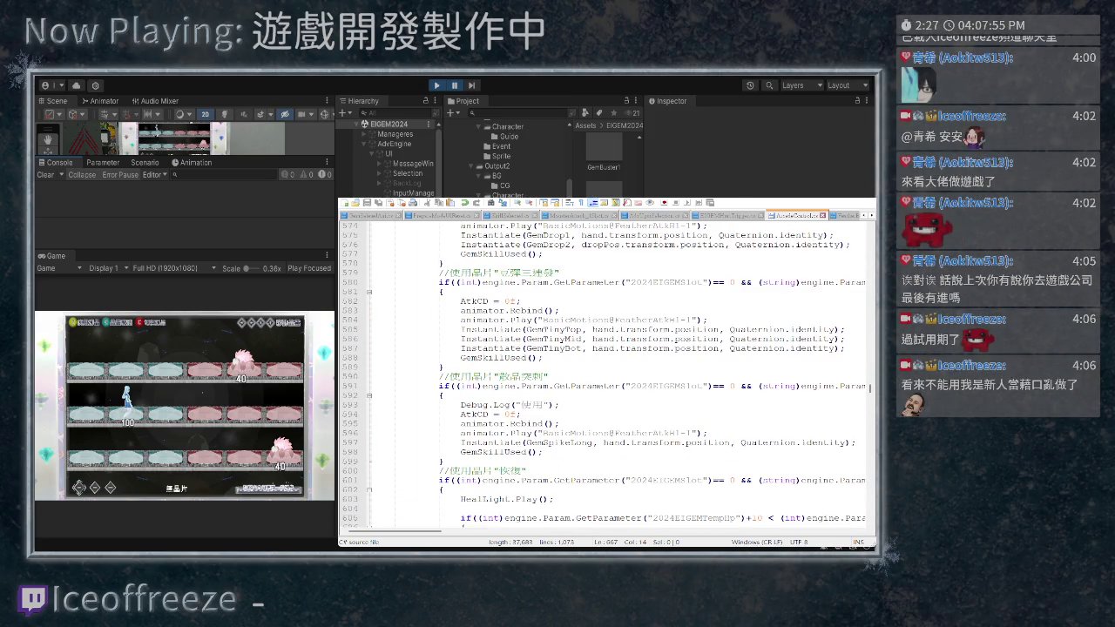
# Select the GemSpikeLong name on line 597
pyautogui.scroll(-2, 615, 375)
pyautogui.moveTo(591, 386); pyautogui.dragTo(525, 386)
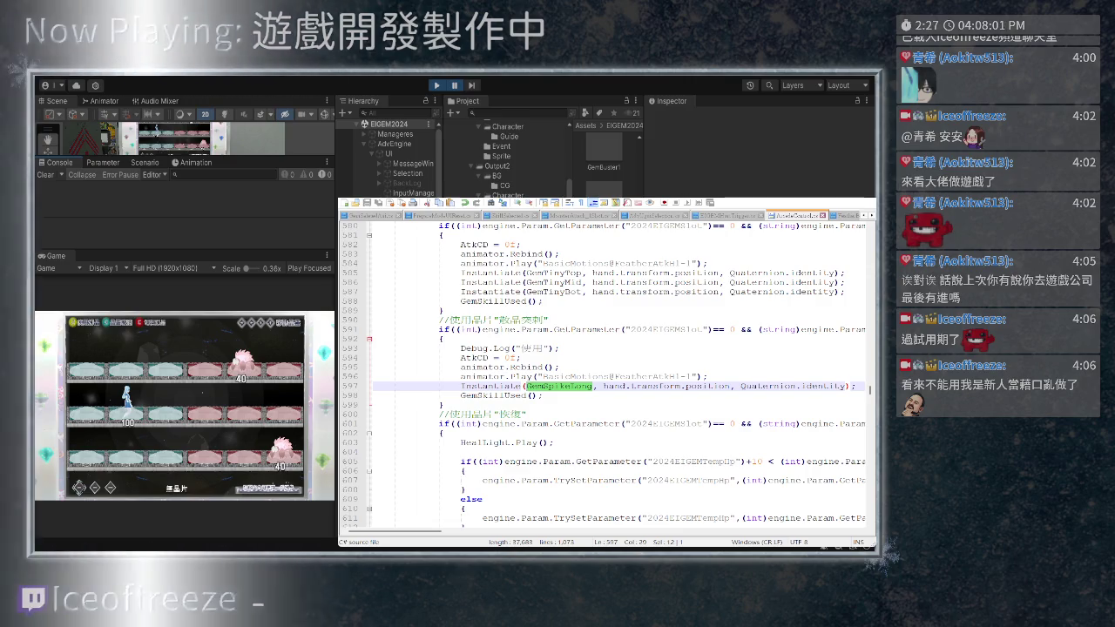
pyautogui.moveTo(869, 390)
pyautogui.mouseDown()
pyautogui.moveTo(870, 229)
pyautogui.moveTo(870, 243)
pyautogui.mouseUp()
# Scroll down to the 翻地板 branch that sets the field parameters to 1.5f
pyautogui.scroll(-15, 606, 375)
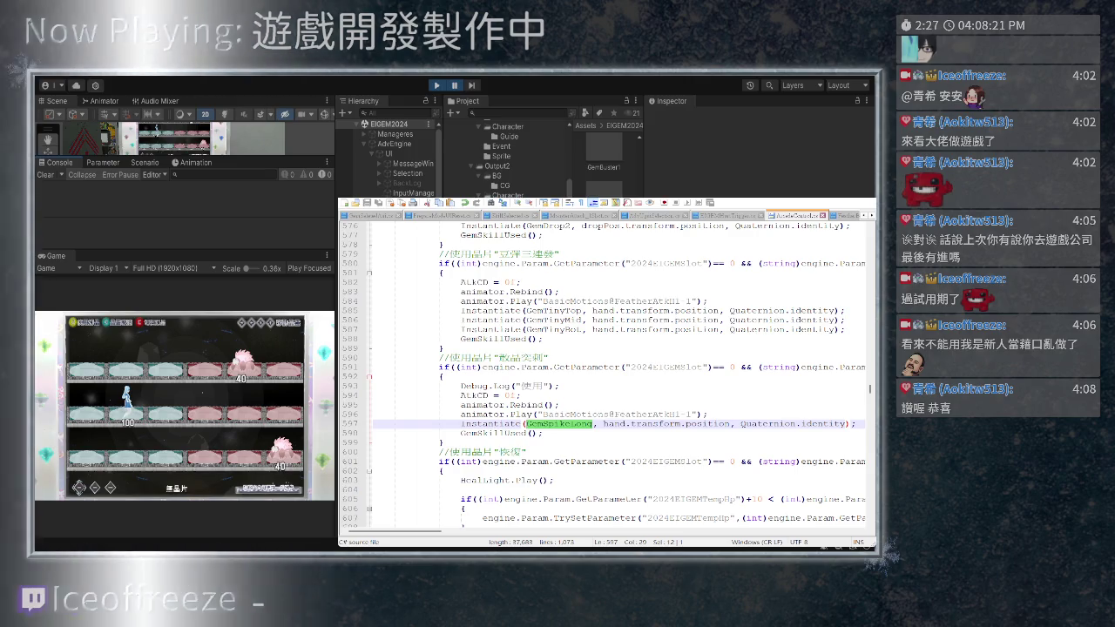
pyautogui.scroll(-3, 606, 374)
pyautogui.scroll(-2, 605, 375)
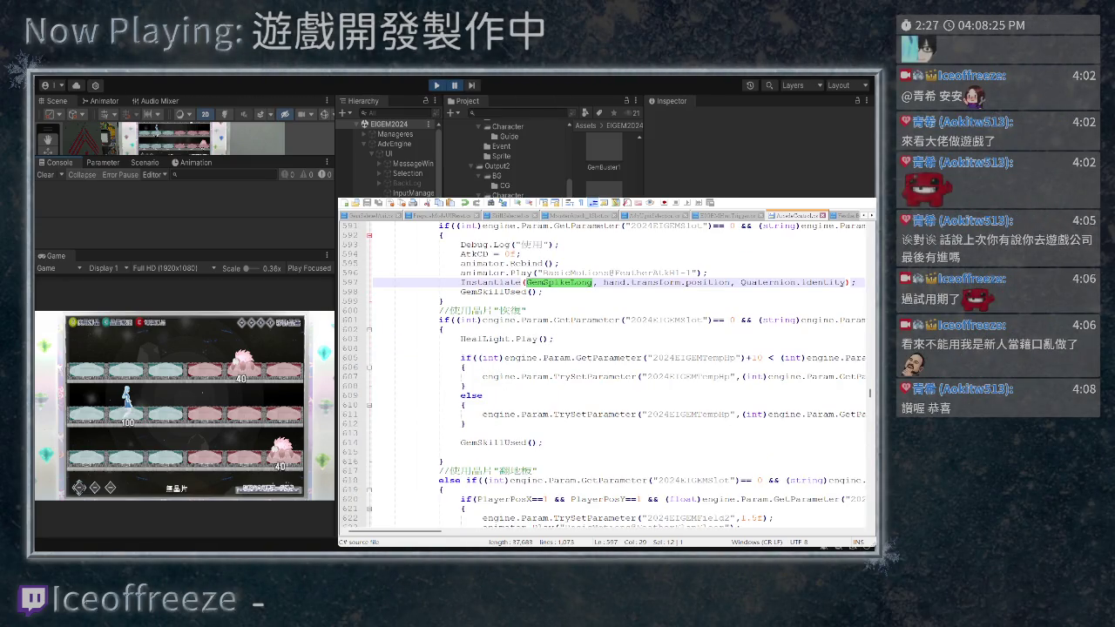
pyautogui.scroll(-8, 605, 374)
pyautogui.scroll(2, 605, 375)
pyautogui.scroll(-3, 606, 374)
pyautogui.scroll(4, 605, 374)
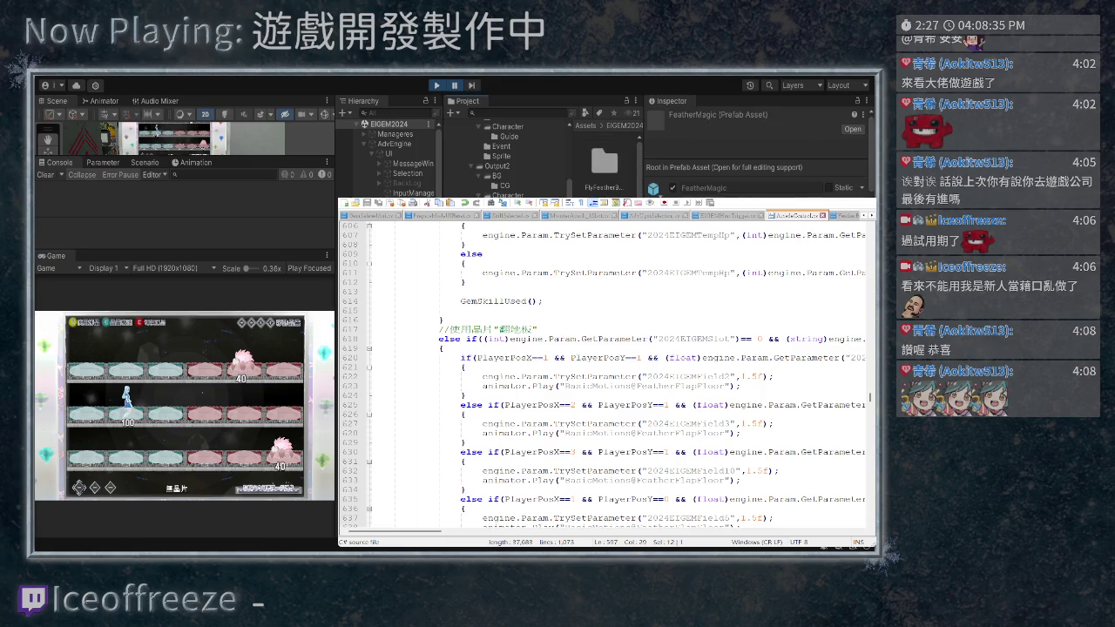
# Find and select the PlayerGemSpikeLong prefab in the project assets
pyautogui.click(852, 129)
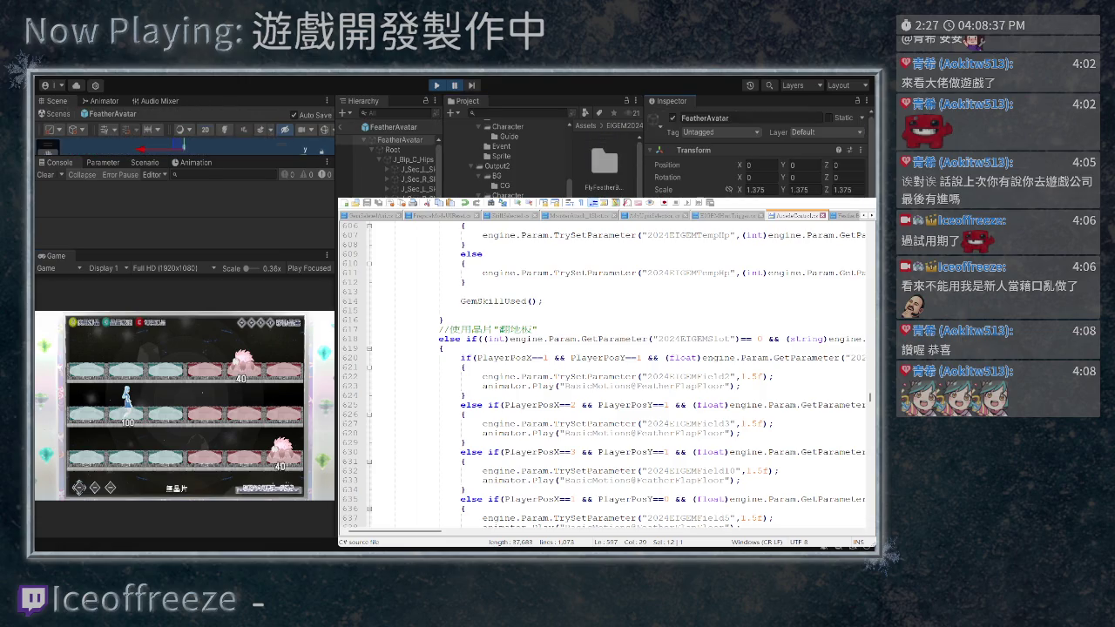
pyautogui.scroll(-5, 758, 157)
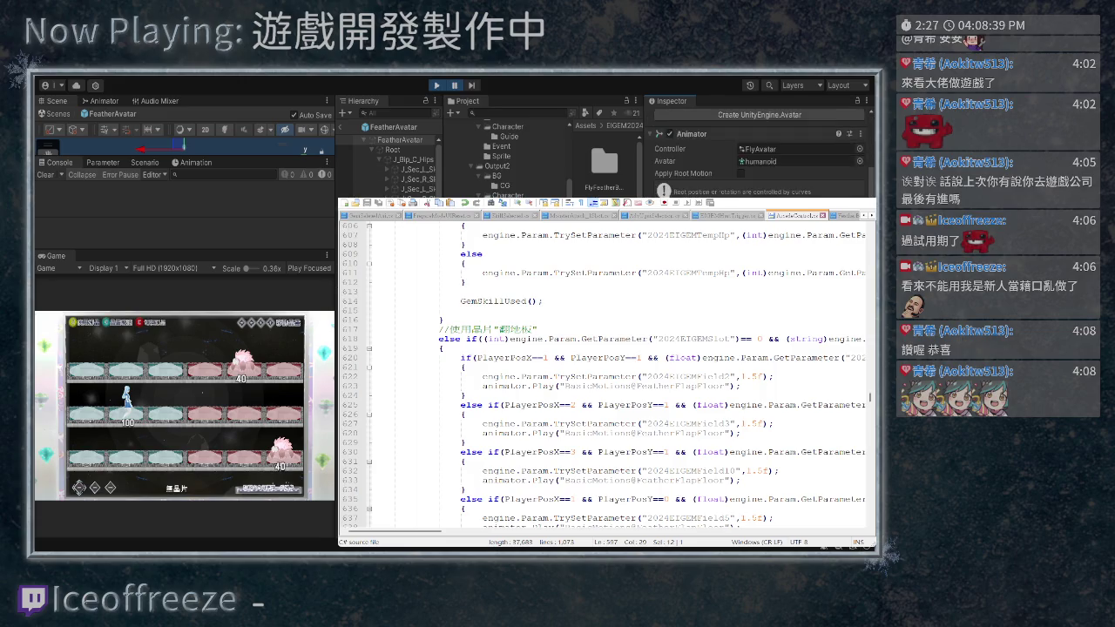
pyautogui.scroll(-8, 758, 148)
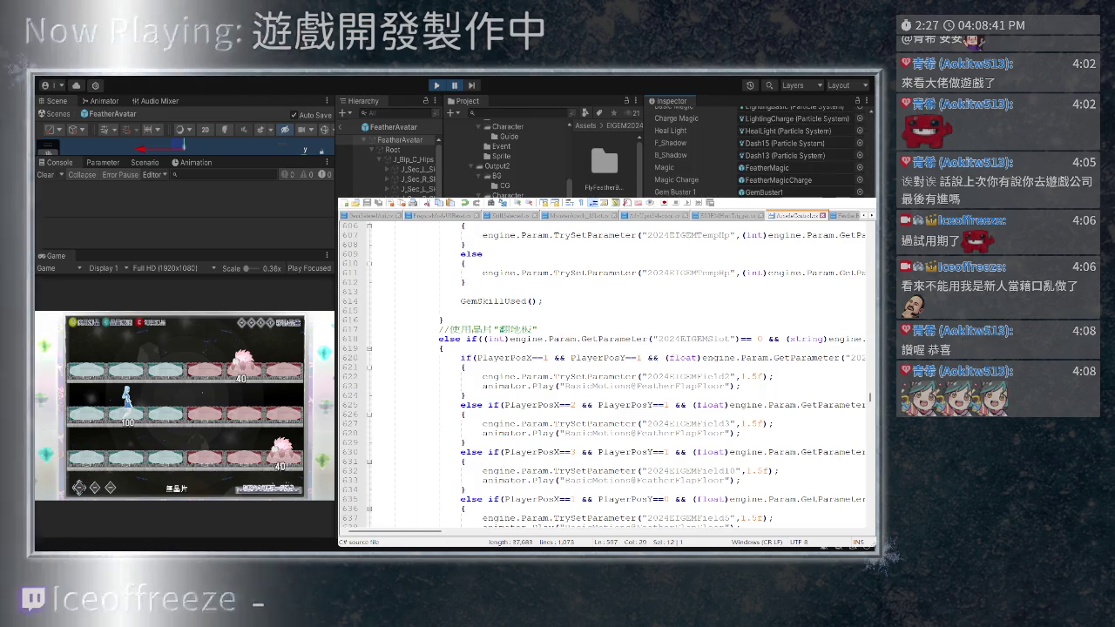
pyautogui.scroll(-5, 758, 148)
pyautogui.scroll(-5, 758, 148)
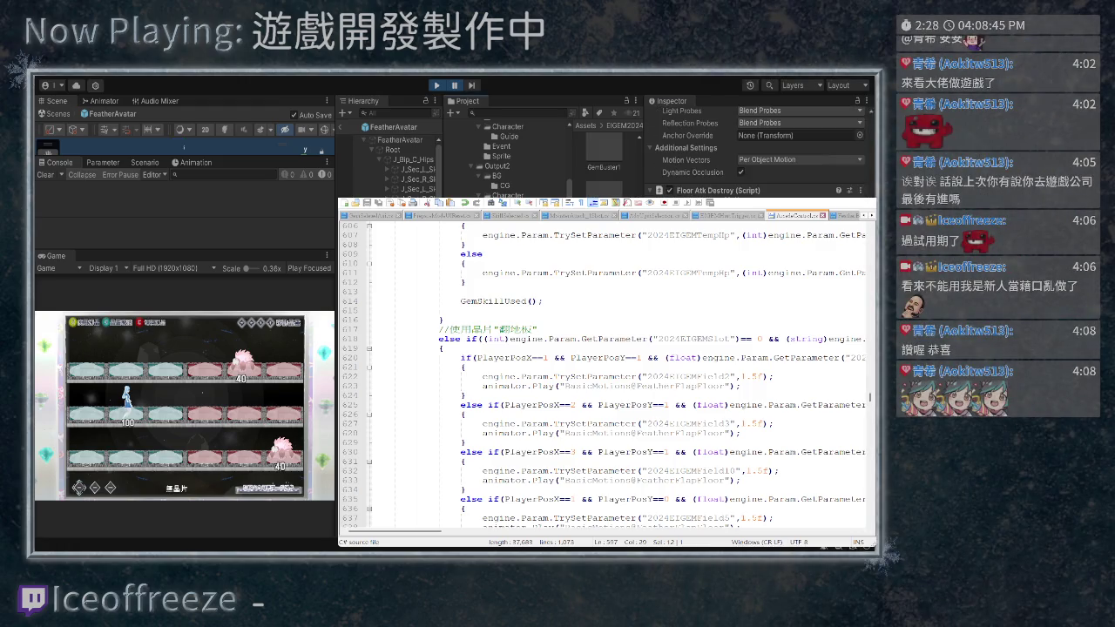
pyautogui.click(601, 187)
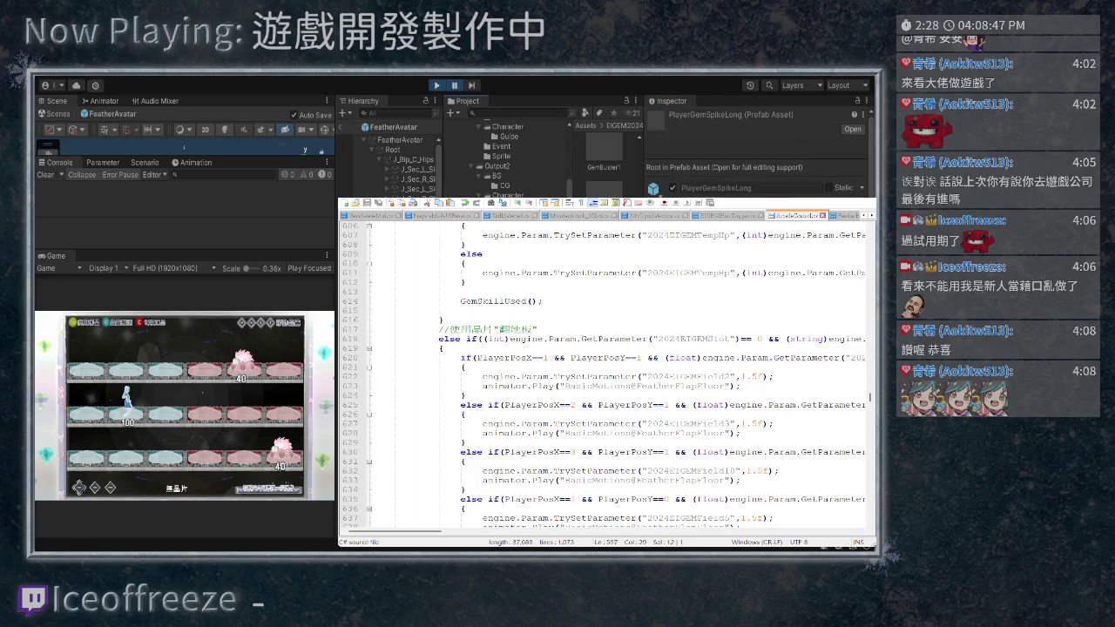
# Return to the EIGEM2024 scene, filter the Hierarchy by PLAYER, and inspect PlayerLight
pyautogui.click(392, 113)
pyautogui.press('Escape')
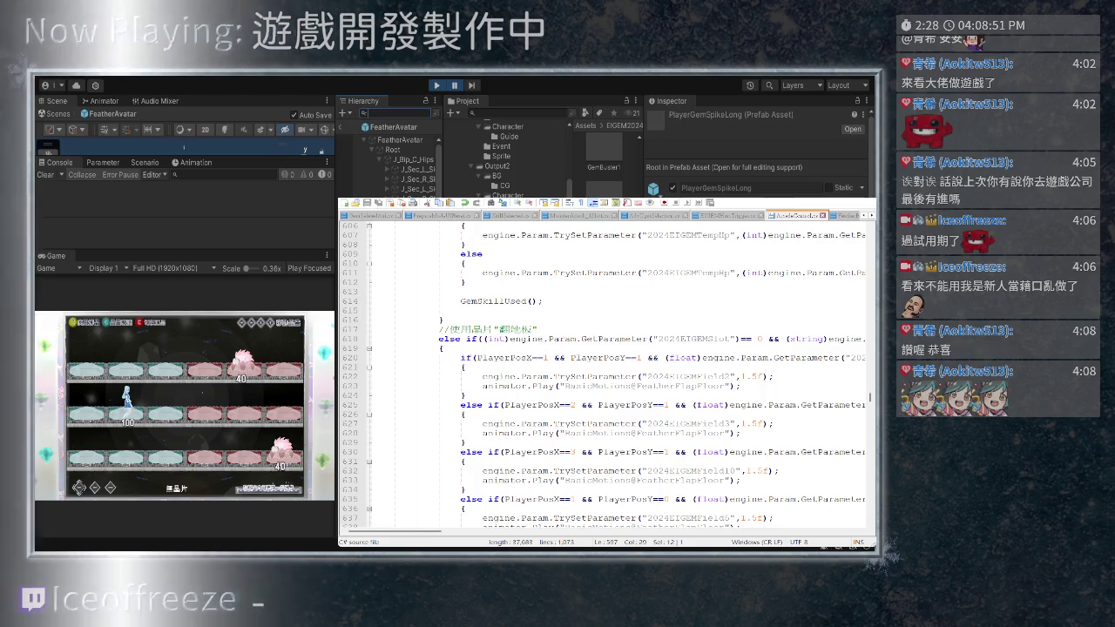
pyautogui.write('PLAYER')
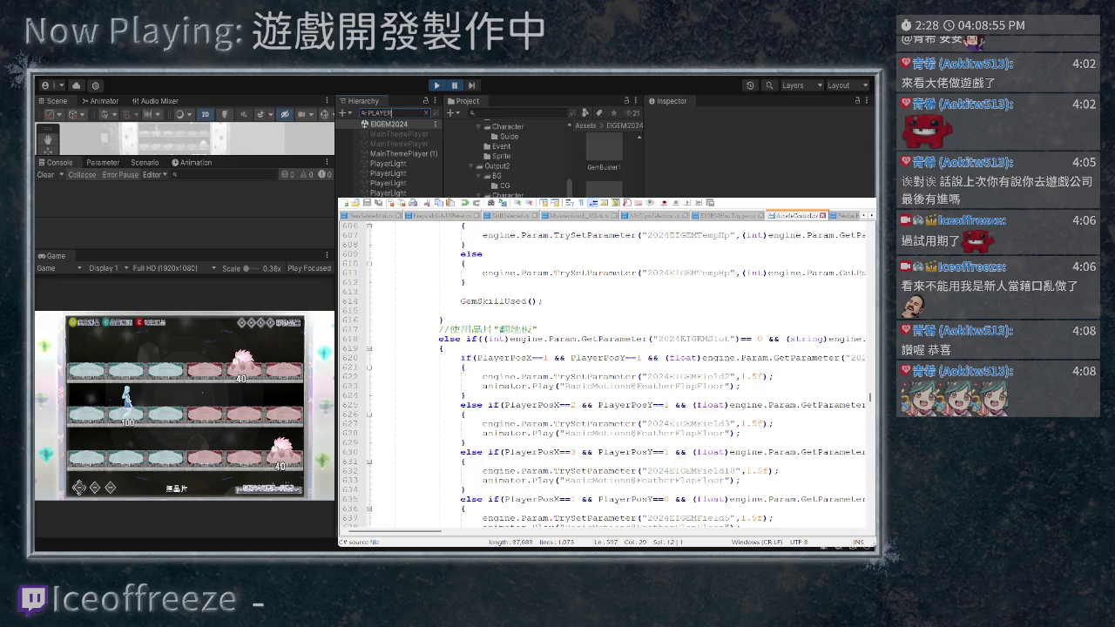
pyautogui.click(388, 163)
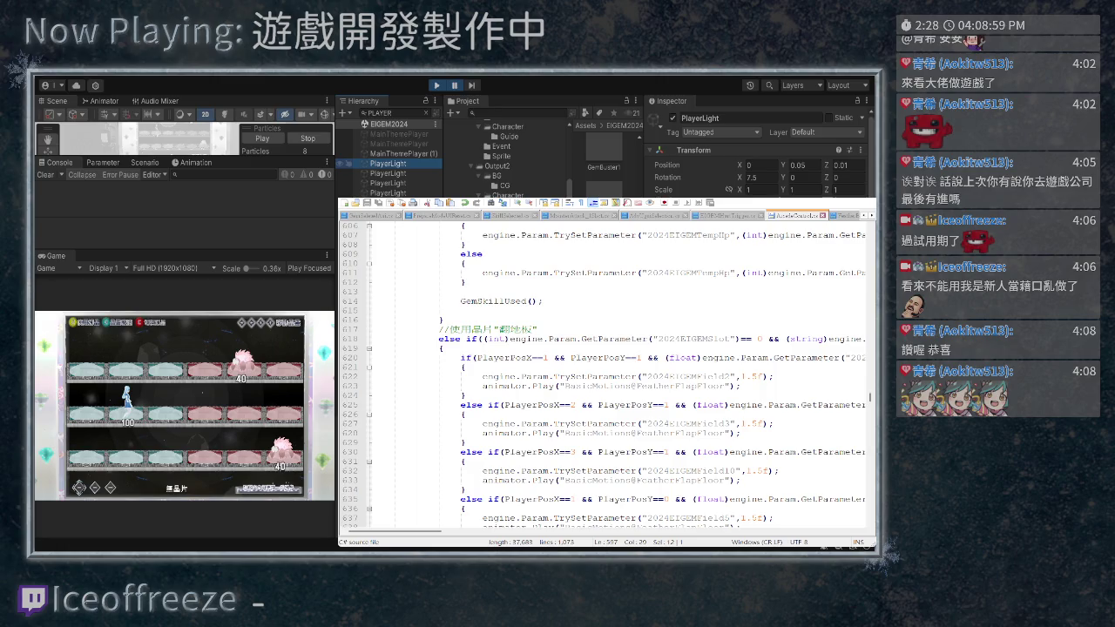
pyautogui.click(380, 113)
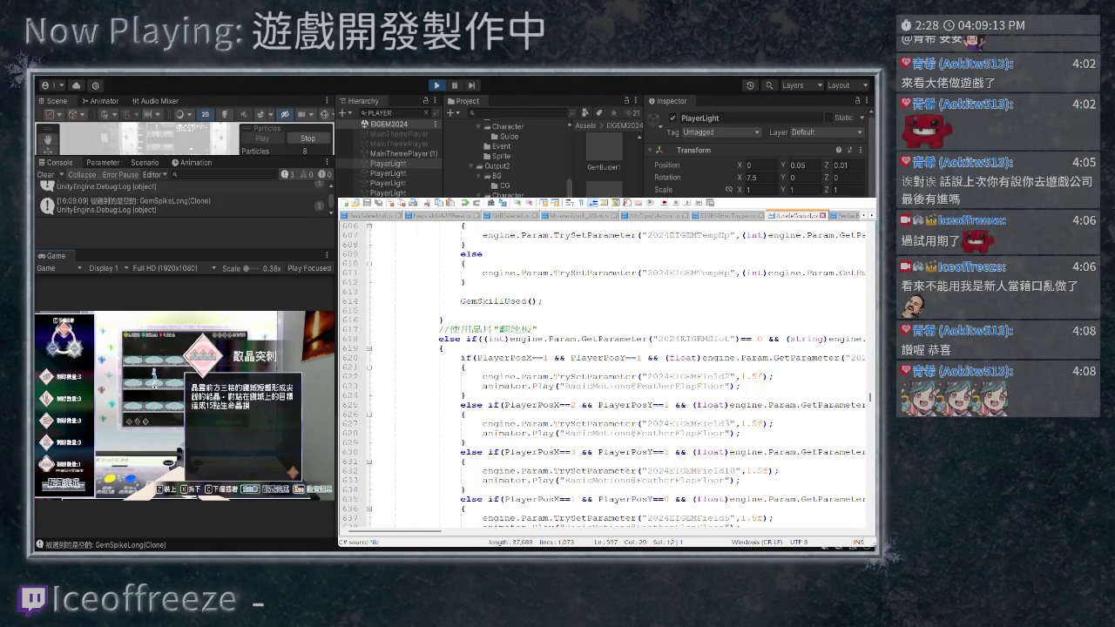
# Confirm the 散晶突刺 chip, filter the Hierarchy by LONG, and inspect GemSpikeLong(Clone)
pyautogui.press('z')
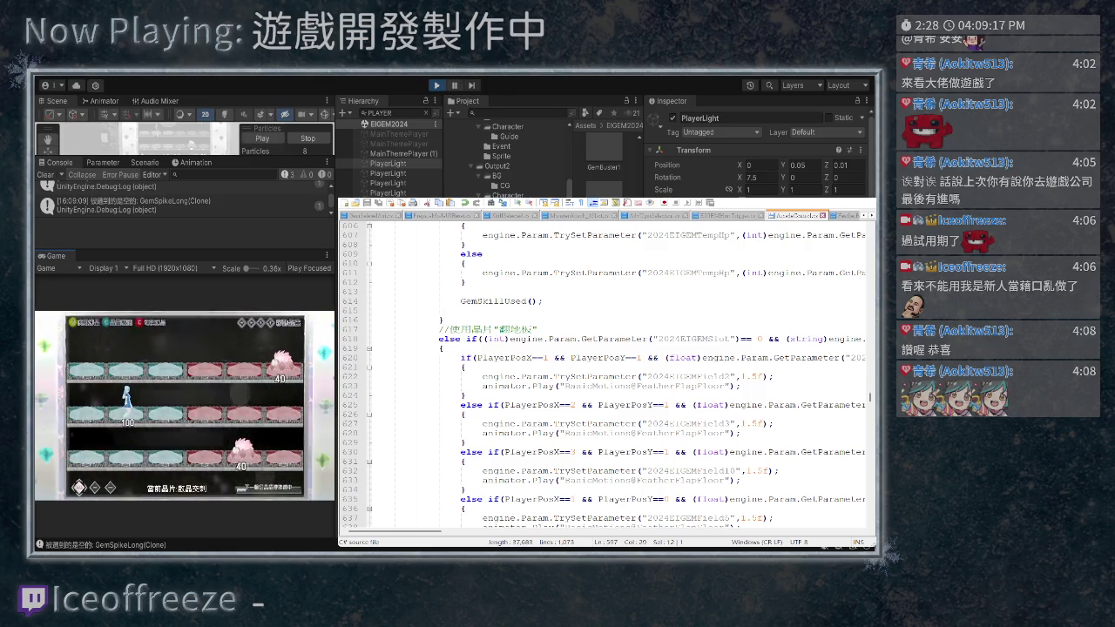
pyautogui.click(380, 112)
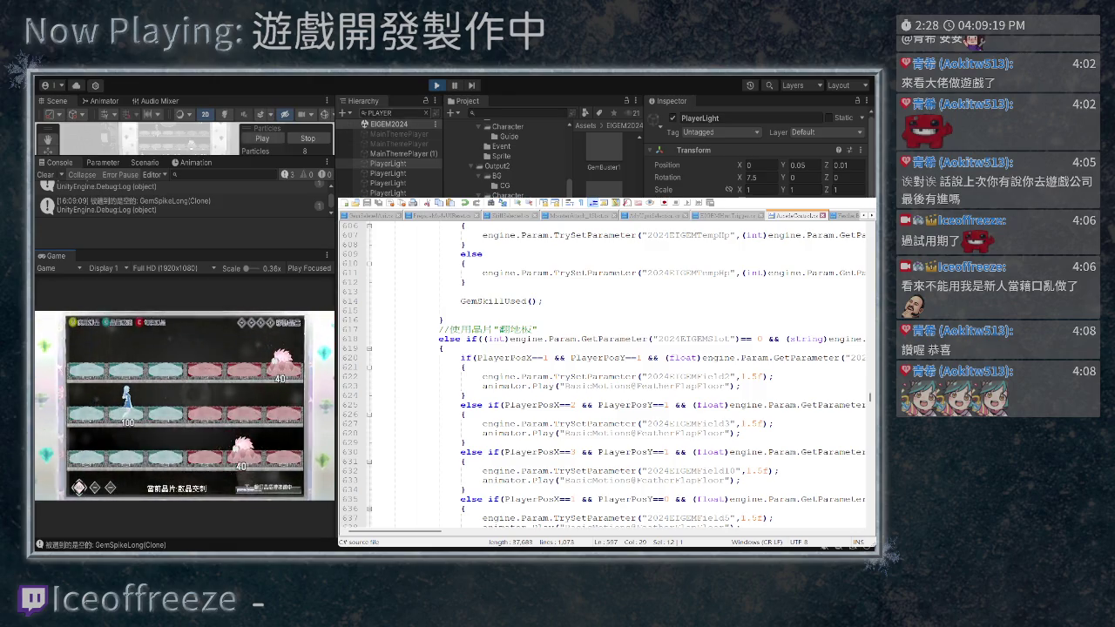
pyautogui.write('LONG')
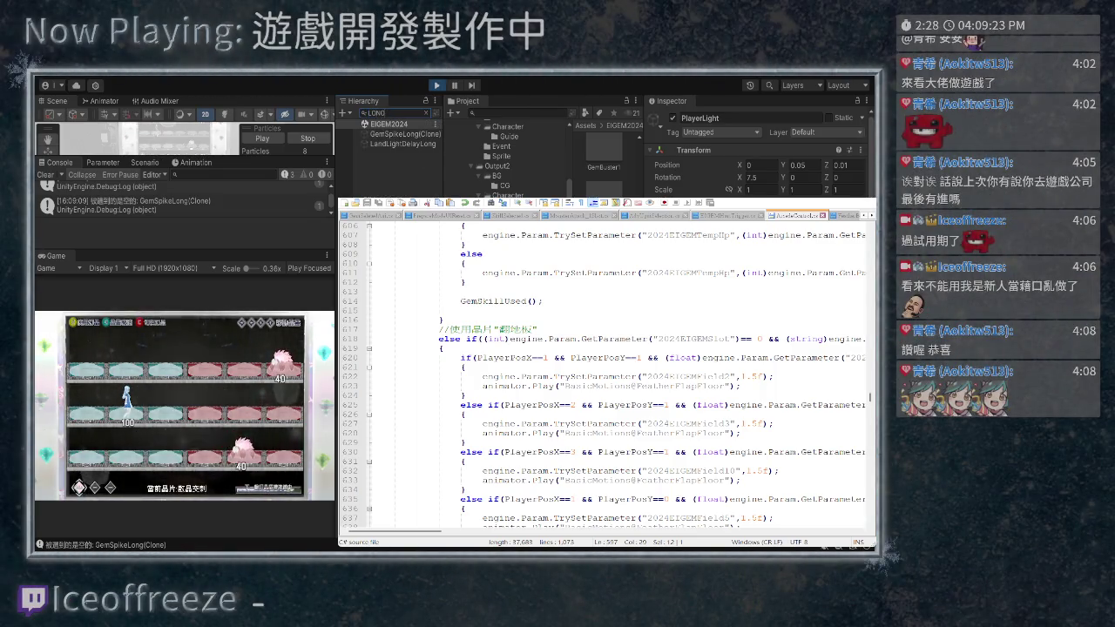
pyautogui.click(406, 134)
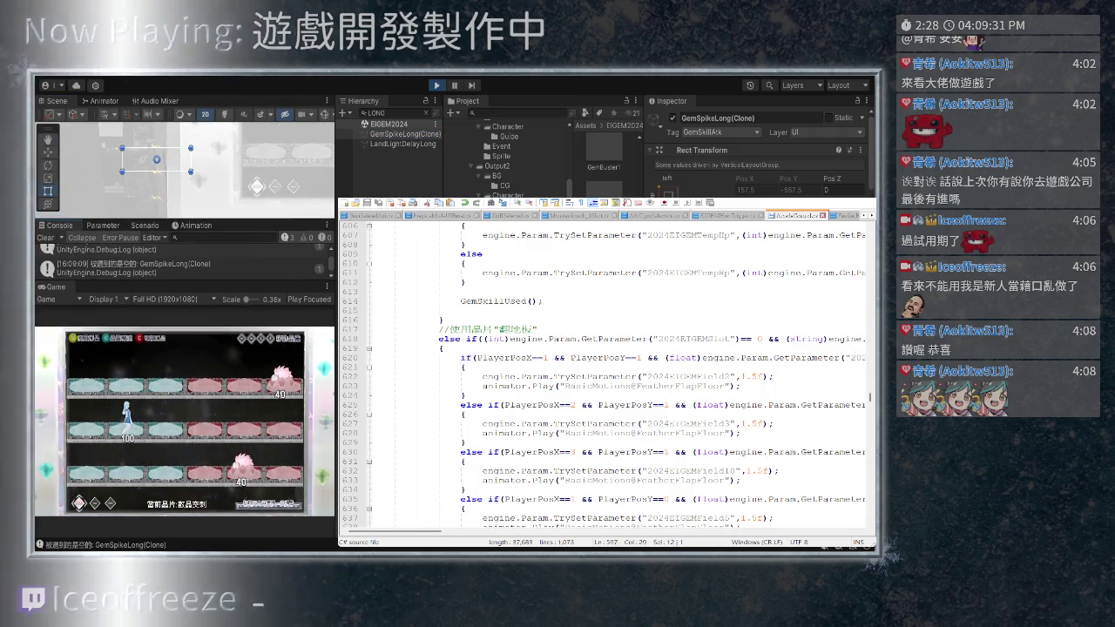
# Inspect PlayerGemSpikeLong(Clone), clear the search, and frame the spike in the scene
pyautogui.scroll(-10, 758, 148)
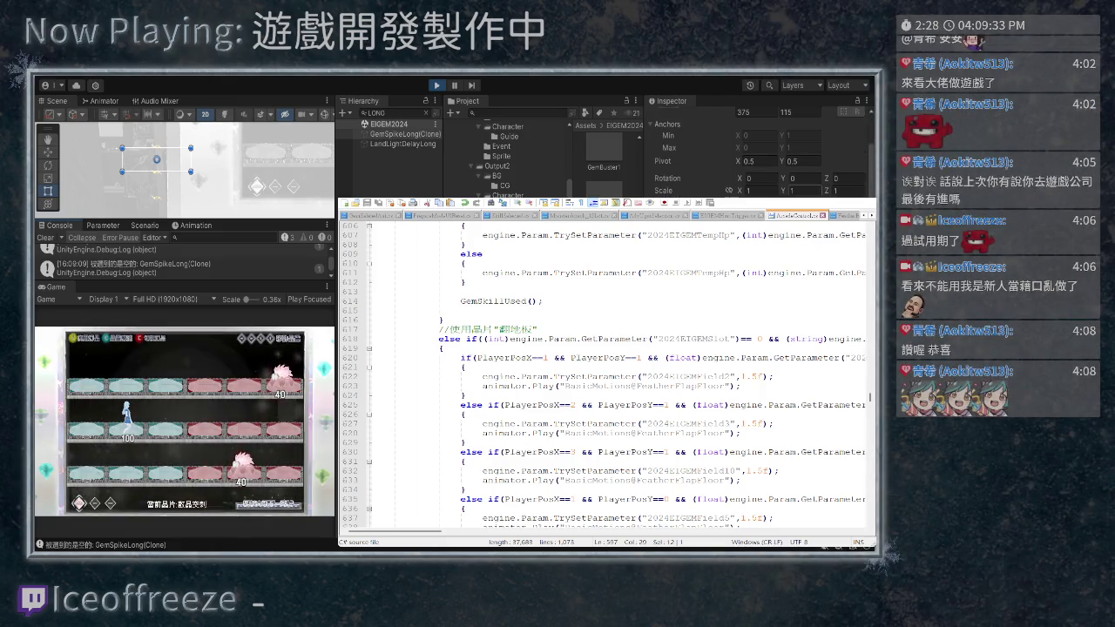
pyautogui.scroll(-10, 758, 148)
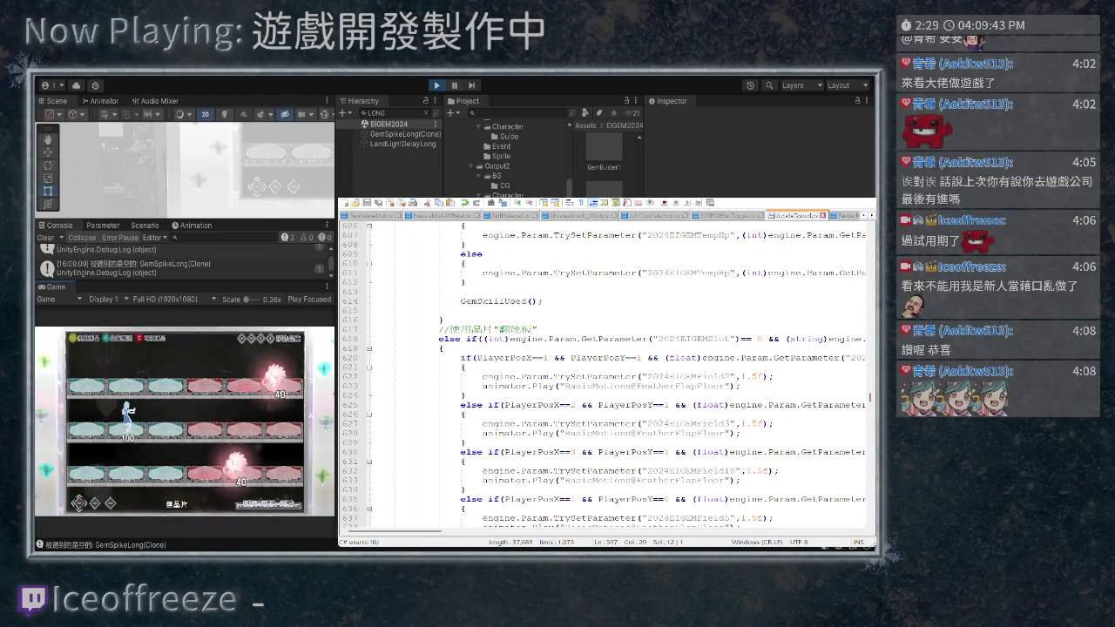
pyautogui.click(402, 153)
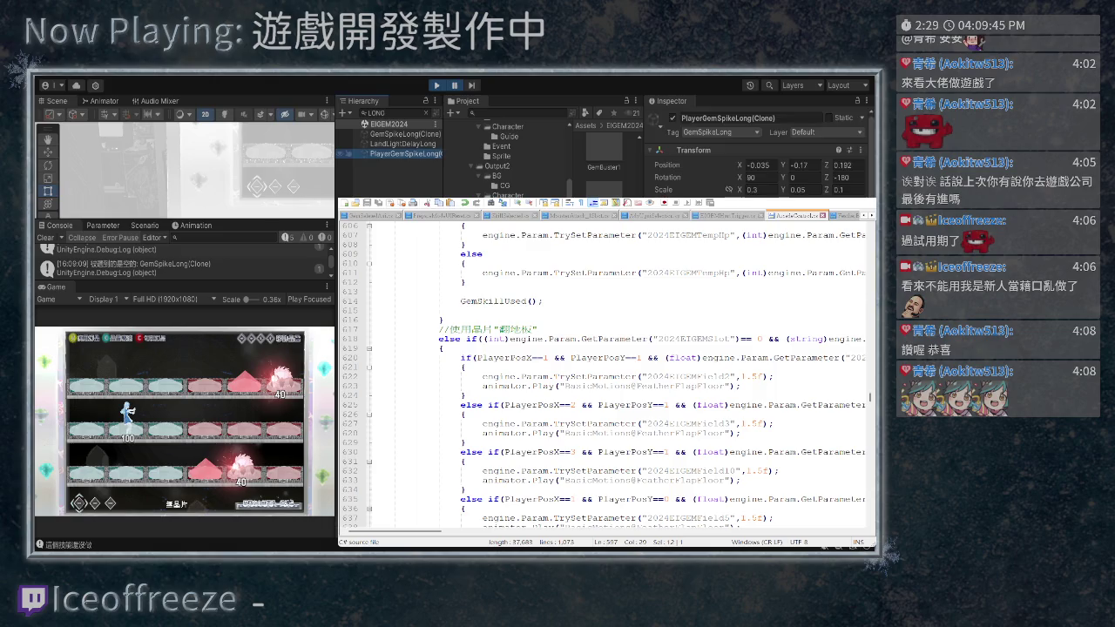
pyautogui.press('BackSpace')
pyautogui.press('BackSpace')
pyautogui.press('BackSpace')
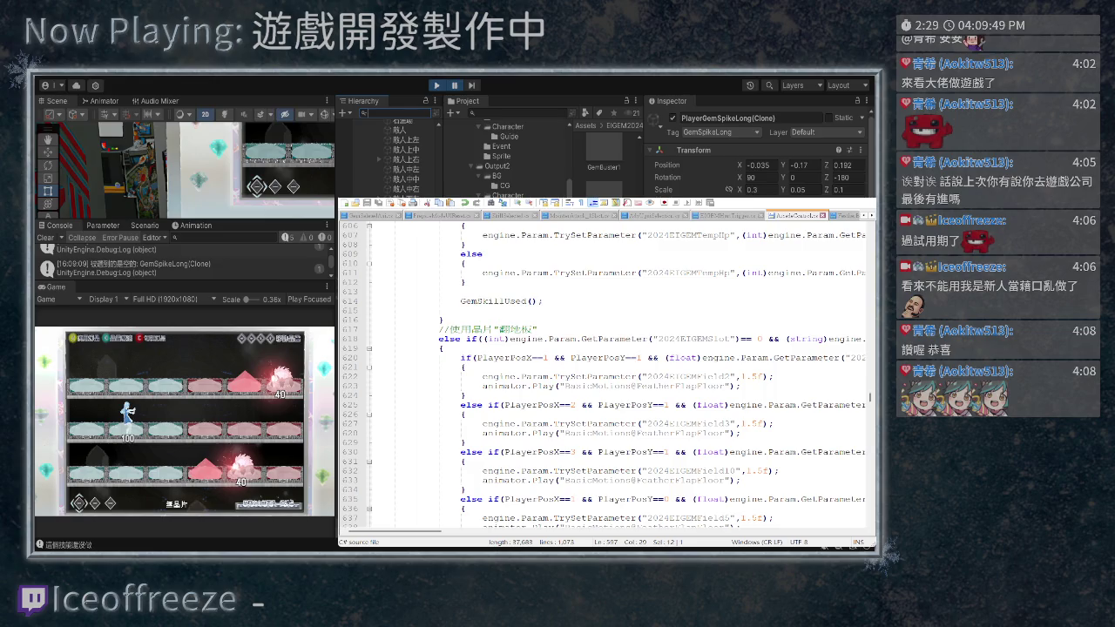
pyautogui.press('f')
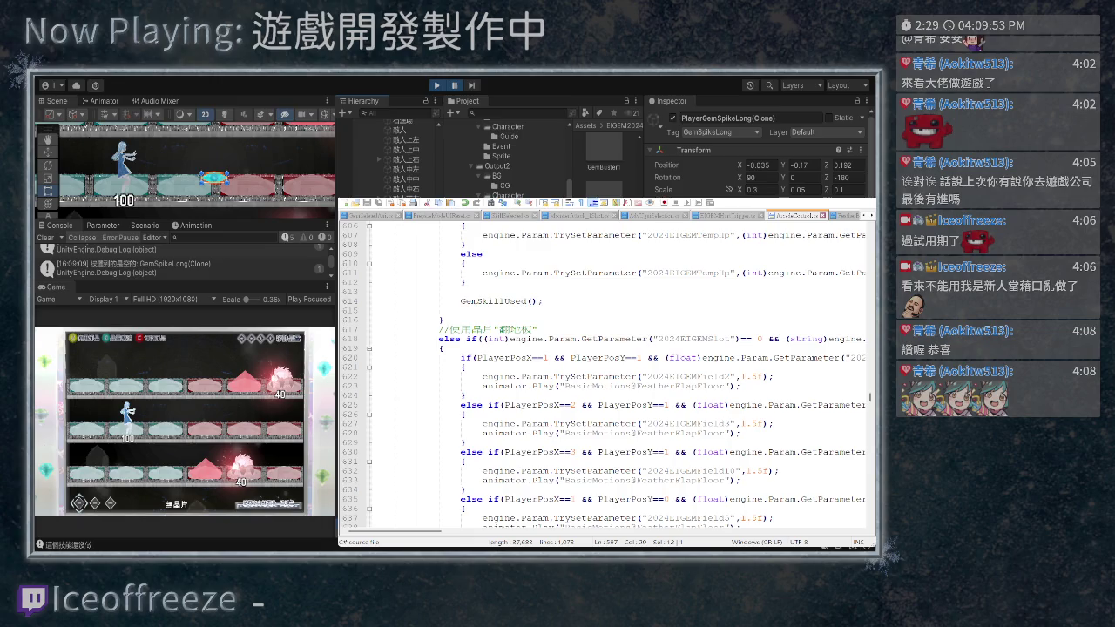
pyautogui.scroll(-2, 183, 170)
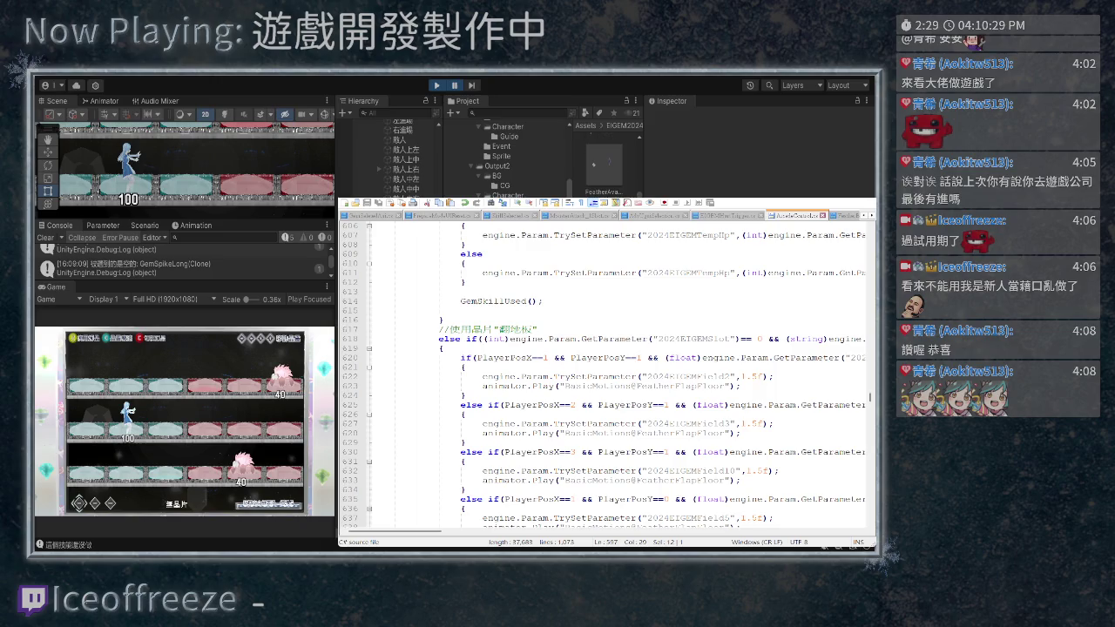
pyautogui.scroll(5, 505, 157)
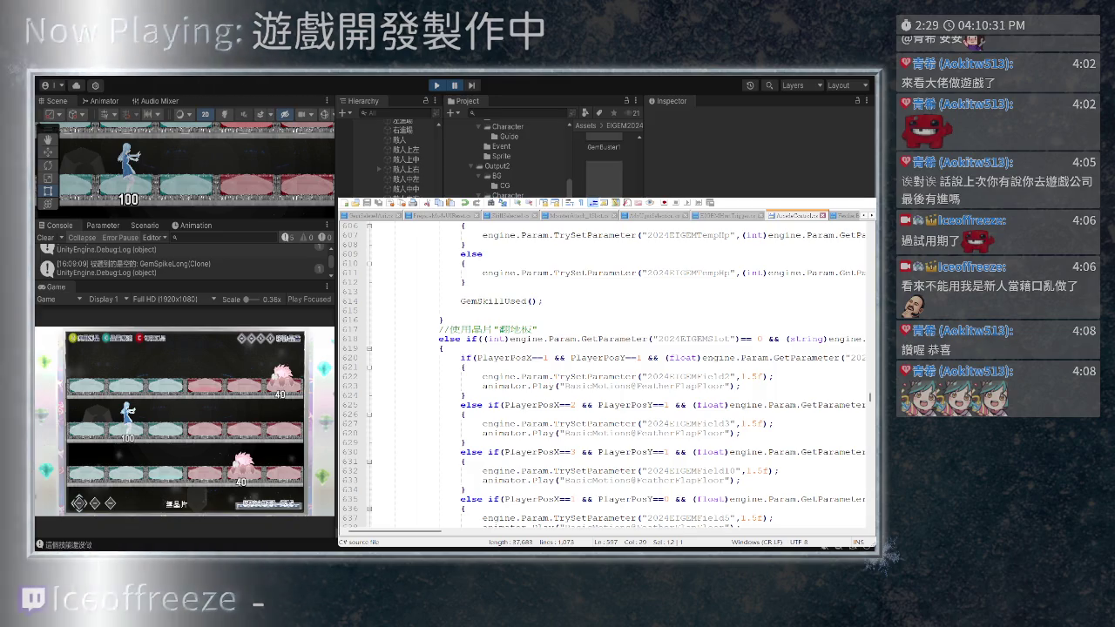
# Open the FeatherAvatar prefab and inspect its root object's components
pyautogui.scroll(-2, 604, 166)
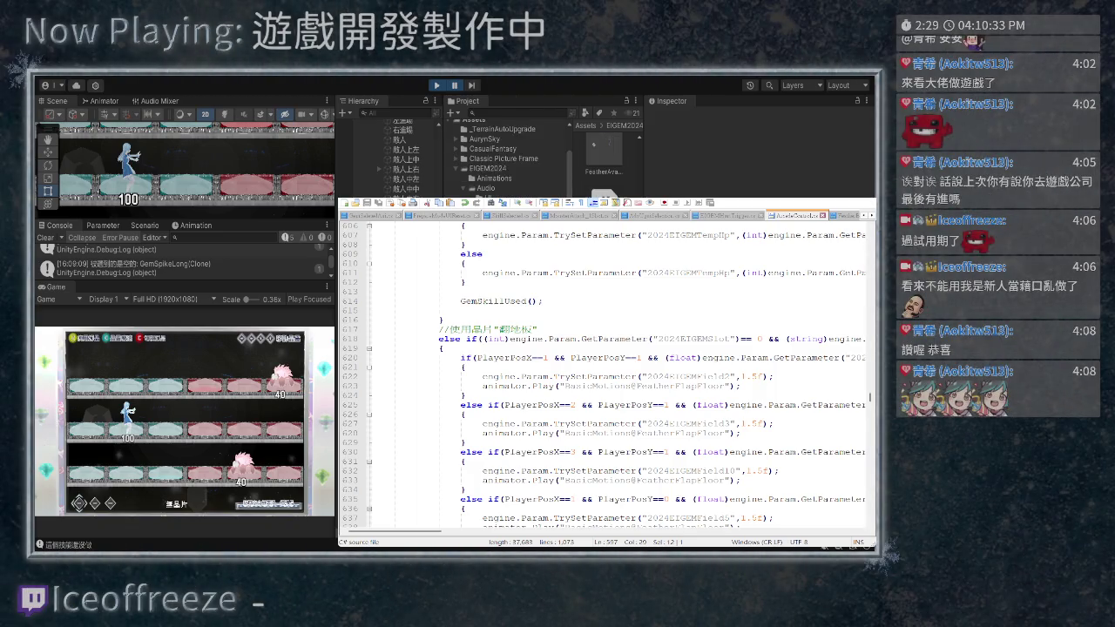
pyautogui.click(603, 148)
pyautogui.click(852, 129)
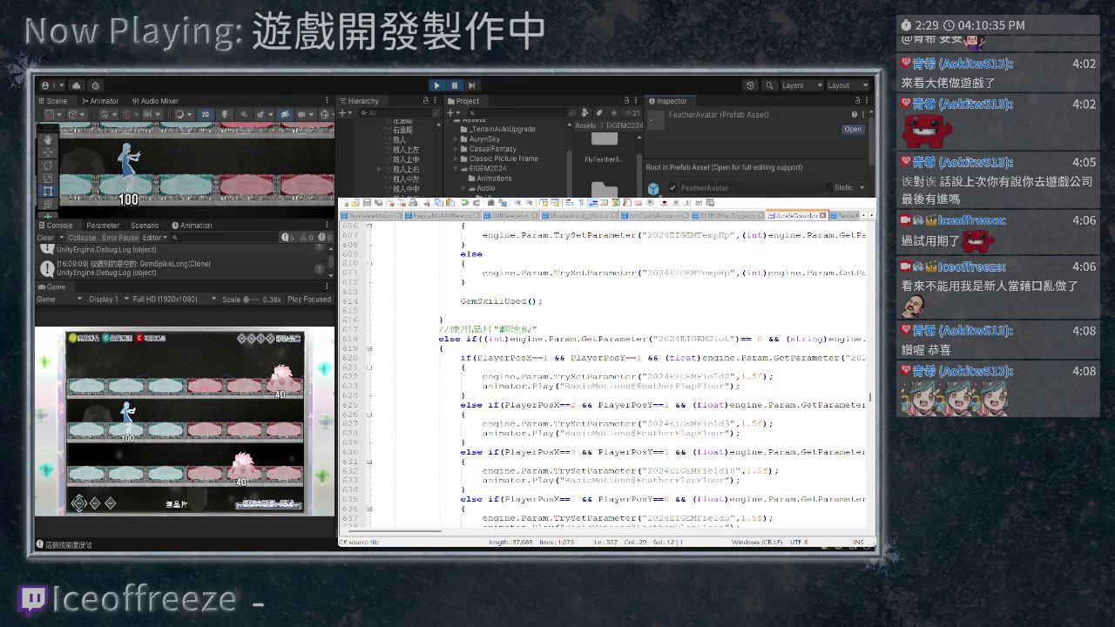
pyautogui.moveTo(336, 348); pyautogui.dragTo(281, 349)
pyautogui.scroll(-2, 290, 309)
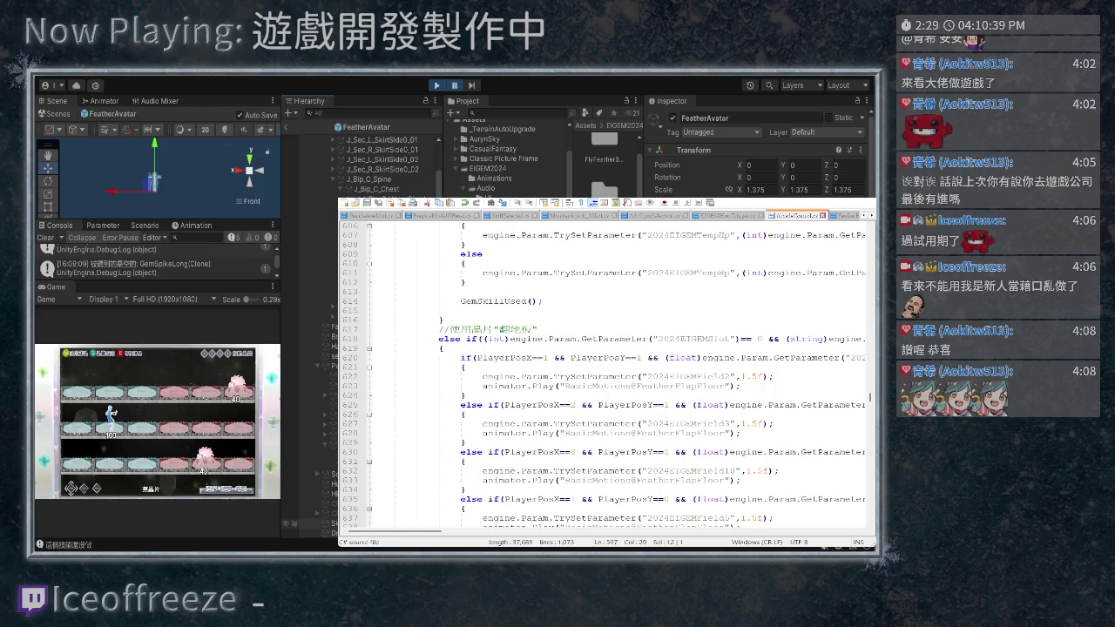
pyautogui.scroll(2, 358, 165)
pyautogui.scroll(-5, 758, 157)
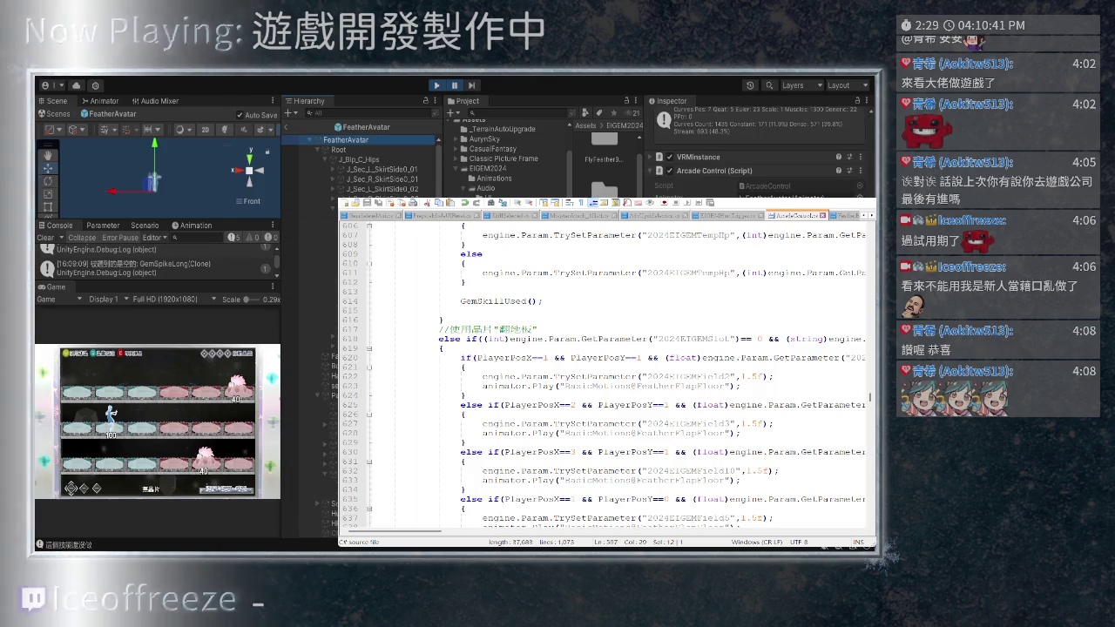
pyautogui.scroll(-5, 757, 157)
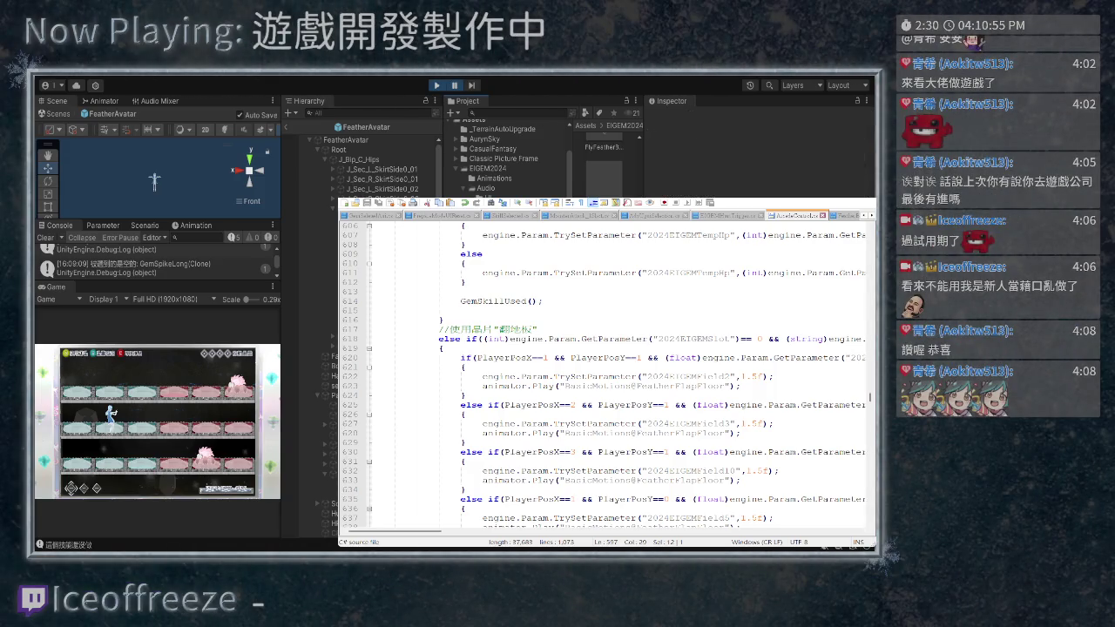
pyautogui.click(346, 139)
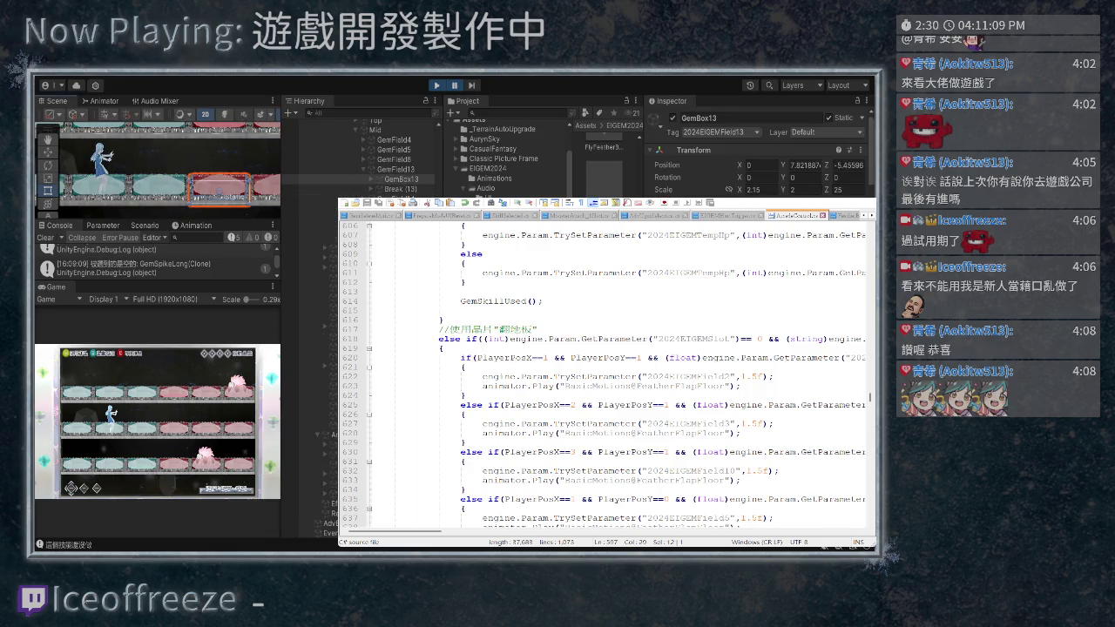
# Select GemBox6, check its Box Collider, and open its trigger script in Notepad++
pyautogui.scroll(-3, 758, 153)
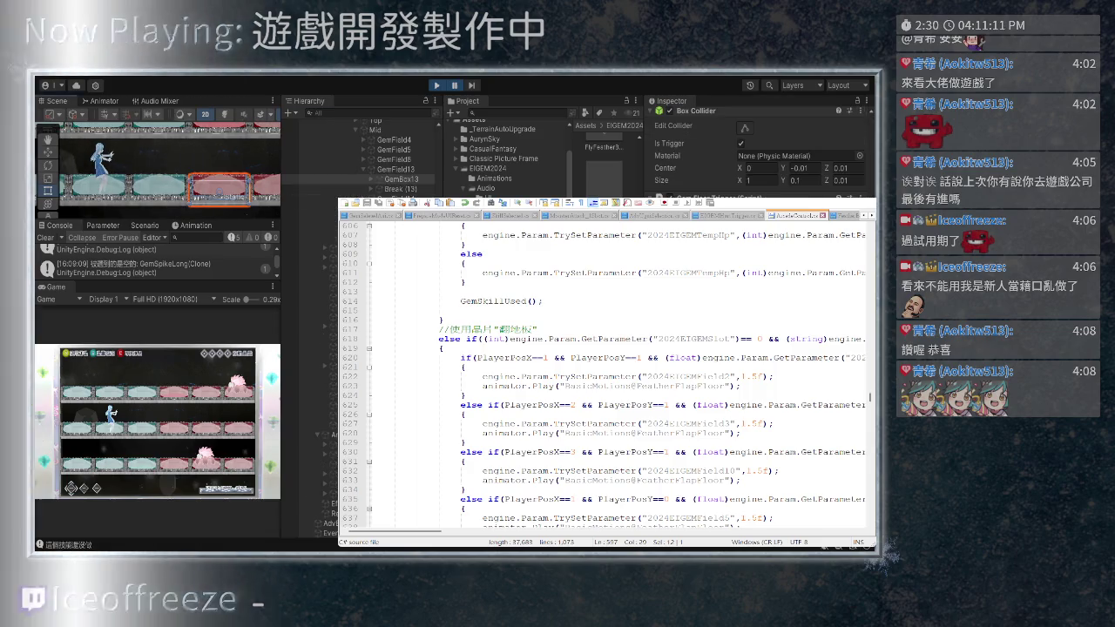
pyautogui.click(159, 186)
pyautogui.scroll(-5, 757, 153)
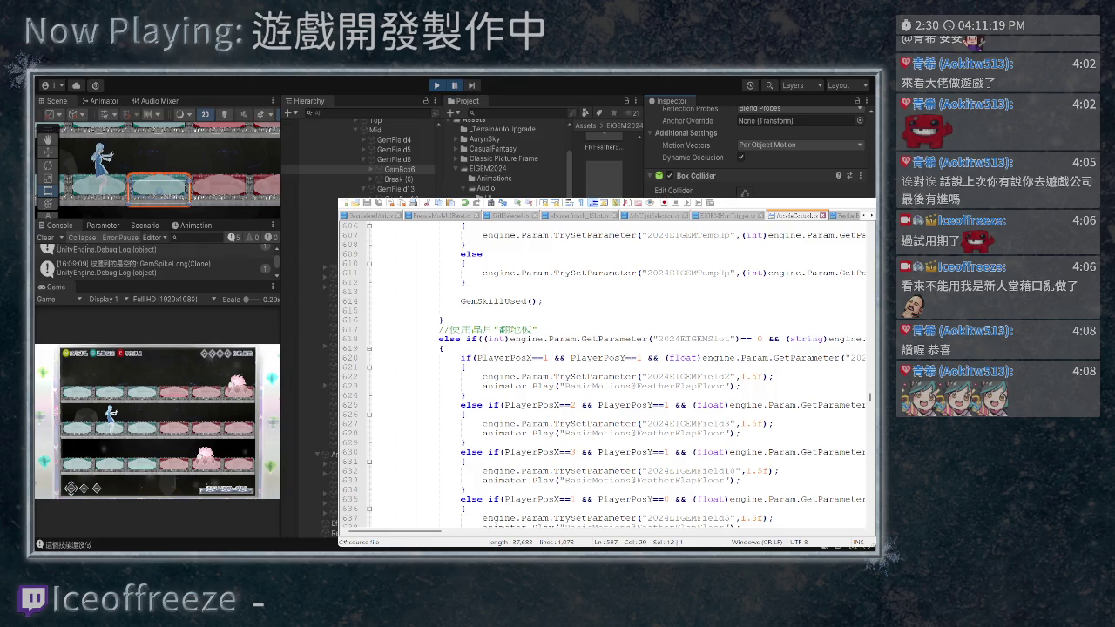
pyautogui.doubleClick(601, 152)
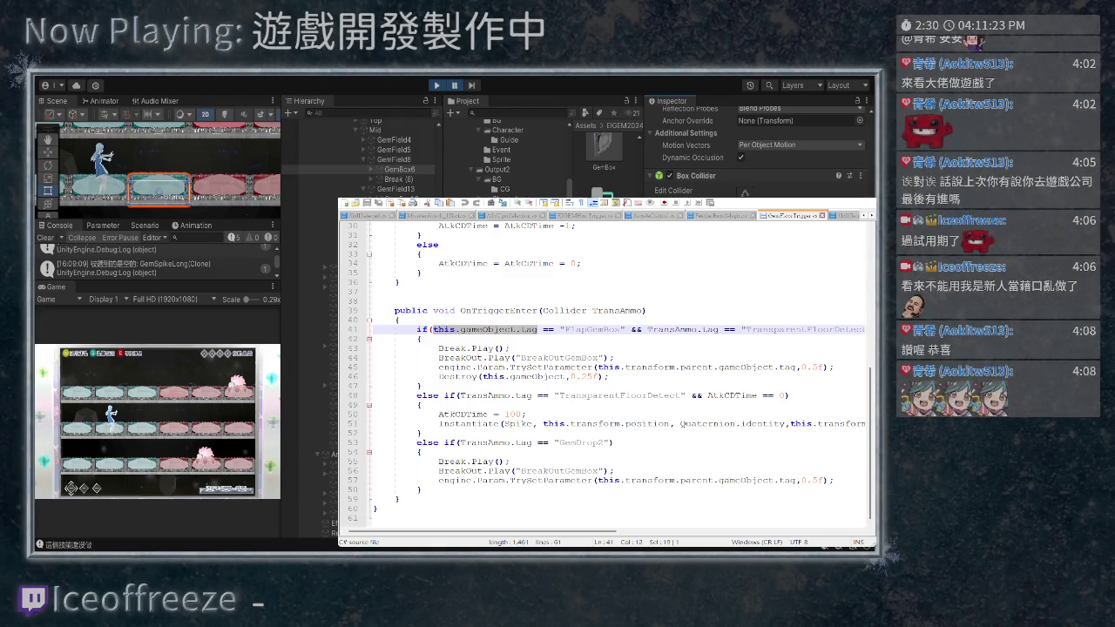
# Duplicate the TransparentFloorDetect else-if block directly below itself
pyautogui.hscroll(5, 609, 378)
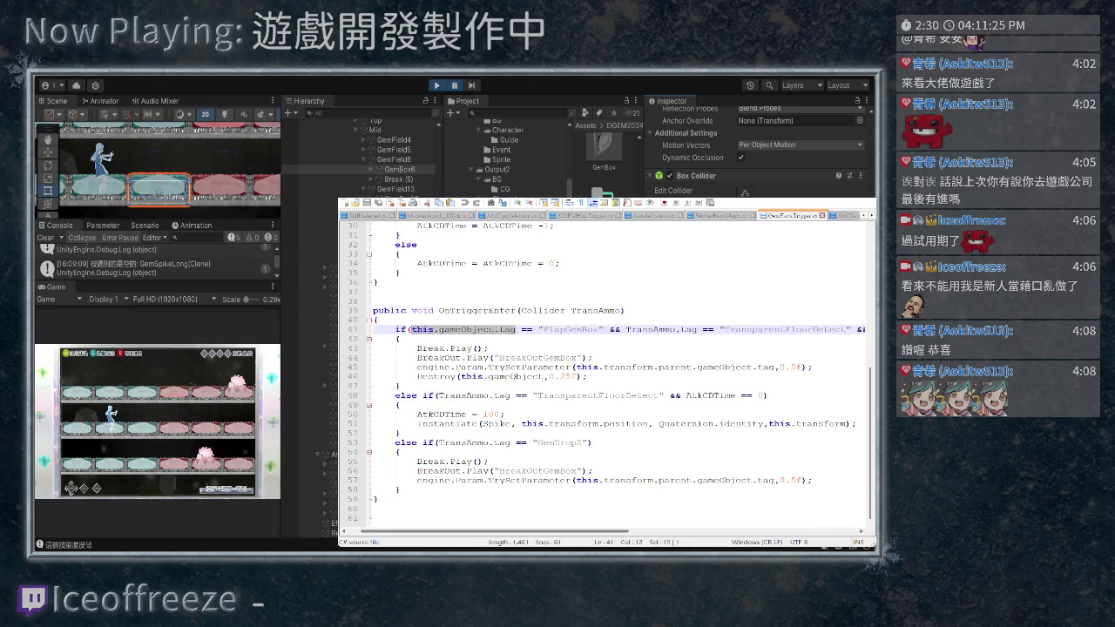
pyautogui.hscroll(-5, 608, 378)
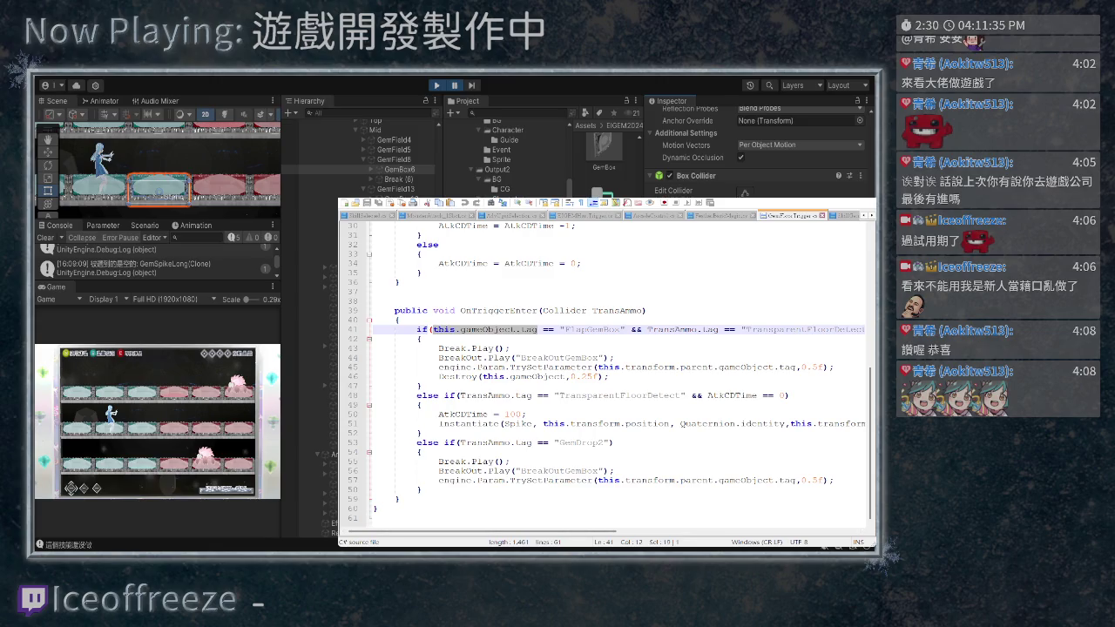
pyautogui.hscroll(3, 605, 366)
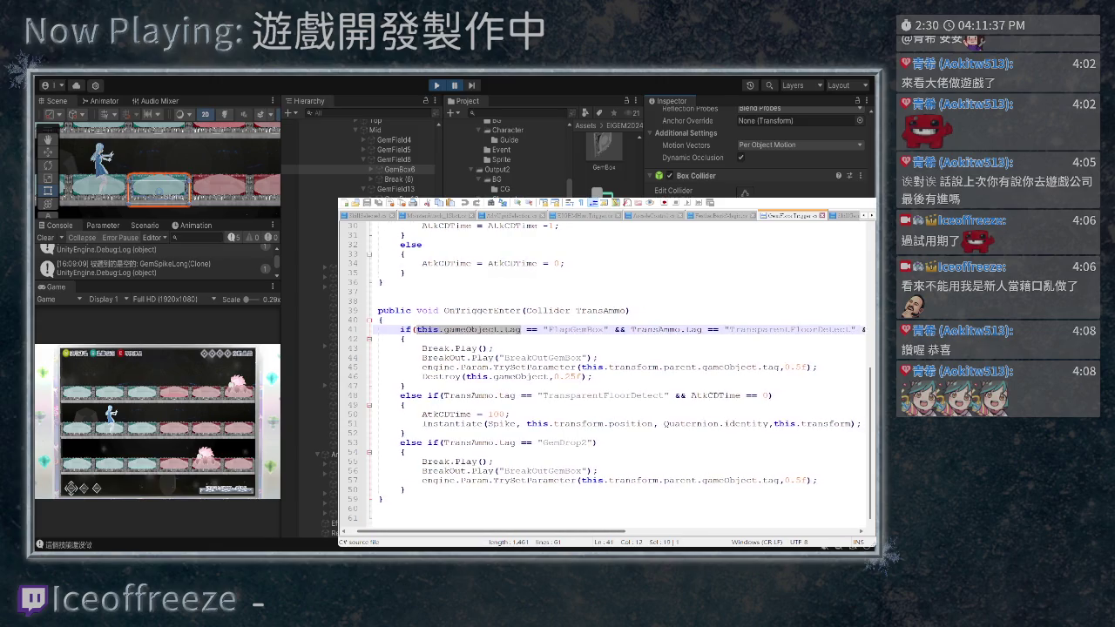
pyautogui.hscroll(-3, 607, 378)
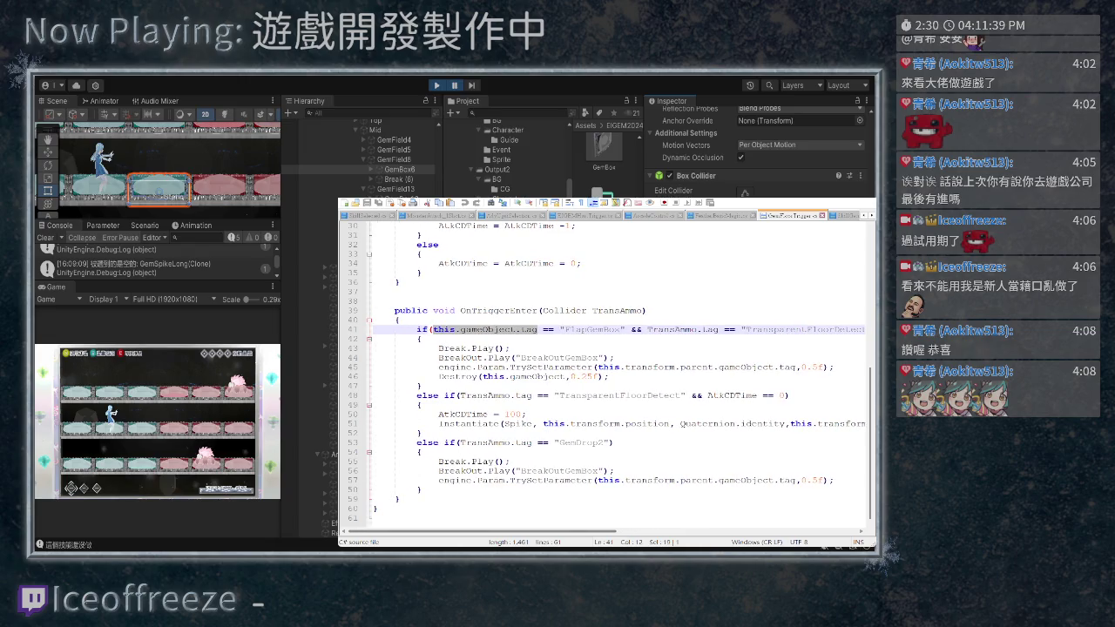
pyautogui.moveTo(424, 433); pyautogui.dragTo(373, 395)
pyautogui.hotkey('ctrl', 'c')
pyautogui.click(423, 433)
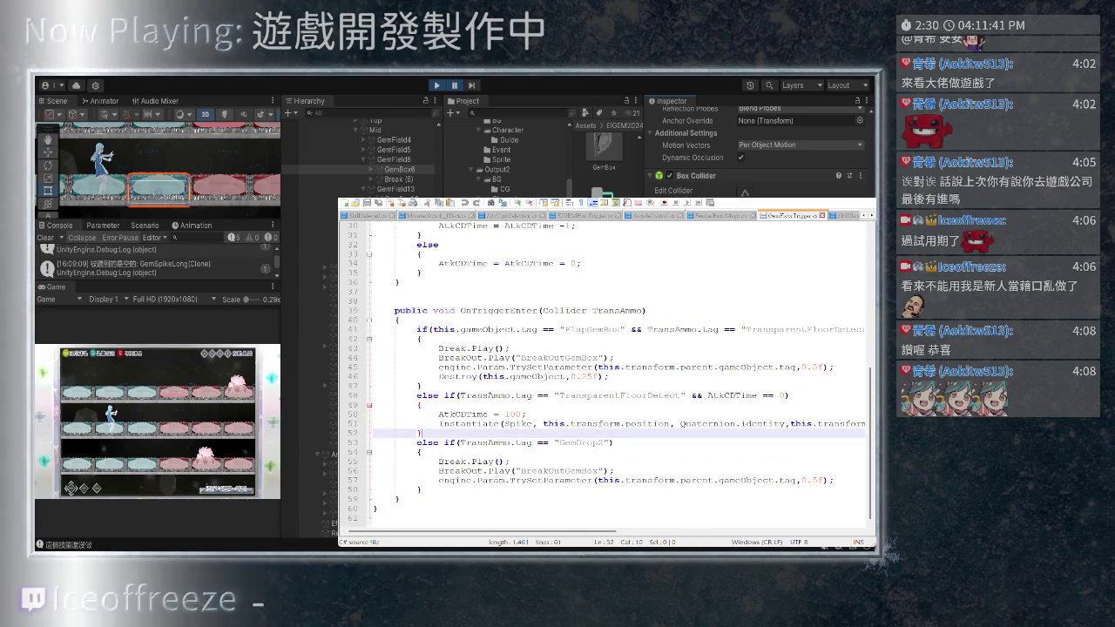
pyautogui.press('Return')
pyautogui.hotkey('ctrl', 'v')
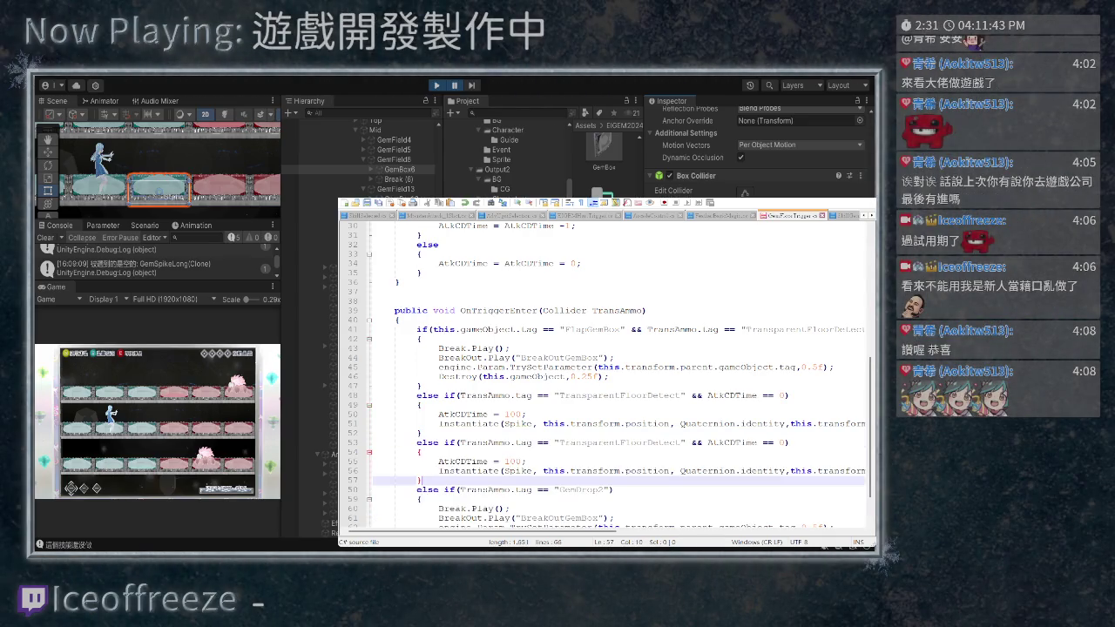
# Change the copied branch's tag condition to PlayerGemLong
pyautogui.scroll(-2, 608, 374)
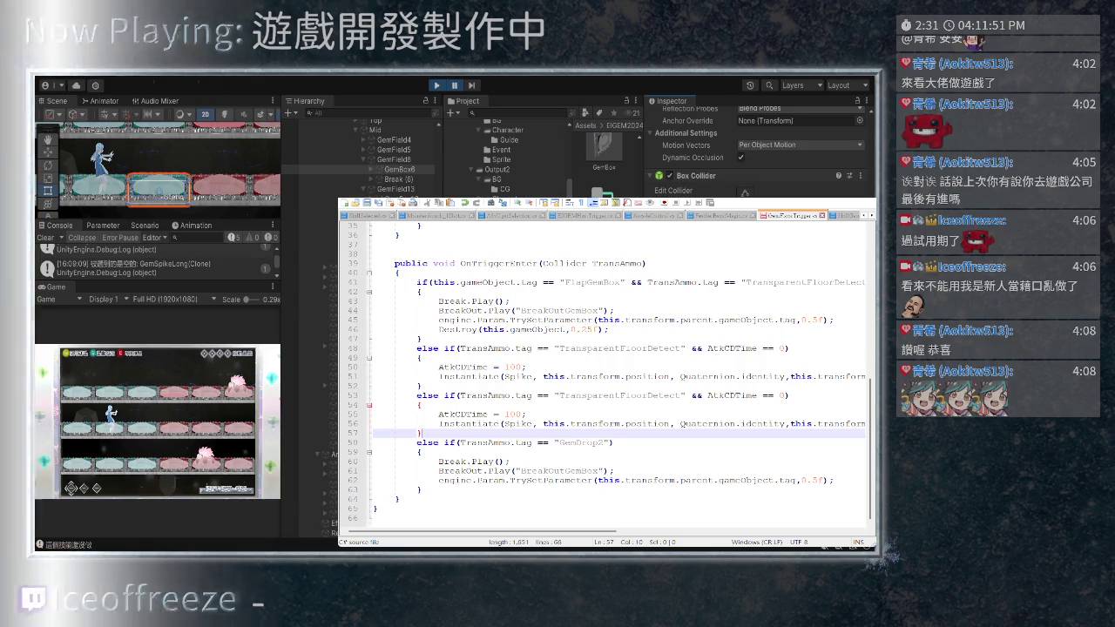
pyautogui.doubleClick(620, 395)
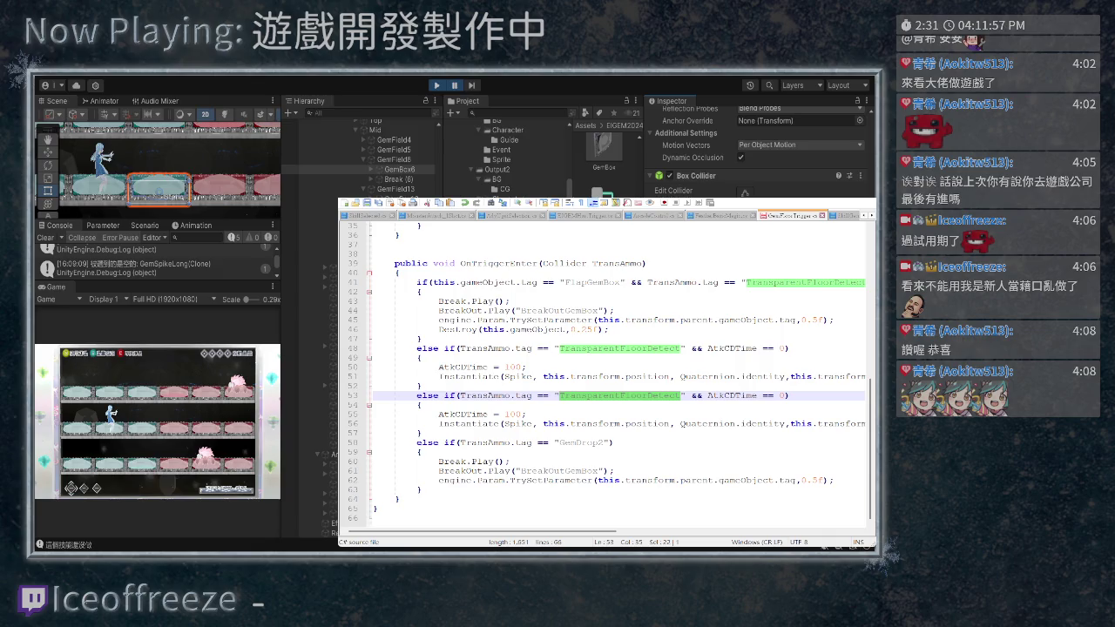
pyautogui.write('Flayer')
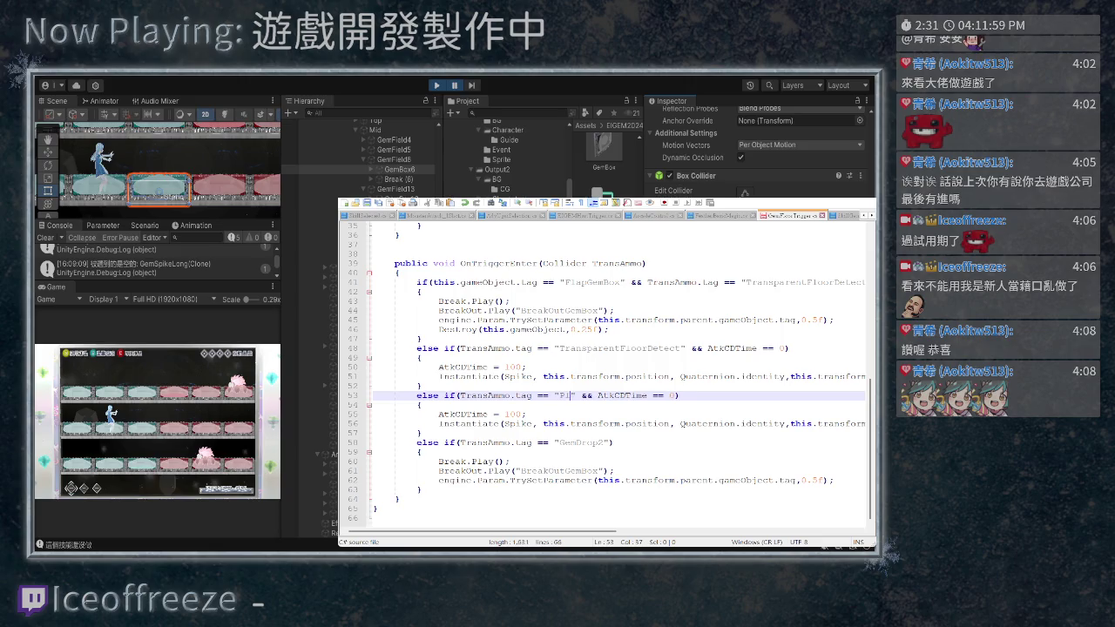
pyautogui.write('Long')
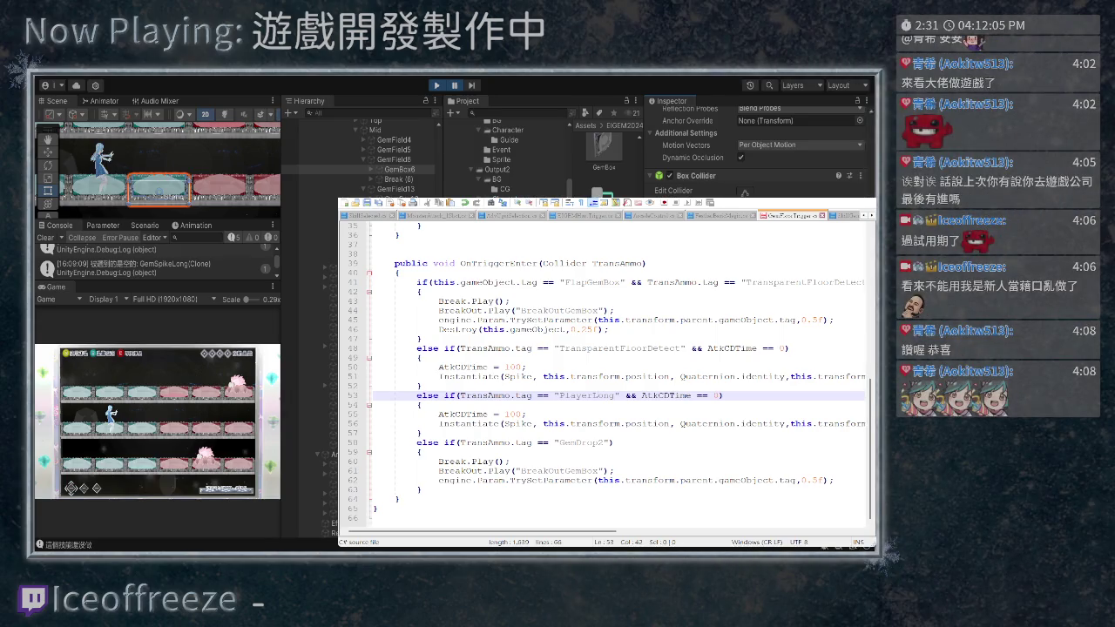
pyautogui.write('Gem')
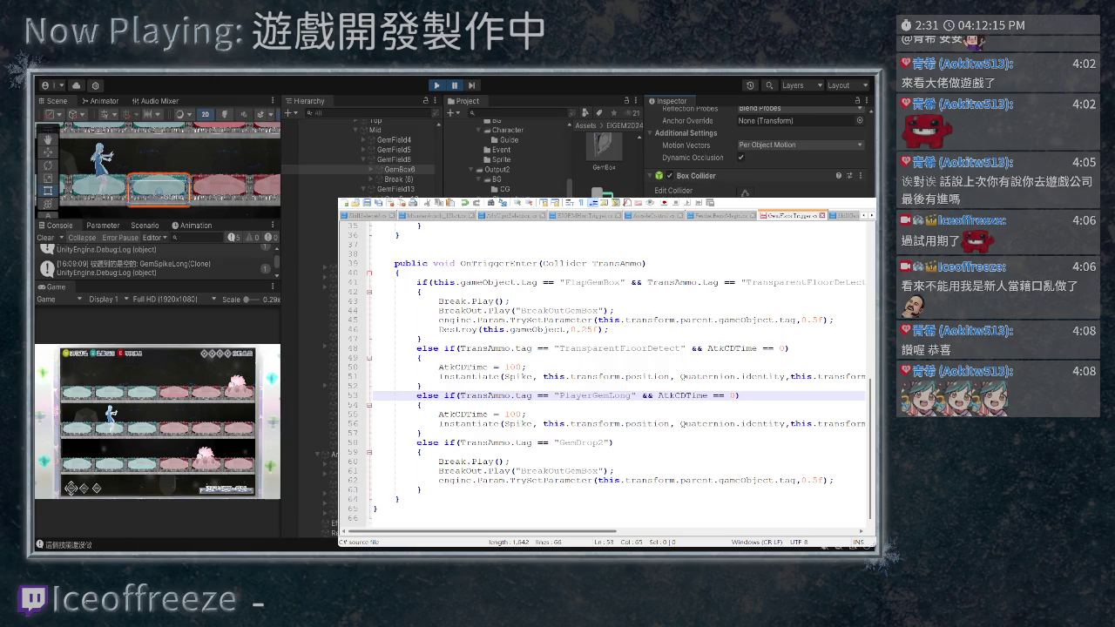
pyautogui.hscroll(2, 606, 392)
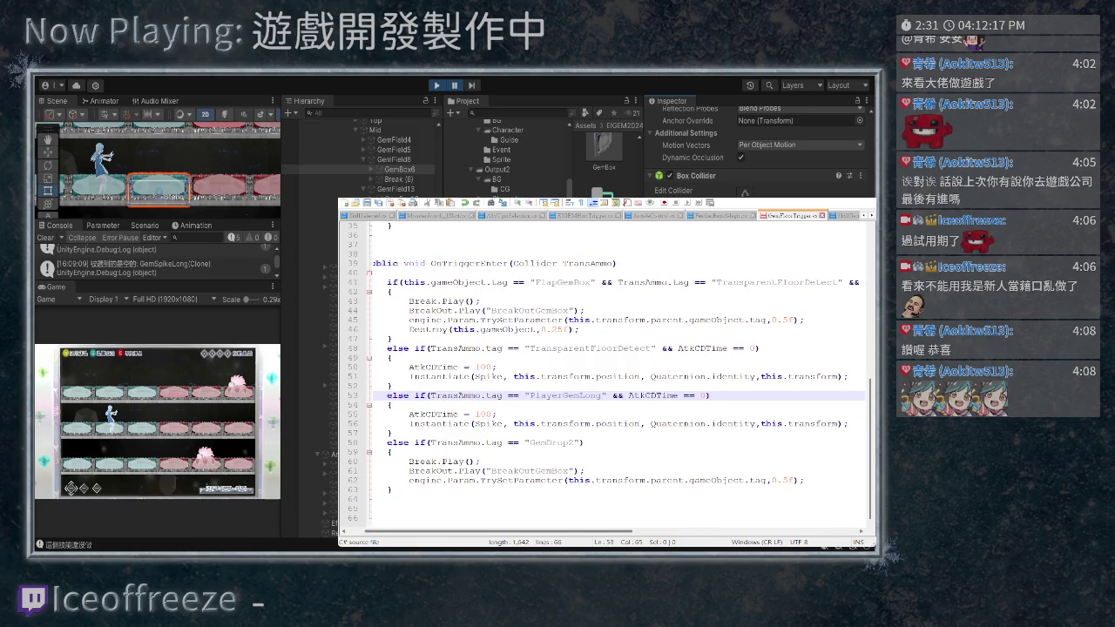
pyautogui.hscroll(-2, 605, 392)
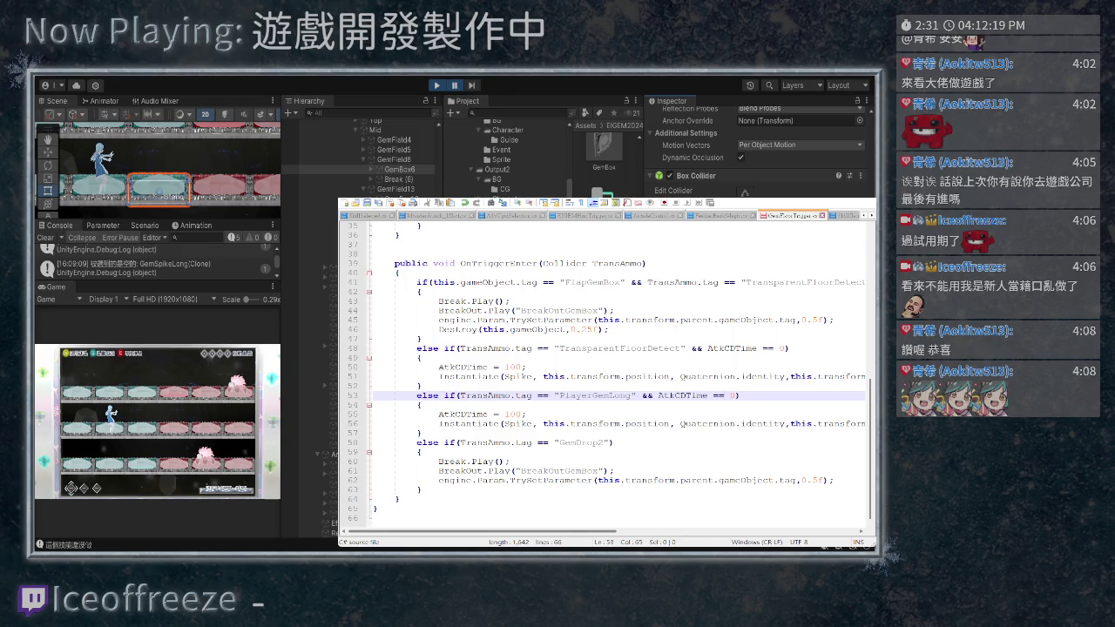
# Make the new branch instantiate PlayerSpike instead of Spike
pyautogui.click(509, 423)
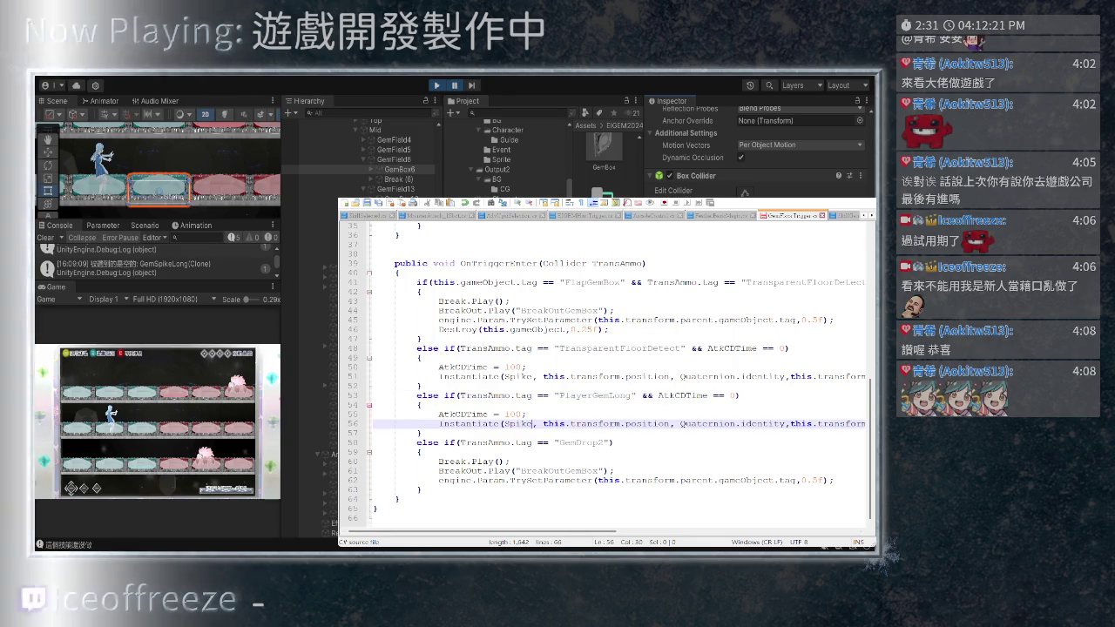
pyautogui.doubleClick(517, 424)
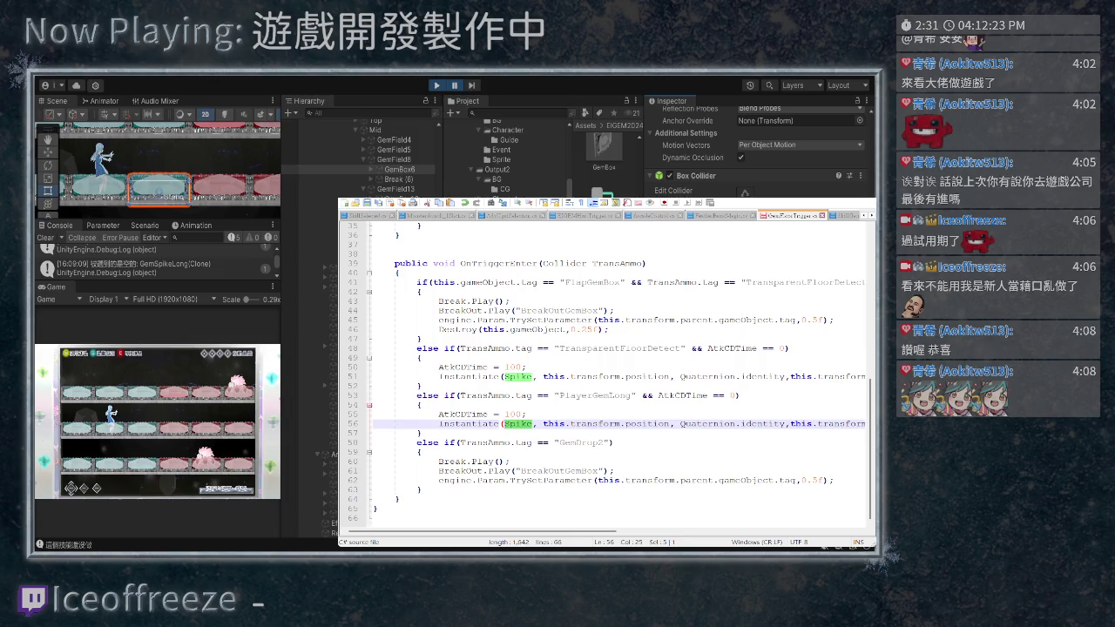
pyautogui.press('Left')
pyautogui.write('"Play')
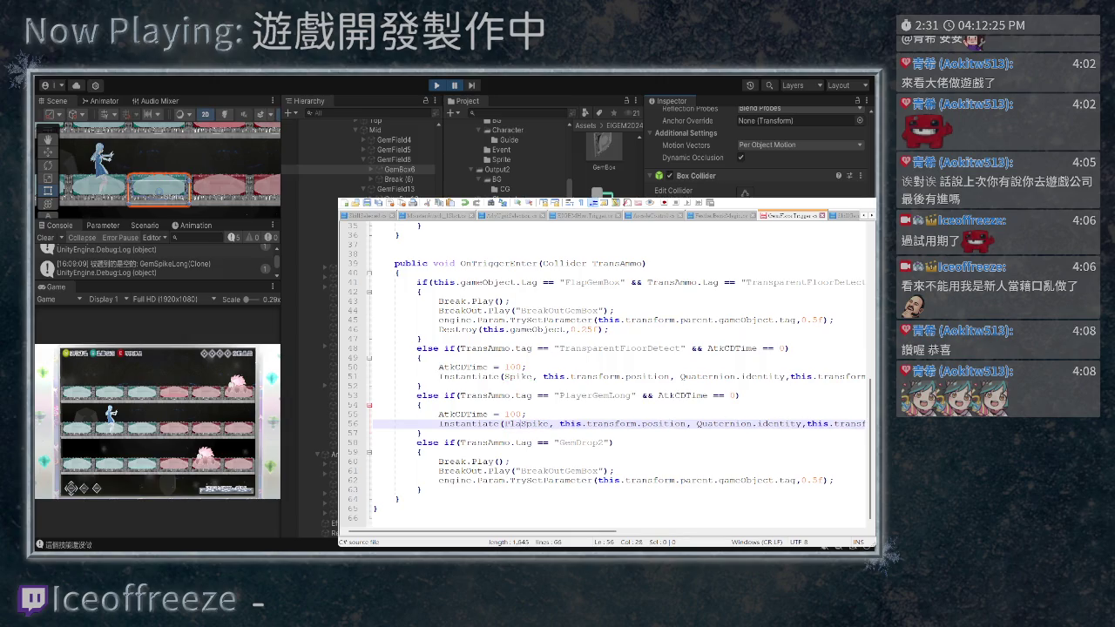
pyautogui.write('r')
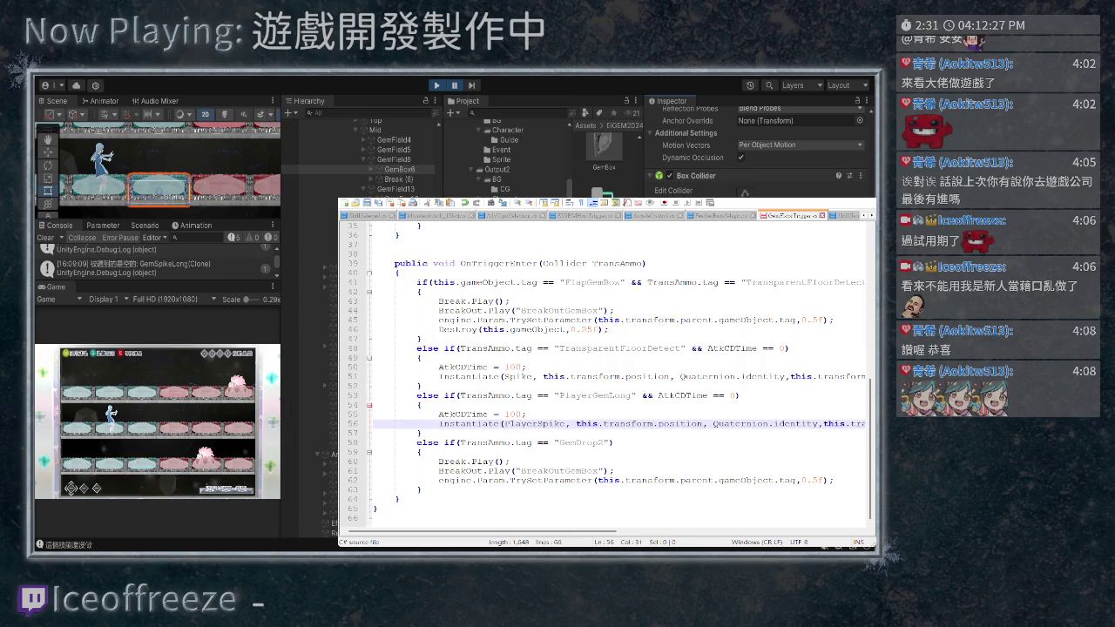
pyautogui.hotkey('shift', 'Left')
pyautogui.hotkey('shift', 'Left')
pyautogui.hotkey('shift', 'Left')
pyautogui.hotkey('ctrl', 'c')
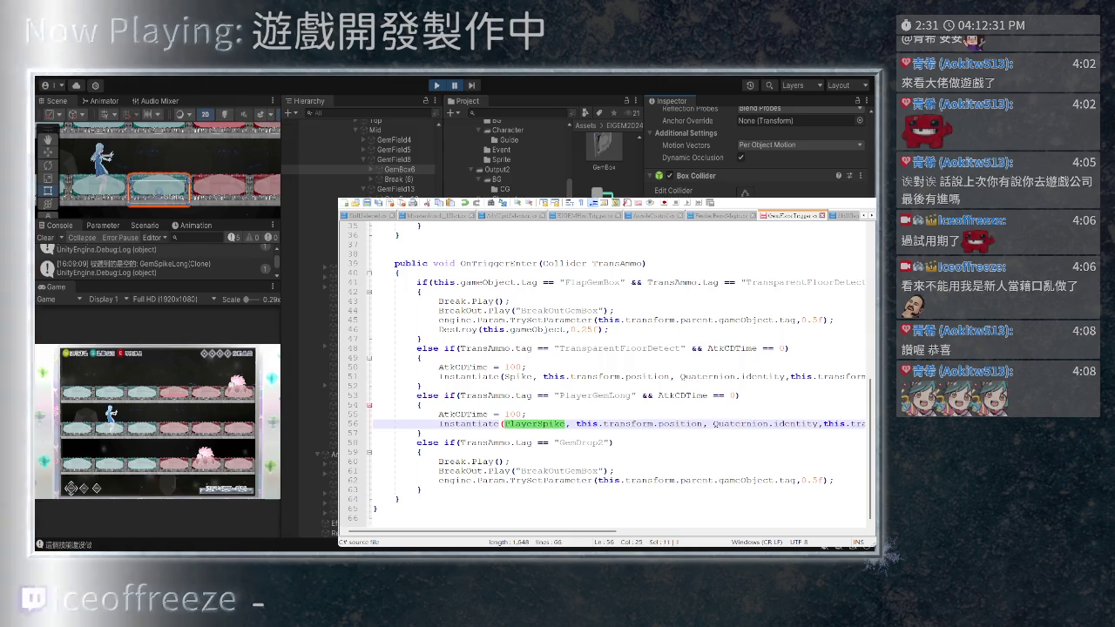
pyautogui.click(520, 376)
pyautogui.doubleClick(520, 377)
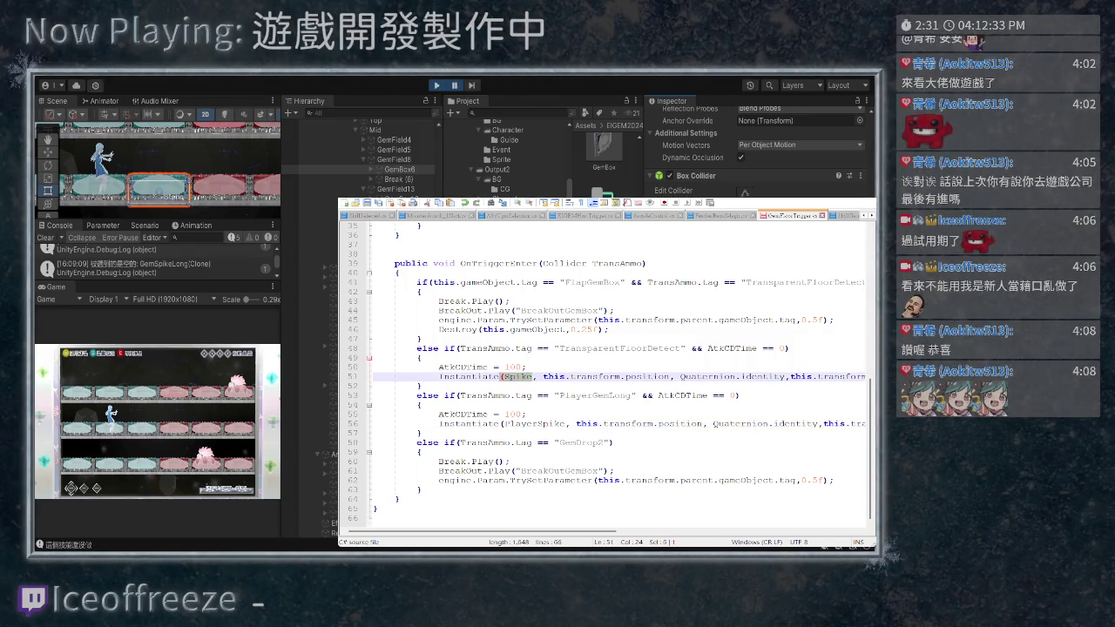
# Add 'public GameObject PlayerSpike;' below the Spike field and save the script
pyautogui.scroll(11, 520, 377)
pyautogui.click(531, 310)
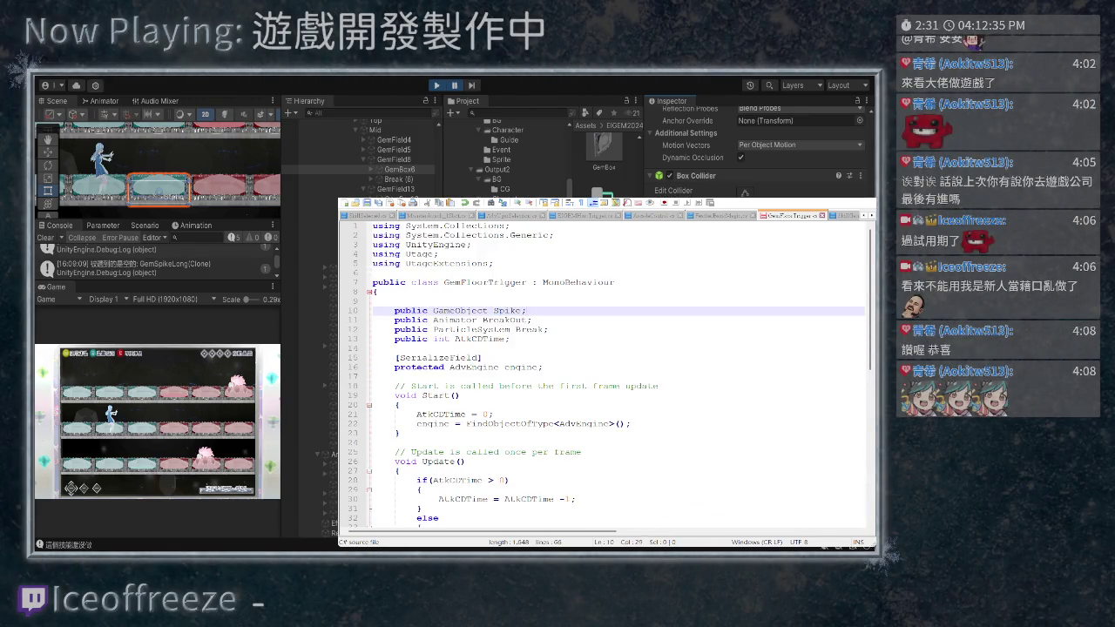
pyautogui.press('Return')
pyautogui.hotkey('ctrl', 'v')
pyautogui.write(';')
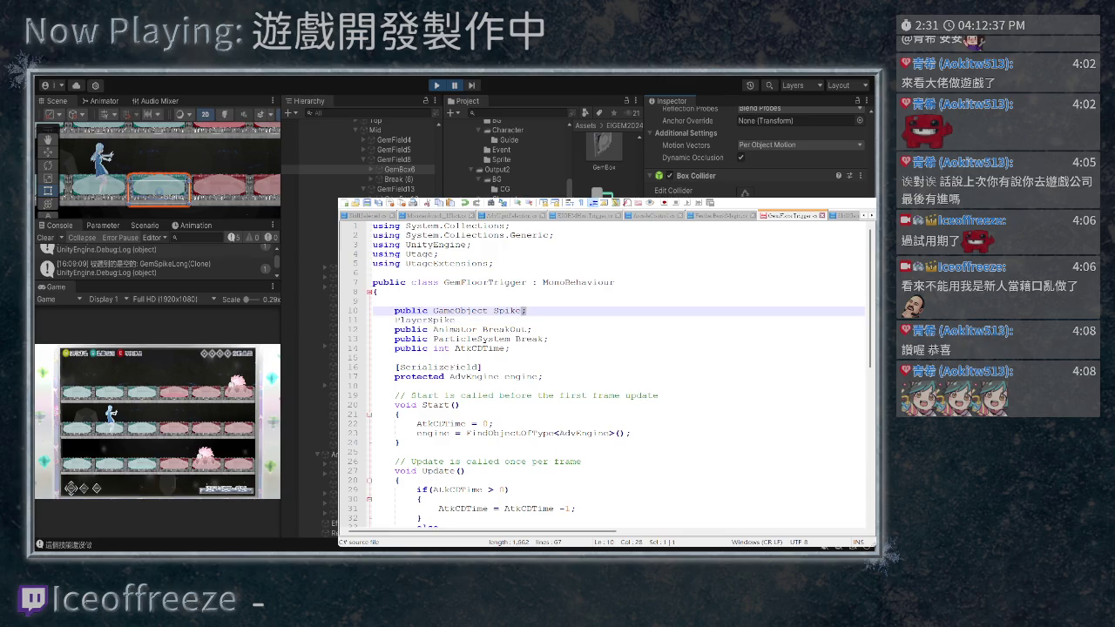
pyautogui.write('public GameObject')
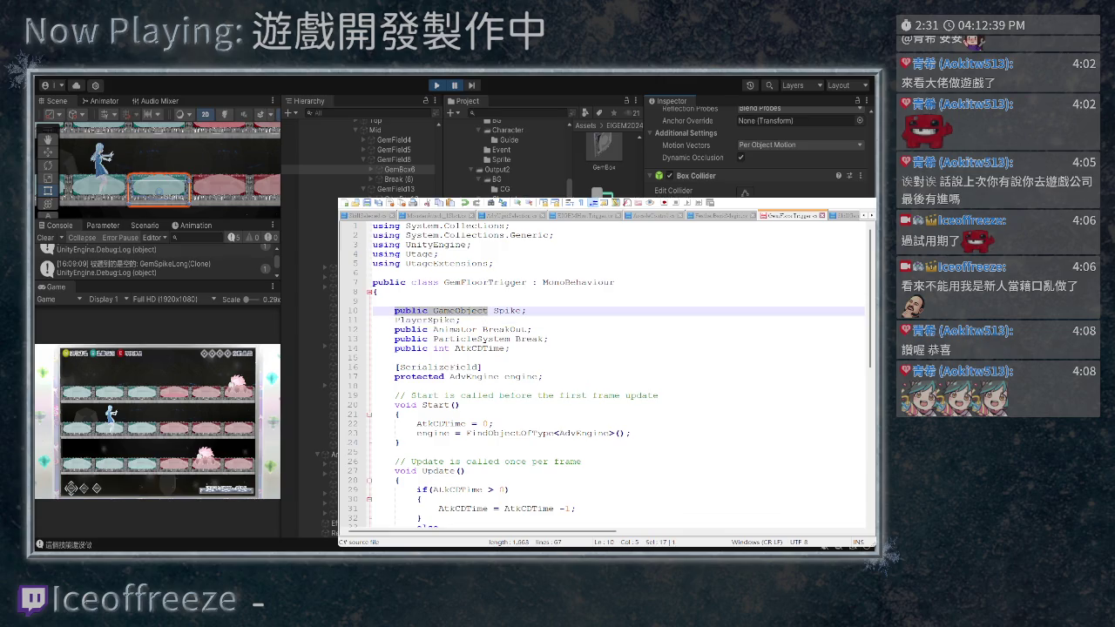
pyautogui.hotkey('ctrl', 's')
# Check the PlayerSpike field and the new PlayerGemLong branch in the saved script
pyautogui.scroll(-7, 606, 375)
pyautogui.click(608, 329)
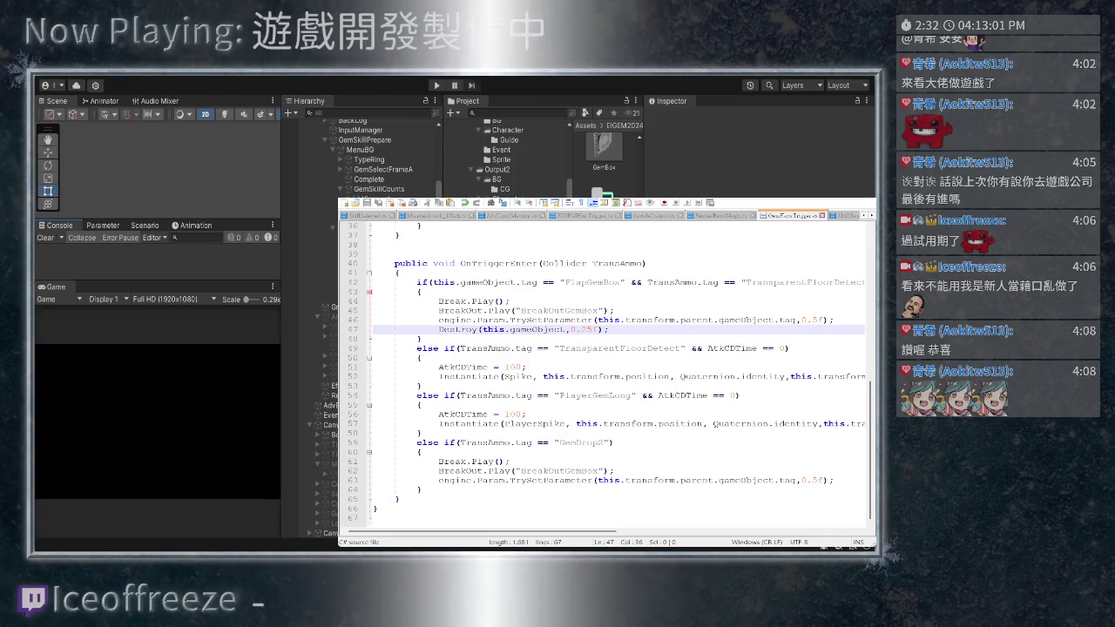
pyautogui.scroll(1, 605, 375)
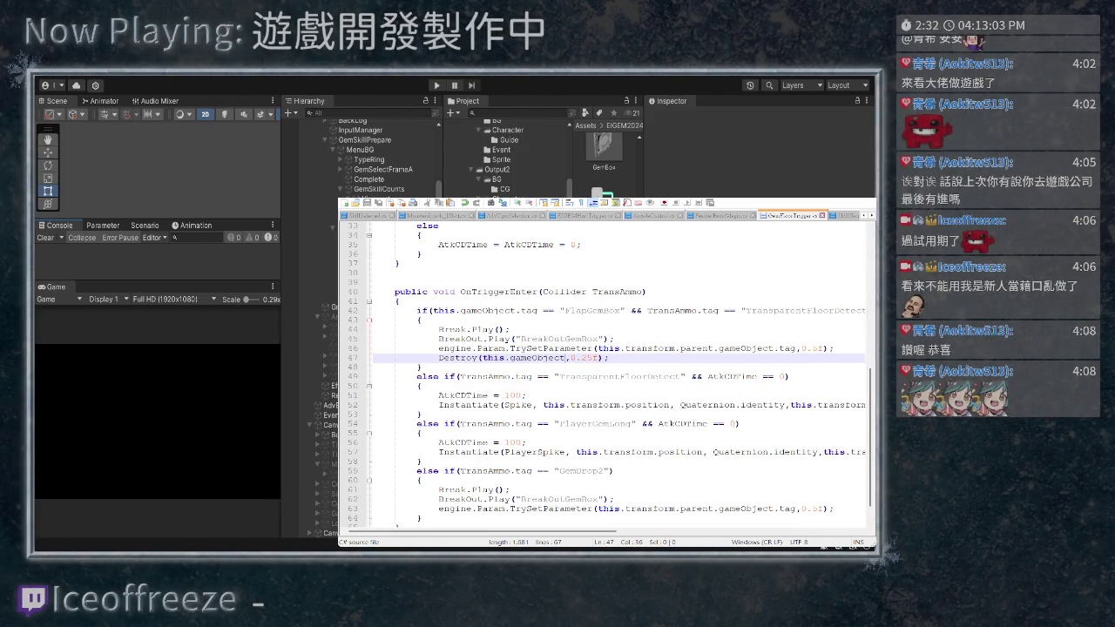
pyautogui.moveTo(483, 531); pyautogui.dragTo(655, 531)
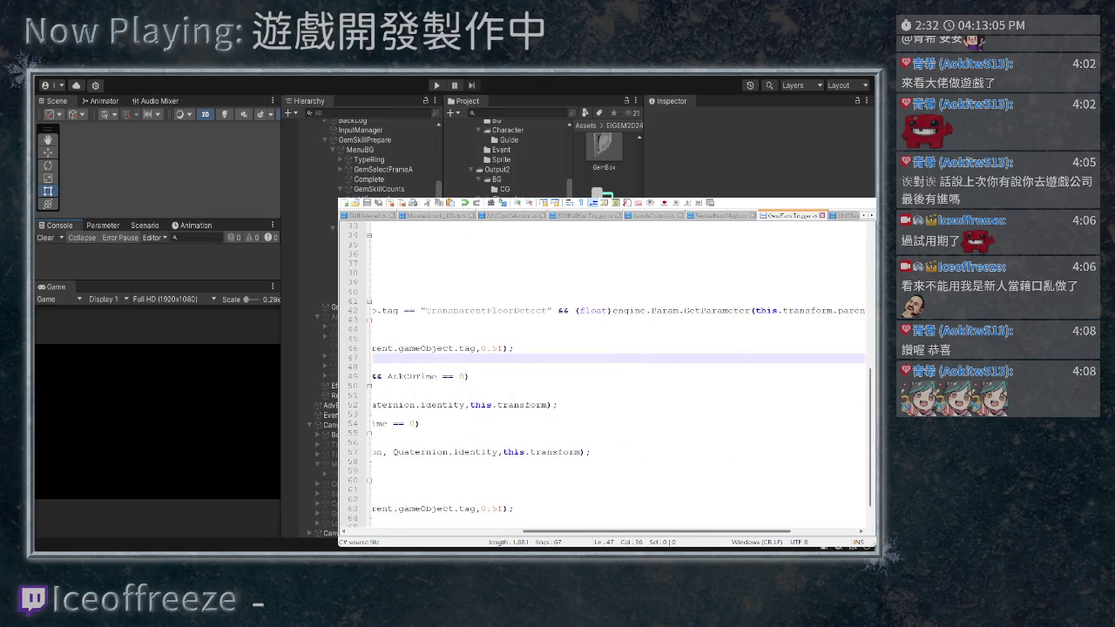
pyautogui.hscroll(-5, 609, 375)
pyautogui.scroll(-1, 610, 374)
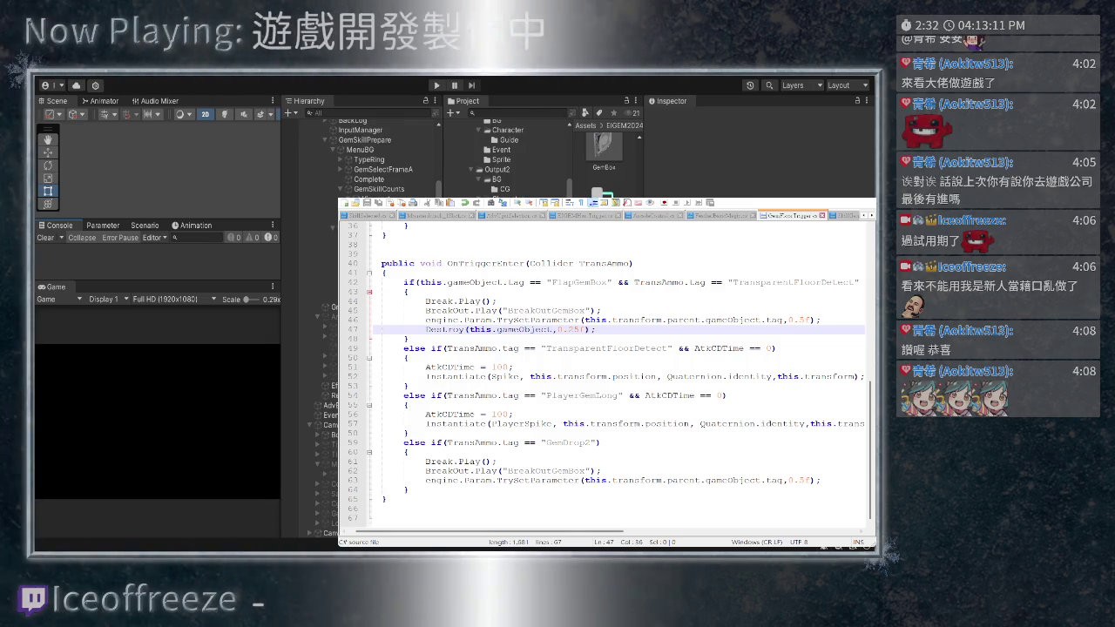
pyautogui.hscroll(-1, 610, 374)
pyautogui.hscroll(2, 610, 375)
pyautogui.hscroll(-1, 610, 375)
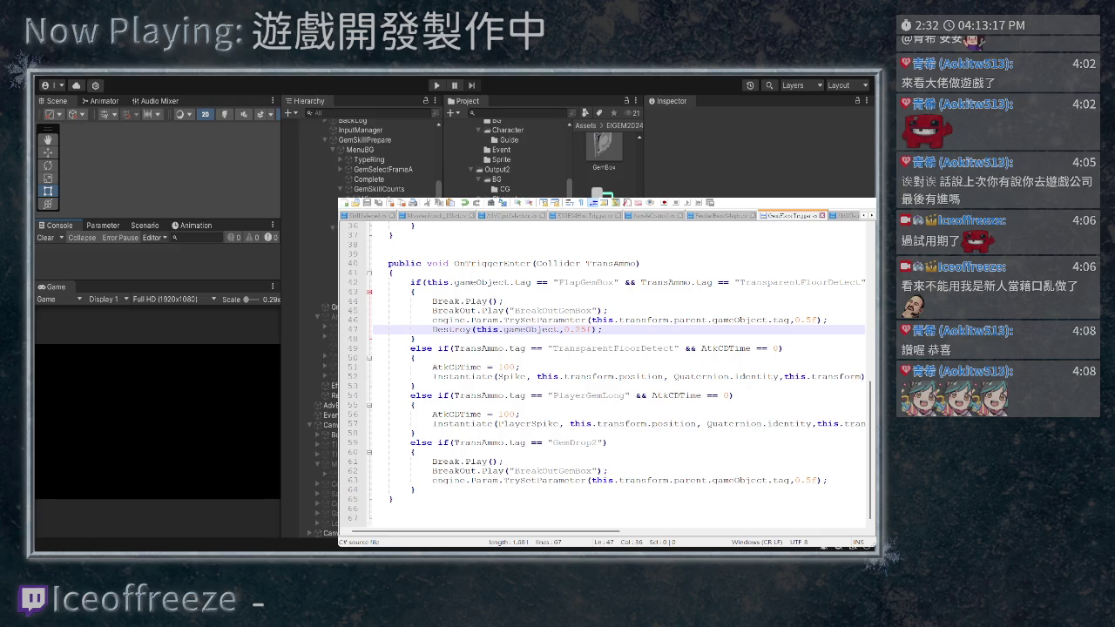
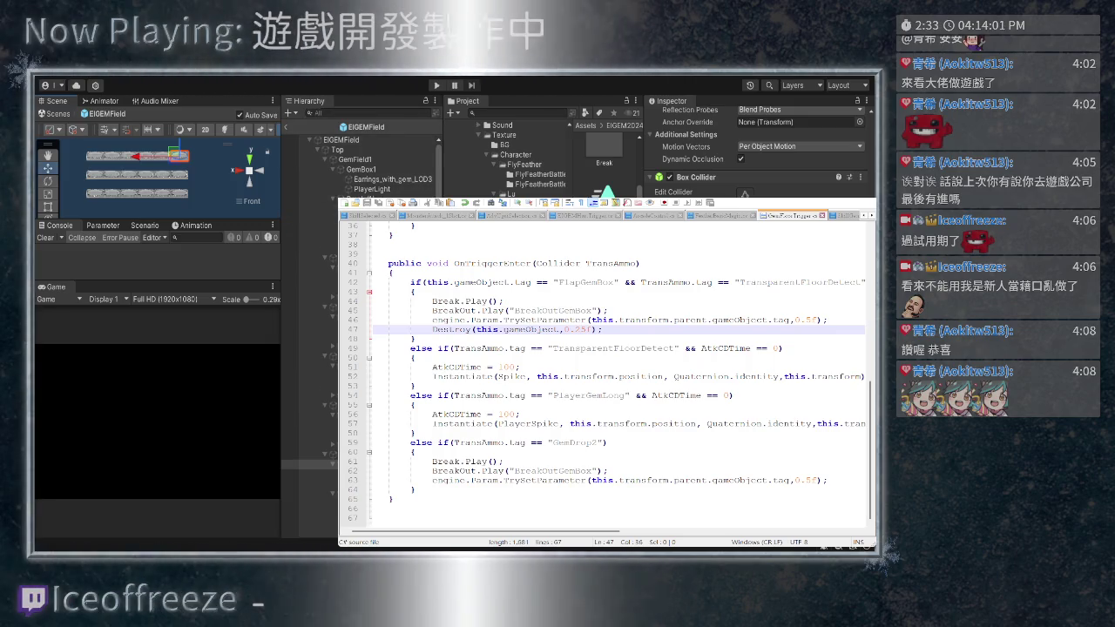
# Filter the Hierarchy to 'gembox', select every GemBox object, and return to Unity
pyautogui.write('gembox')
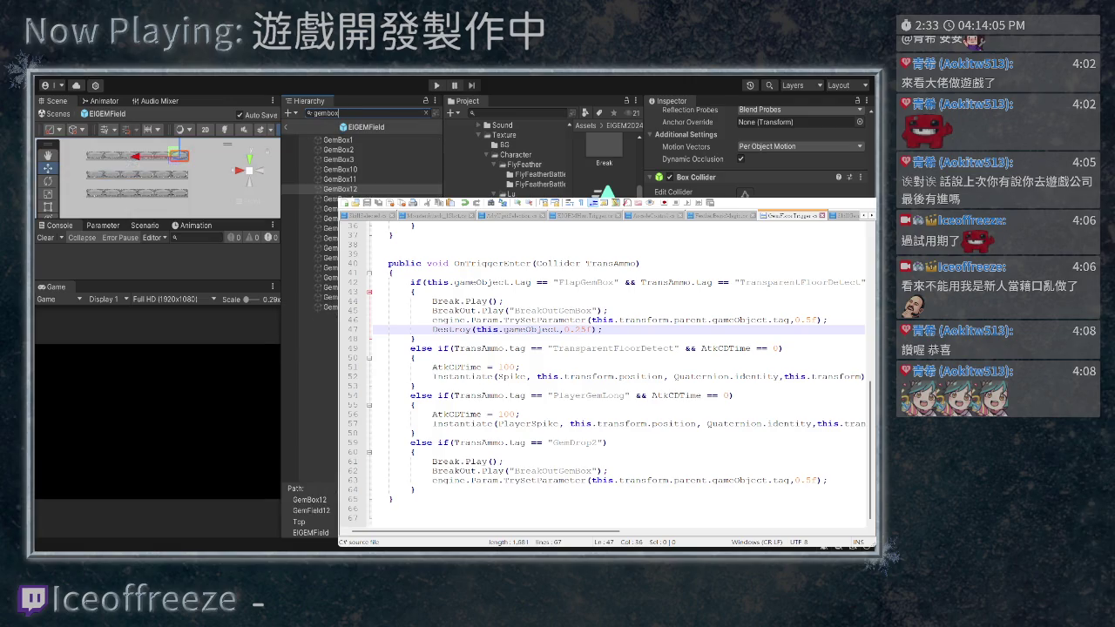
pyautogui.click(338, 139)
pyautogui.keyDown('shift'); pyautogui.click(305, 307); pyautogui.keyUp('shift')
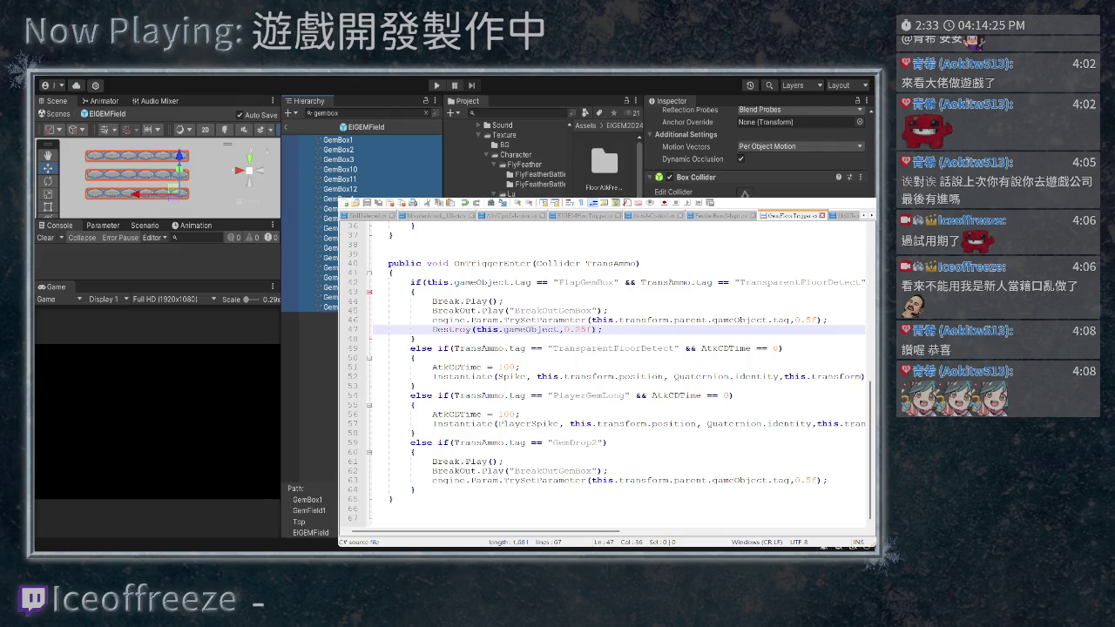
pyautogui.hotkey('alt', 'Tab')
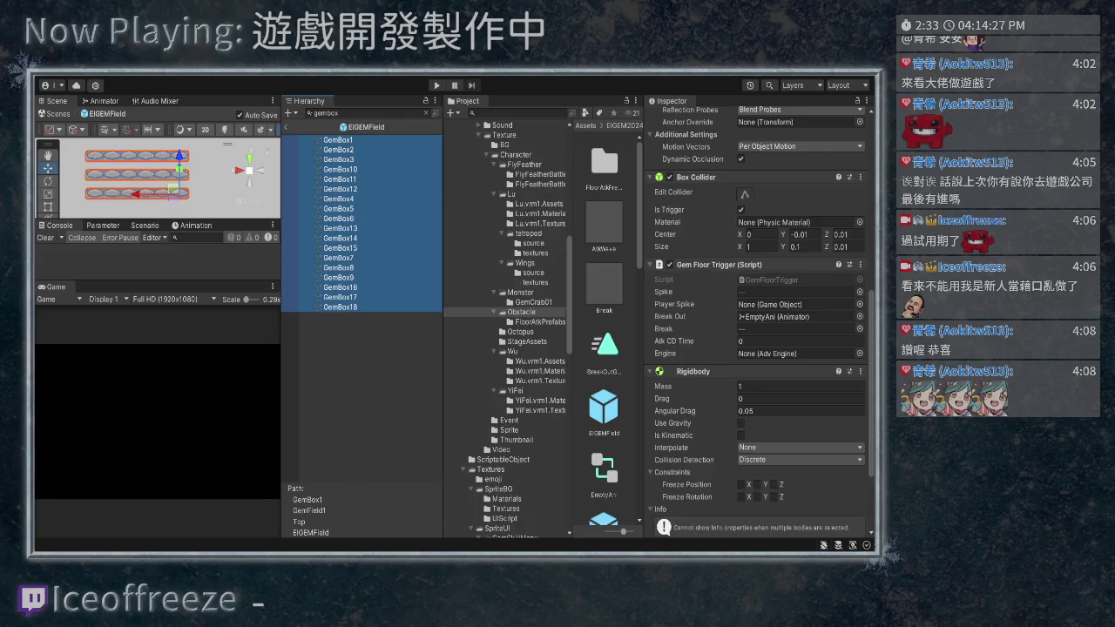
# Select GemBox18 alone and find its assigned GemSpikeBtoR spike prefab in the project
pyautogui.scroll(-3, 602, 135)
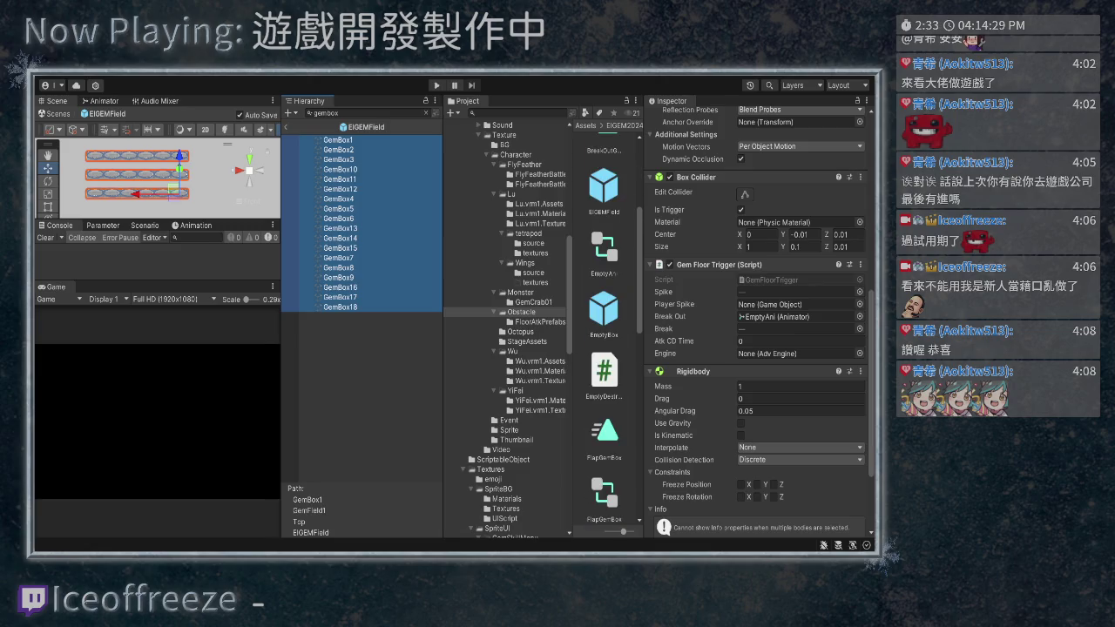
pyautogui.click(296, 306)
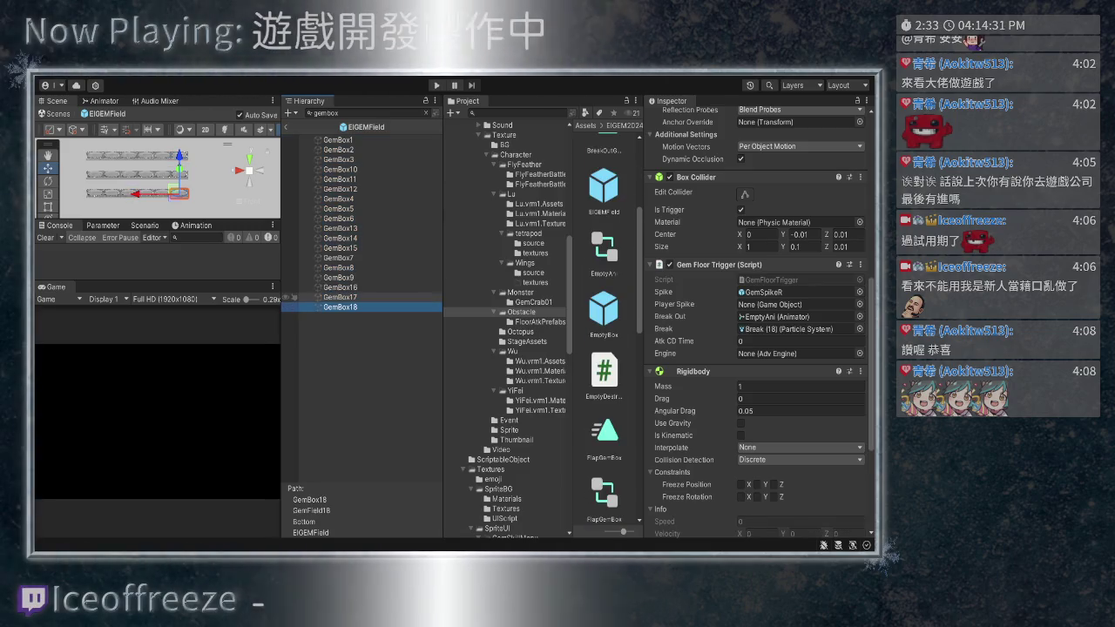
pyautogui.click(425, 112)
pyautogui.click(764, 291)
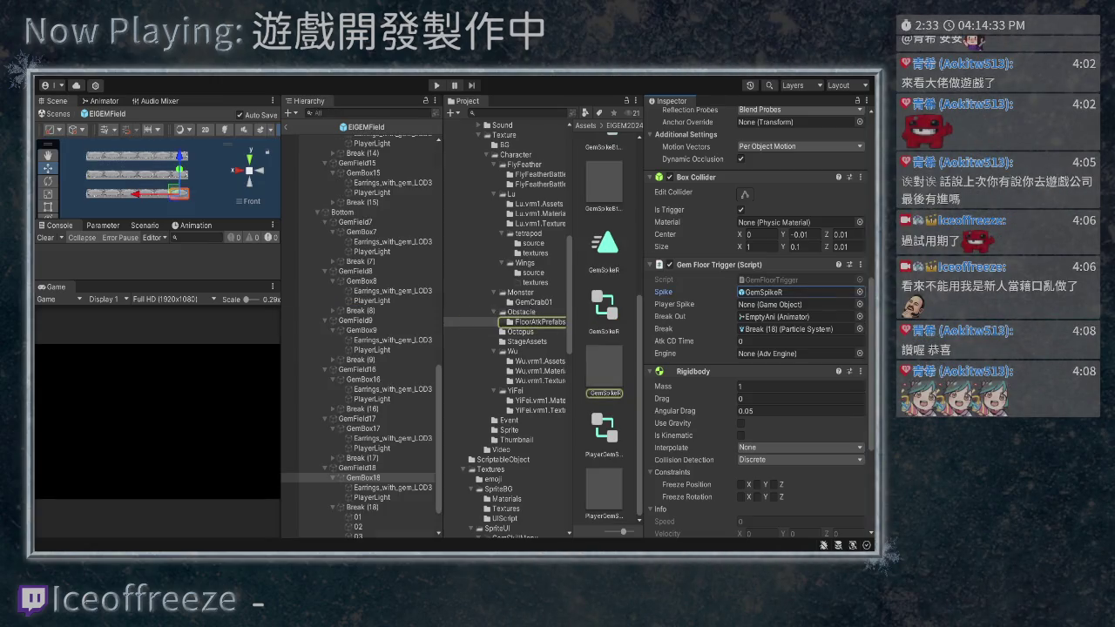
pyautogui.click(603, 257)
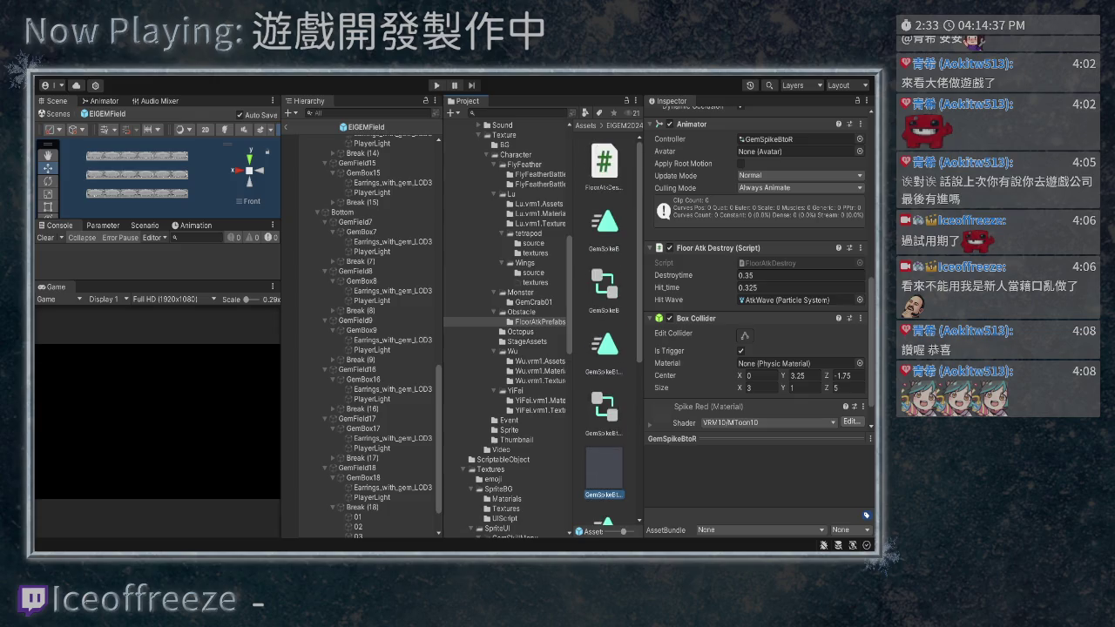
pyautogui.scroll(-5, 605, 331)
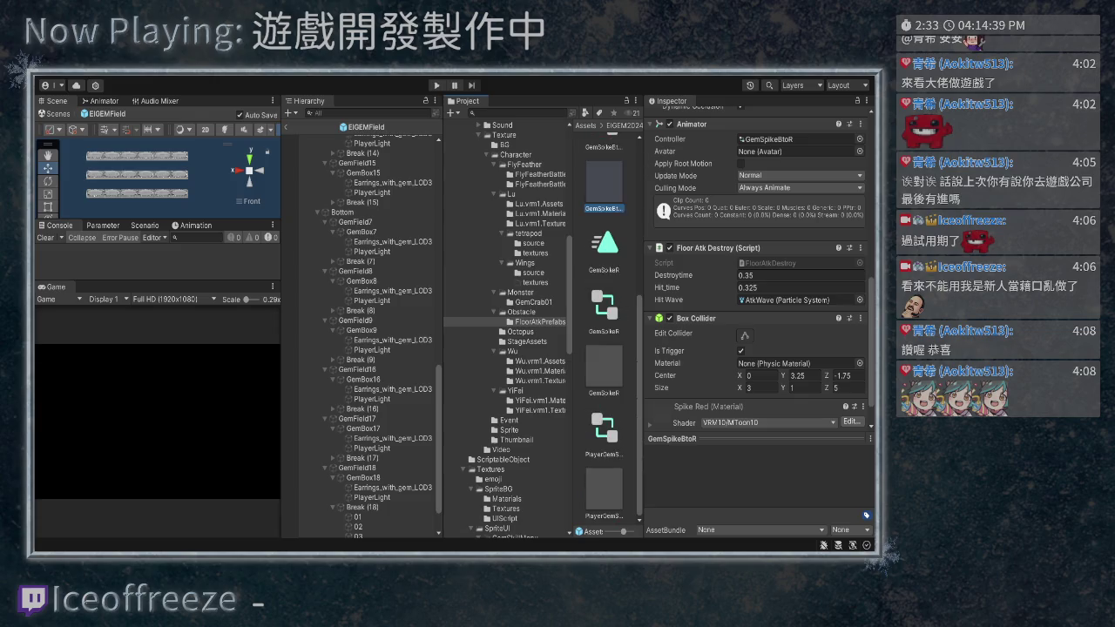
pyautogui.scroll(3, 605, 331)
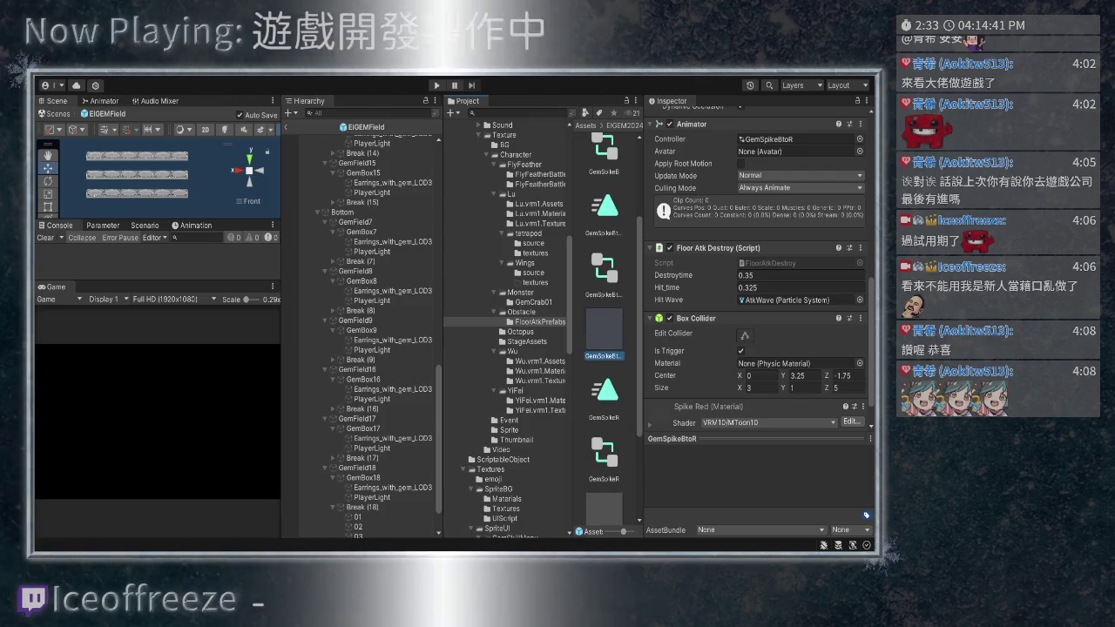
# Duplicate GemSpikeBtoR and rename the copy PlaerGemSpike
pyautogui.hotkey('ctrl', 'd')
pyautogui.press('F2')
pyautogui.press('BackSpace')
pyautogui.press('Home')
pyautogui.write('Pla')
pyautogui.write('ce')
pyautogui.press('Return')
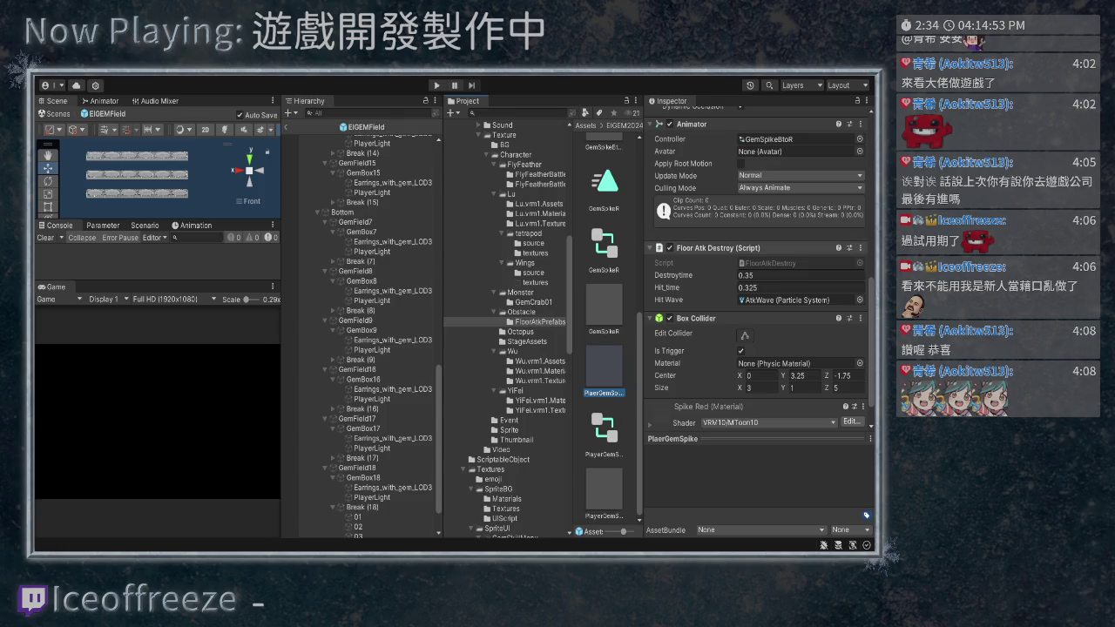
# Remove the Animator component from the PlaerGemSpike prefab
pyautogui.scroll(3, 760, 267)
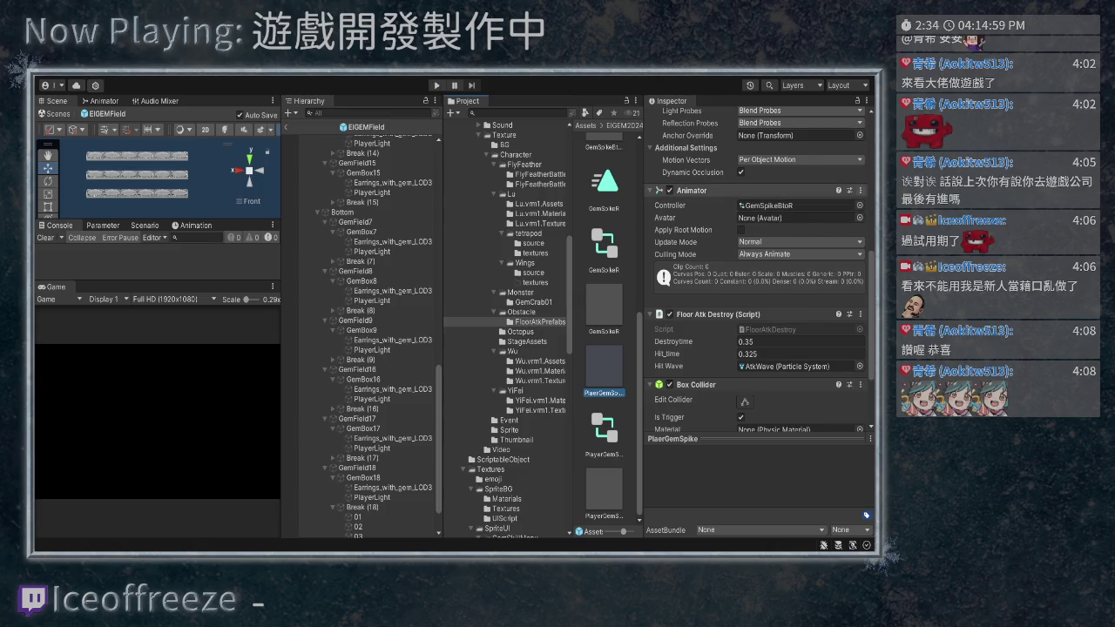
pyautogui.hotkey('ctrl', 'z')
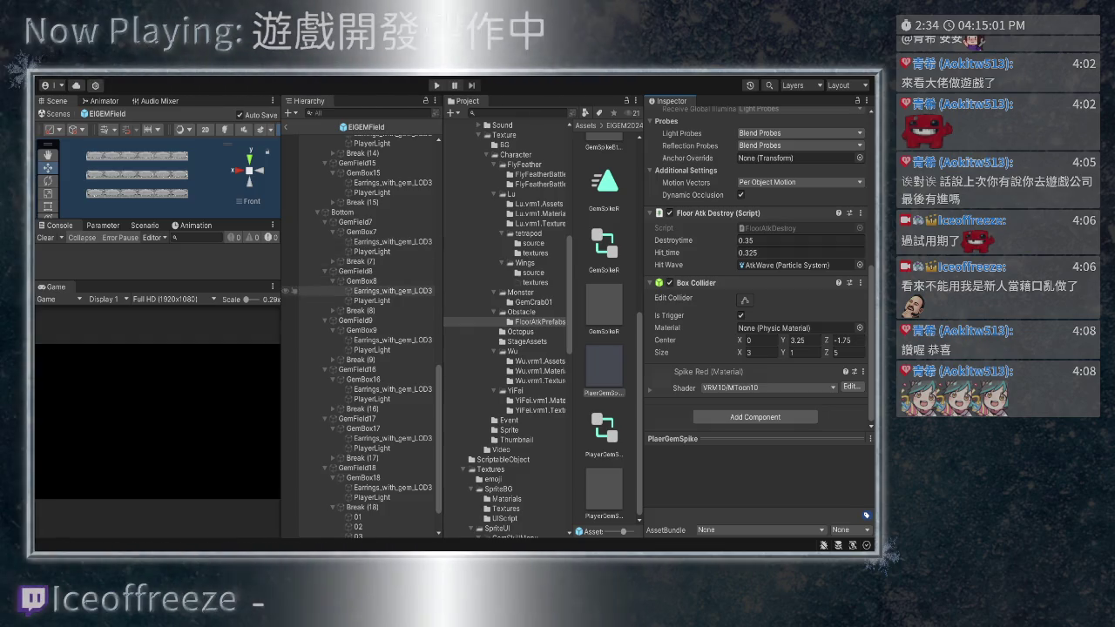
pyautogui.scroll(5, 760, 270)
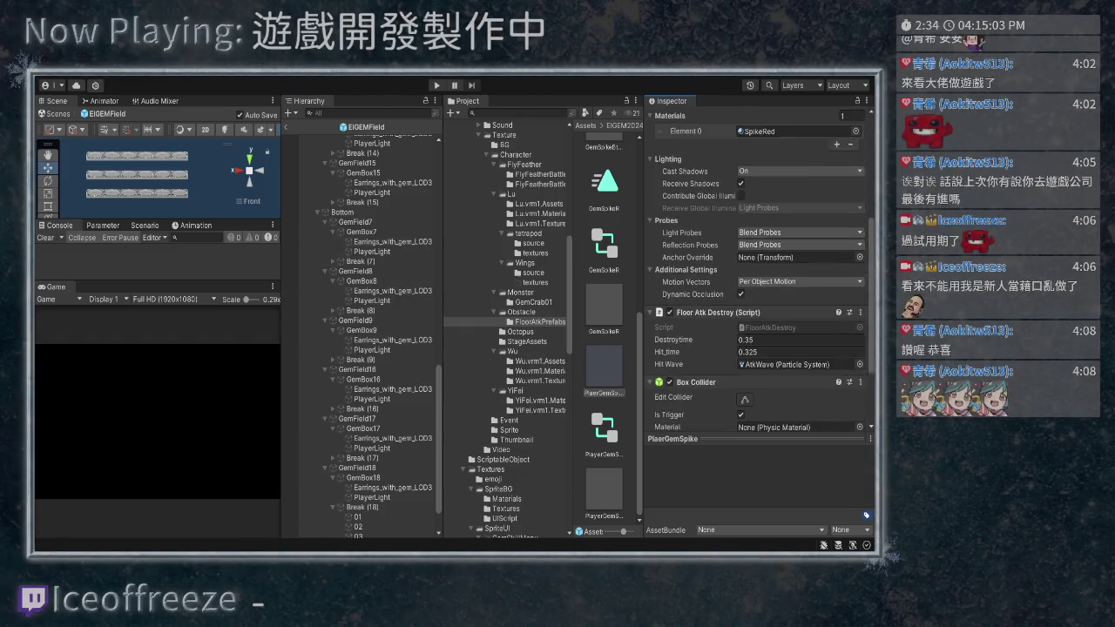
pyautogui.scroll(-3, 757, 270)
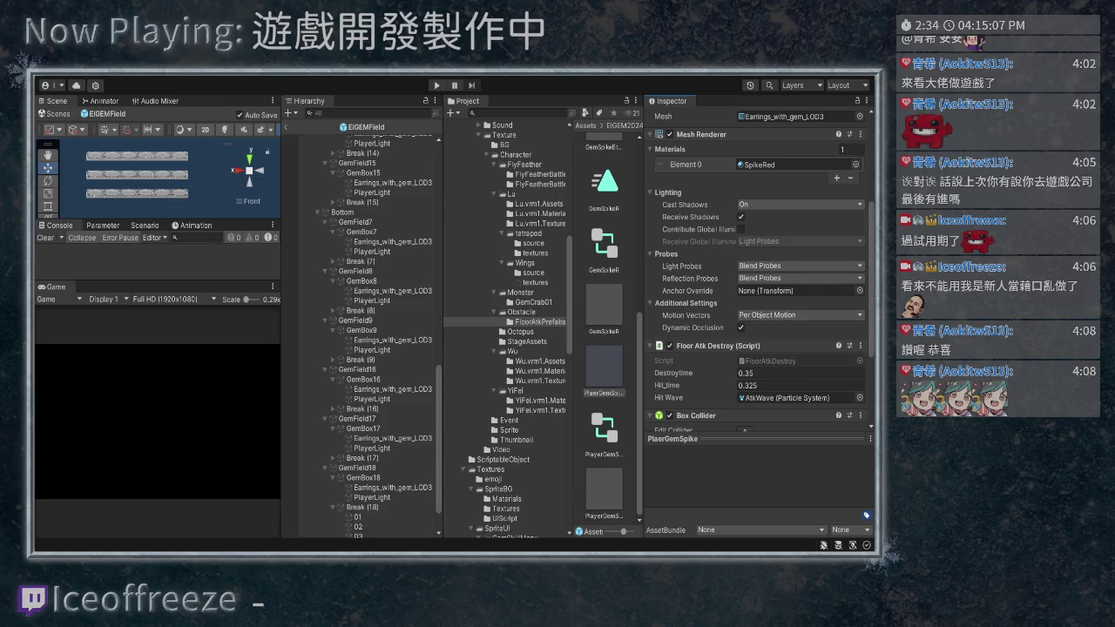
pyautogui.scroll(3, 605, 331)
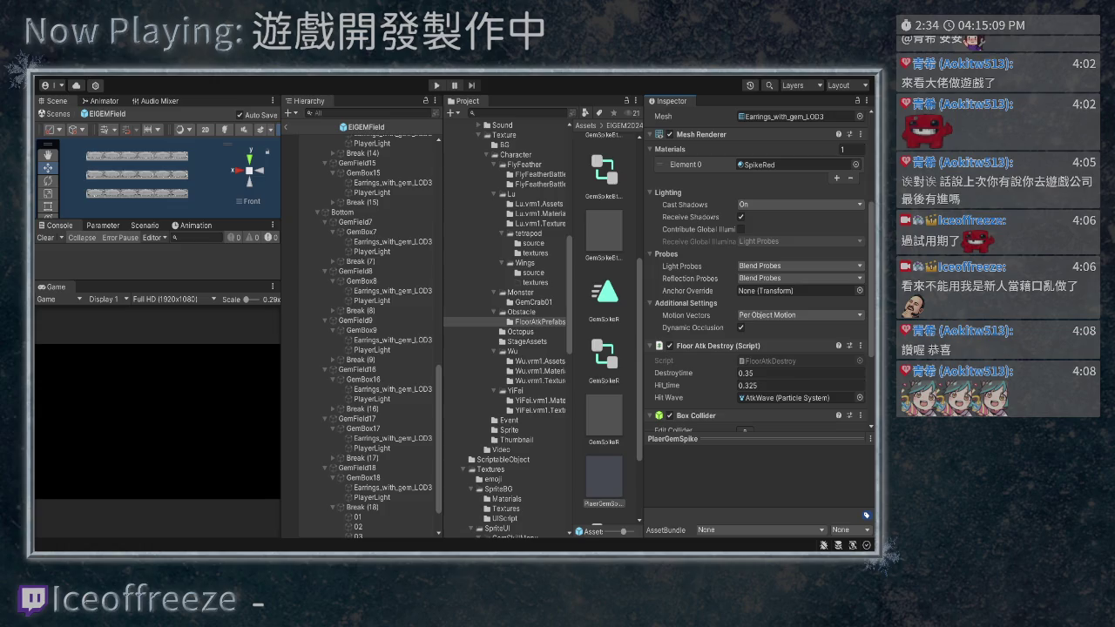
pyautogui.scroll(6, 605, 331)
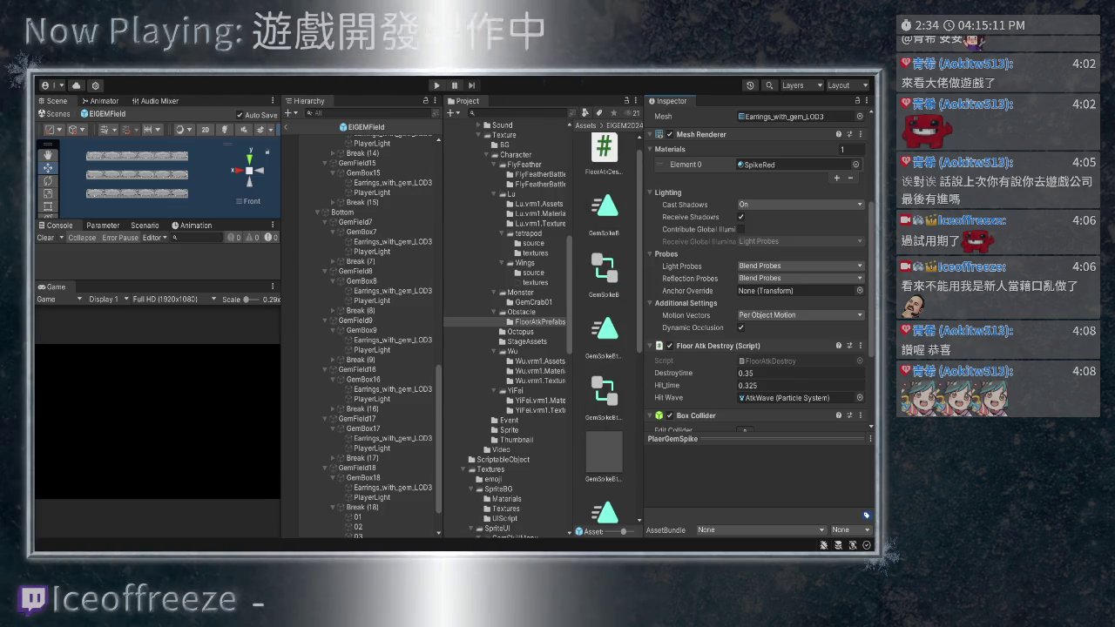
pyautogui.scroll(5, 757, 270)
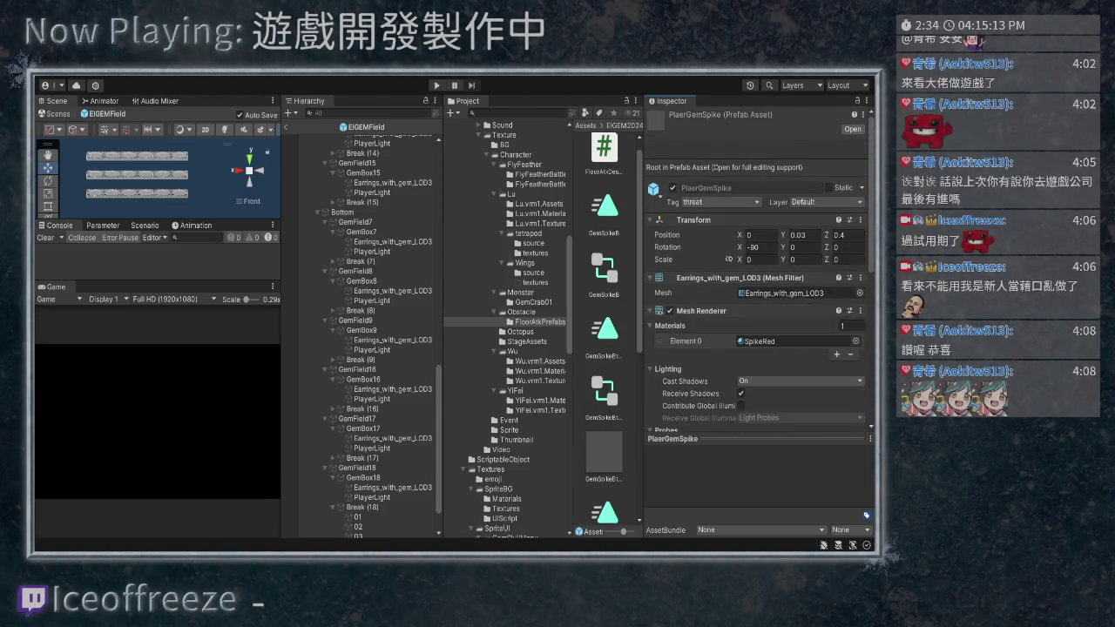
# Open the PlaerGemSpike prefab for editing and select its root object
pyautogui.click(852, 129)
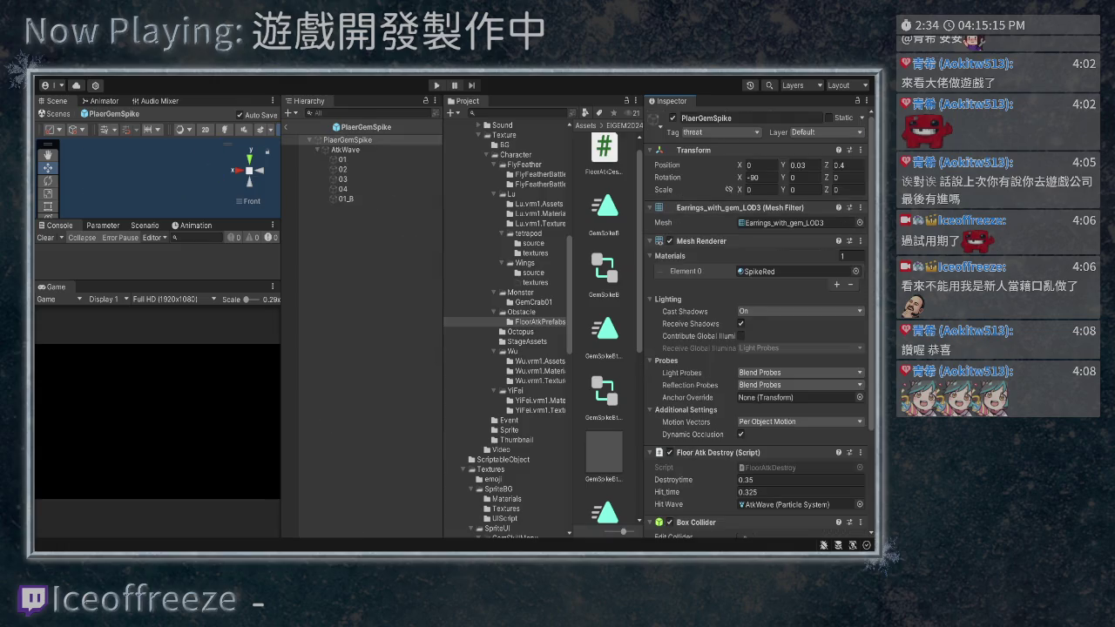
pyautogui.click(349, 140)
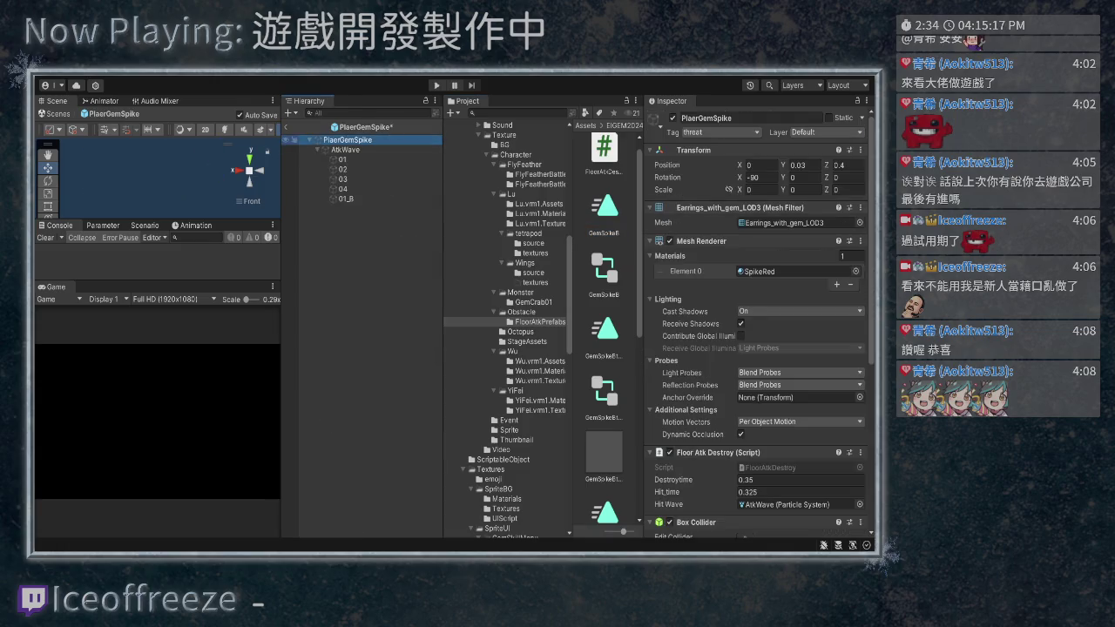
pyautogui.press('F2')
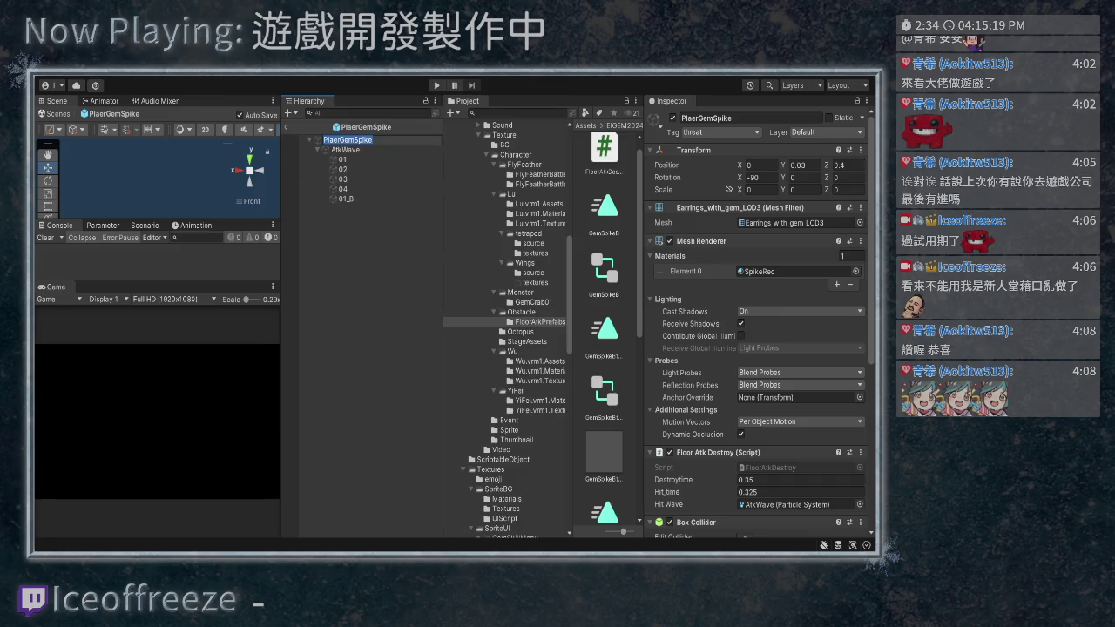
pyautogui.press('Return')
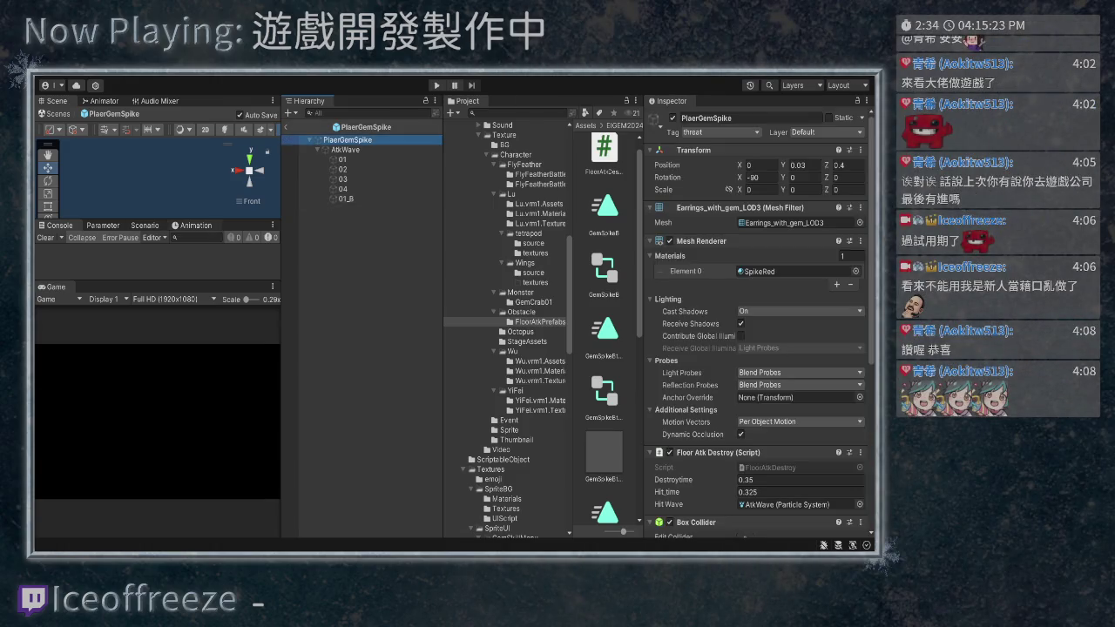
# Show the Animation timeline, preview the spike's clip, then exit Prefab Mode
pyautogui.click(195, 224)
pyautogui.click(345, 149)
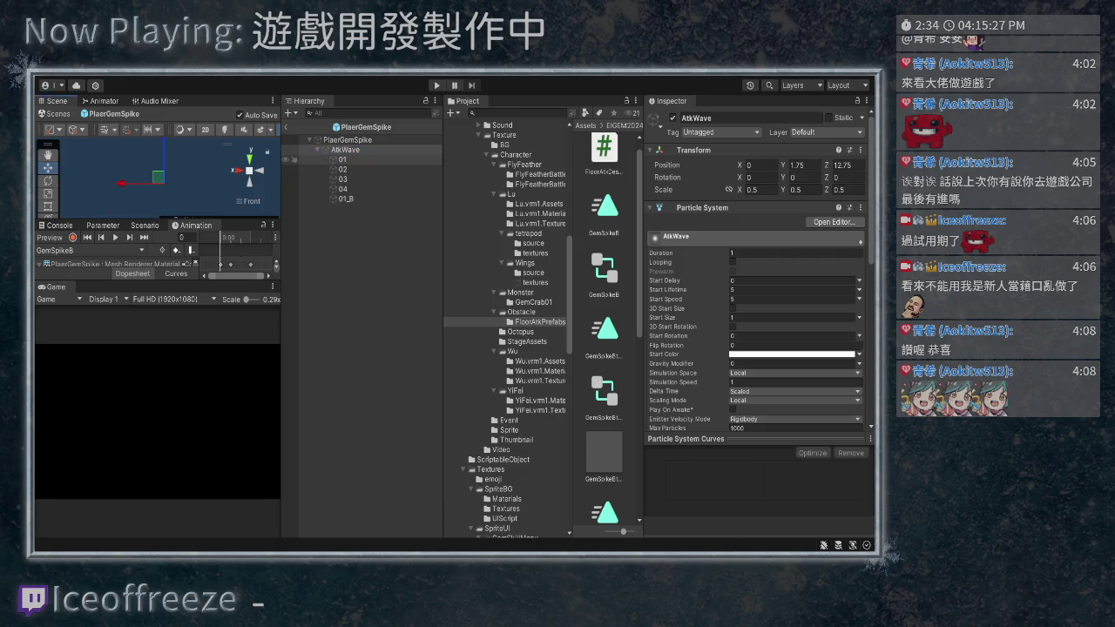
pyautogui.click(347, 139)
pyautogui.click(115, 236)
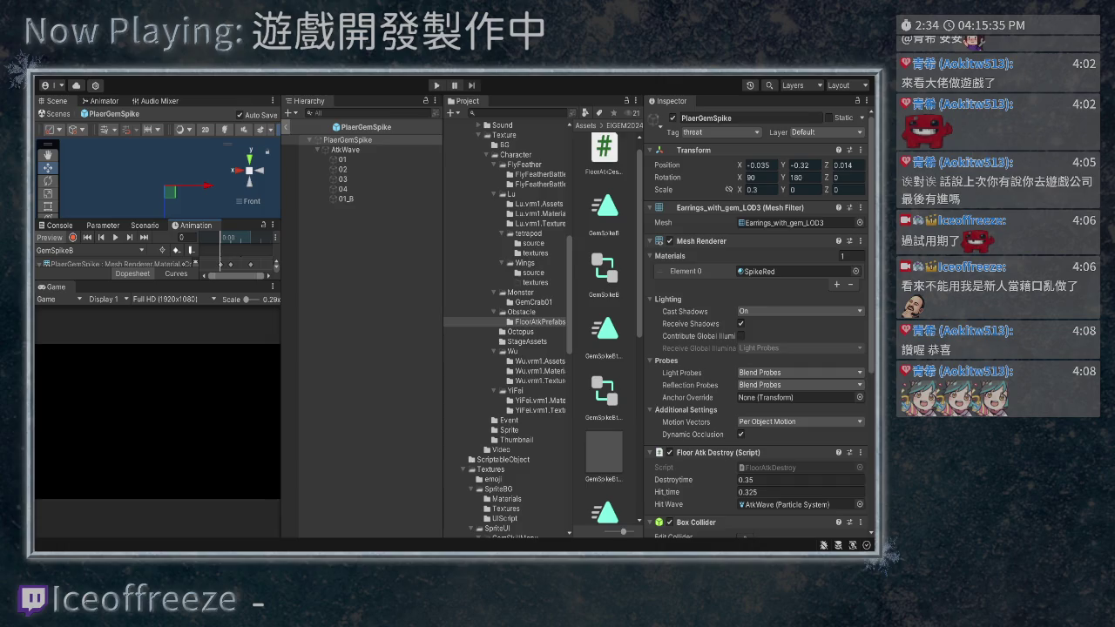
pyautogui.click(286, 126)
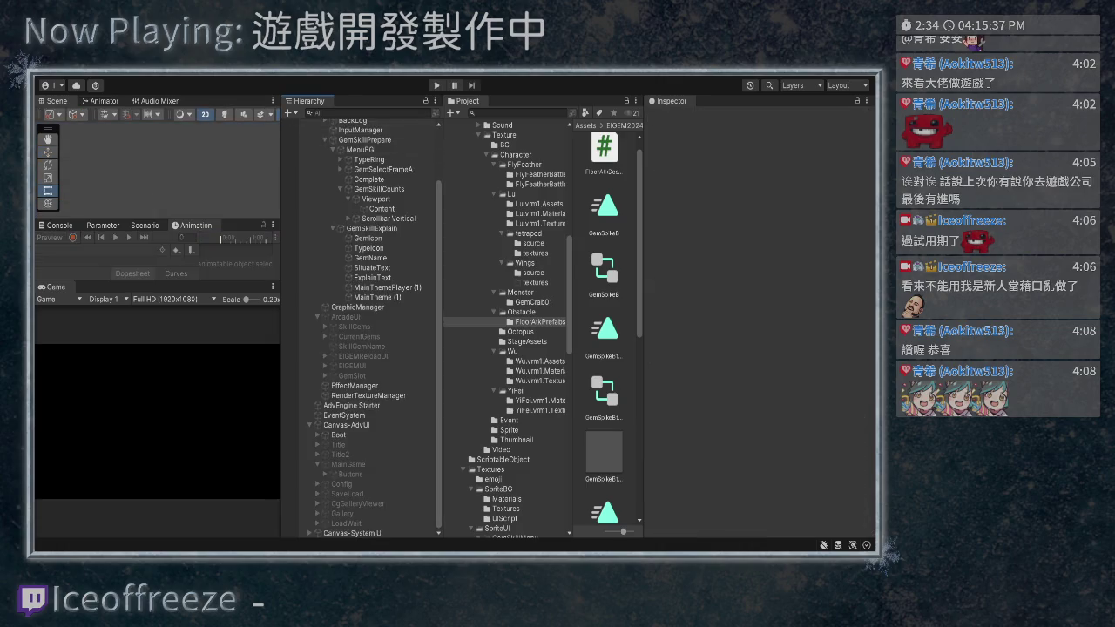
# Reopen PlaerGemSpike from FloorAtkPrefabs to inspect it, then close it back to the scene
pyautogui.click(520, 331)
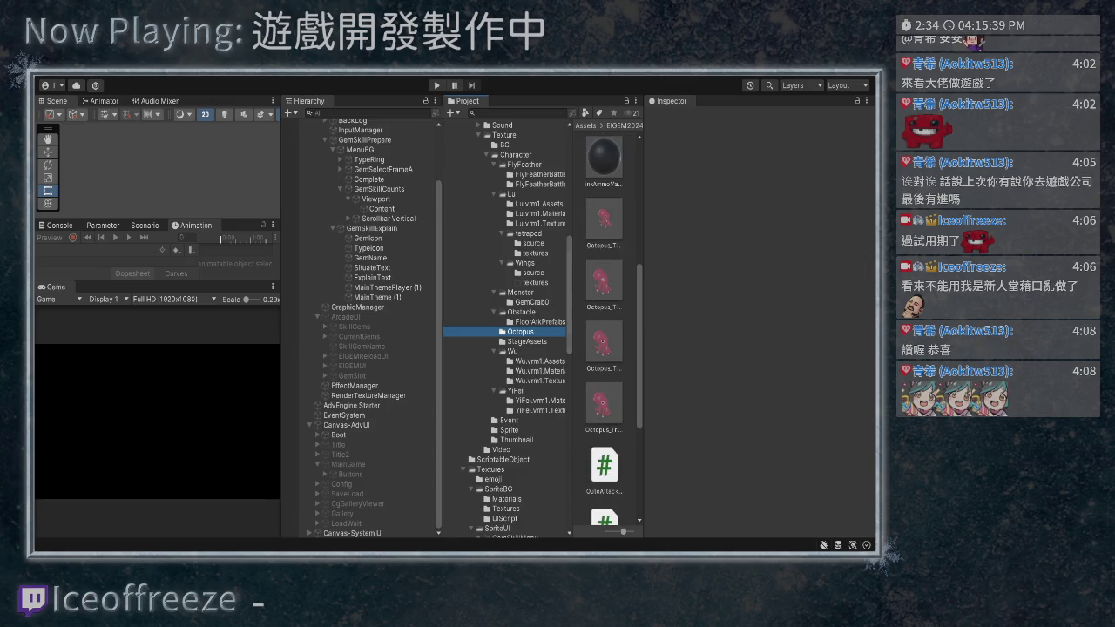
pyautogui.click(536, 321)
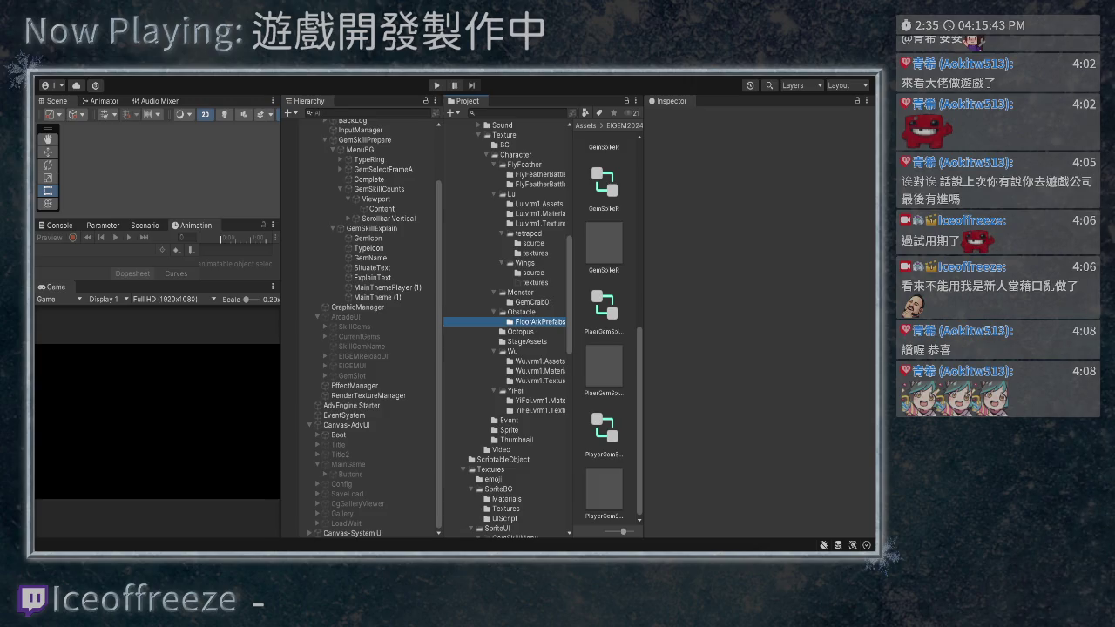
pyautogui.doubleClick(603, 305)
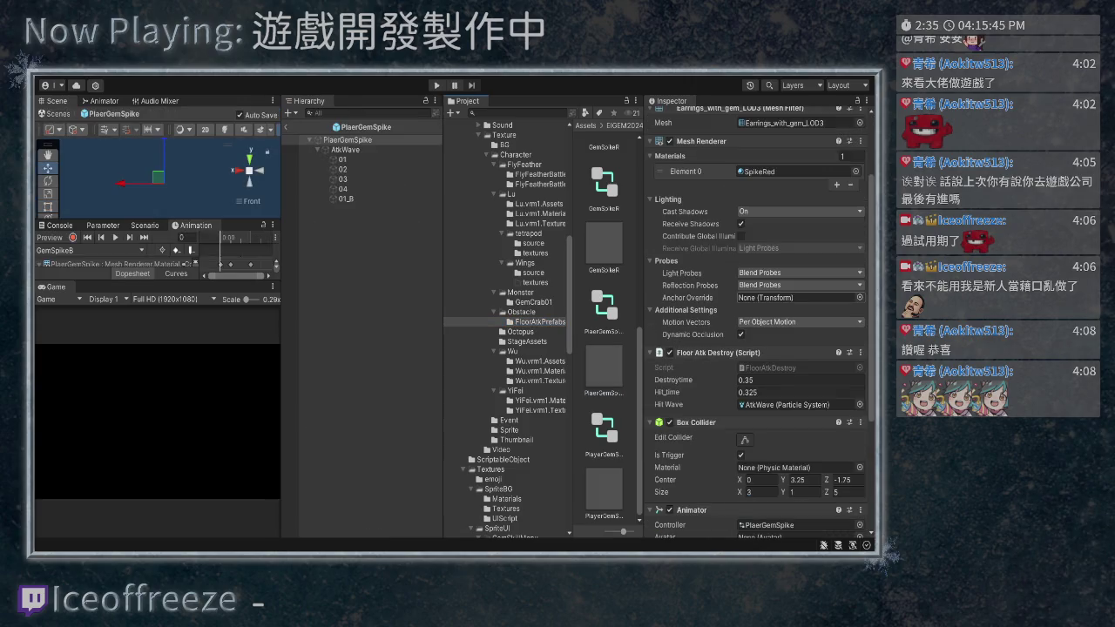
pyautogui.scroll(-4, 758, 314)
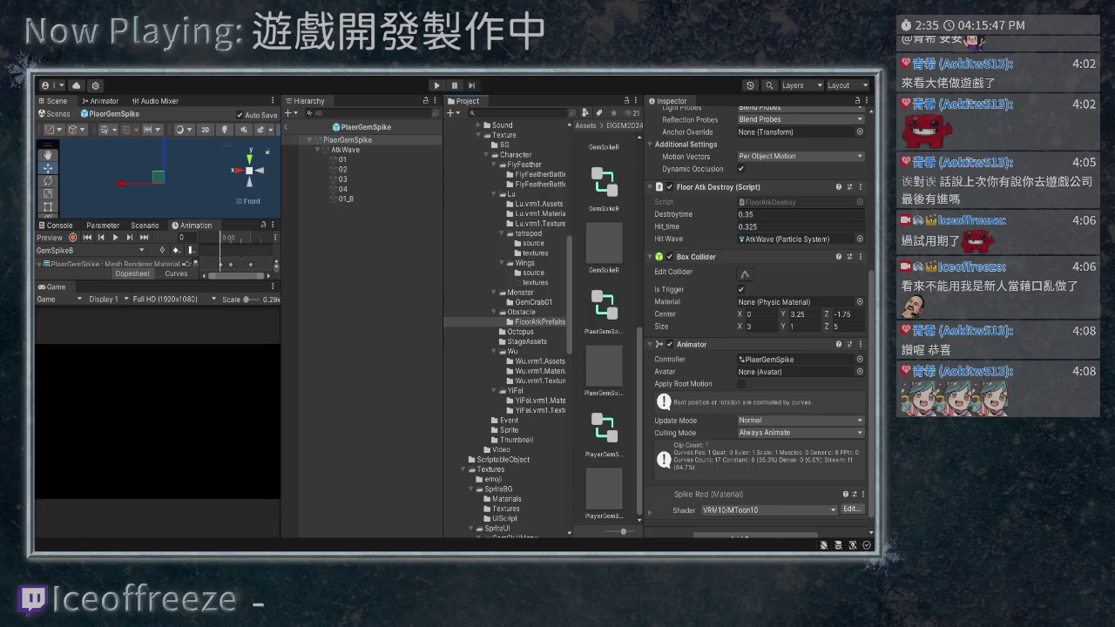
pyautogui.click(285, 126)
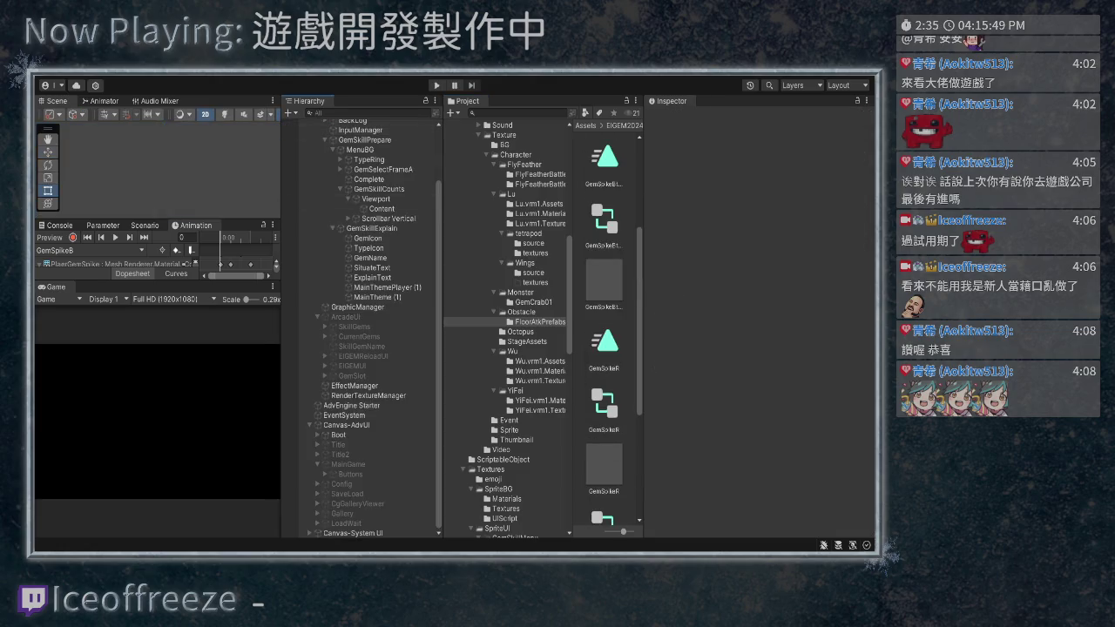
# Open the EIGEMField prefab from the Obstacle folder for editing
pyautogui.click(521, 312)
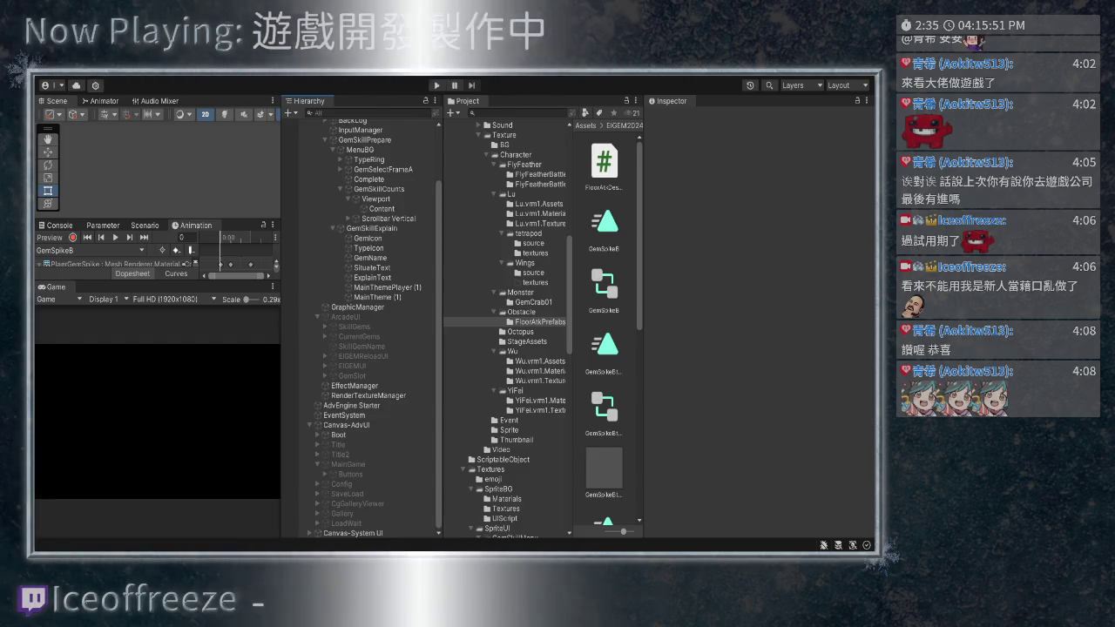
pyautogui.click(603, 408)
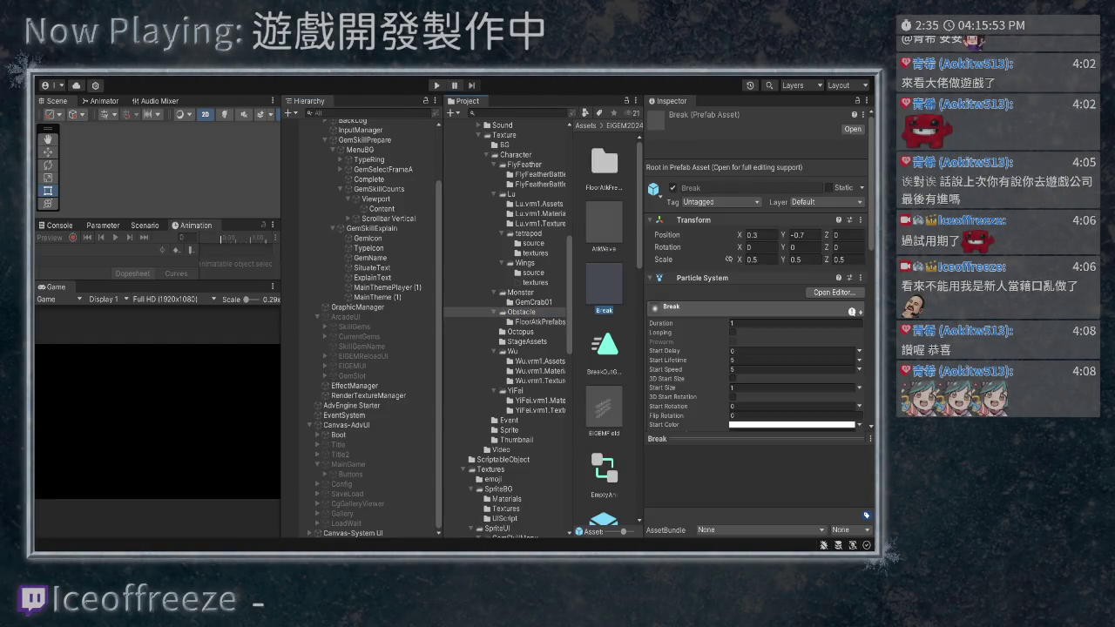
pyautogui.doubleClick(603, 408)
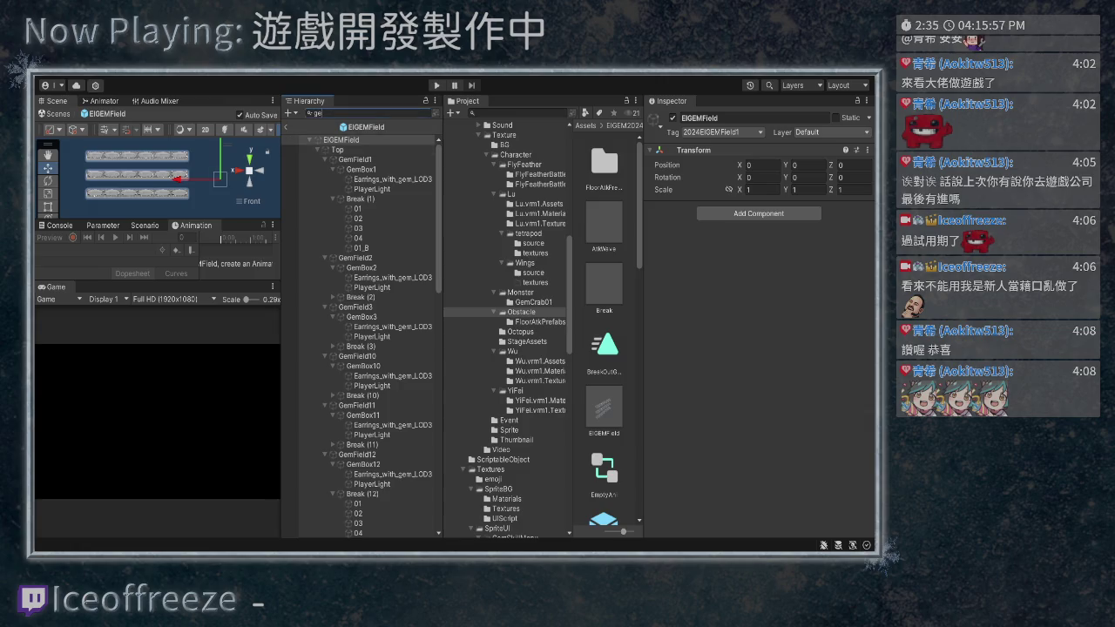
# Filter the Hierarchy to the GemBox items and select GemBox1 through GemBox18
pyautogui.write('mbox')
pyautogui.press('Down')
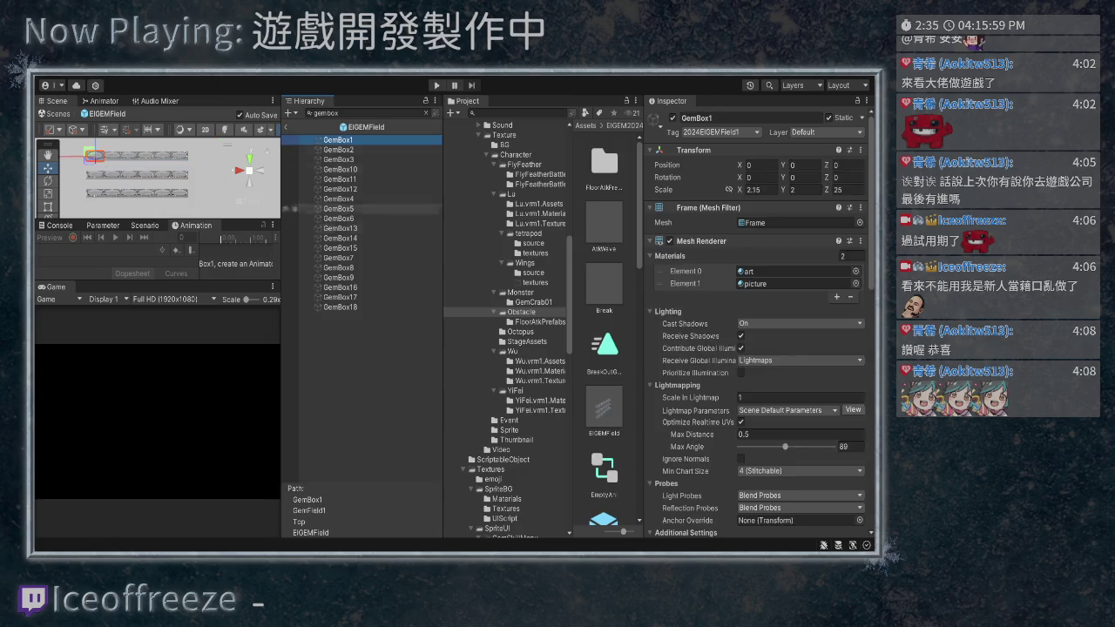
pyautogui.keyDown('shift'); pyautogui.click(340, 306); pyautogui.keyUp('shift')
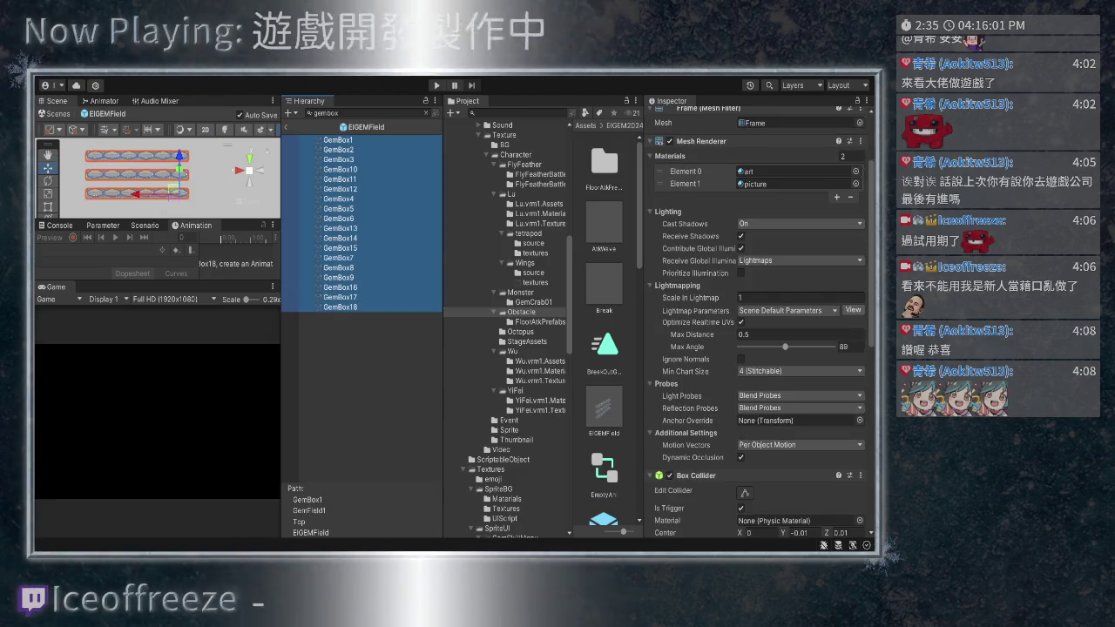
pyautogui.scroll(-5, 758, 323)
pyautogui.scroll(-1, 604, 348)
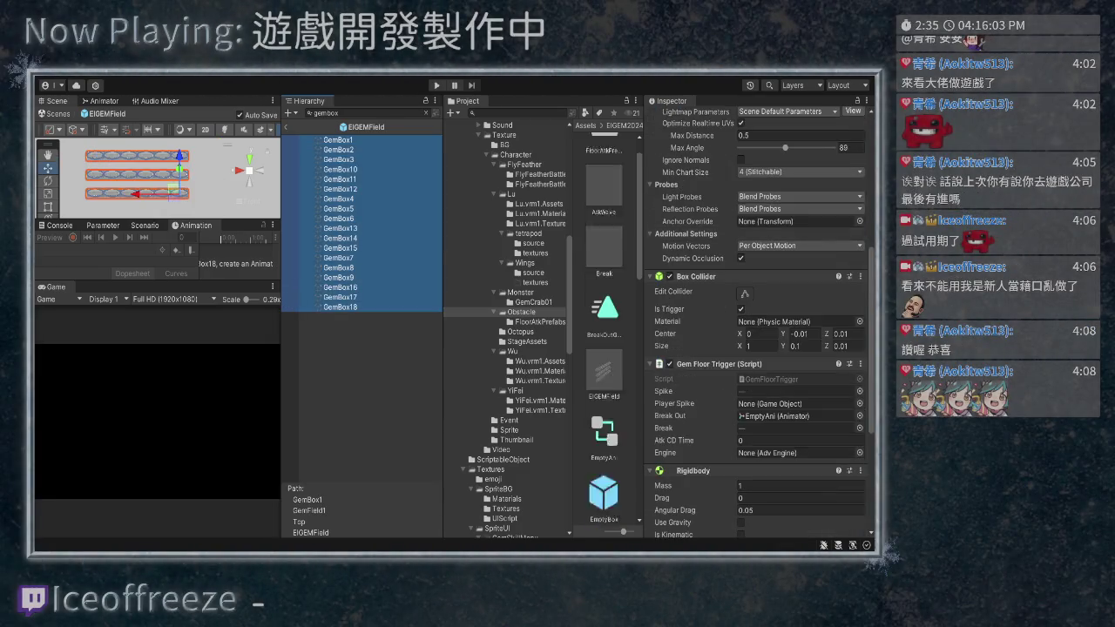
pyautogui.scroll(-1, 604, 331)
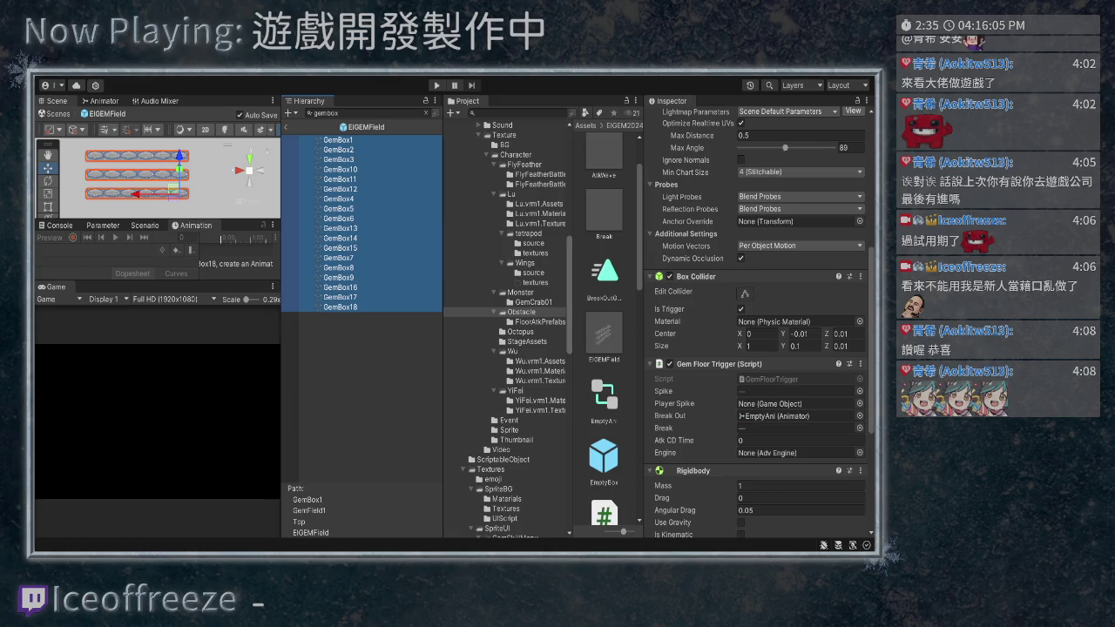
# Assign a FloorAtkPrefabs player spike prefab as Player Spike and save the scene
pyautogui.click(539, 322)
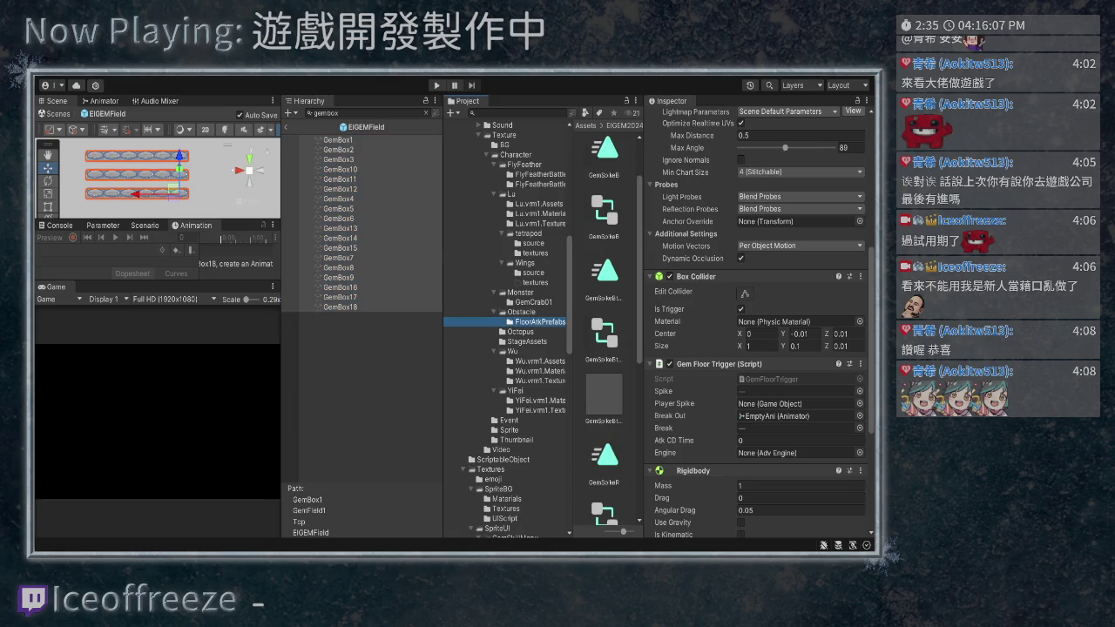
pyautogui.scroll(-3, 604, 331)
pyautogui.scroll(-6, 603, 331)
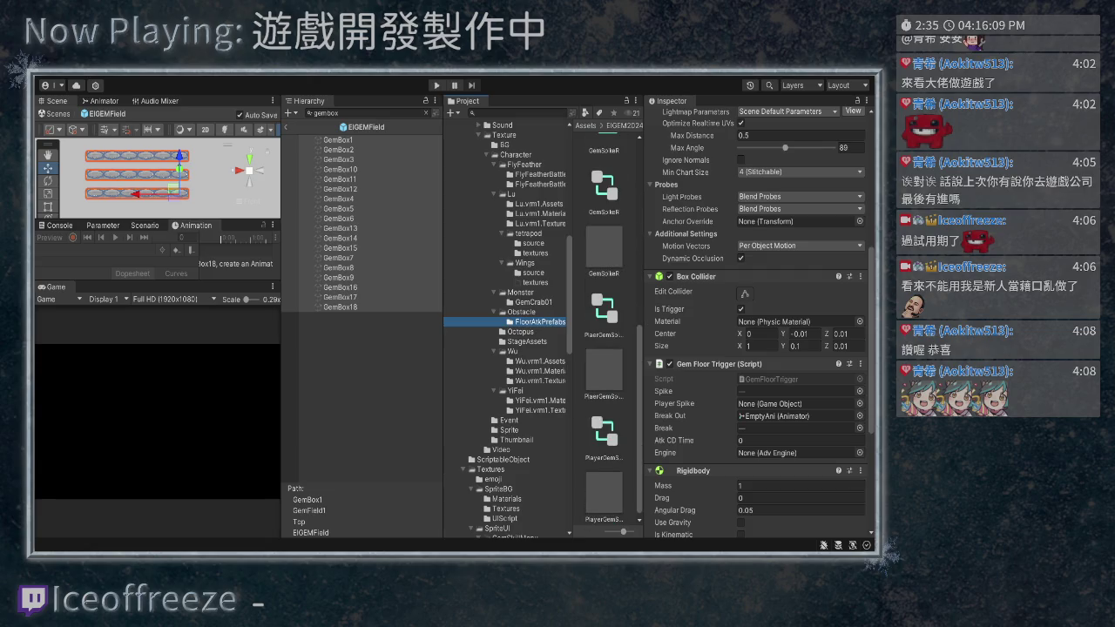
pyautogui.moveTo(603, 370); pyautogui.dragTo(797, 404)
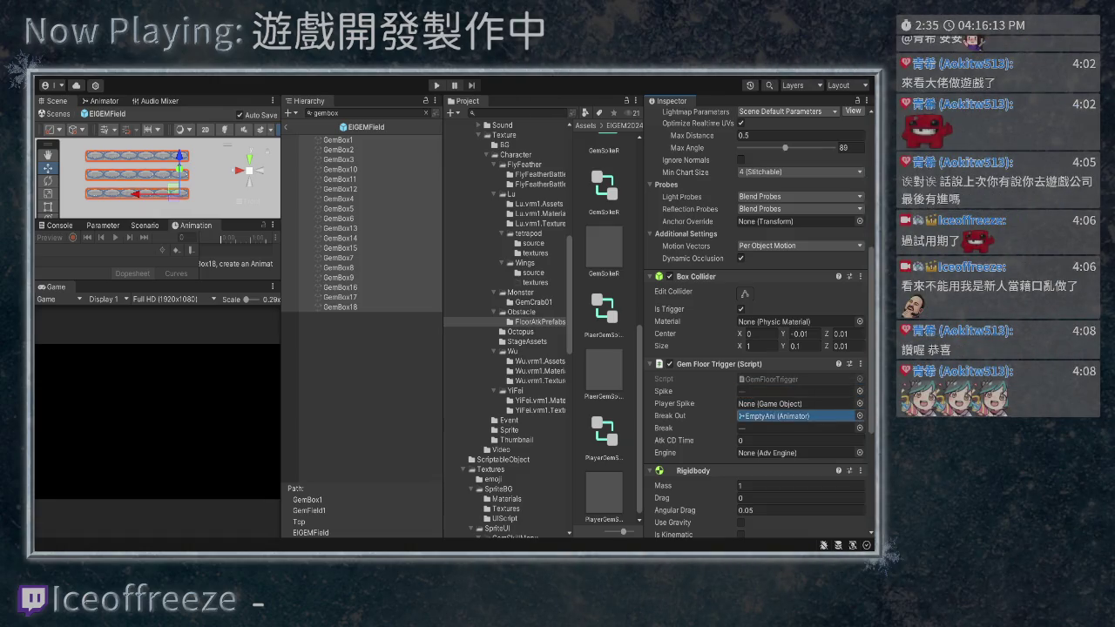
pyautogui.hotkey('ctrl', 's')
# Inspect GemBox1 alone and bring up the GemFloorTrigger script in the code editor
pyautogui.click(339, 139)
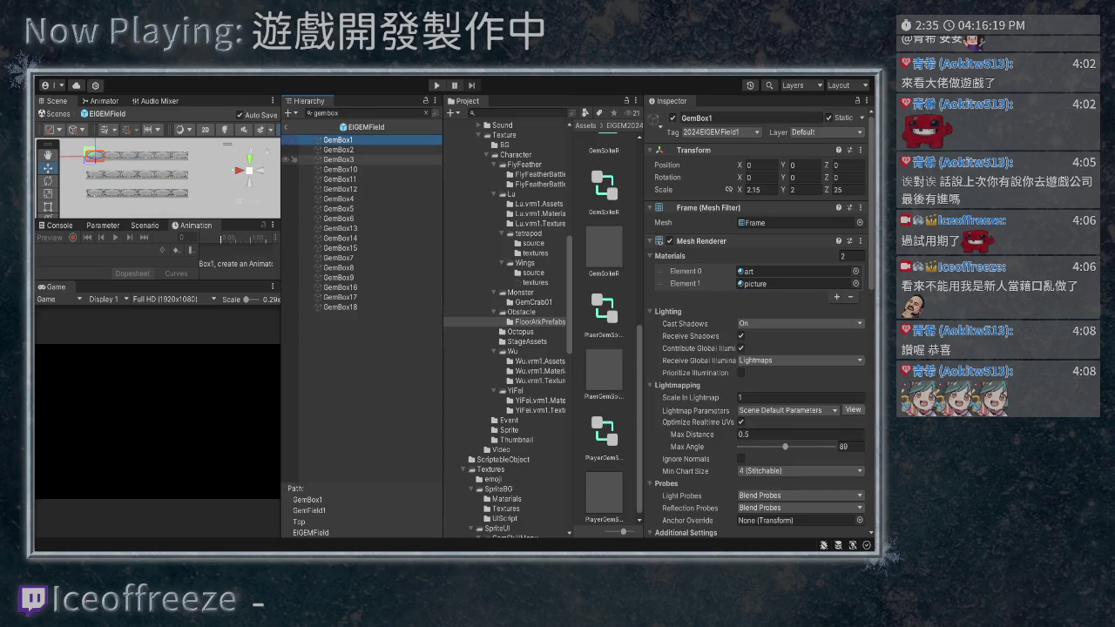
pyautogui.scroll(-5, 758, 348)
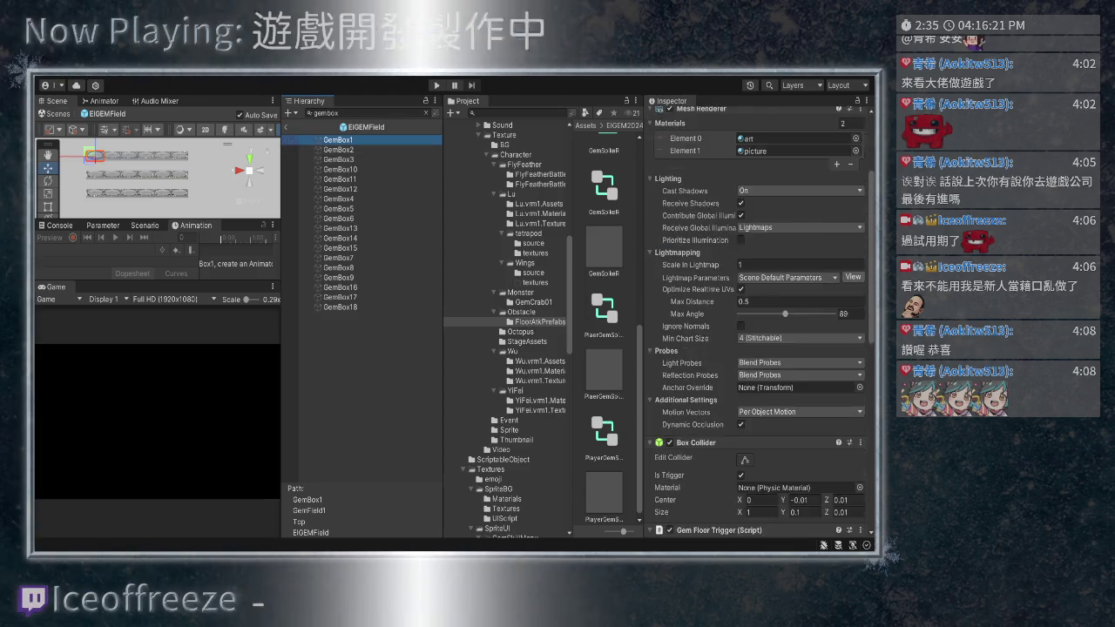
pyautogui.hotkey('alt', 'Tab')
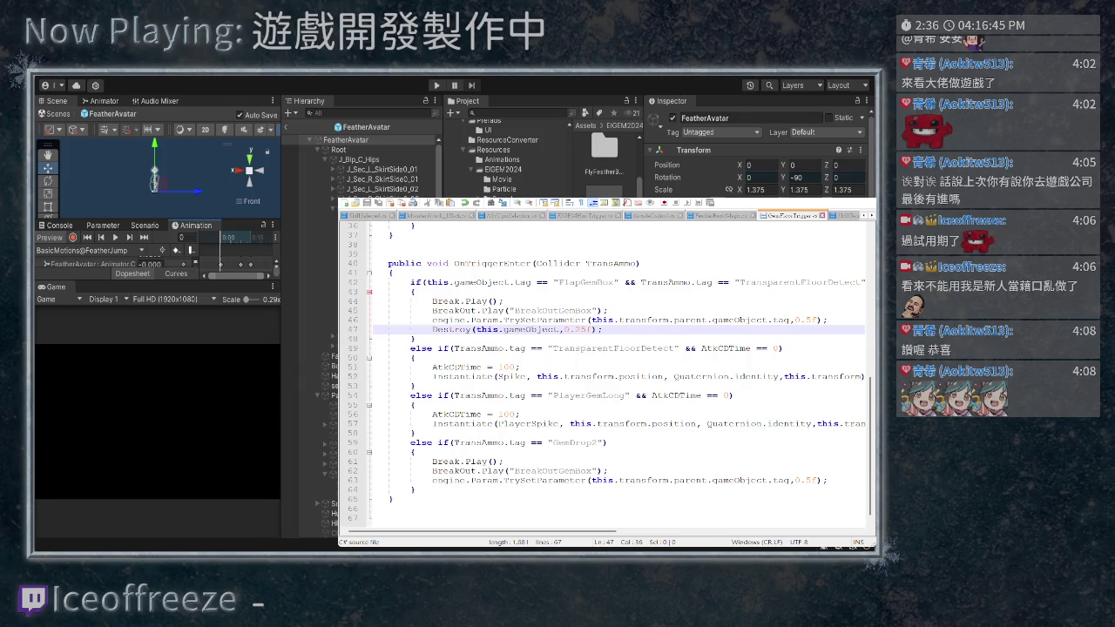
pyautogui.scroll(-1, 366, 161)
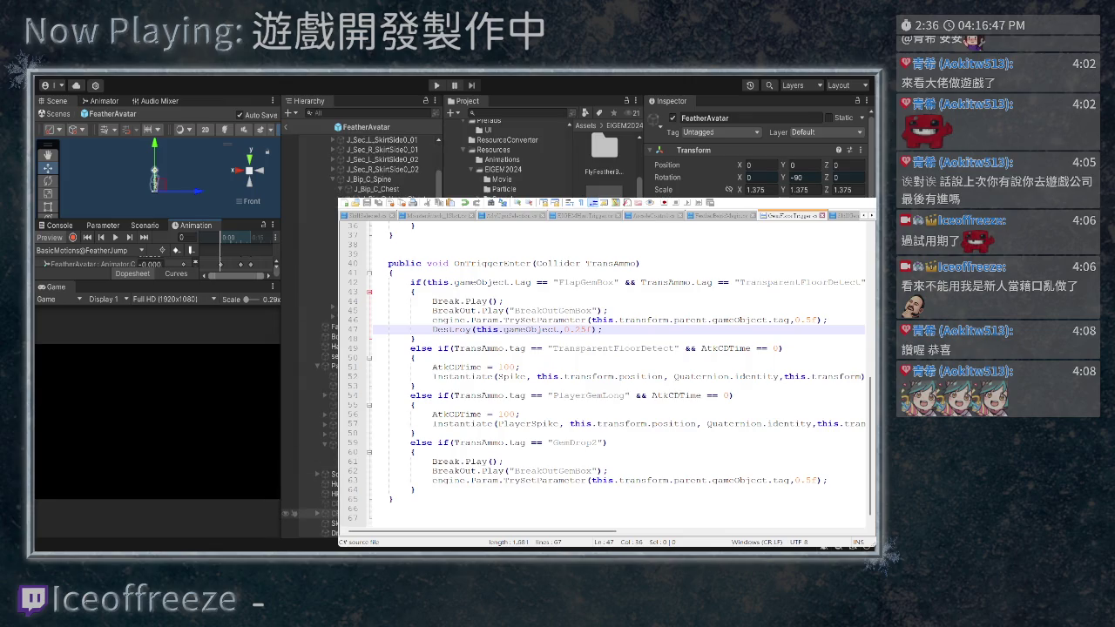
pyautogui.scroll(-3, 758, 153)
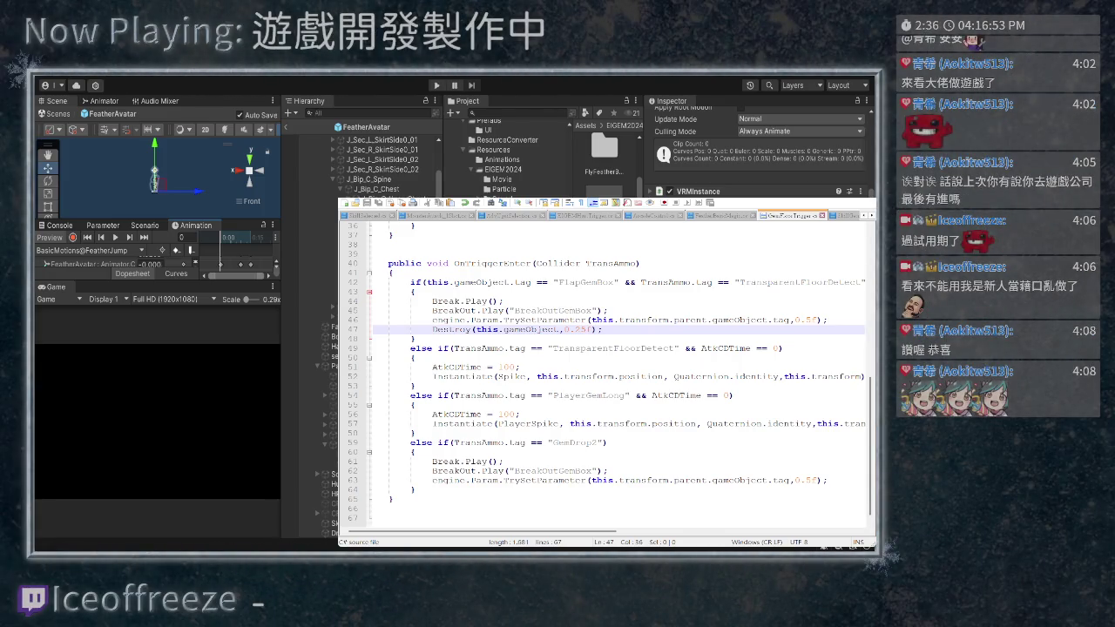
pyautogui.scroll(-1, 758, 148)
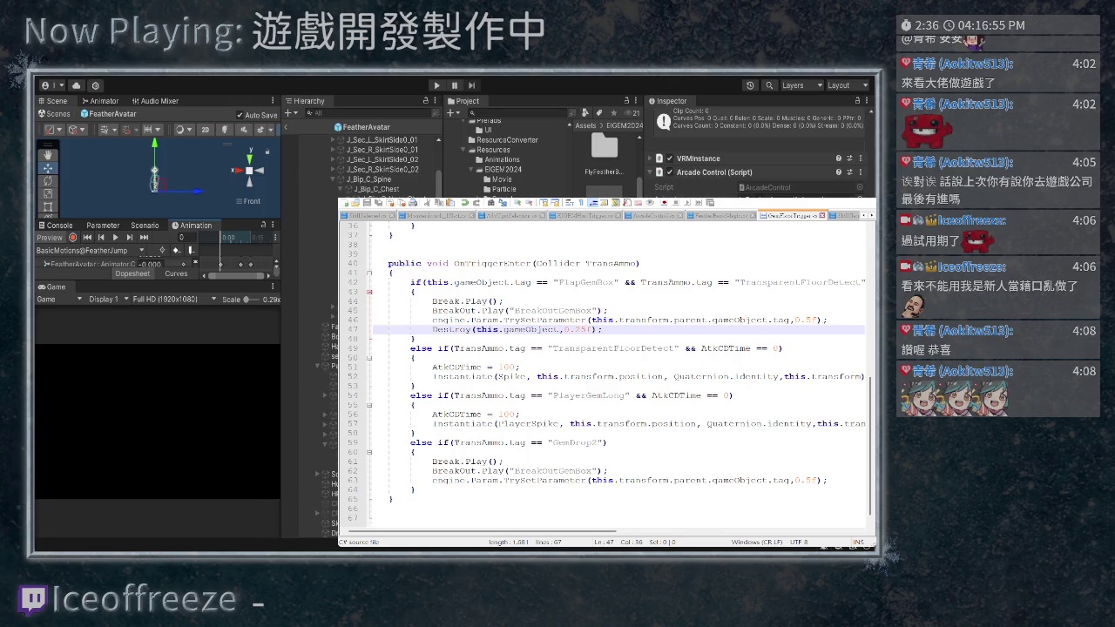
pyautogui.scroll(-5, 758, 148)
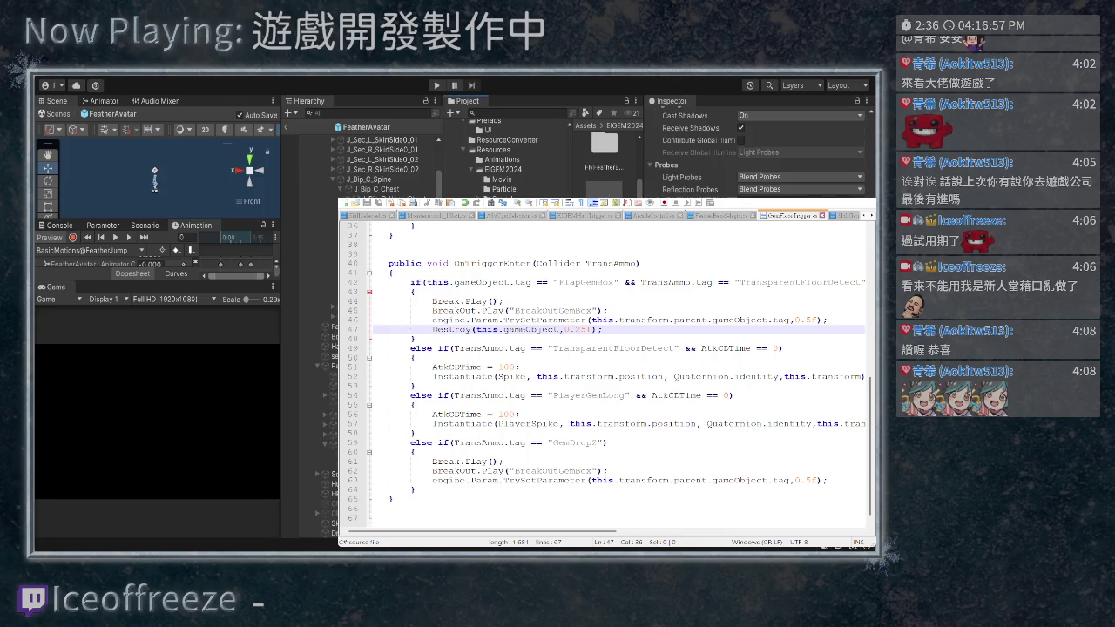
pyautogui.scroll(10, 758, 148)
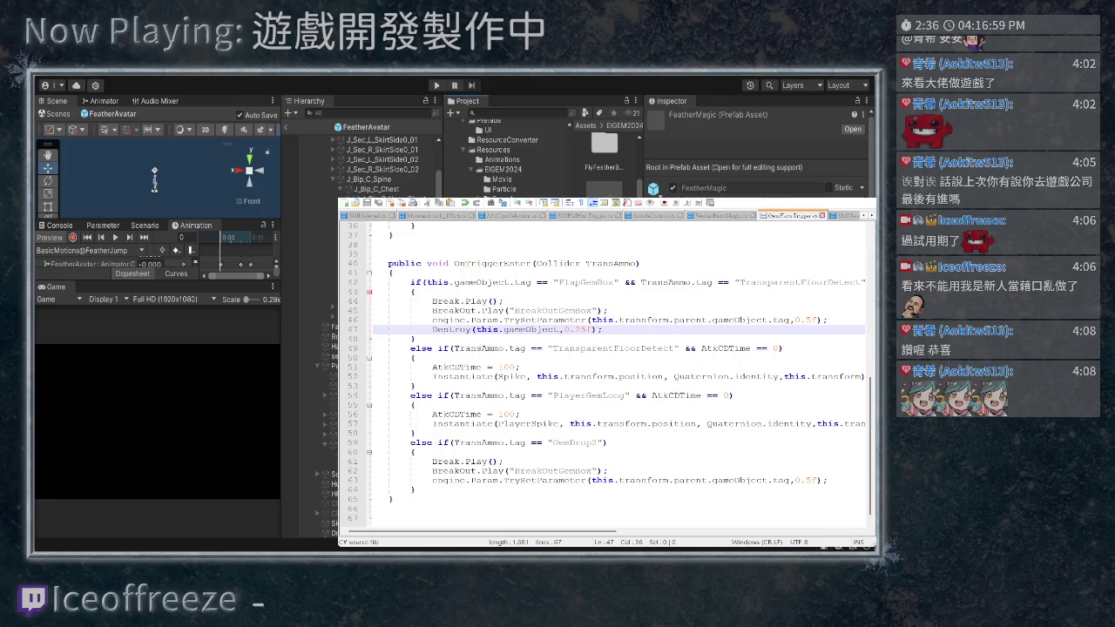
pyautogui.scroll(-5, 757, 148)
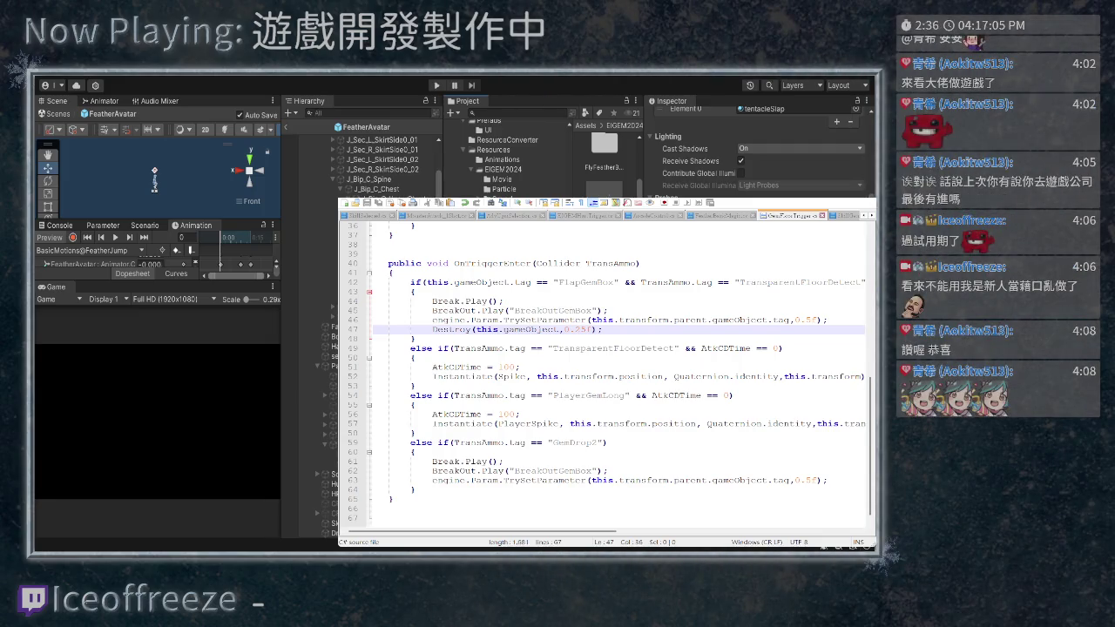
pyautogui.scroll(1, 606, 165)
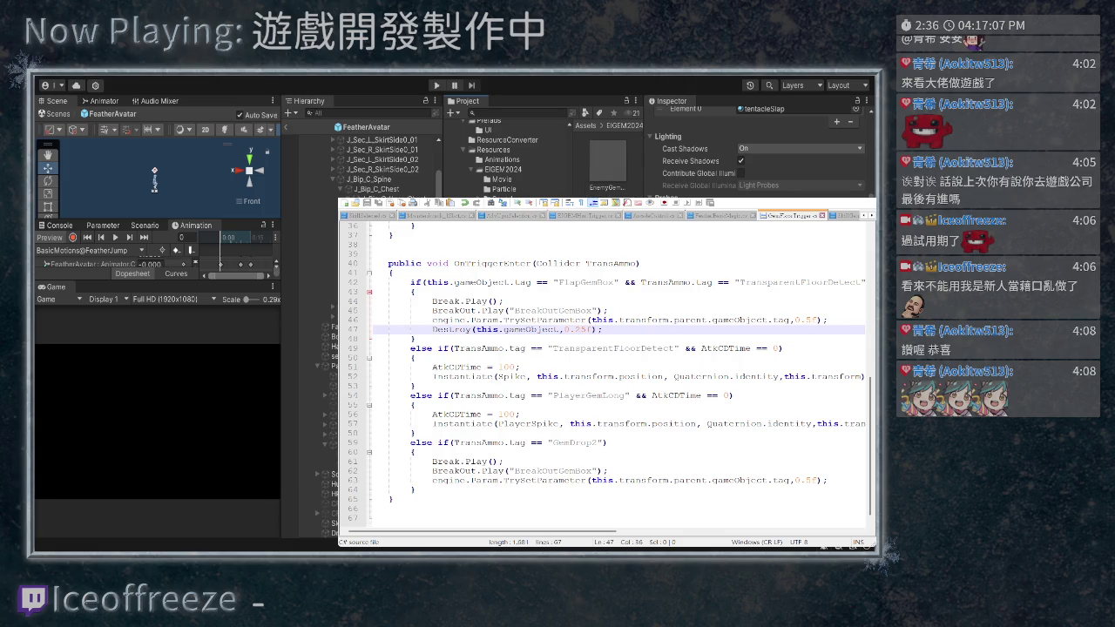
pyautogui.scroll(-3, 758, 148)
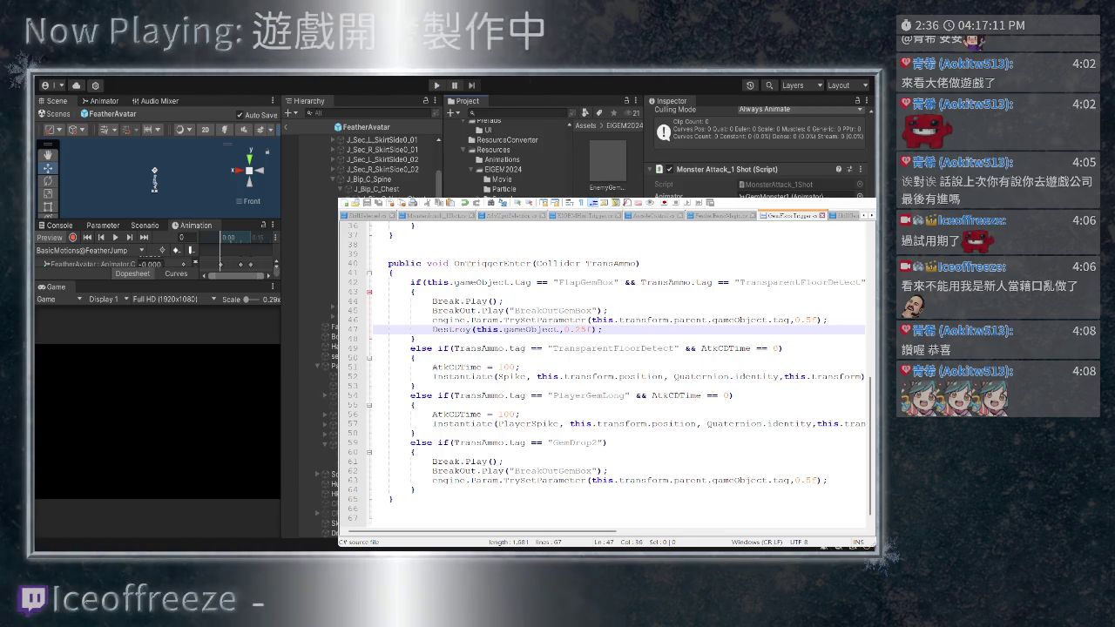
pyautogui.hotkey('ctrl', 'Tab')
# Mark Ammo in MonsterAttack_1Shot's Instantiate call and review where it is used
pyautogui.scroll(-3, 606, 374)
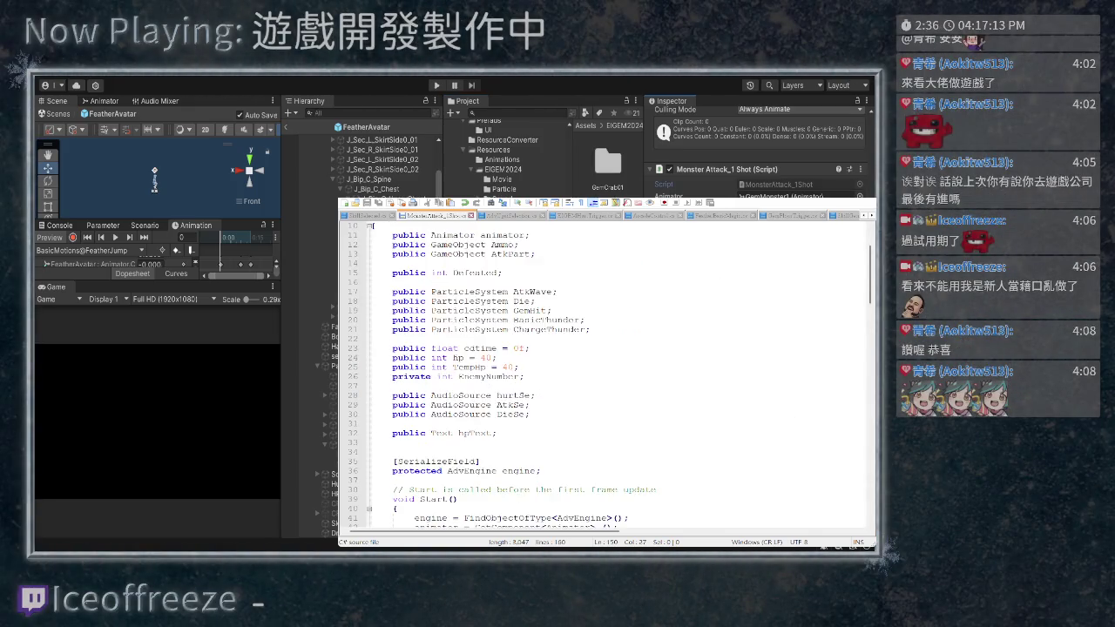
pyautogui.scroll(2, 606, 374)
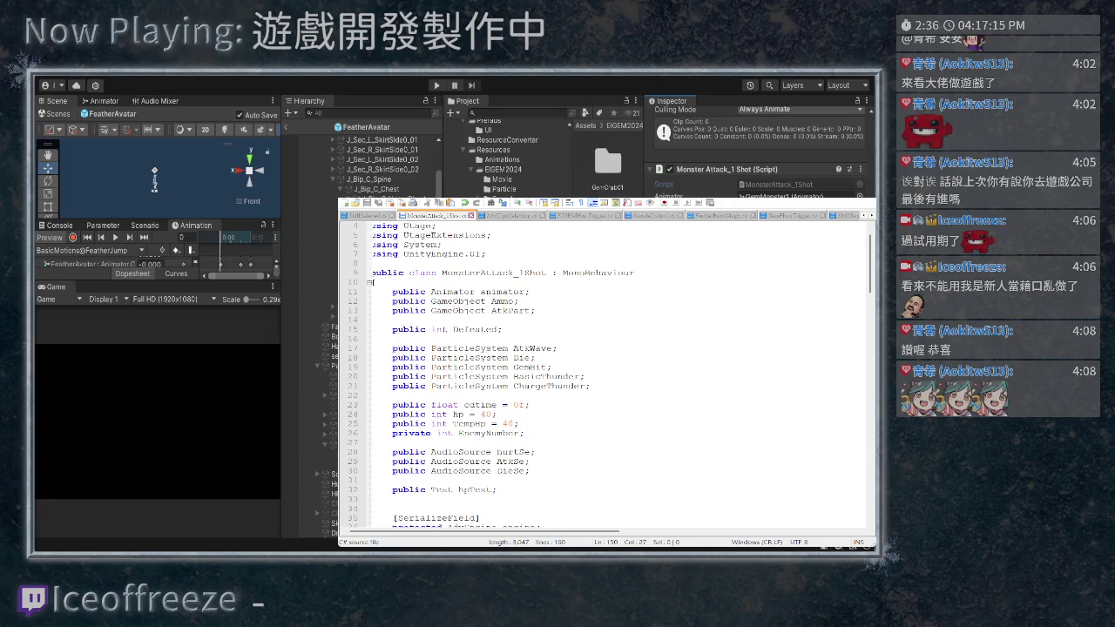
pyautogui.scroll(-12, 606, 375)
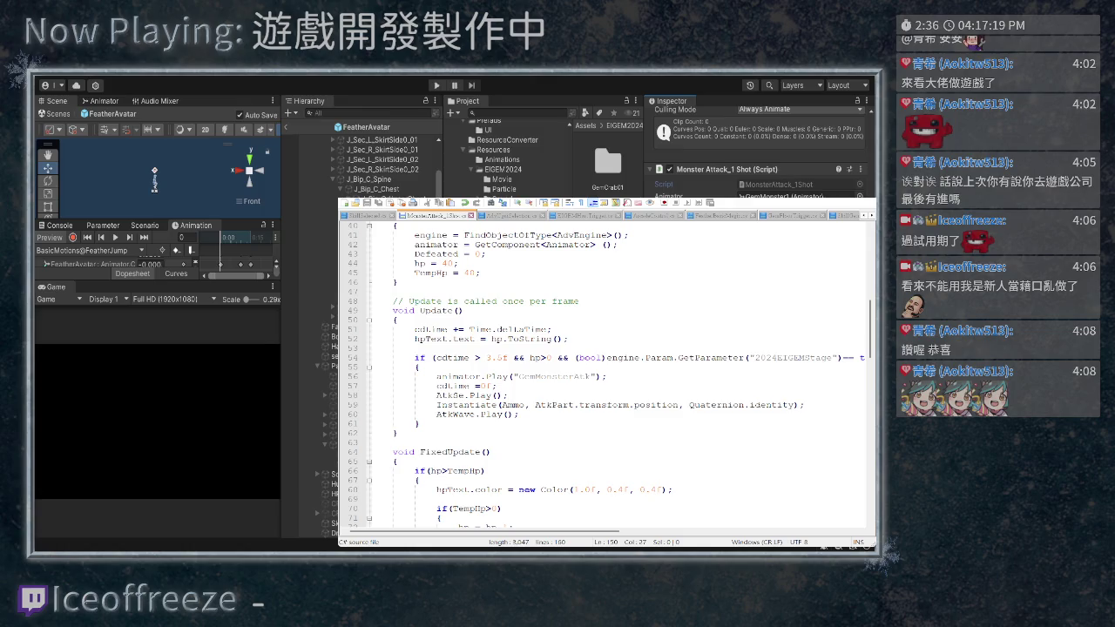
pyautogui.scroll(-1, 605, 374)
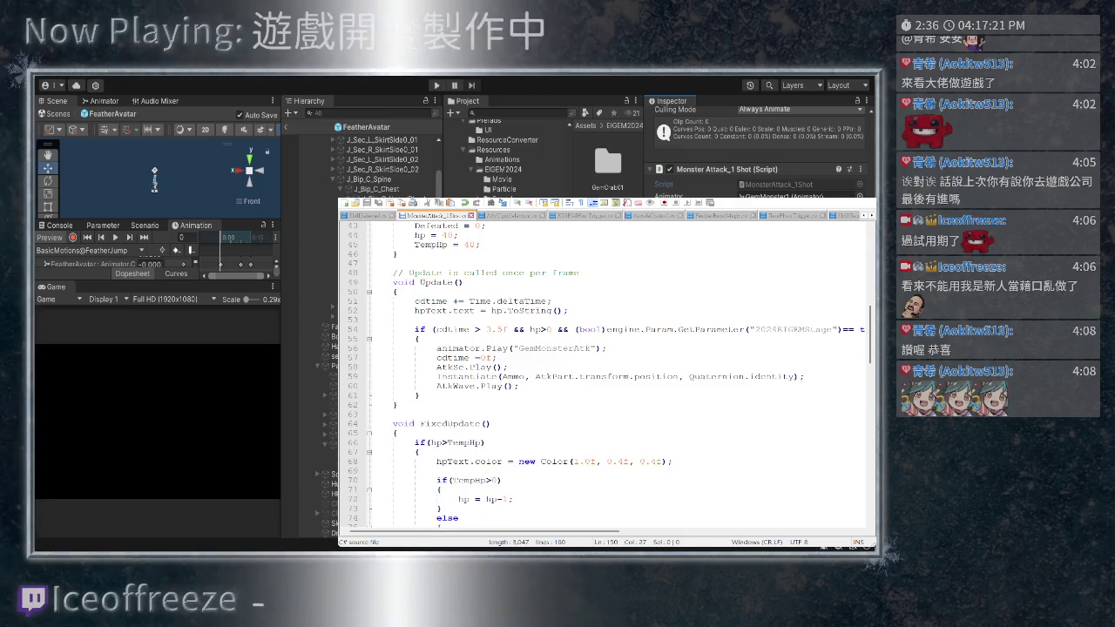
pyautogui.moveTo(500, 376); pyautogui.dragTo(525, 377)
pyautogui.scroll(-4, 605, 375)
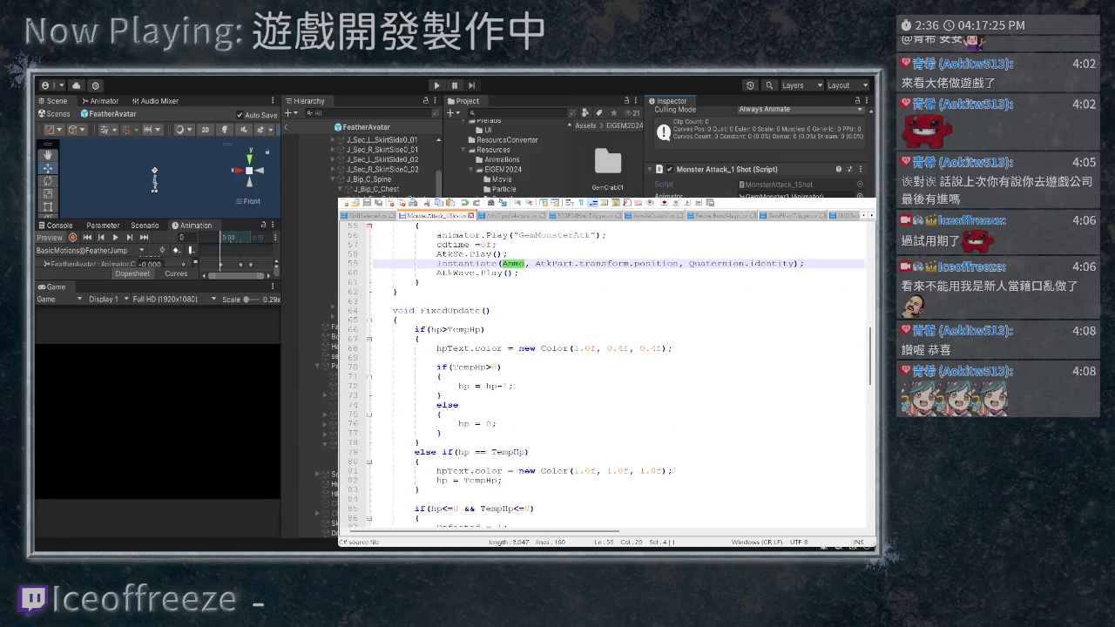
pyautogui.scroll(4, 606, 374)
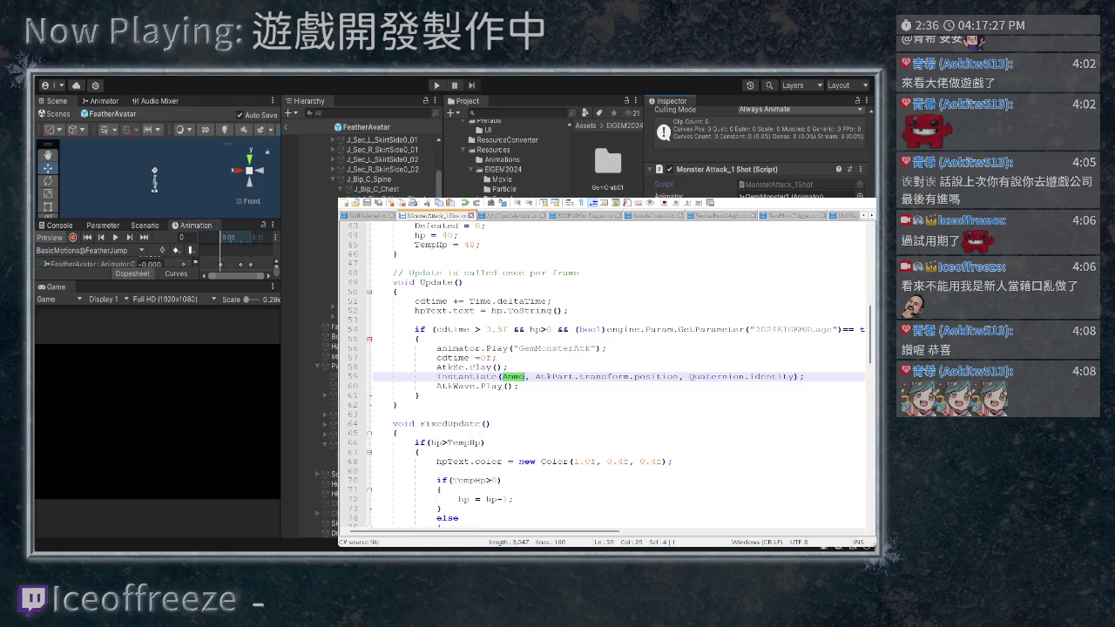
pyautogui.scroll(-18, 605, 375)
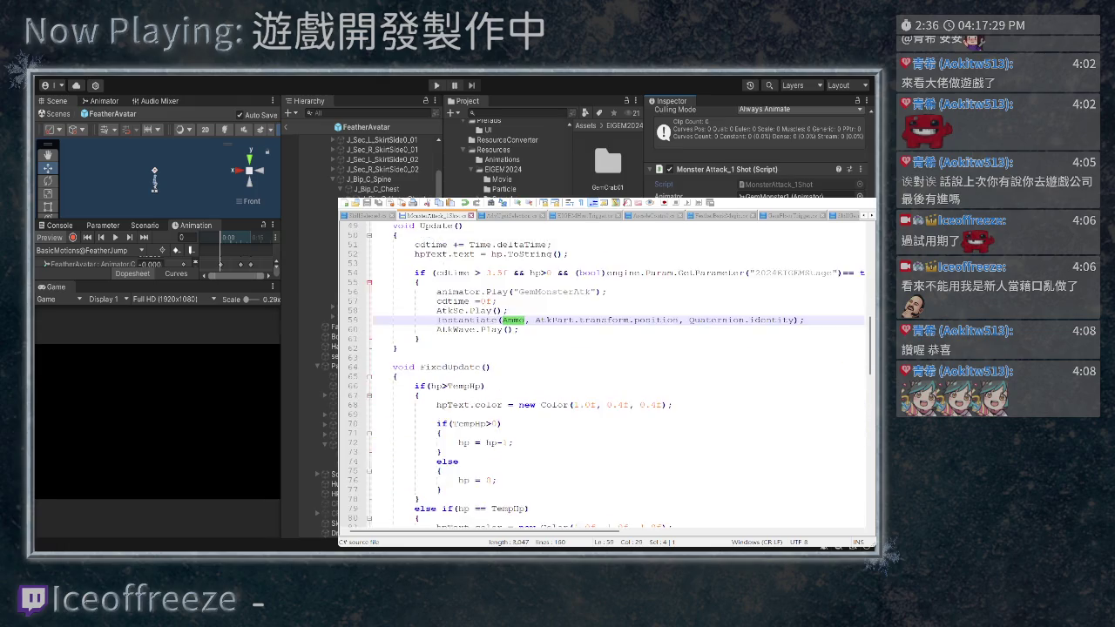
pyautogui.scroll(-3, 606, 374)
pyautogui.scroll(14, 605, 374)
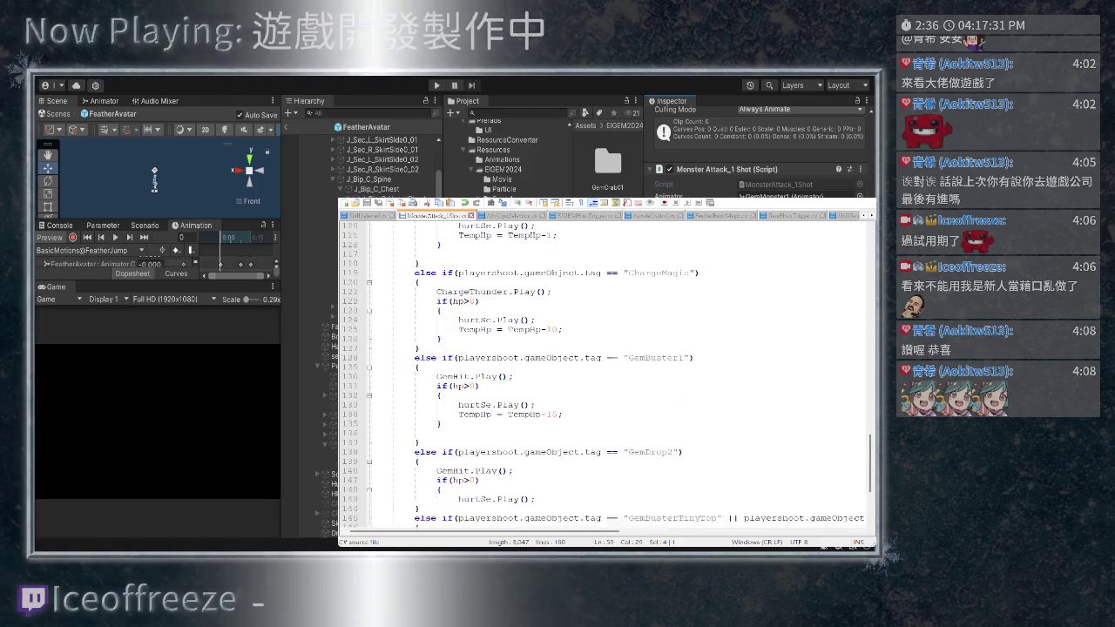
pyautogui.scroll(18, 605, 375)
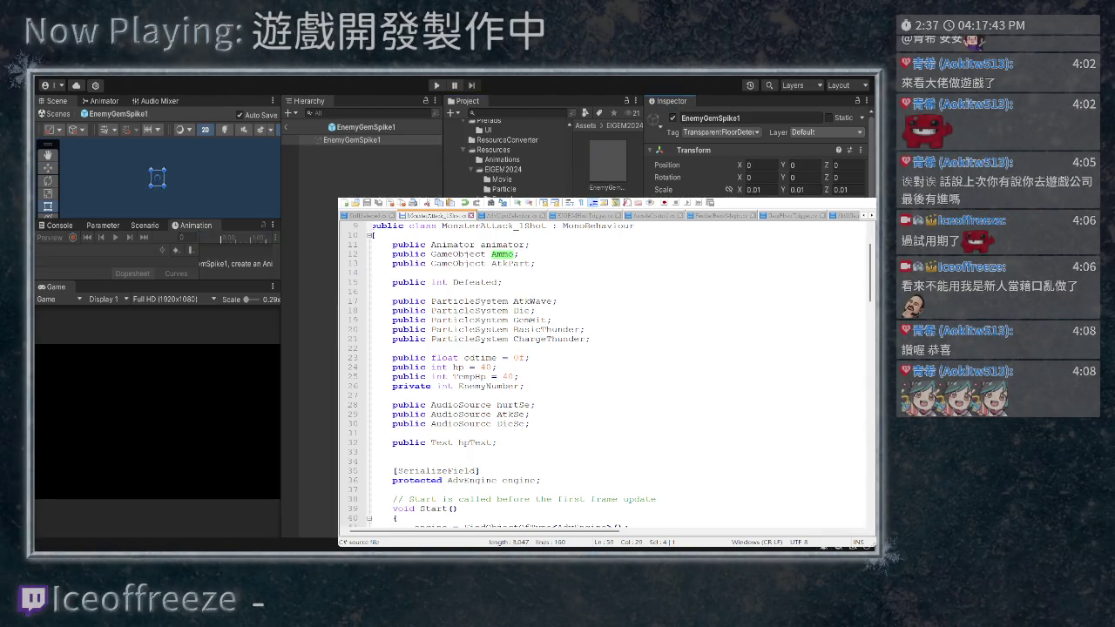
# Leave the EnemyGemSpike1 prefab editing view and return to the scene
pyautogui.scroll(-5, 757, 152)
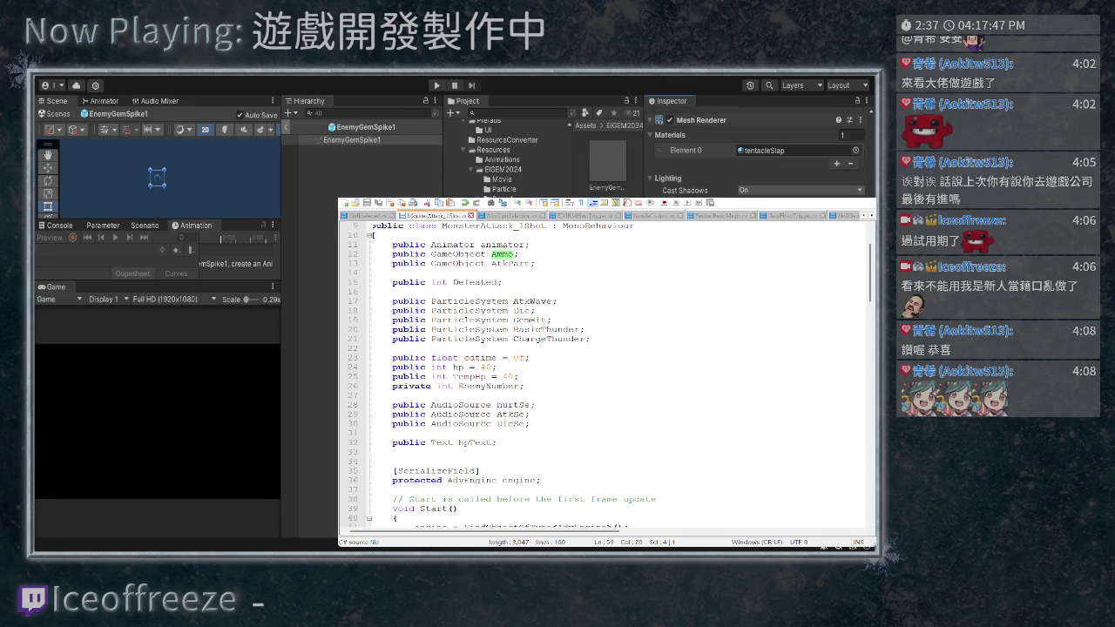
pyautogui.click(286, 127)
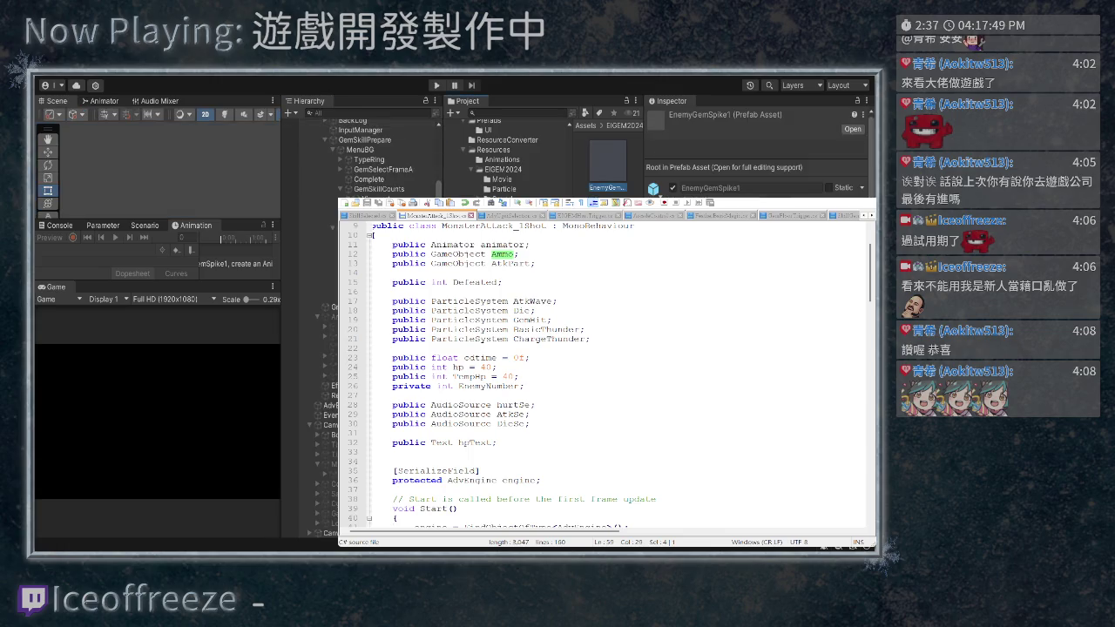
pyautogui.scroll(-5, 758, 153)
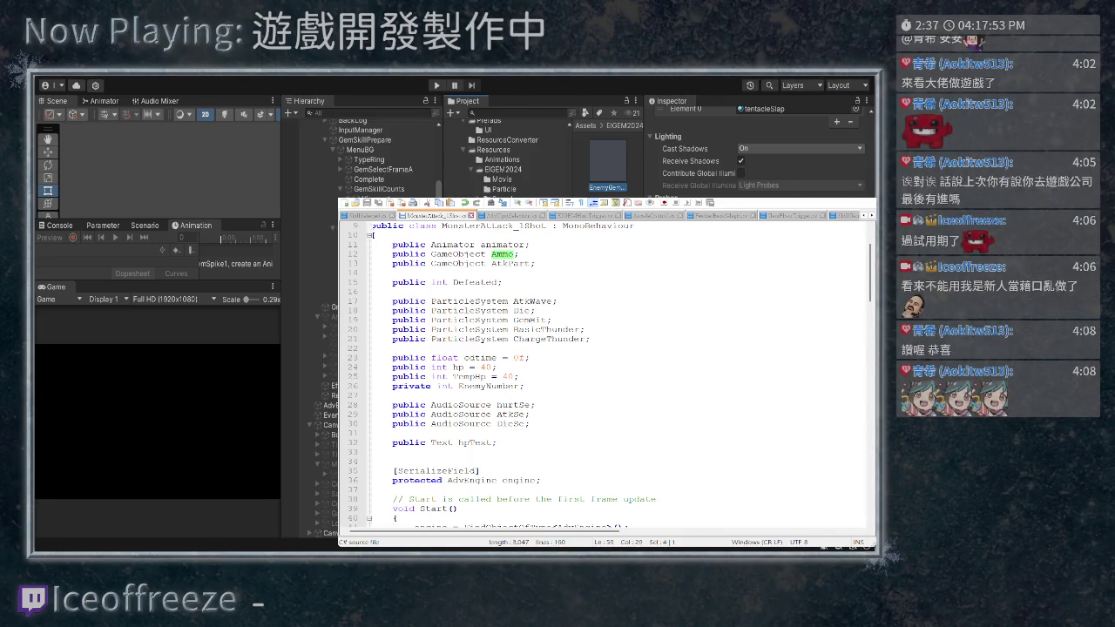
pyautogui.scroll(5, 758, 152)
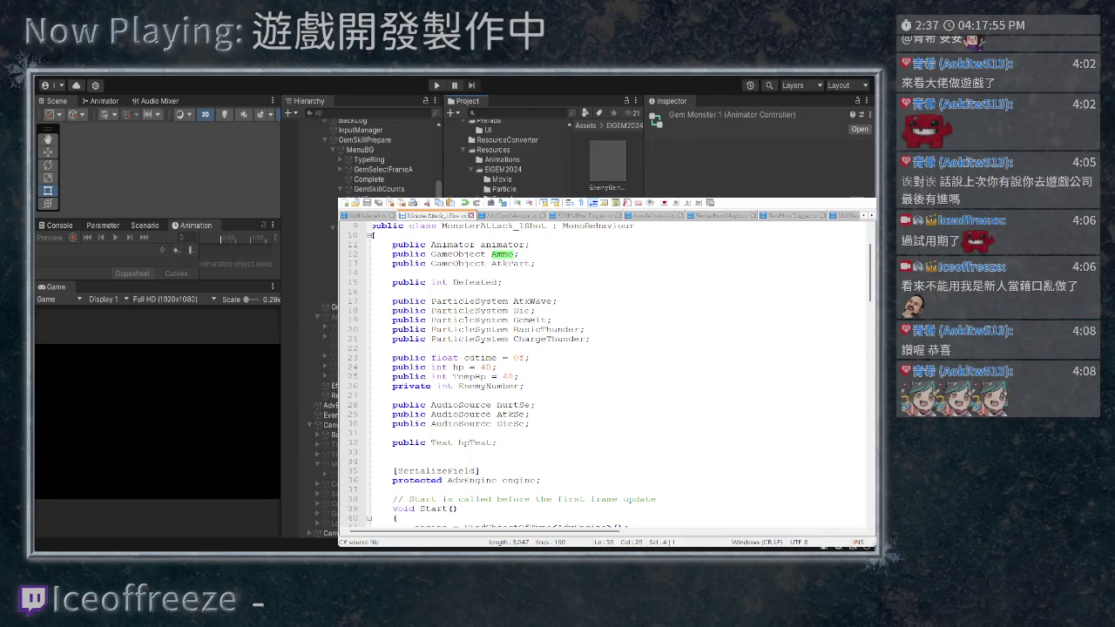
# Duplicate the EnemyGemSpike1 prefab and rename the copy PlayerAtkLong
pyautogui.hotkey('ctrl', 'd')
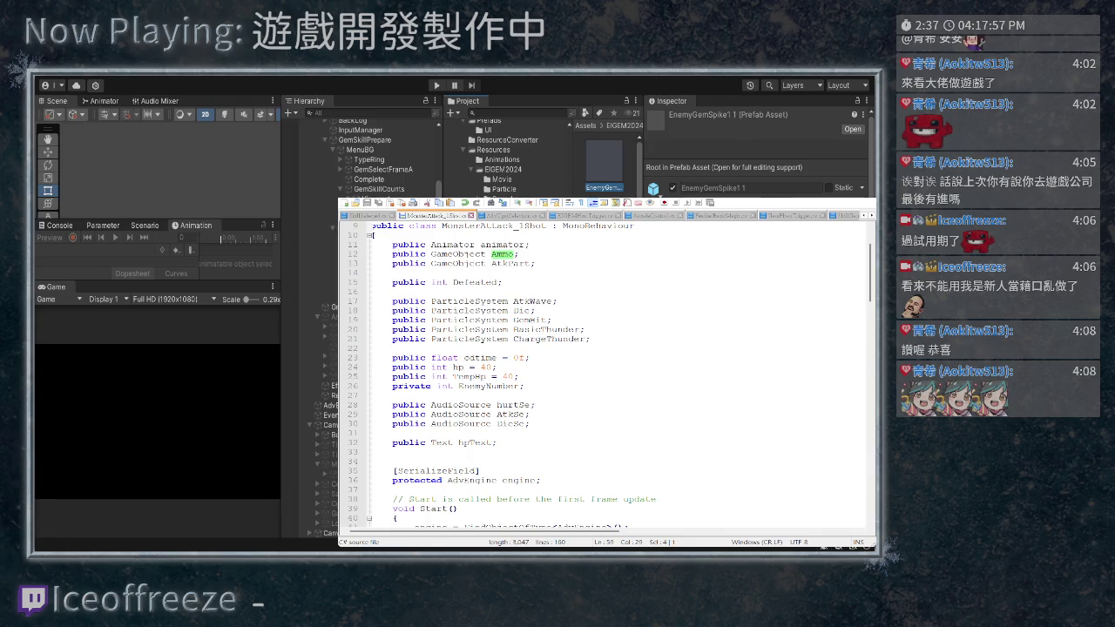
pyautogui.press('F2')
pyautogui.write('Player')
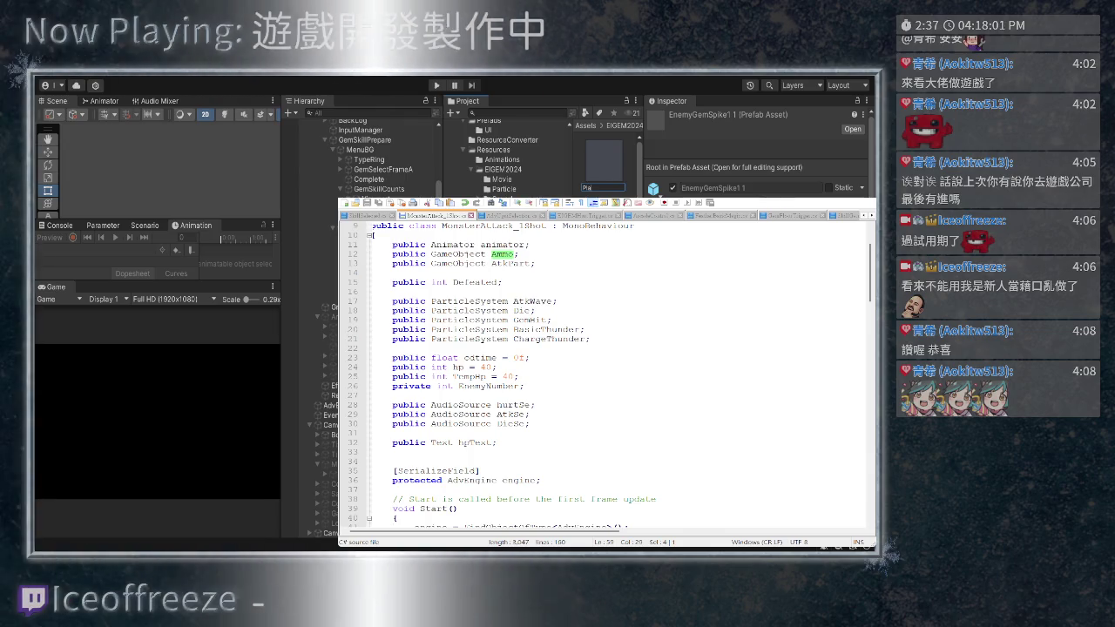
pyautogui.write('AtkLong')
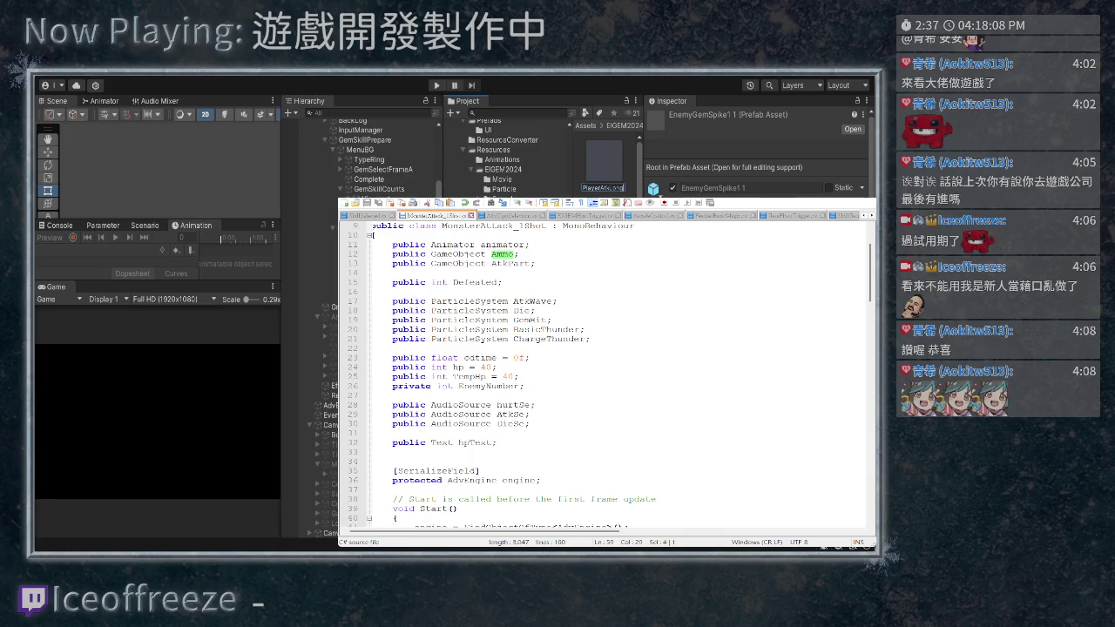
pyautogui.press('Return')
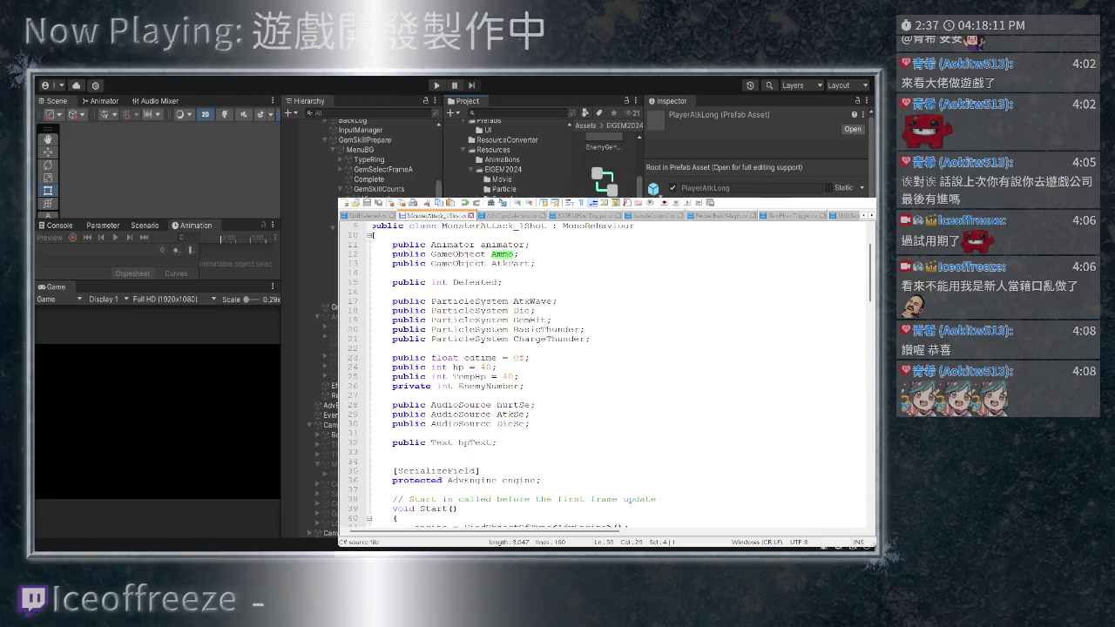
pyautogui.scroll(-10, 606, 374)
pyautogui.scroll(-1, 616, 372)
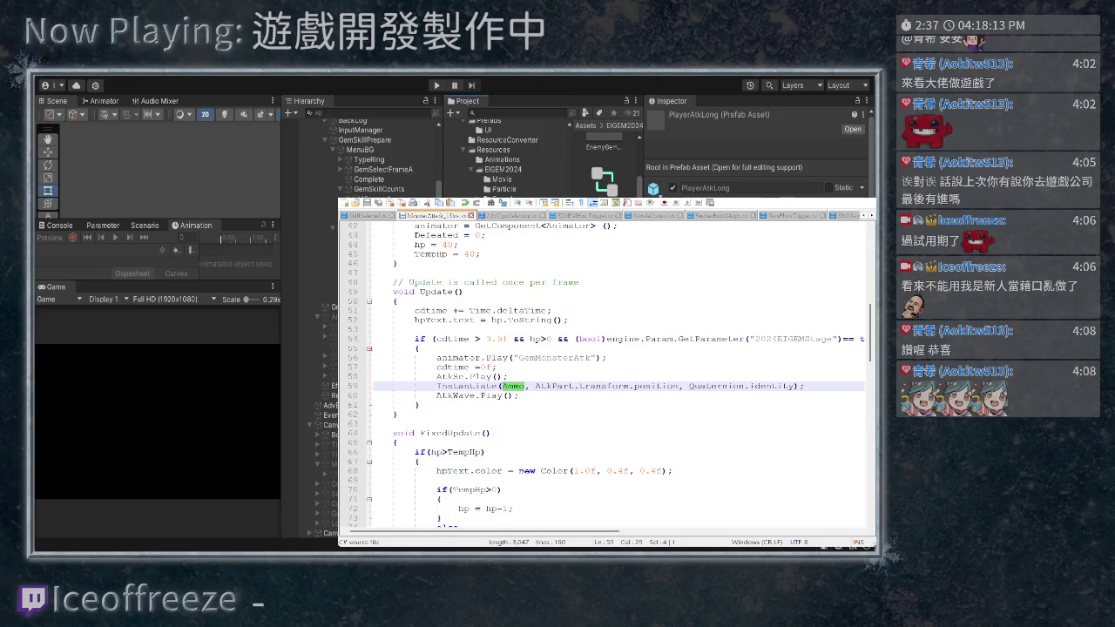
pyautogui.scroll(-20, 605, 375)
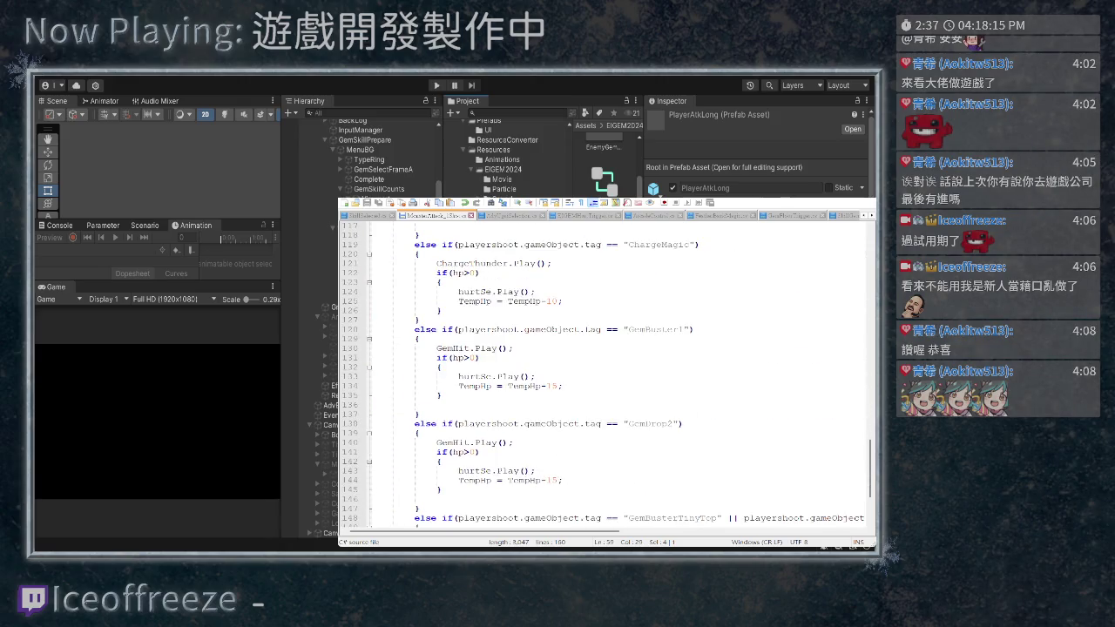
pyautogui.scroll(20, 605, 374)
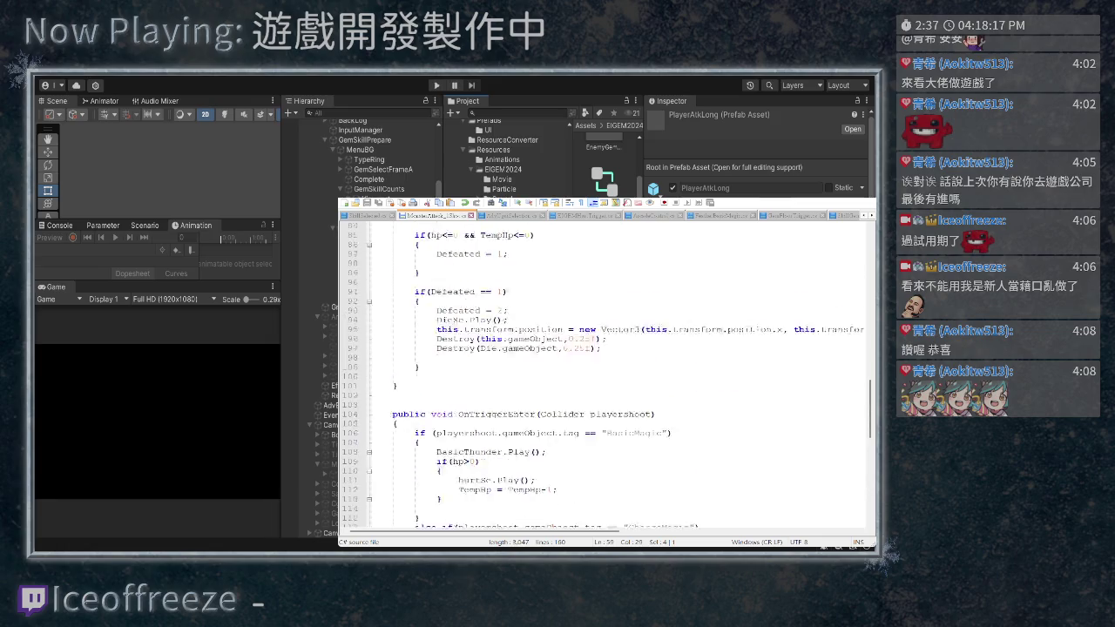
pyautogui.scroll(1, 616, 375)
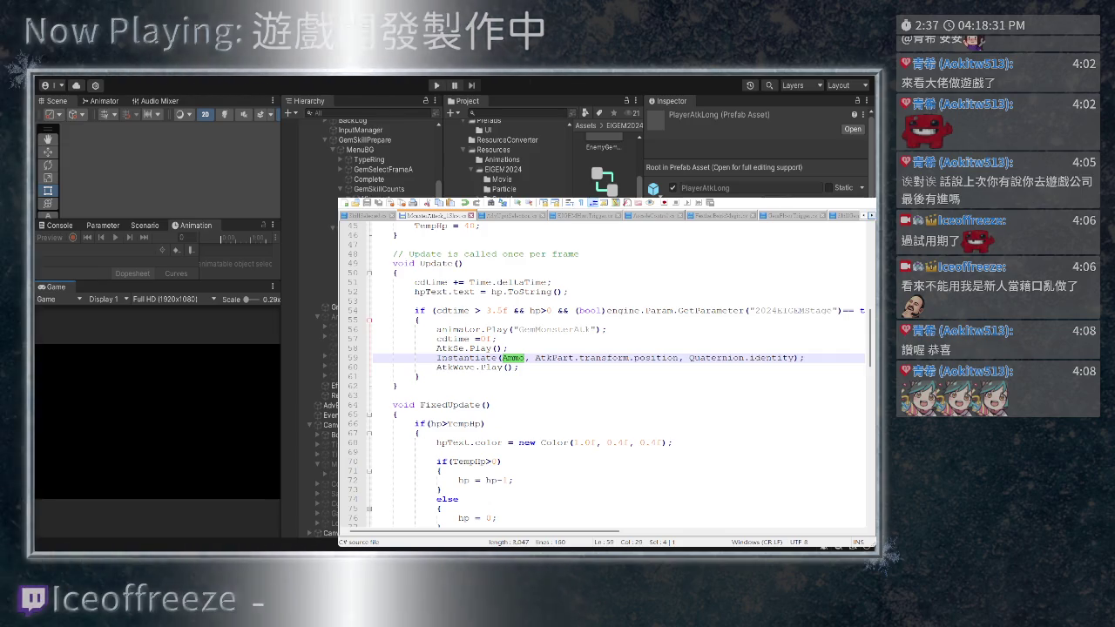
pyautogui.click(653, 215)
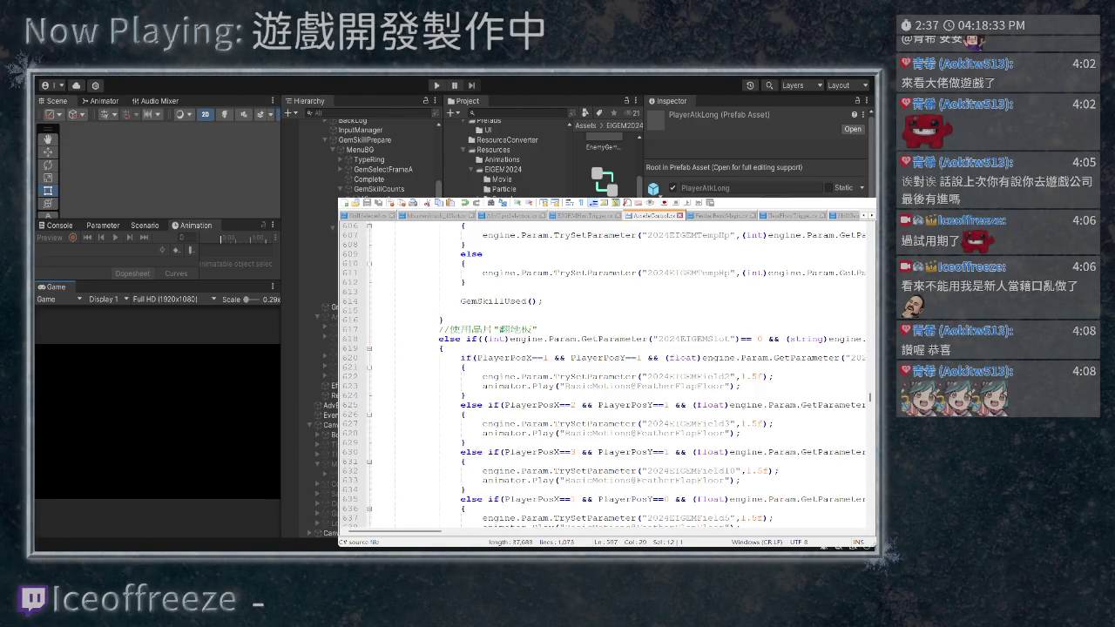
# Scroll the attack-control script to line 597, where GemSpikeLong is instantiated at the hand
pyautogui.scroll(6, 610, 375)
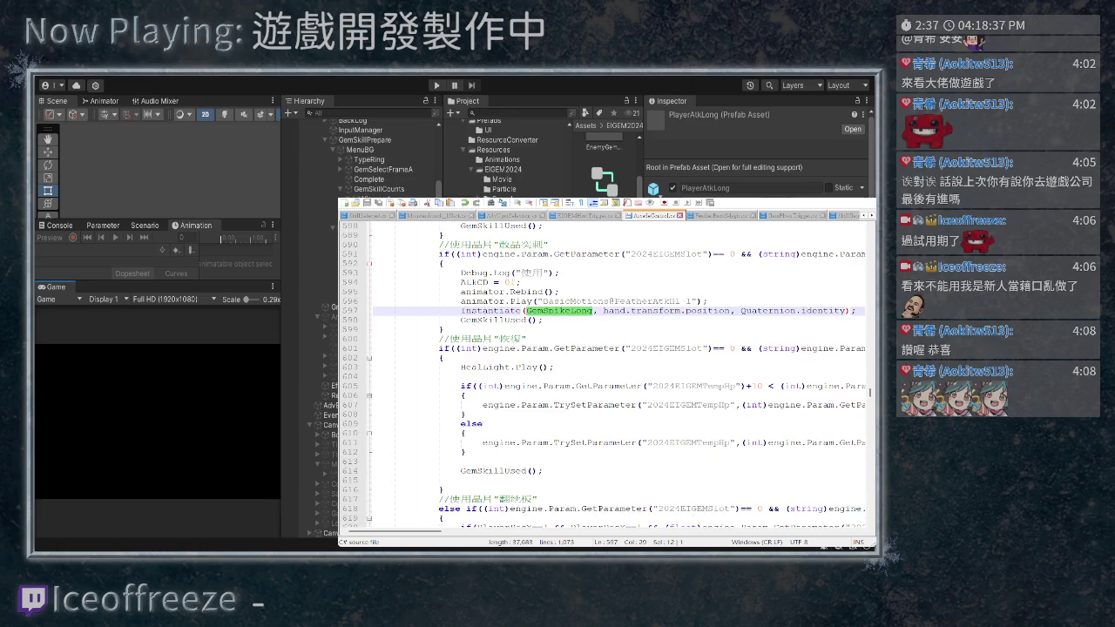
pyautogui.scroll(2, 610, 375)
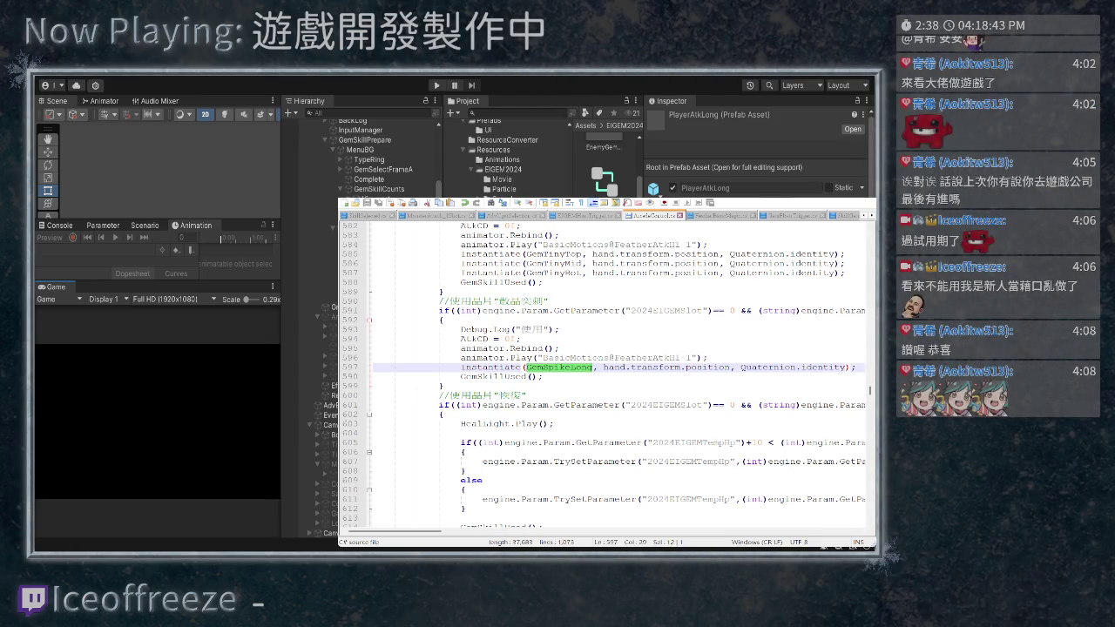
pyautogui.hscroll(2, 610, 374)
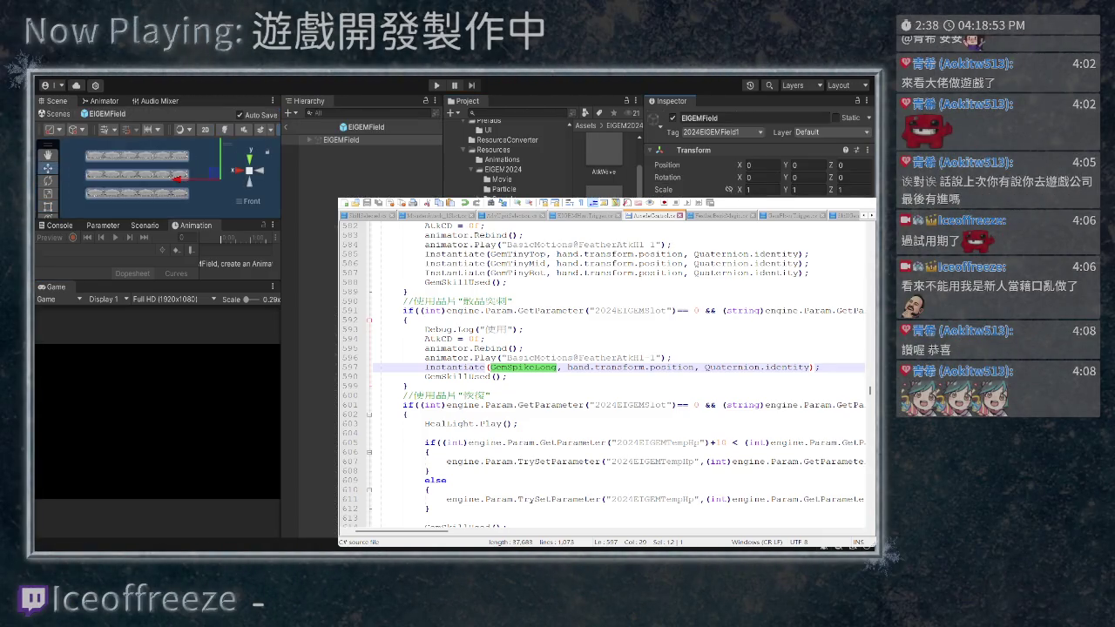
# Inspect a top-row gem in the EIGEMField scene, then bring up GemFloorTrigger.cs in Notepad++
pyautogui.scroll(-3, 757, 152)
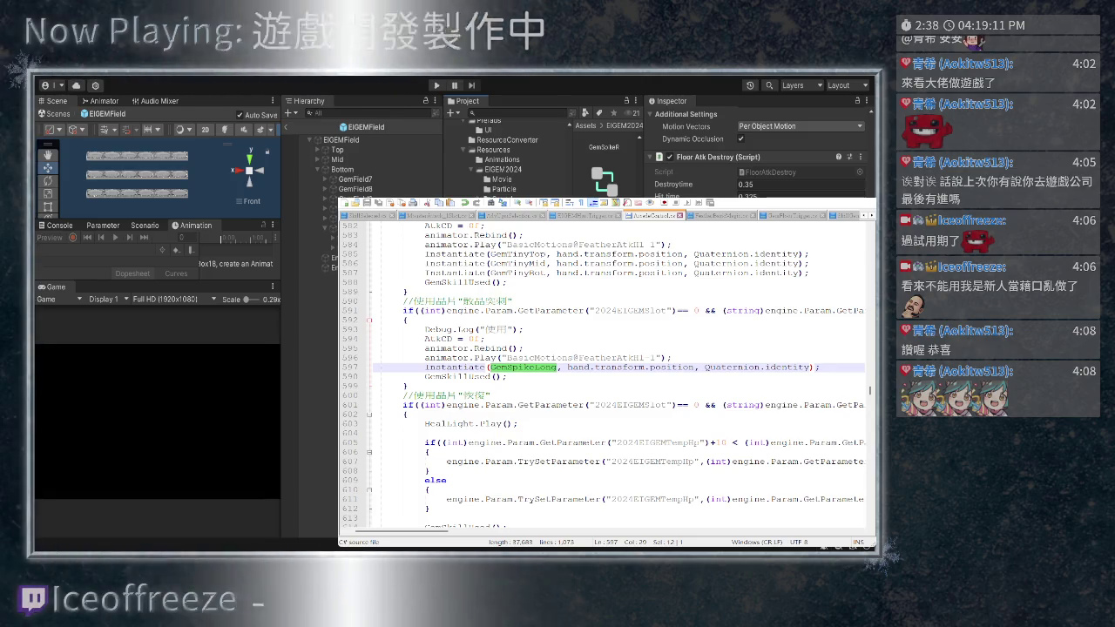
pyautogui.click(174, 155)
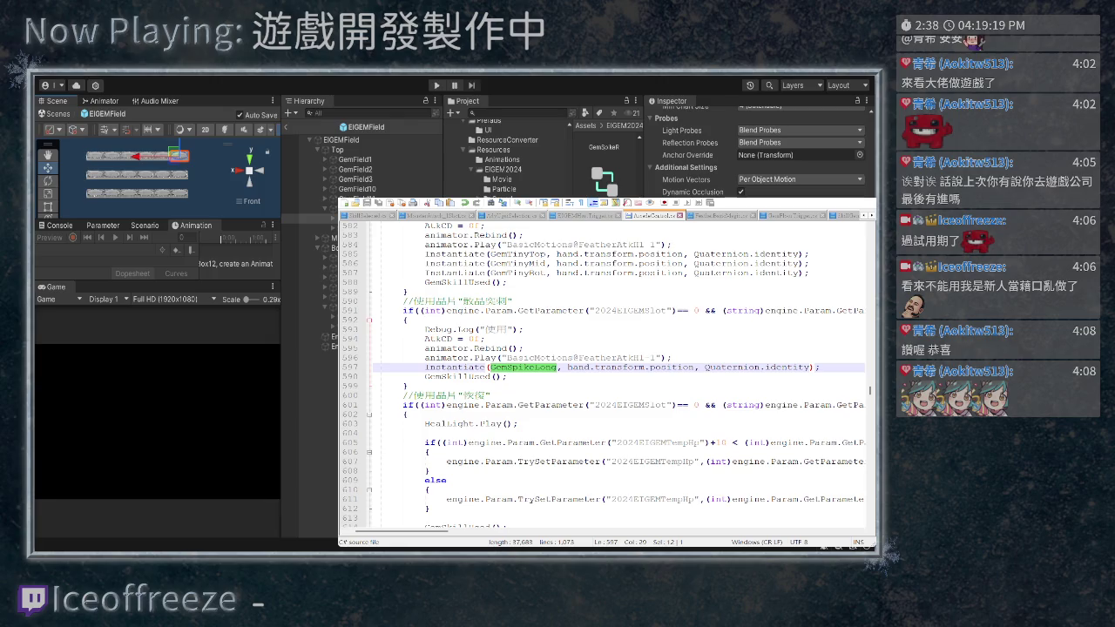
pyautogui.hotkey('ctrl', 'Tab')
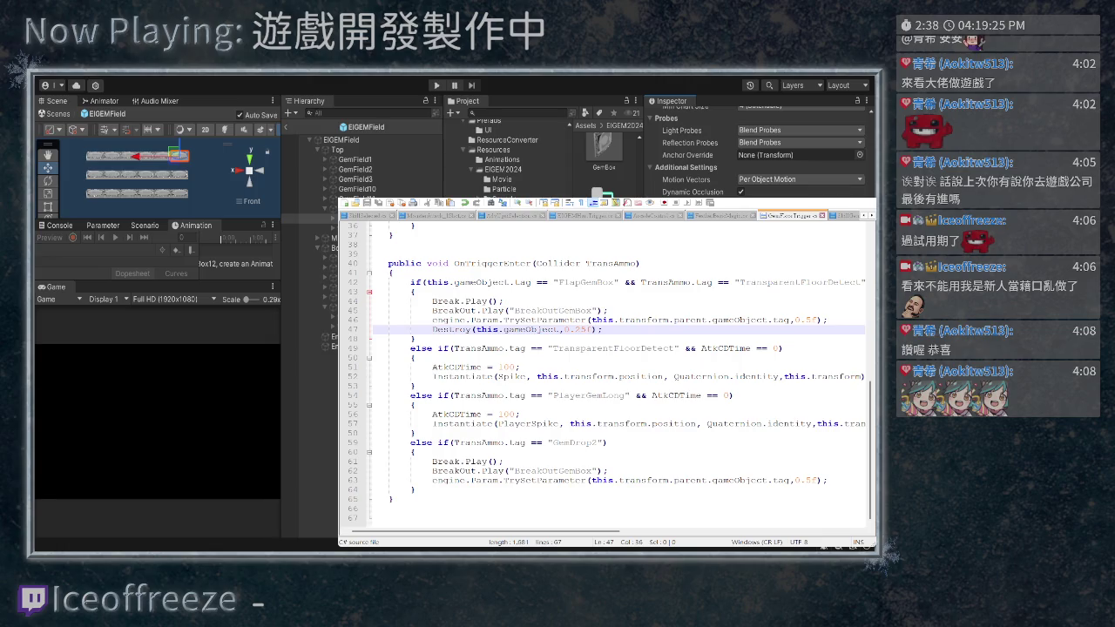
# Select the PlayerGemLong tag name in GemFloorTrigger's OnTriggerEnter check
pyautogui.moveTo(625, 396); pyautogui.dragTo(553, 396)
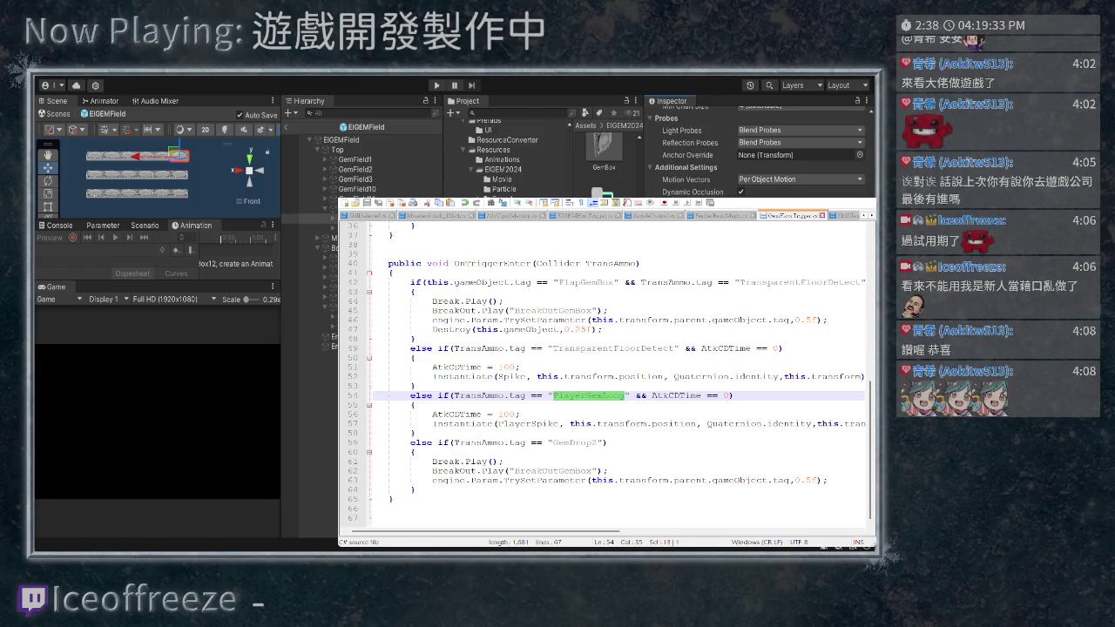
pyautogui.scroll(-1, 604, 165)
pyautogui.scroll(-3, 499, 161)
pyautogui.scroll(1, 605, 165)
pyautogui.scroll(2, 605, 165)
pyautogui.scroll(4, 499, 161)
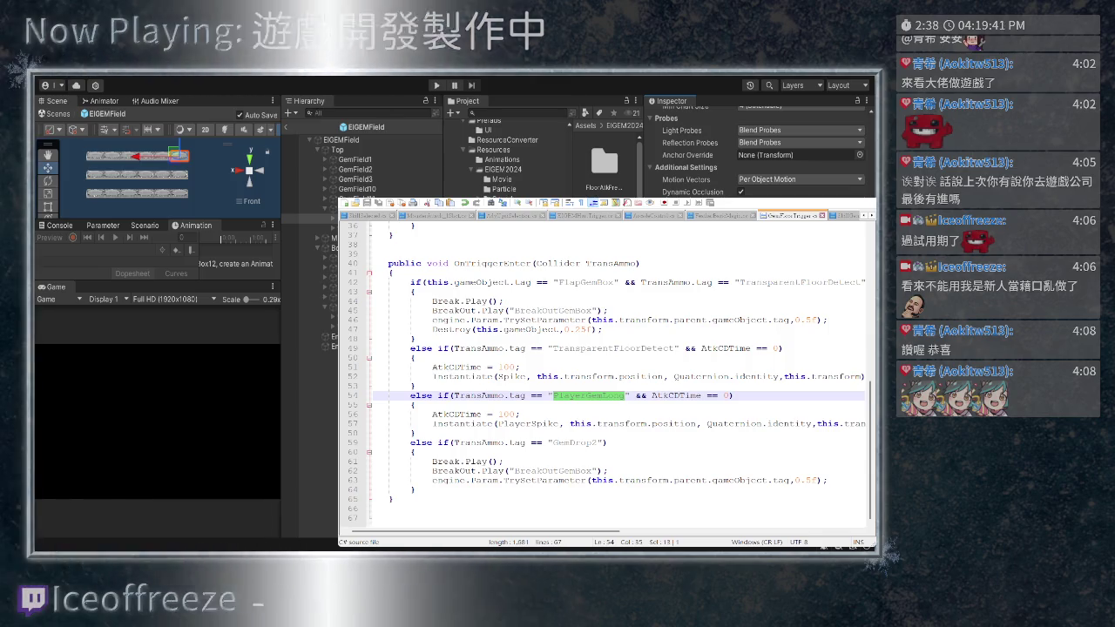
pyautogui.scroll(1, 602, 135)
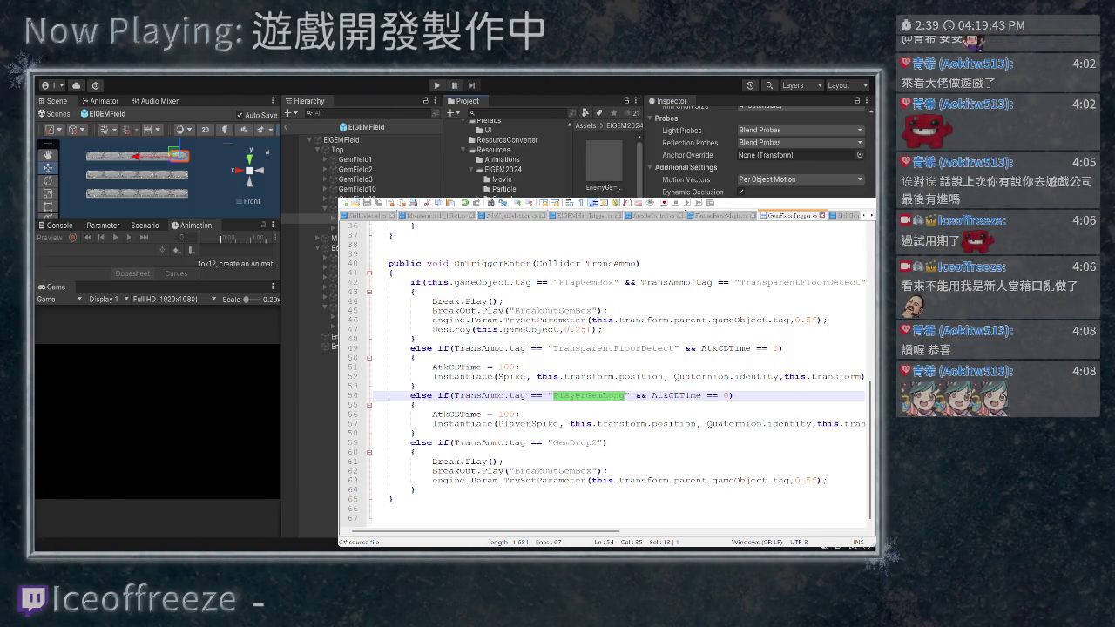
# Inspect the PlayerAtkLong prefab and bring up the project's tag list
pyautogui.scroll(-1, 603, 165)
pyautogui.scroll(1, 757, 148)
pyautogui.click(602, 185)
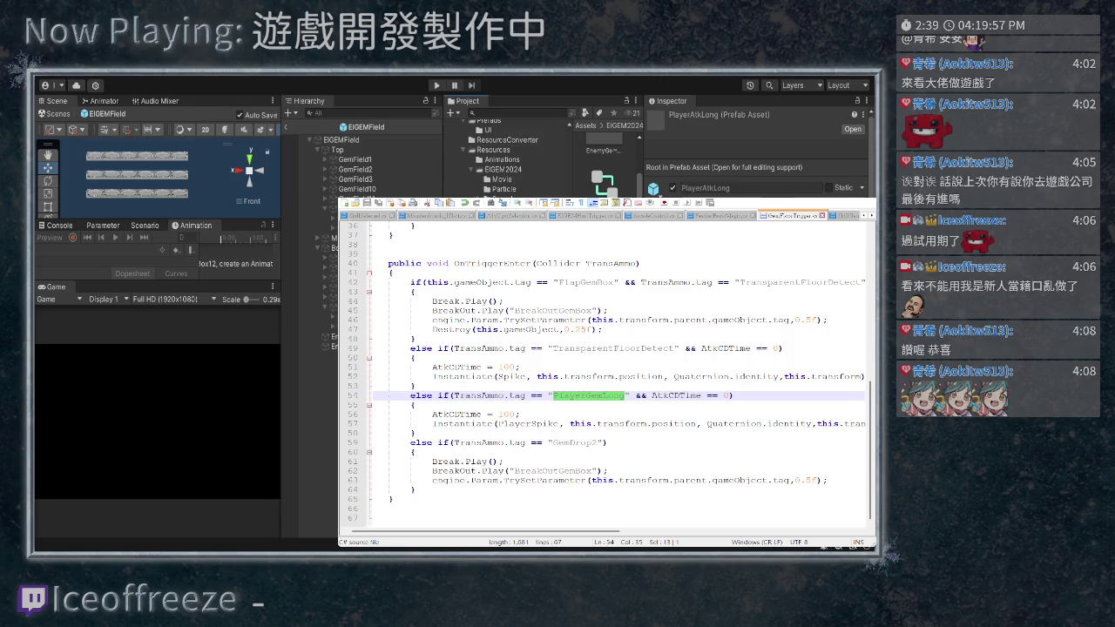
pyautogui.scroll(-3, 762, 152)
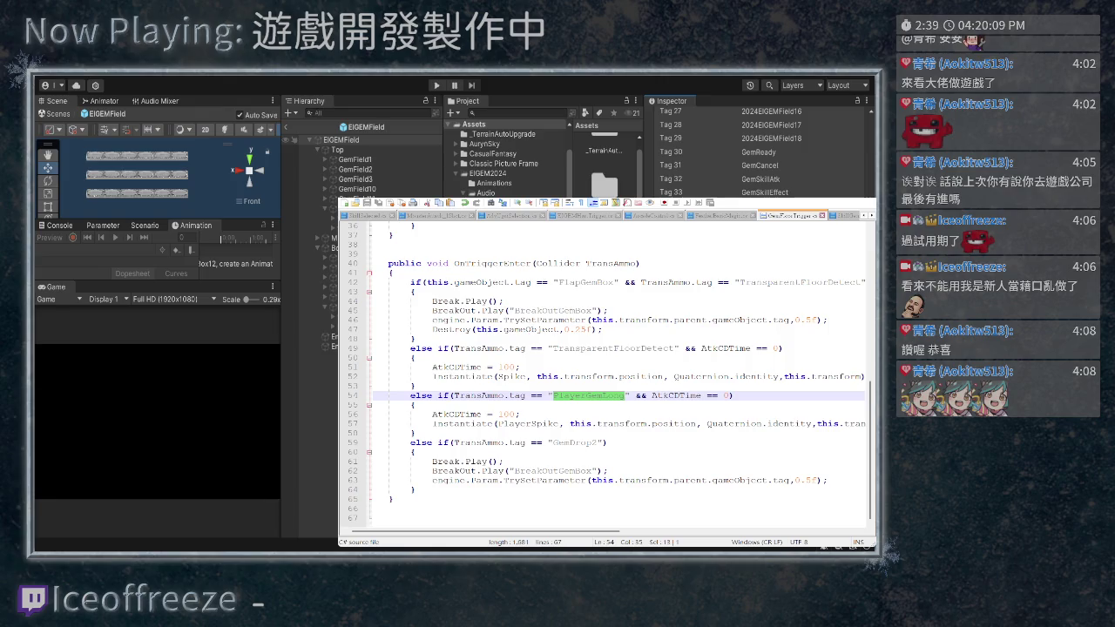
# Inspect the EIGEMField root and a top-row gem, then view MonsterAttack's OnTriggerEnter tag checks
pyautogui.click(365, 140)
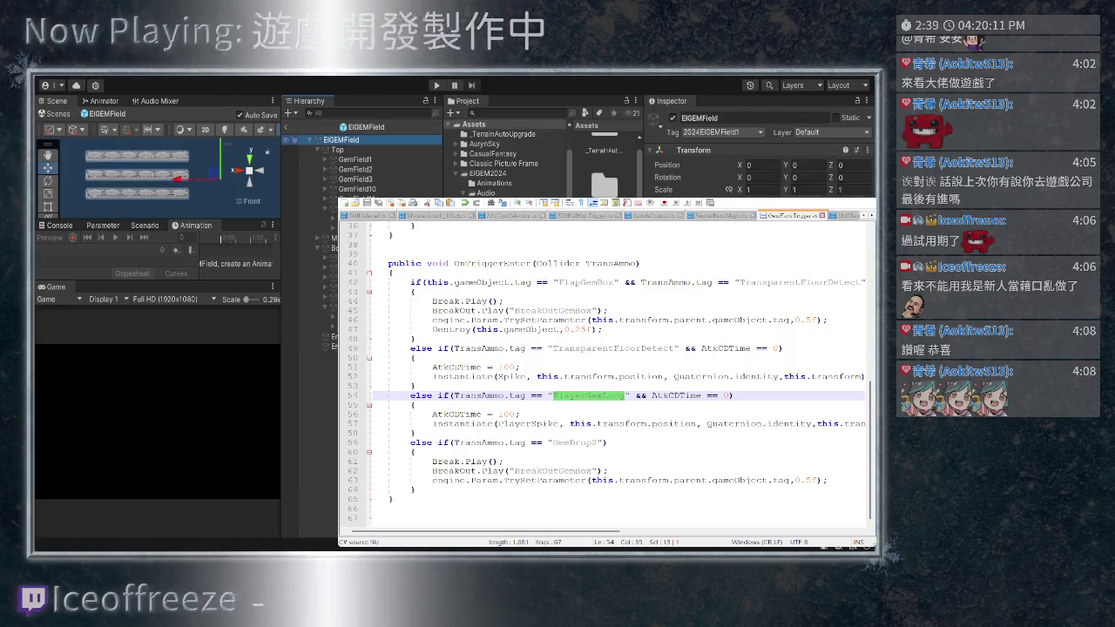
pyautogui.click(140, 156)
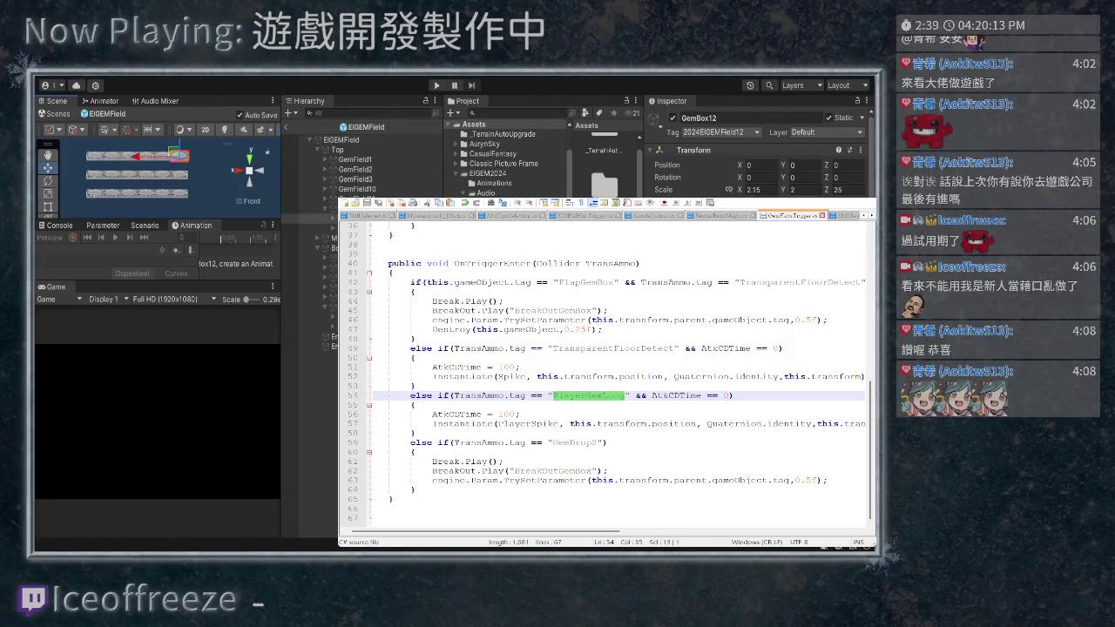
pyautogui.scroll(-5, 758, 152)
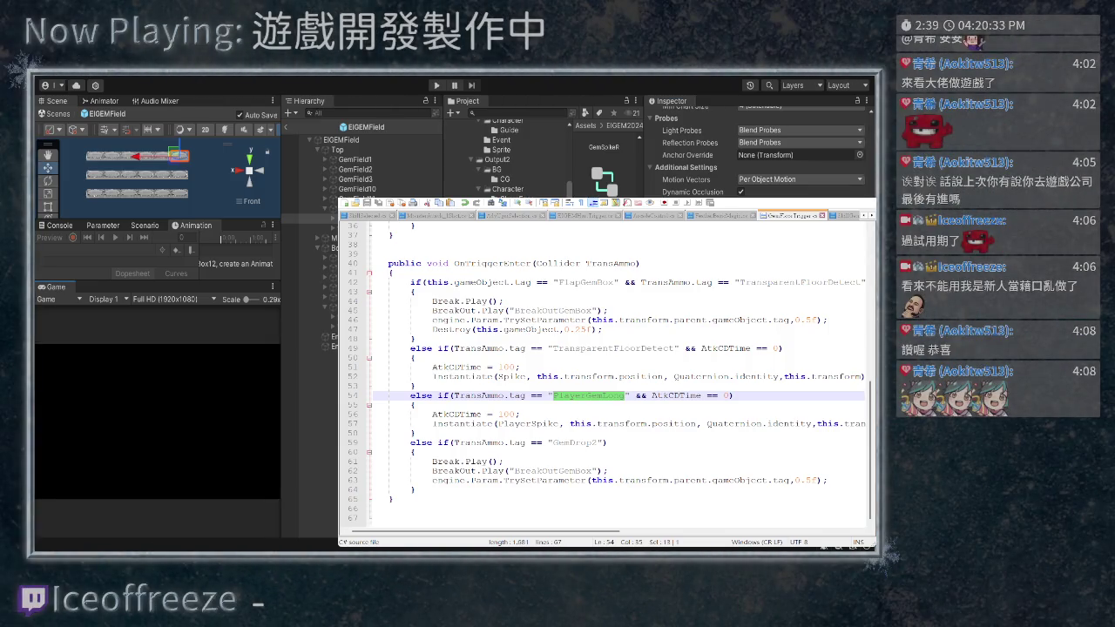
pyautogui.scroll(3, 757, 148)
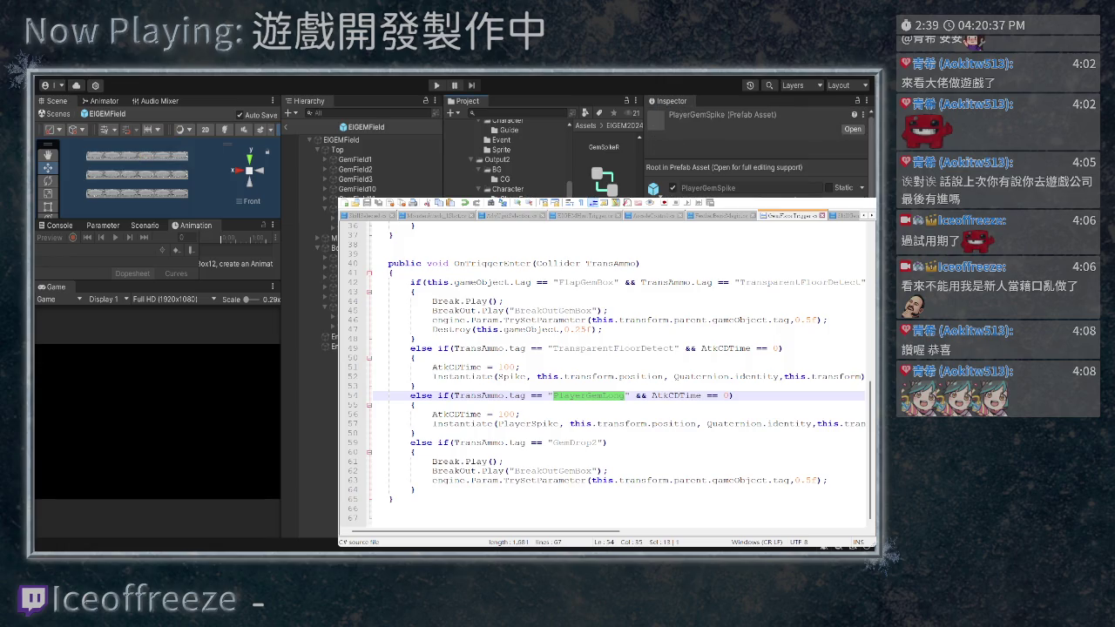
pyautogui.scroll(-10, 756, 152)
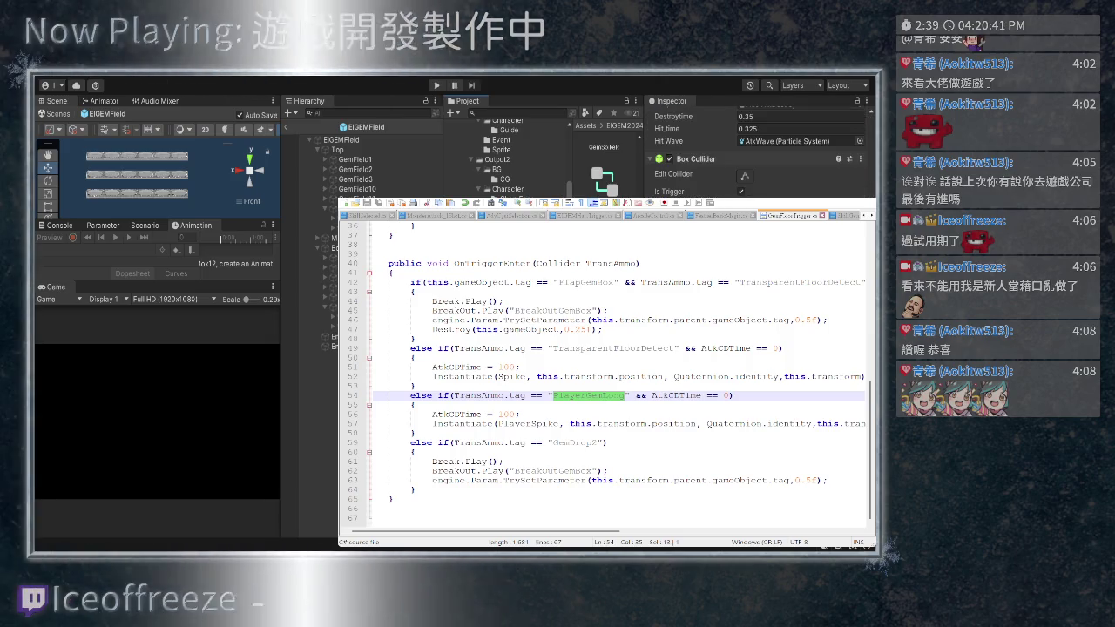
pyautogui.scroll(10, 756, 152)
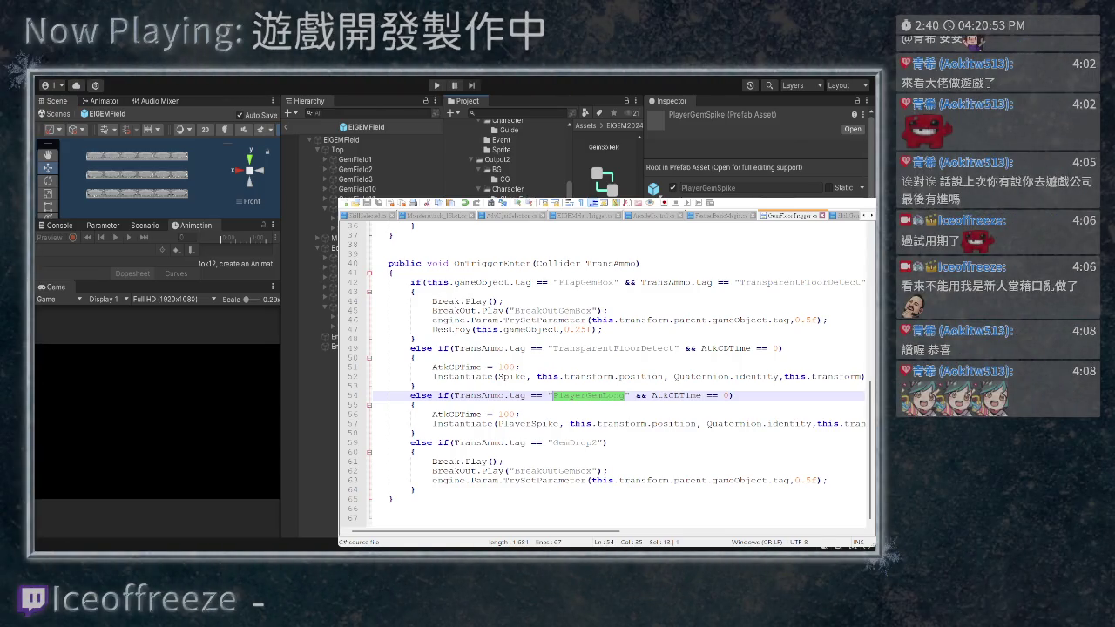
pyautogui.hotkey('ctrl', 'shift', 'Tab')
pyautogui.hotkey('ctrl', 'shift', 'Tab')
pyautogui.hotkey('ctrl', 'shift', 'Tab')
pyautogui.scroll(-8, 605, 370)
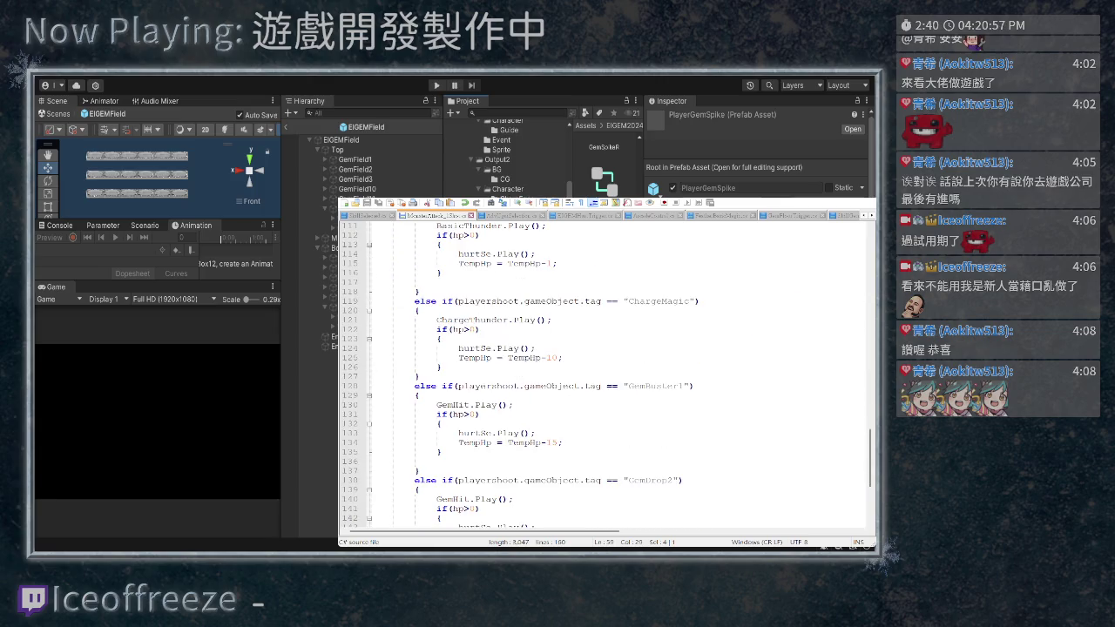
# Highlight every use of playershoot in the MonsterAttack script's ChargeMagic tag checks
pyautogui.scroll(-1, 605, 370)
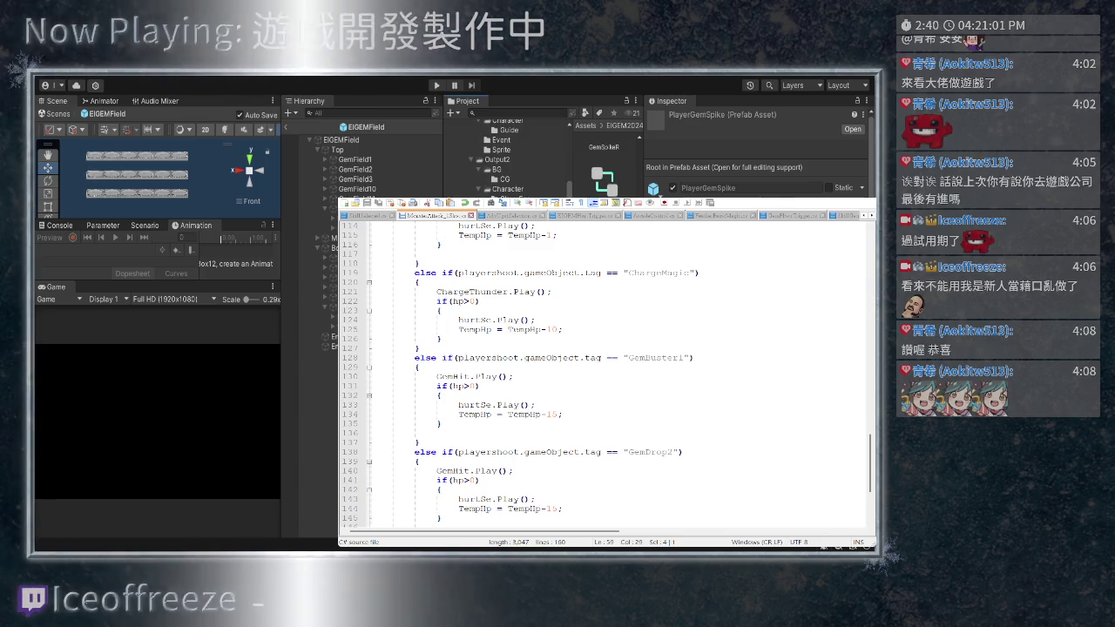
pyautogui.scroll(3, 605, 370)
pyautogui.click(455, 357)
pyautogui.moveTo(456, 357); pyautogui.dragTo(519, 357)
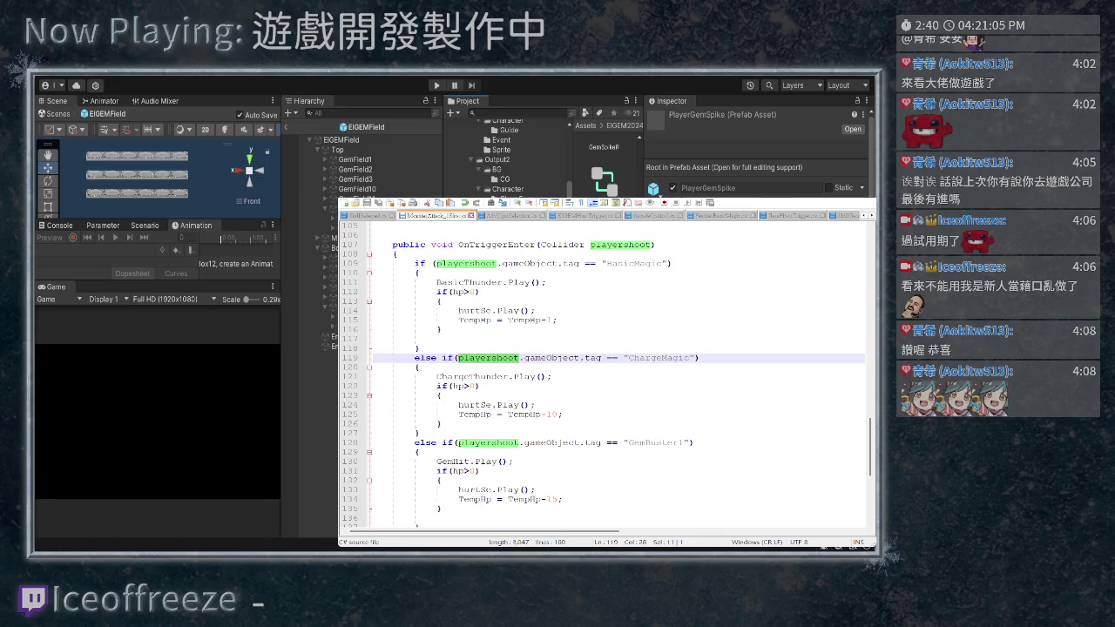
pyautogui.scroll(-2, 605, 370)
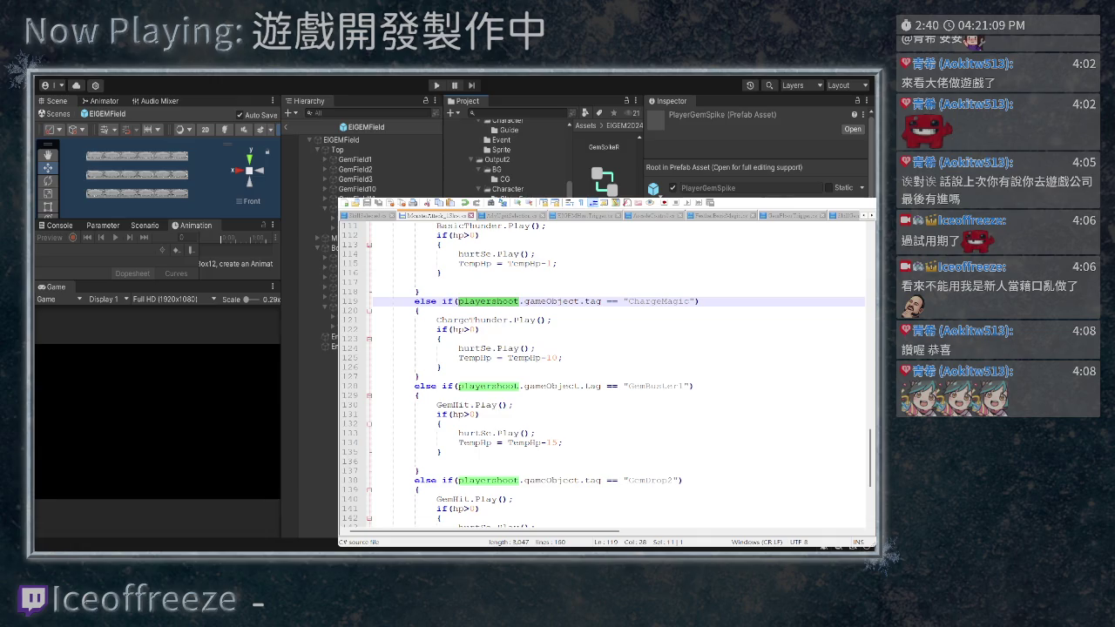
pyautogui.scroll(-3, 605, 370)
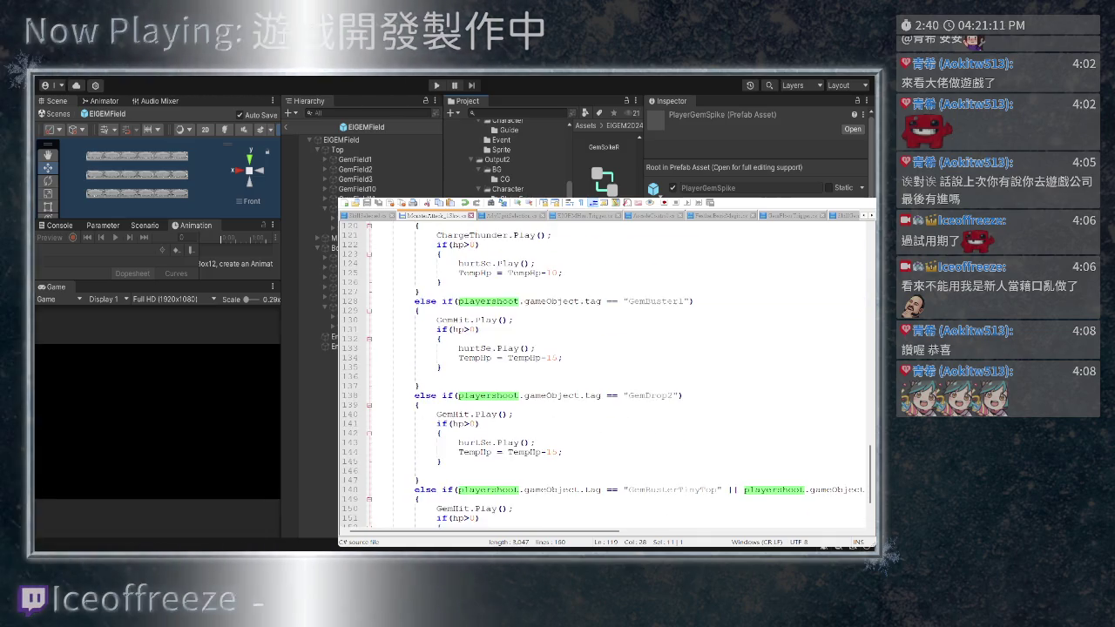
pyautogui.scroll(-1, 606, 371)
pyautogui.scroll(-2, 605, 370)
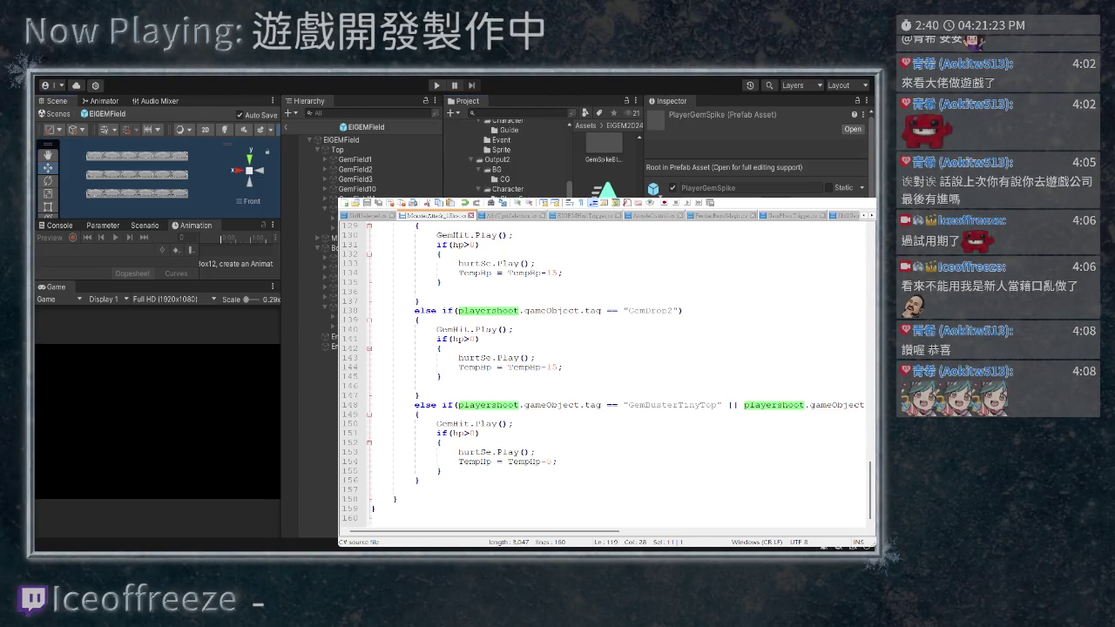
# Inspect a scene object's collider, then return to Unity's full project tag list
pyautogui.click(174, 155)
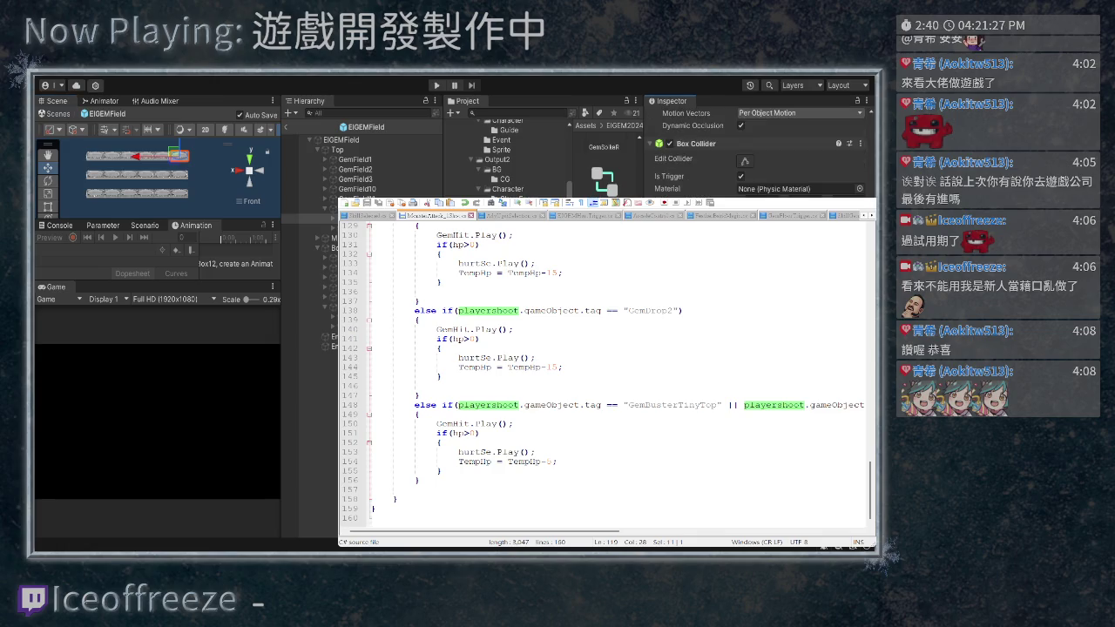
pyautogui.scroll(3, 758, 156)
pyautogui.scroll(5, 757, 156)
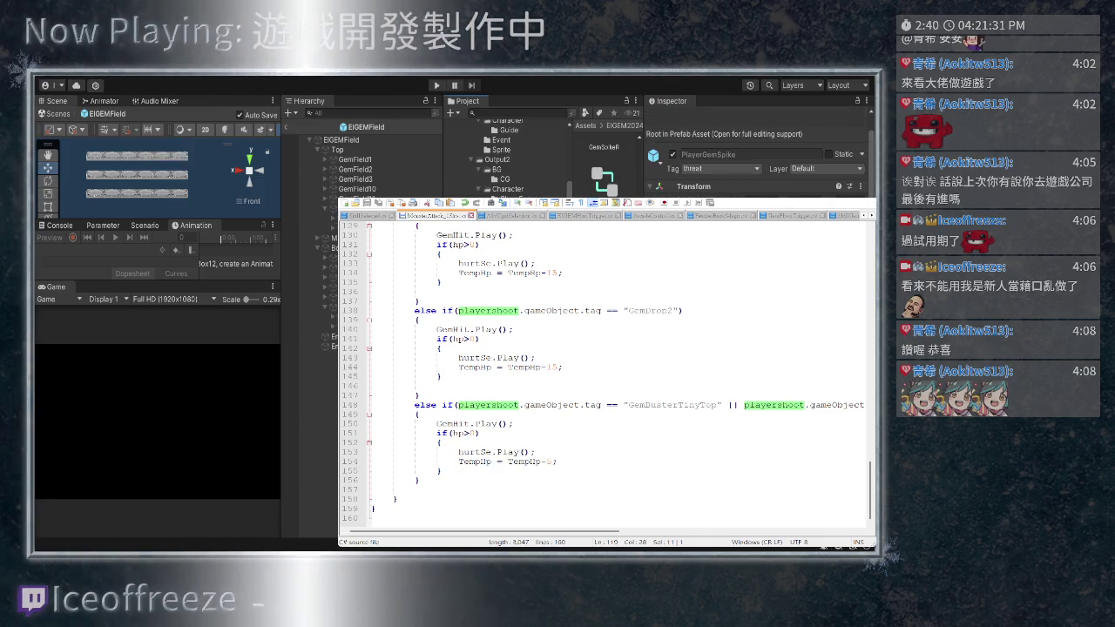
pyautogui.hotkey('alt', 'Tab')
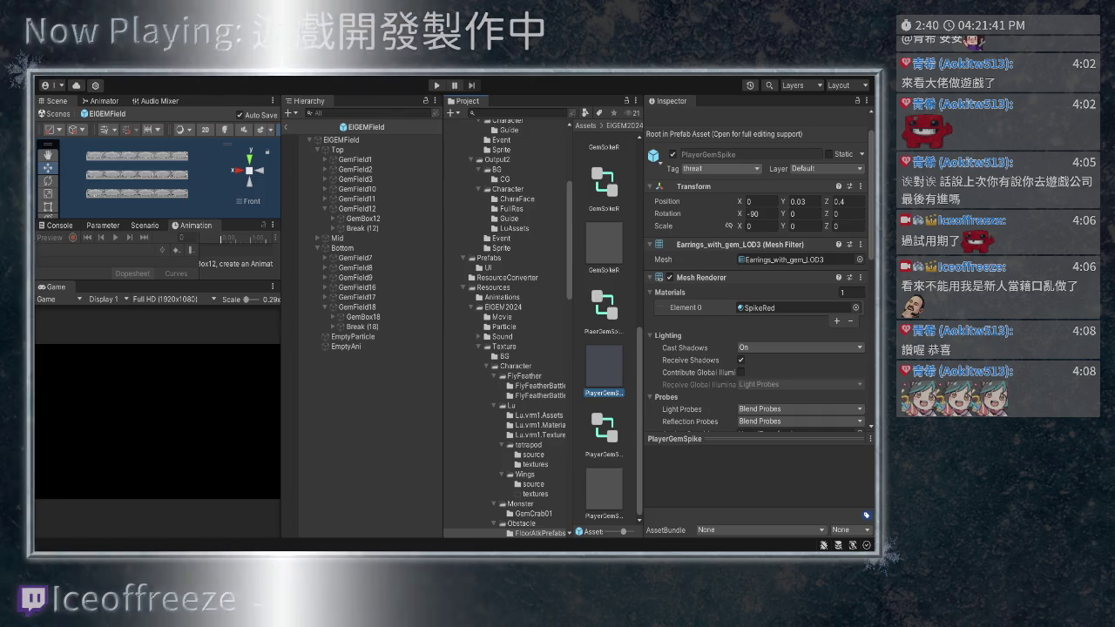
pyautogui.scroll(-10, 758, 322)
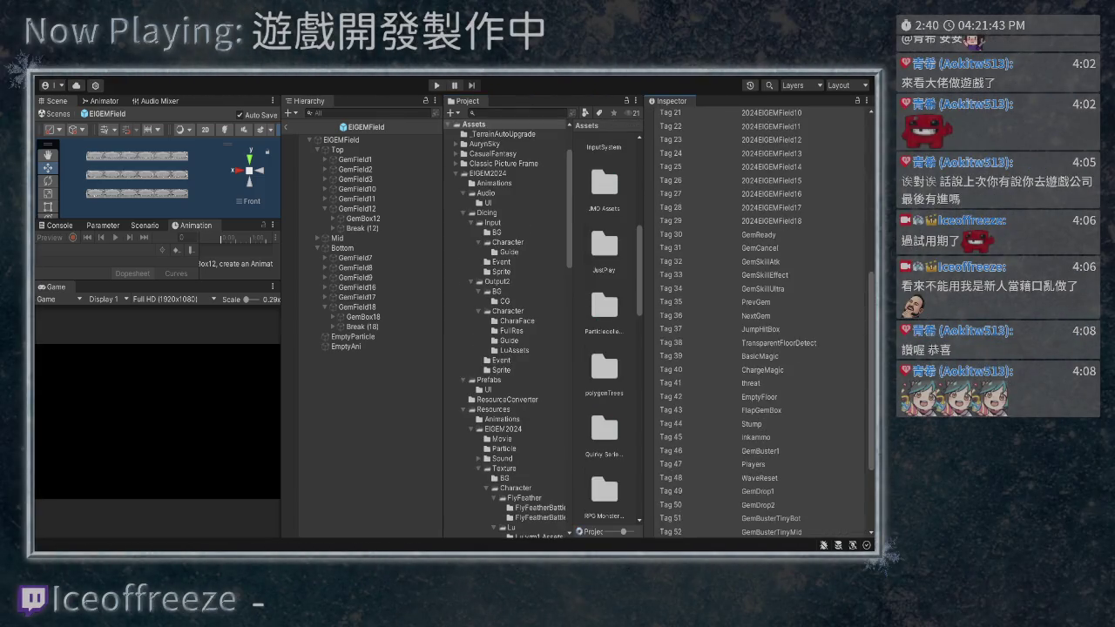
# Remove the PlayerGemLong and PlayerGemDetect tags from the project tag list
pyautogui.click(697, 450)
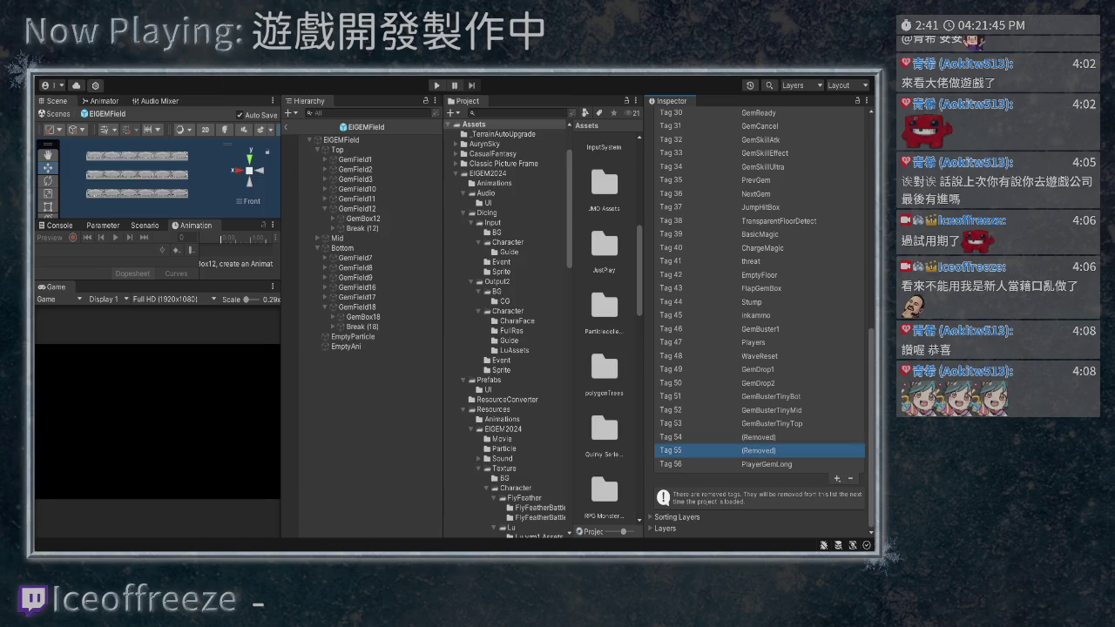
pyautogui.click(696, 437)
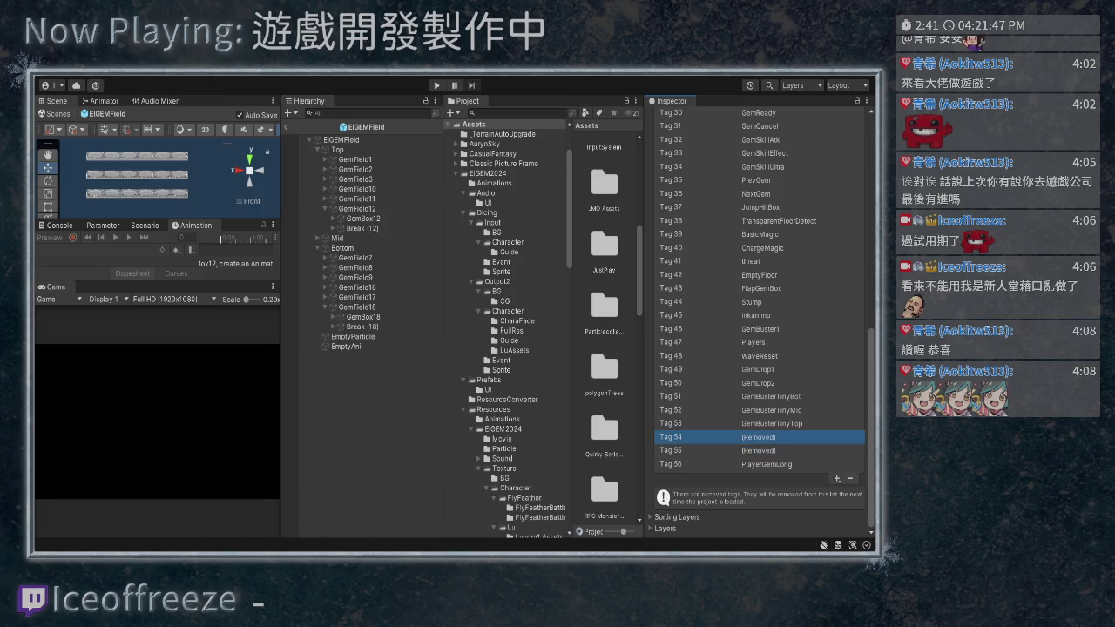
pyautogui.click(697, 463)
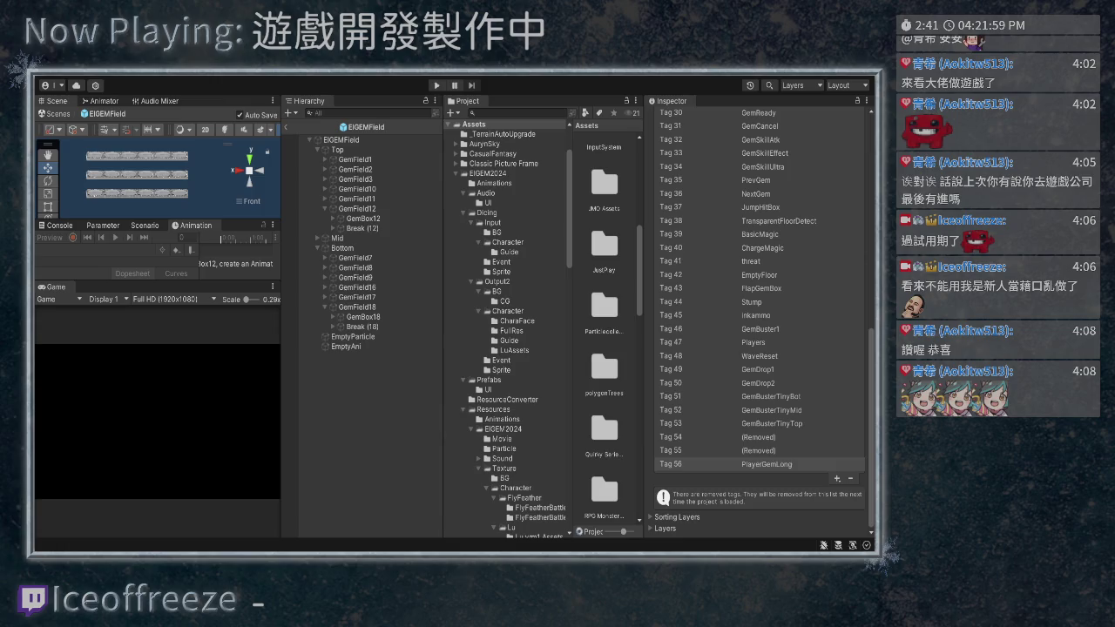
pyautogui.click(758, 464)
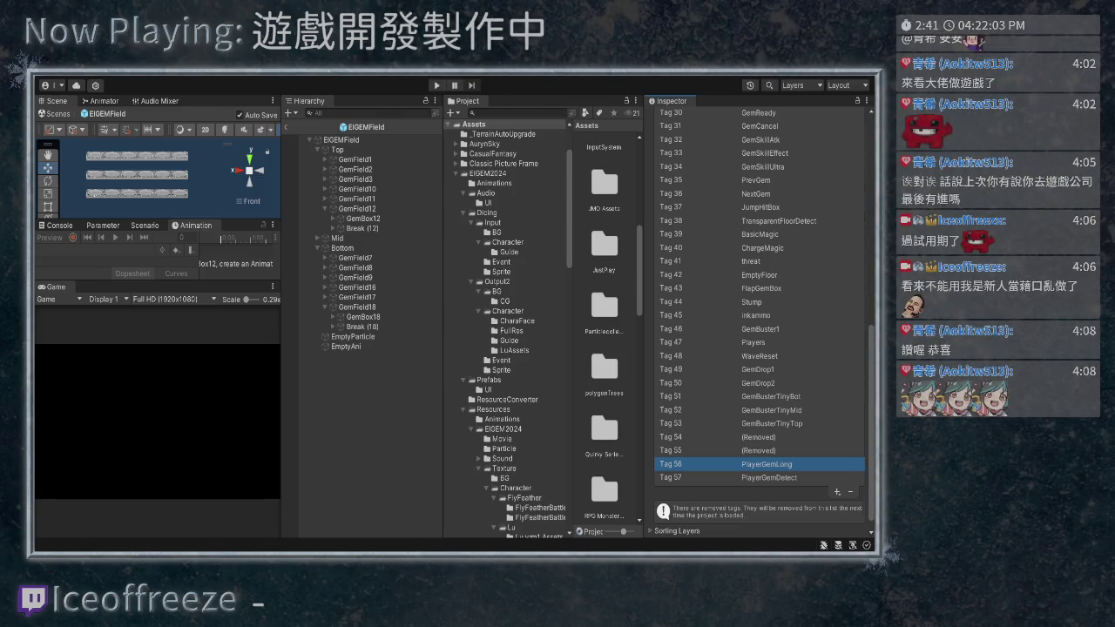
pyautogui.press('Down')
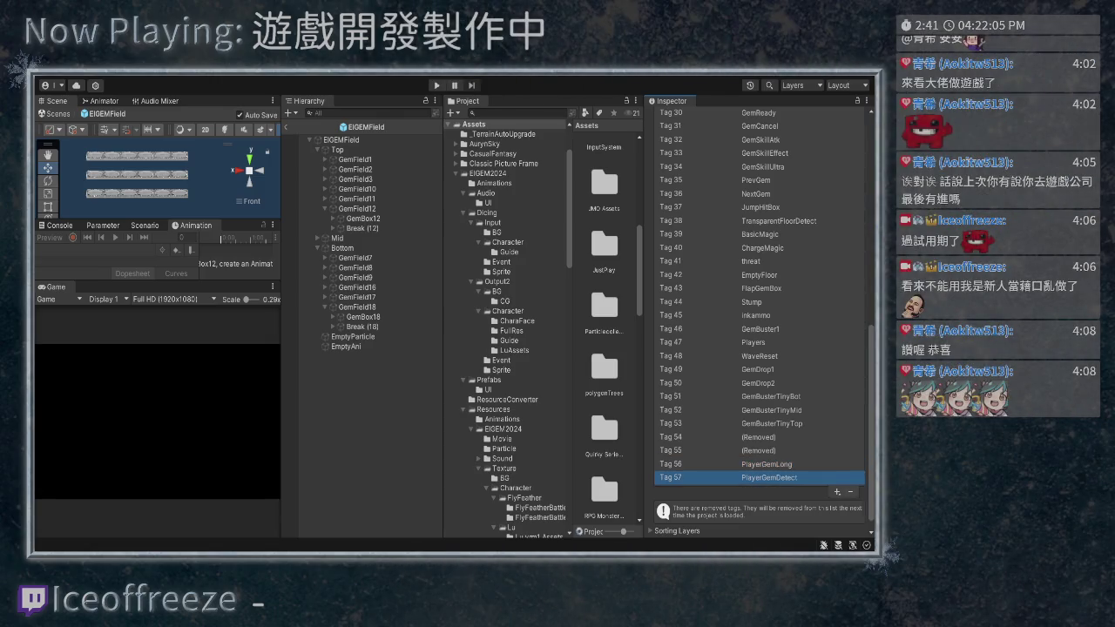
pyautogui.press('Delete')
pyautogui.press('Delete')
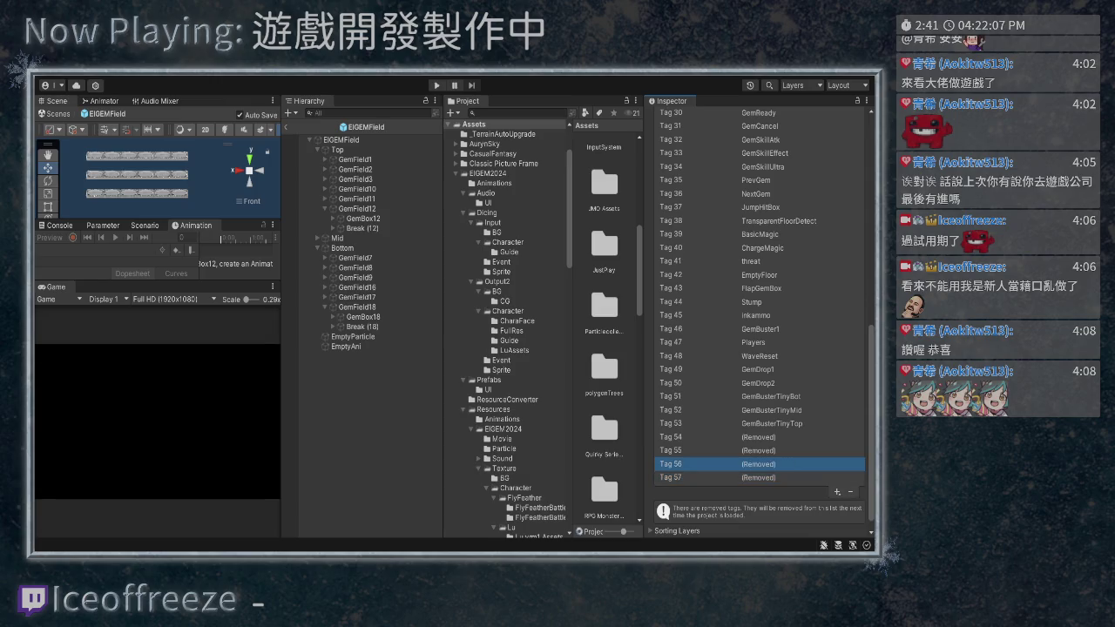
# Add the new project tags PlayerSpike and PlayerSpikeDetect
pyautogui.press('Down')
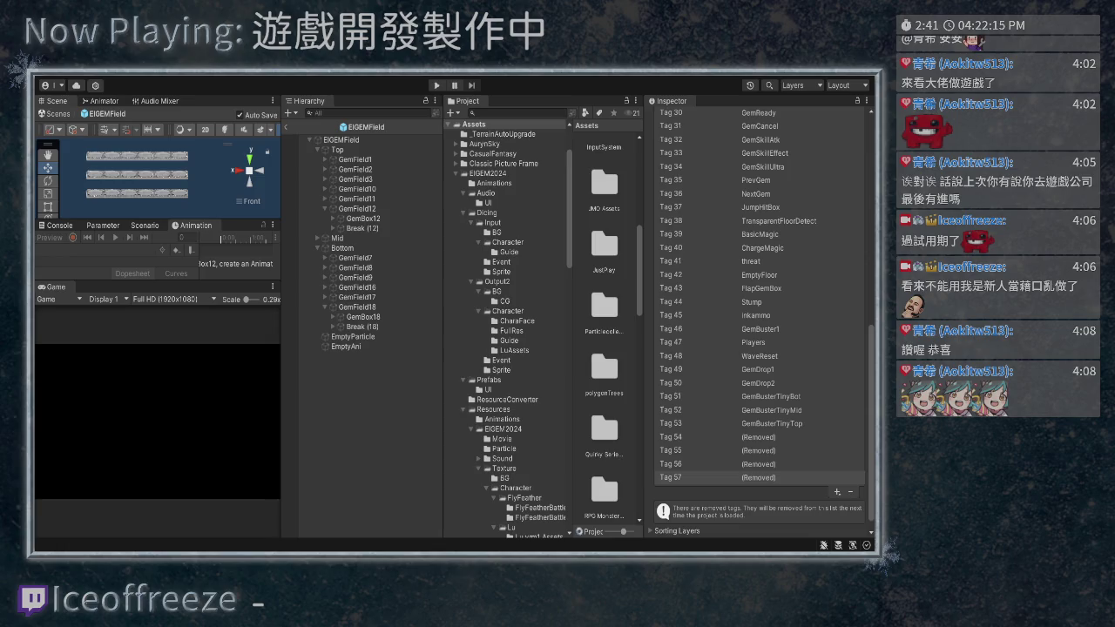
pyautogui.press('Return')
pyautogui.hotkey('alt', 'Tab')
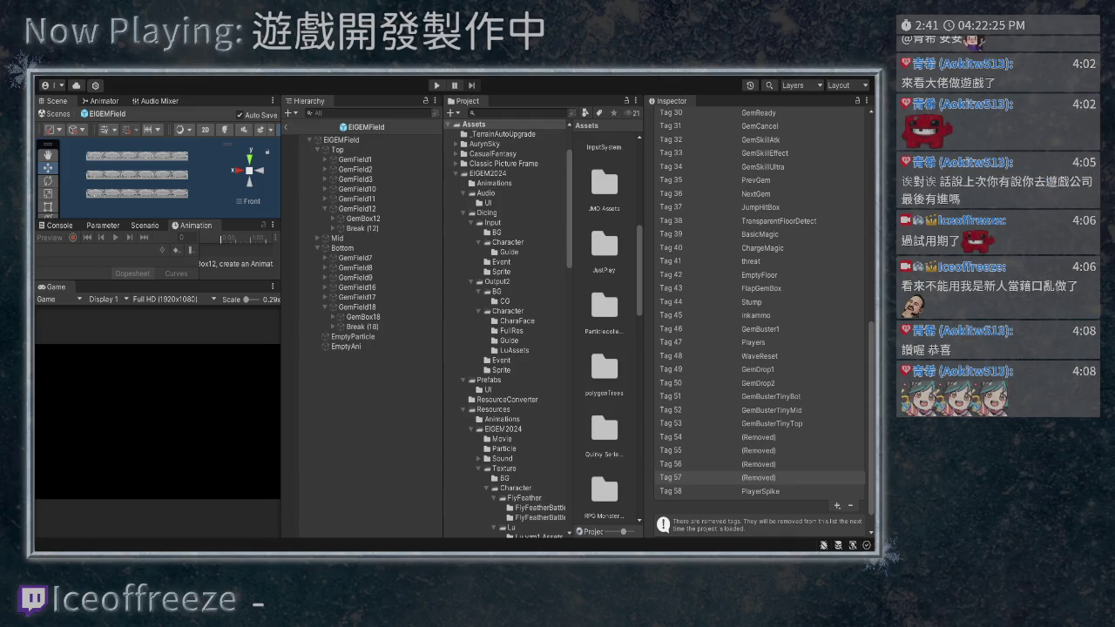
pyautogui.press('Return')
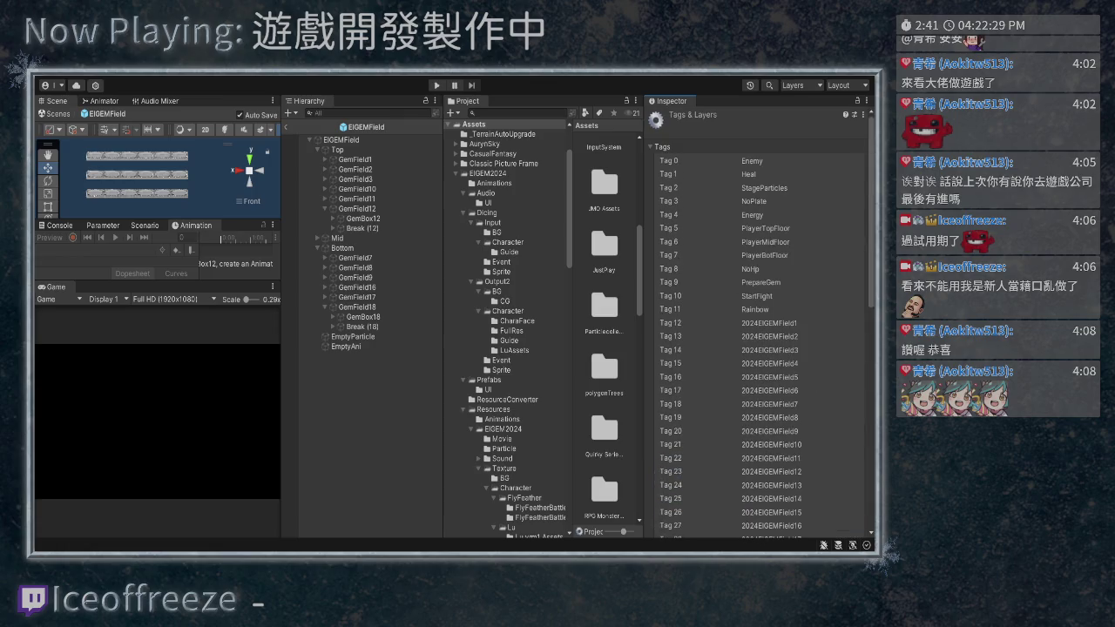
# Select GemBox12 and ping the PlayerGemSpike prefab assigned to its Player Spike field
pyautogui.click(341, 139)
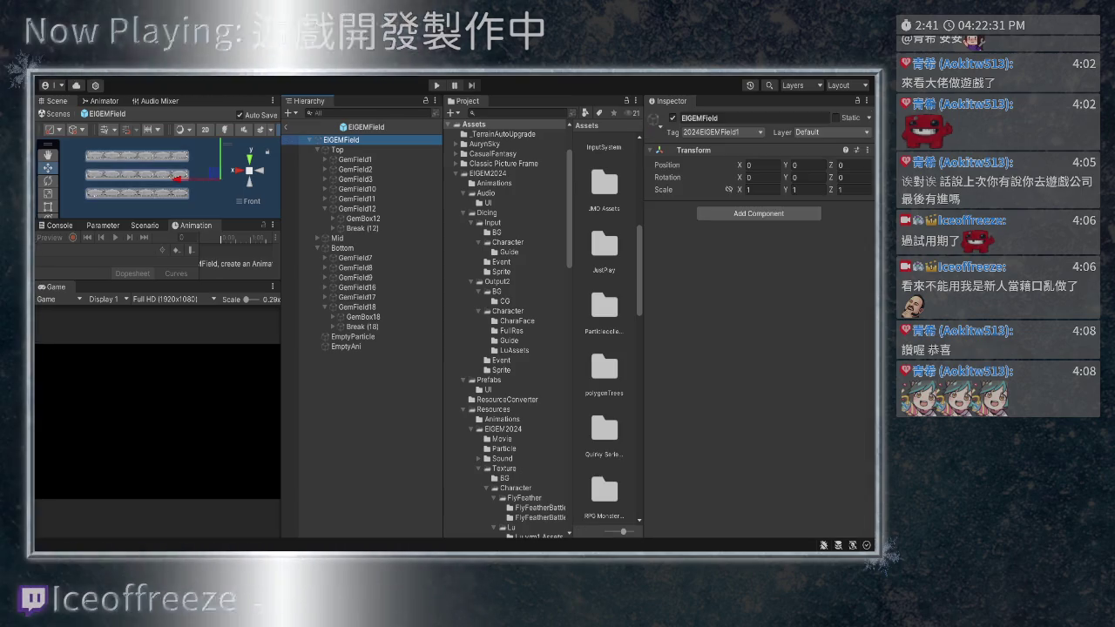
pyautogui.click(364, 218)
pyautogui.scroll(-5, 758, 322)
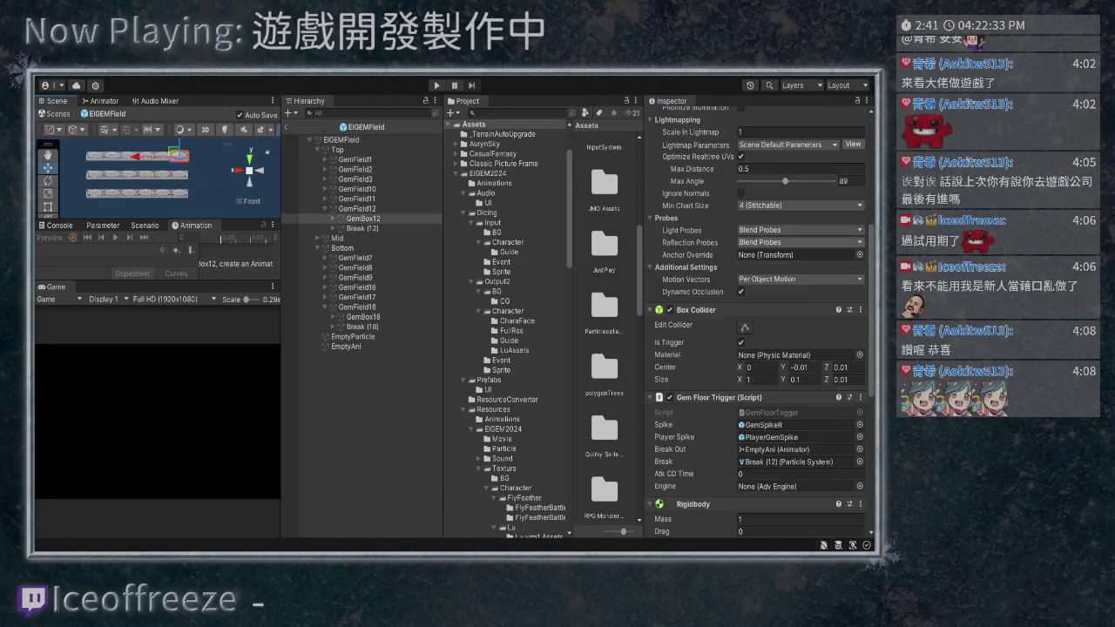
pyautogui.scroll(-5, 758, 322)
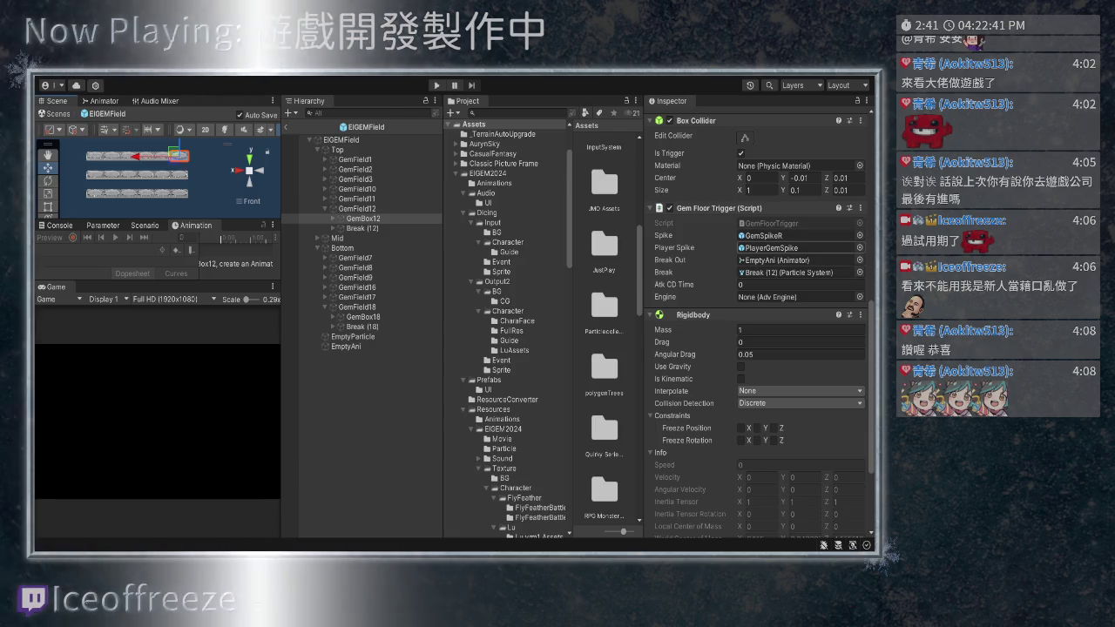
pyautogui.click(797, 247)
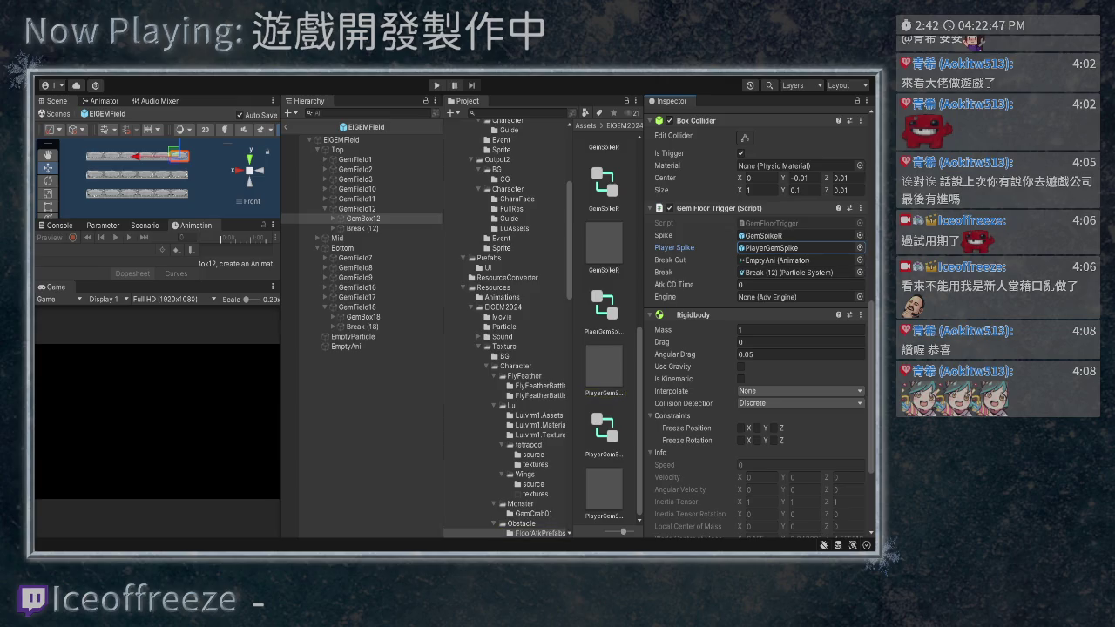
pyautogui.click(797, 247)
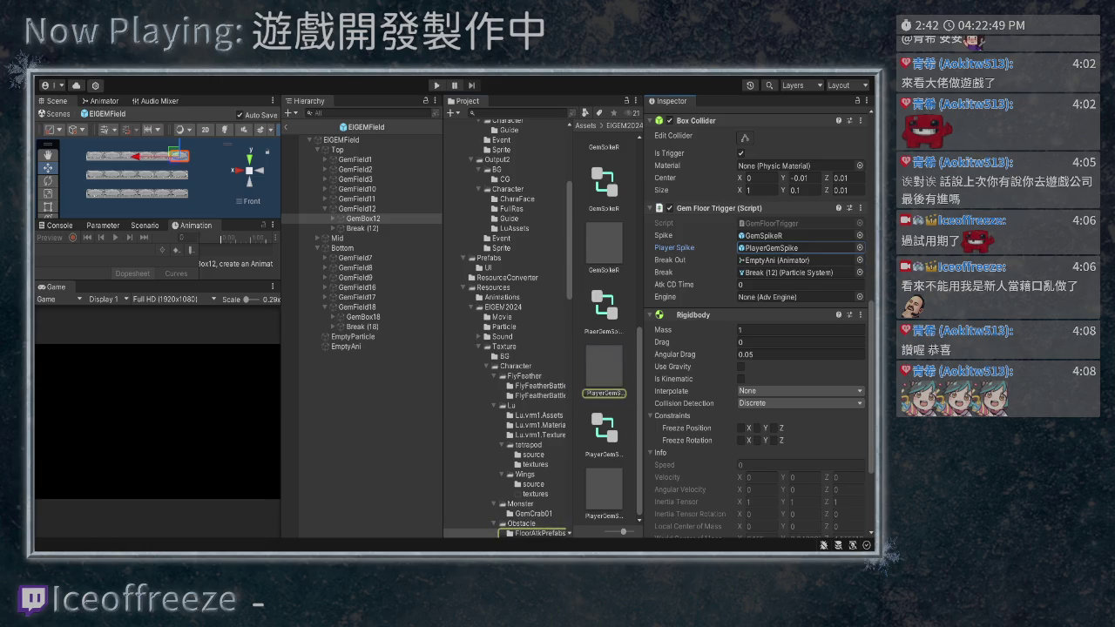
# Tag the PlayerGemSpike prefab as PlayerSpike, then enter and leave Prefab Mode
pyautogui.click(604, 366)
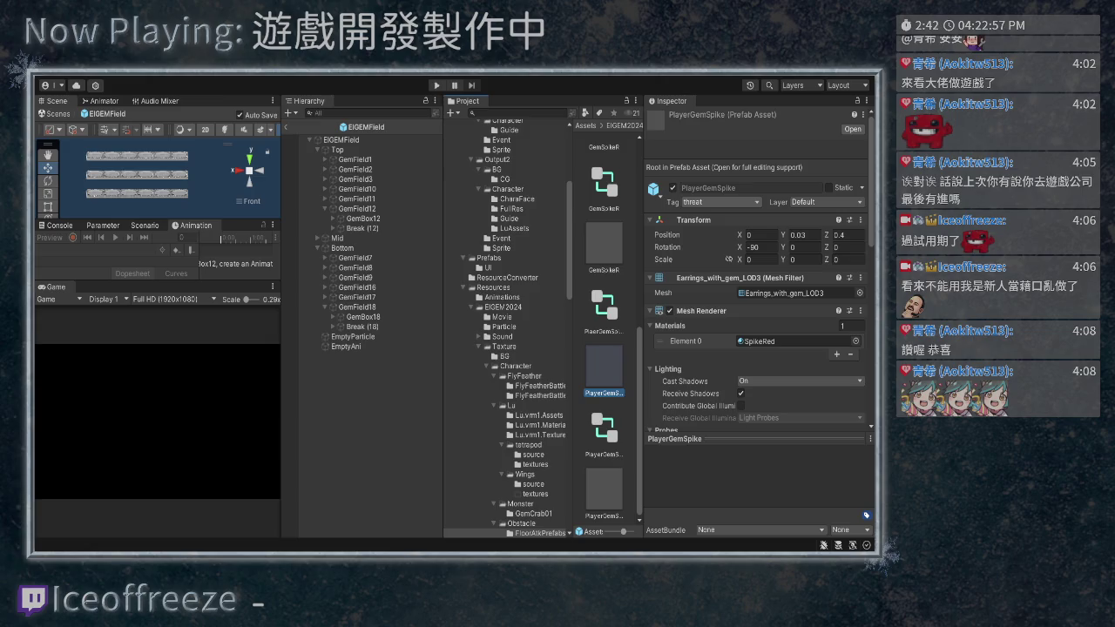
pyautogui.click(714, 202)
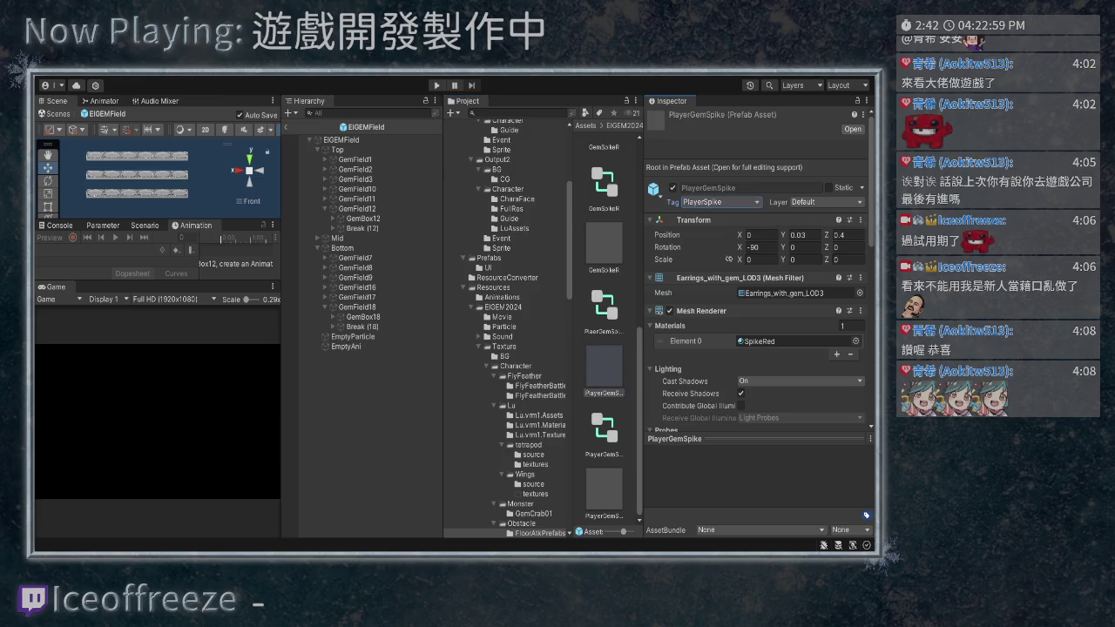
pyautogui.click(851, 129)
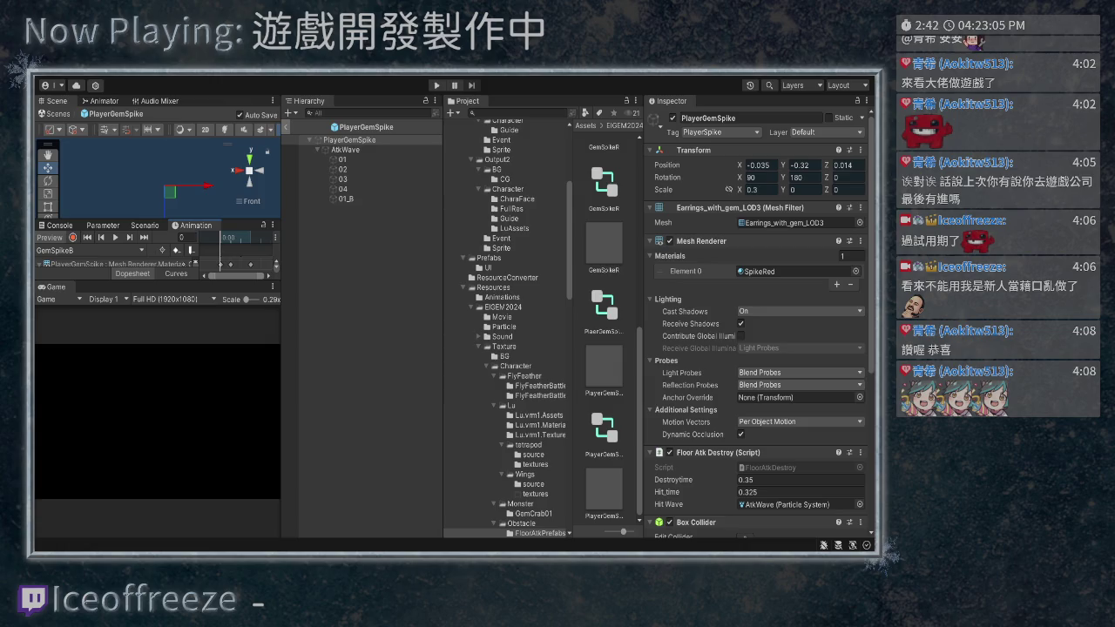
pyautogui.click(288, 126)
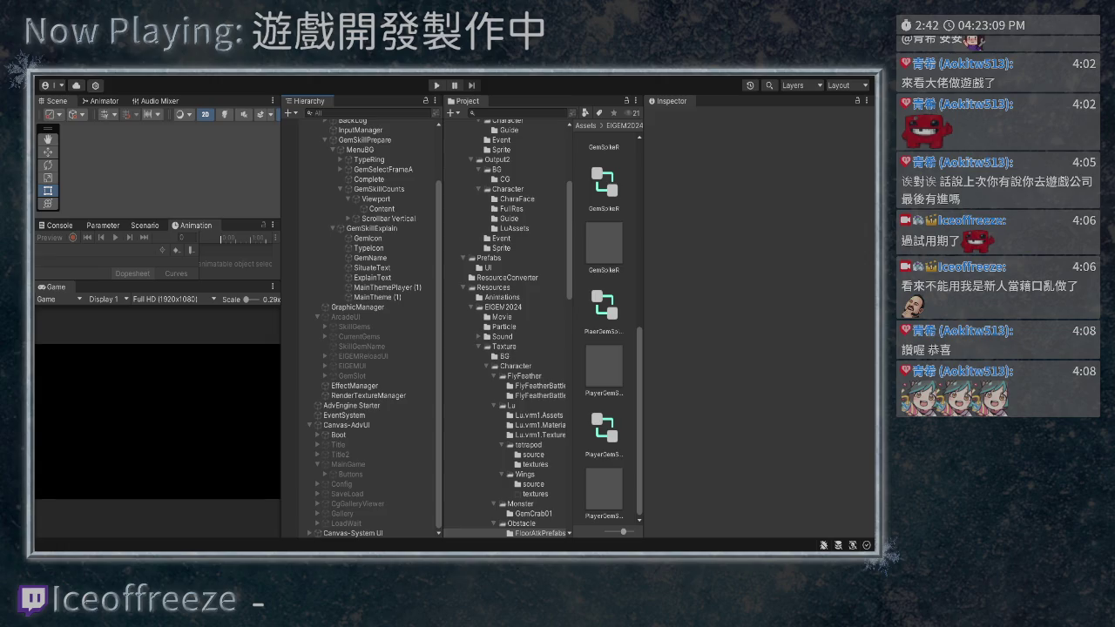
# Browse FlyFeather into Monster/GemCrab01 and select the GemMonster1 prefab
pyautogui.scroll(-2, 505, 331)
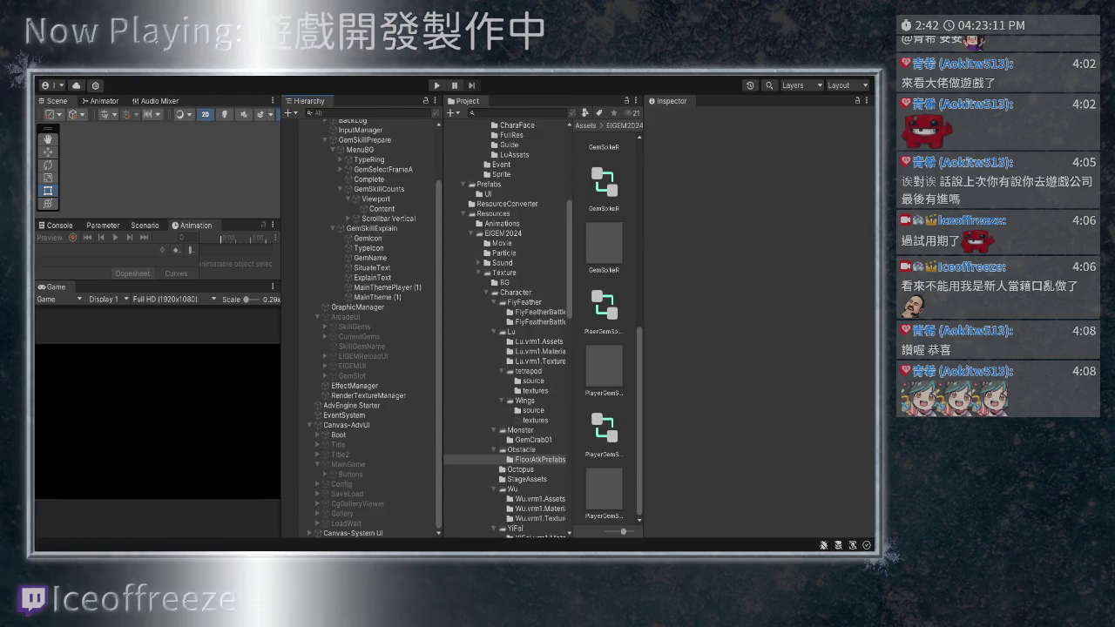
pyautogui.scroll(1, 505, 331)
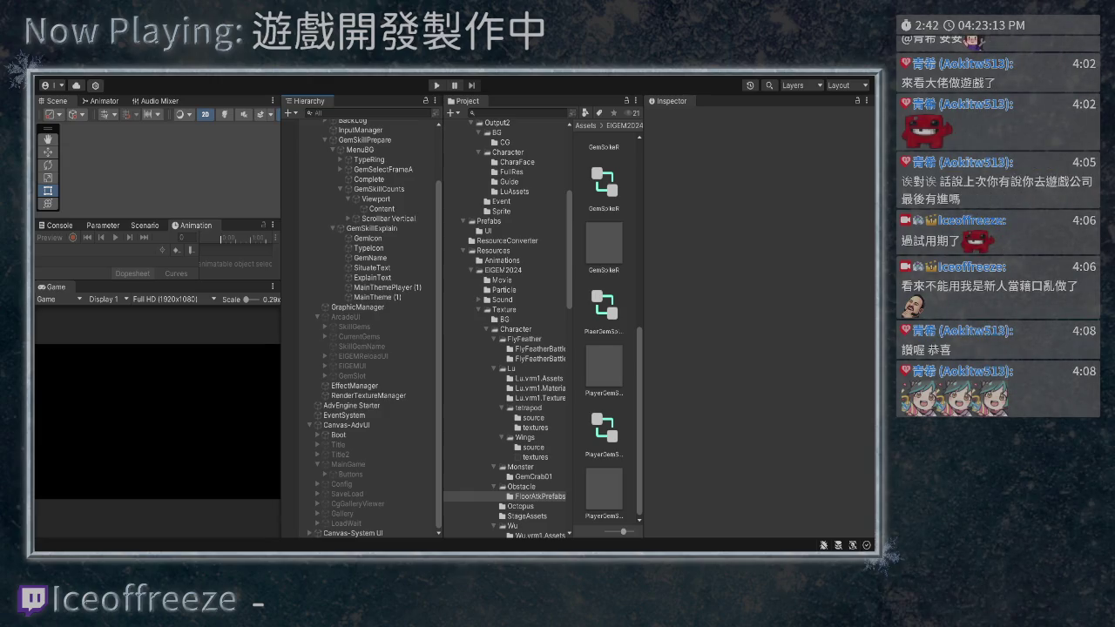
pyautogui.scroll(2, 508, 329)
pyautogui.click(524, 413)
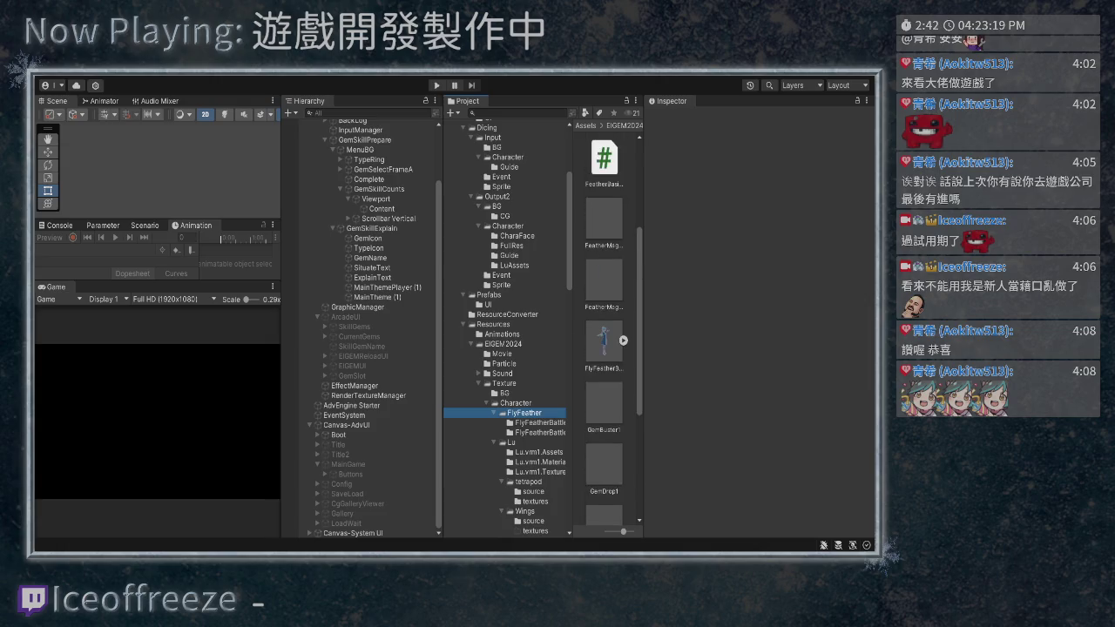
pyautogui.scroll(-5, 602, 135)
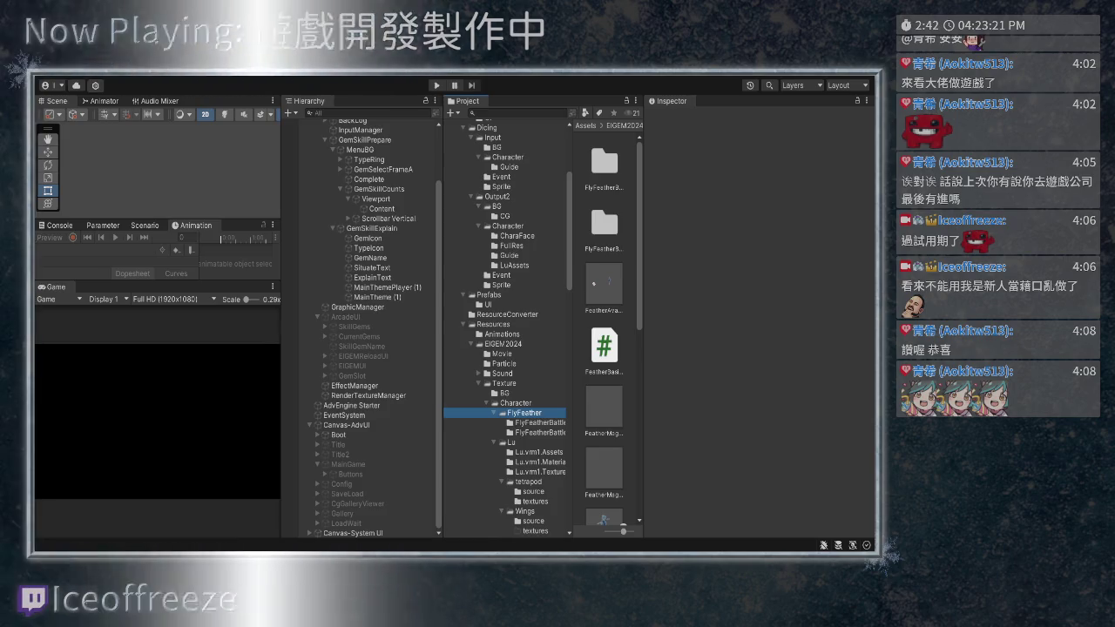
pyautogui.scroll(-3, 605, 331)
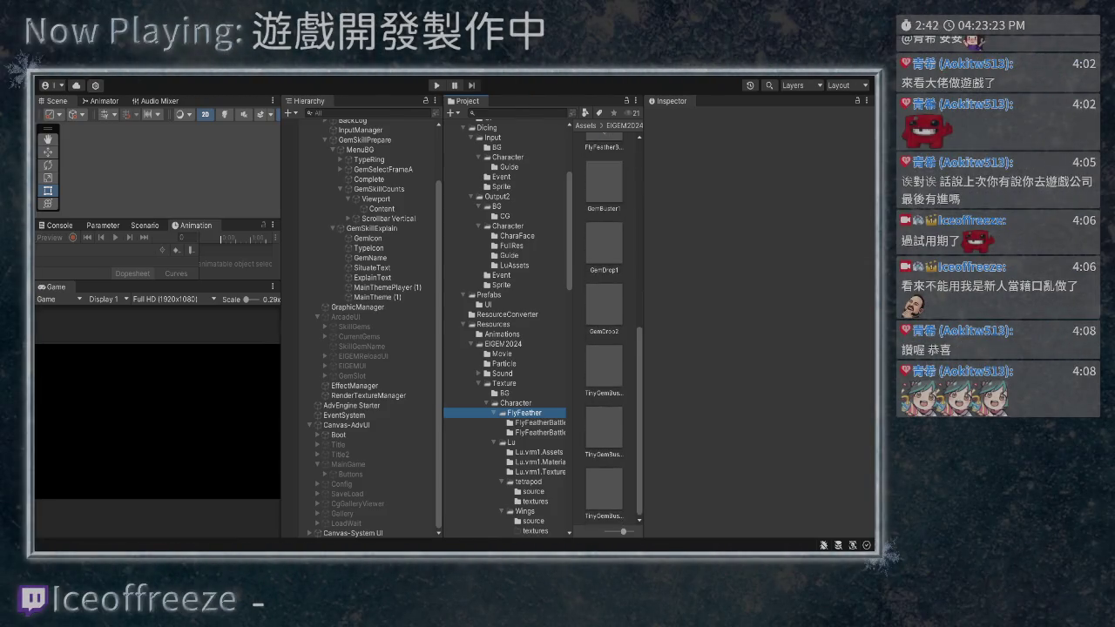
pyautogui.scroll(-5, 505, 349)
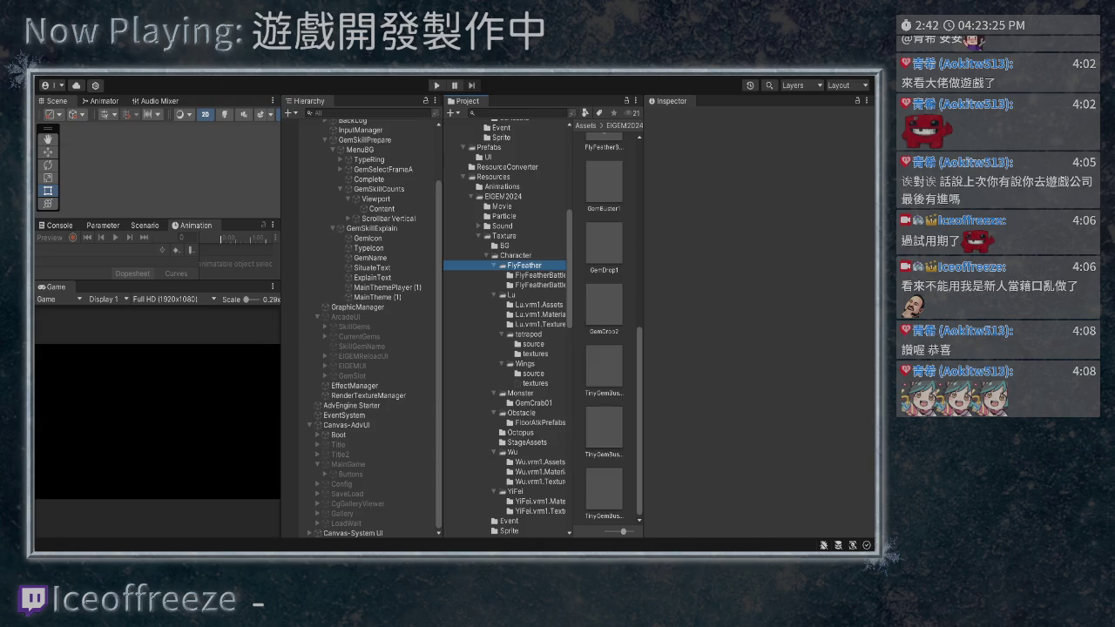
pyautogui.click(533, 402)
pyautogui.click(604, 244)
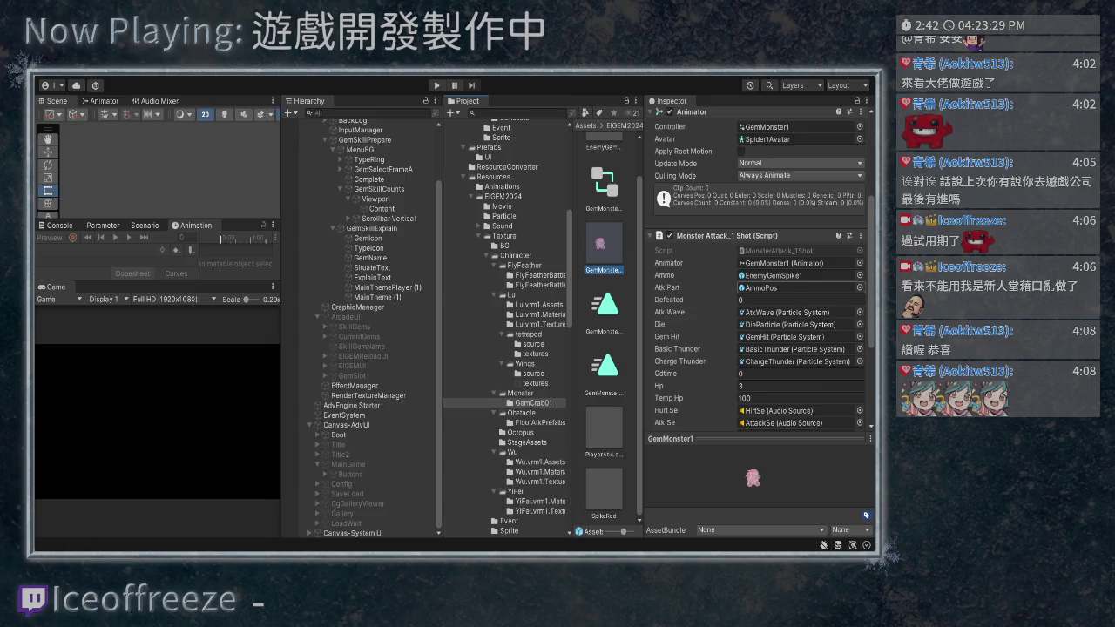
# Ping the monster's ammo asset and inspect the PlayerAtkLong prefab
pyautogui.scroll(-2, 757, 305)
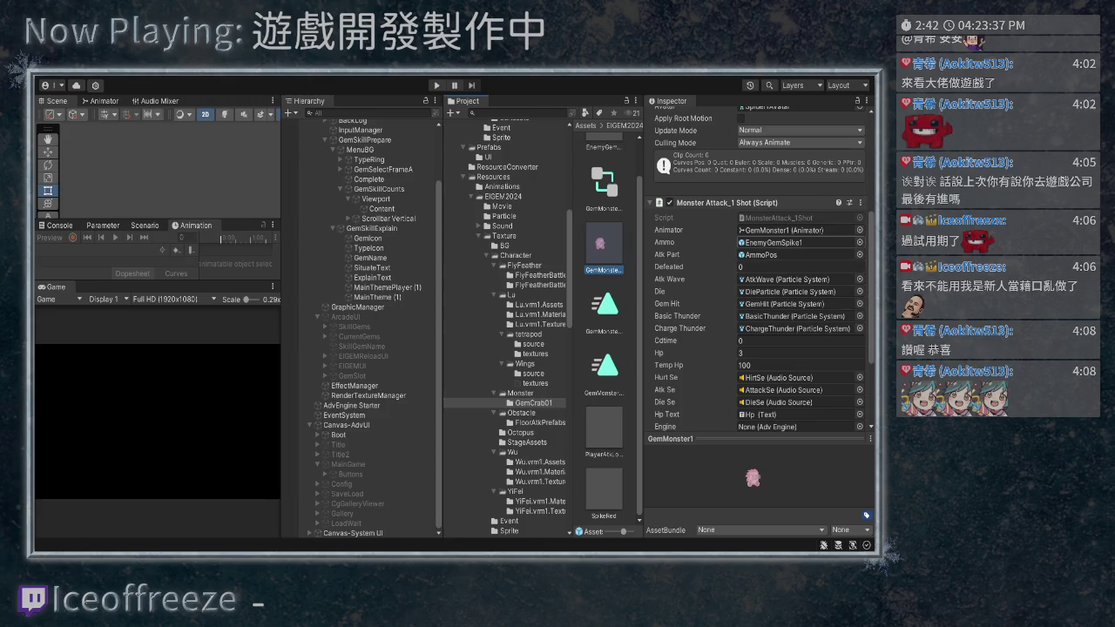
pyautogui.click(794, 242)
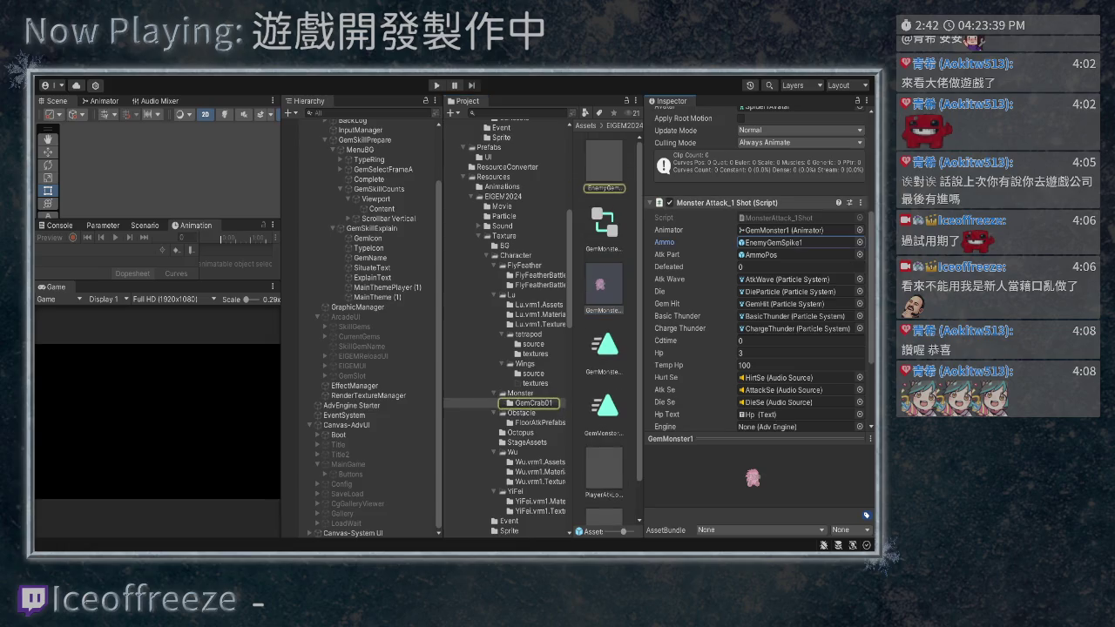
pyautogui.scroll(5, 758, 271)
pyautogui.scroll(-1, 604, 331)
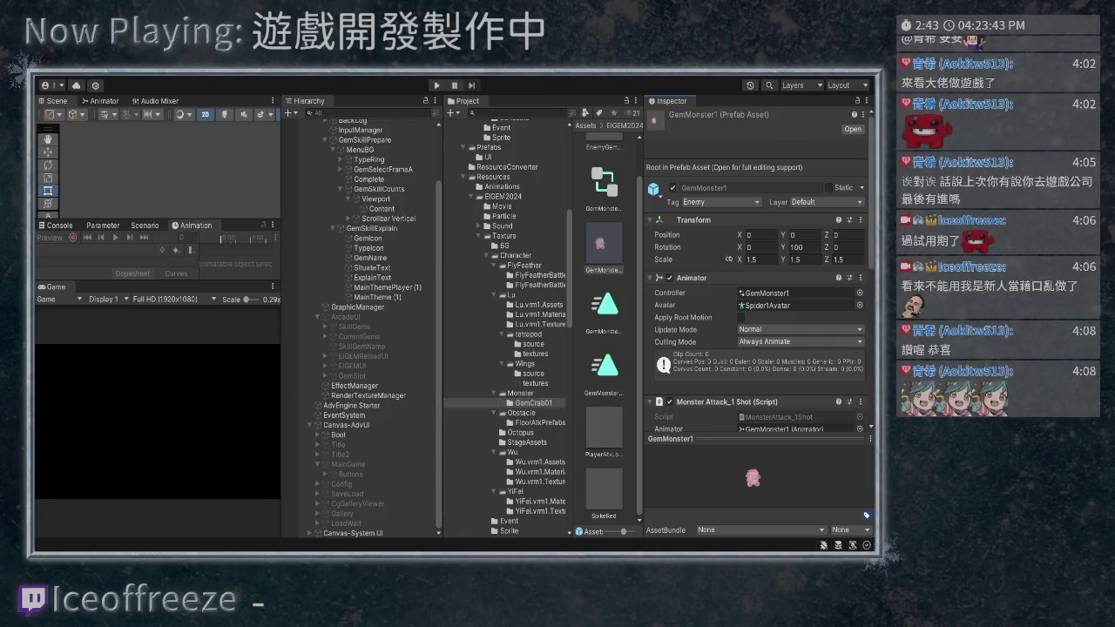
pyautogui.click(604, 428)
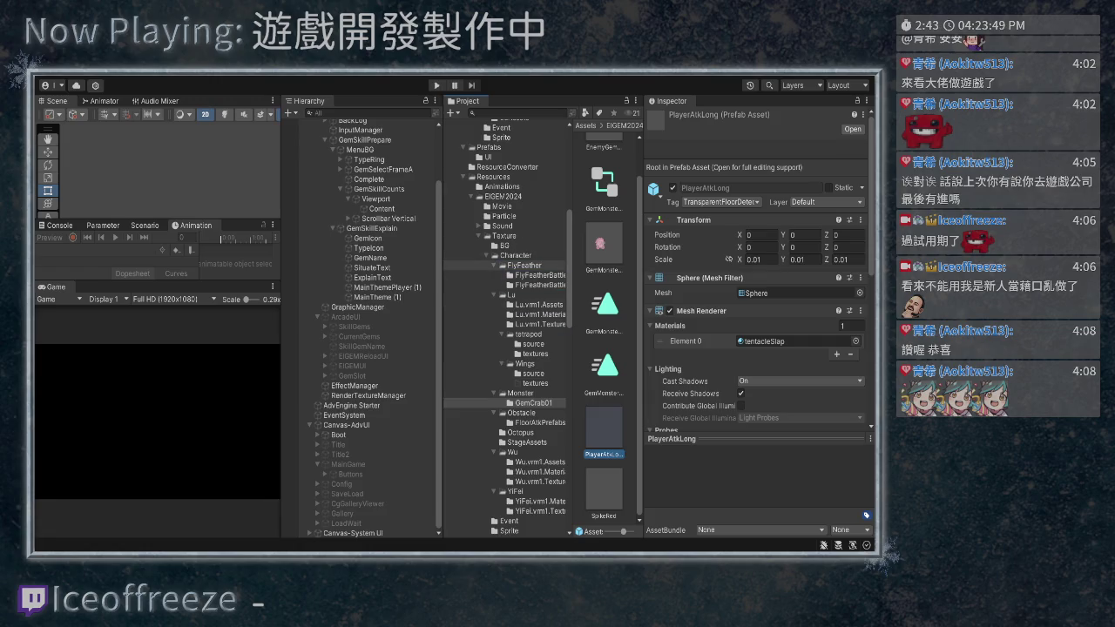
# Tag PlayerAtkLong as PlayerSpikeDetect and open its EnemyAtkTransParent script in Notepad++
pyautogui.click(523, 265)
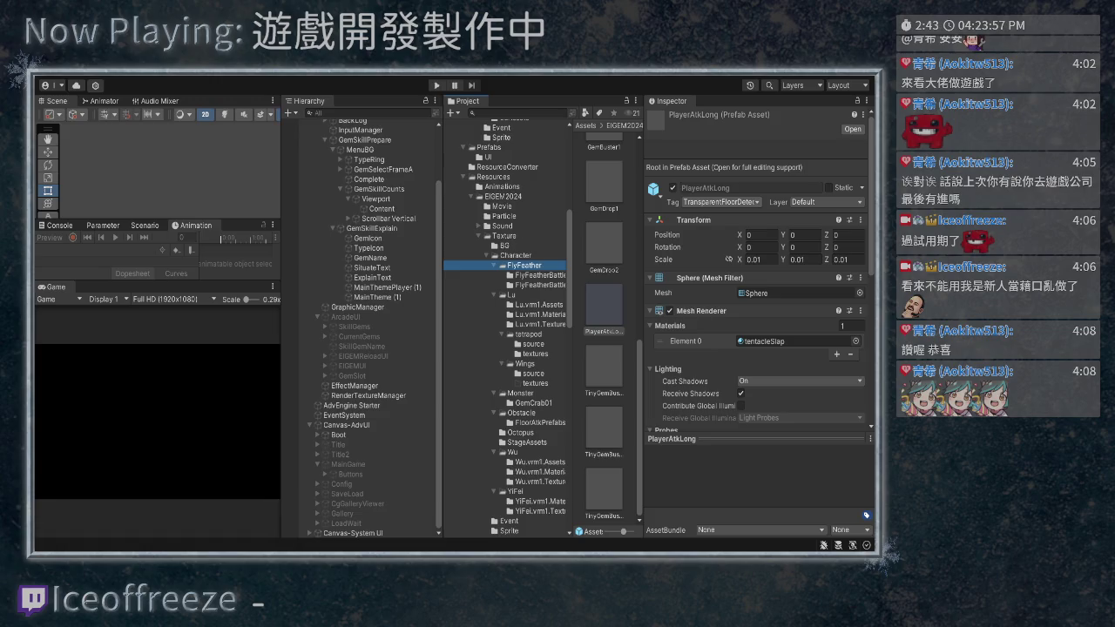
pyautogui.click(722, 201)
pyautogui.click(852, 128)
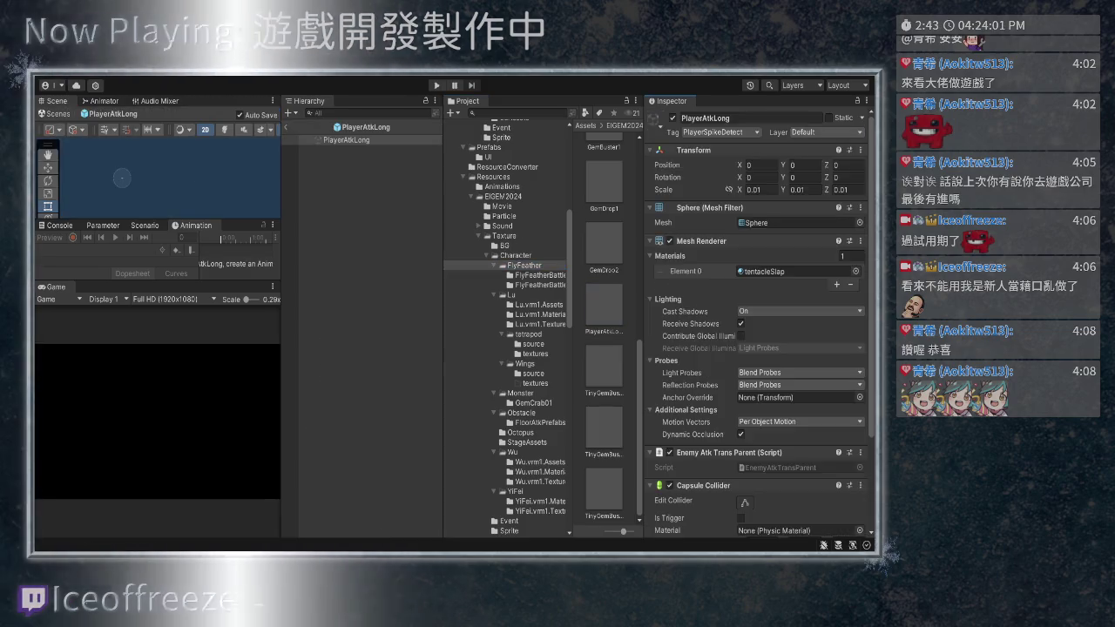
pyautogui.scroll(-5, 758, 349)
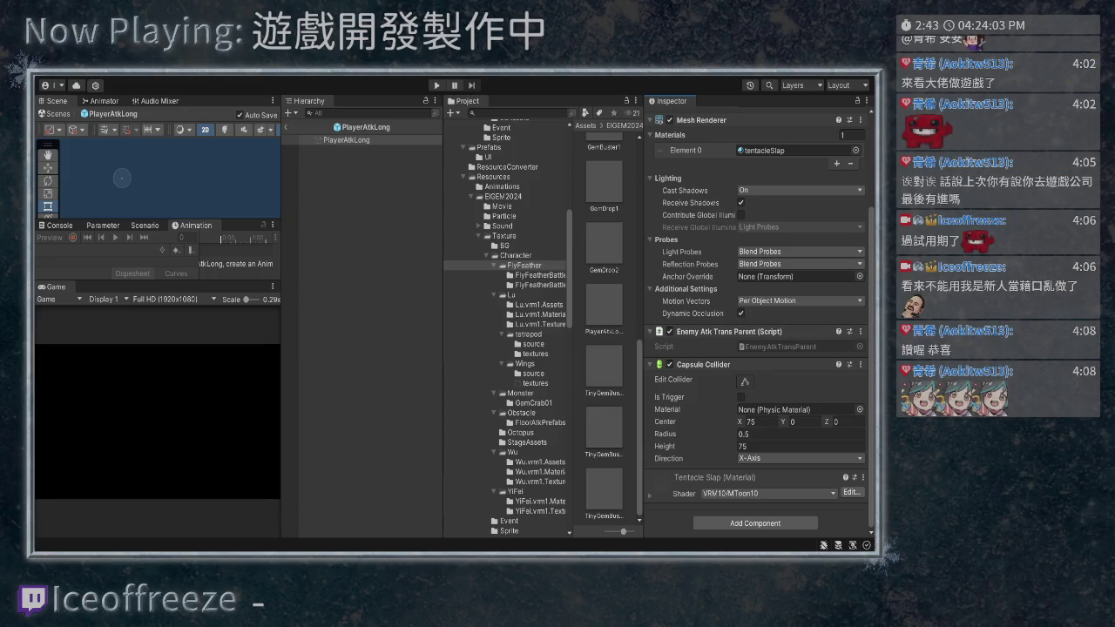
pyautogui.scroll(-3, 605, 331)
pyautogui.doubleClick(604, 224)
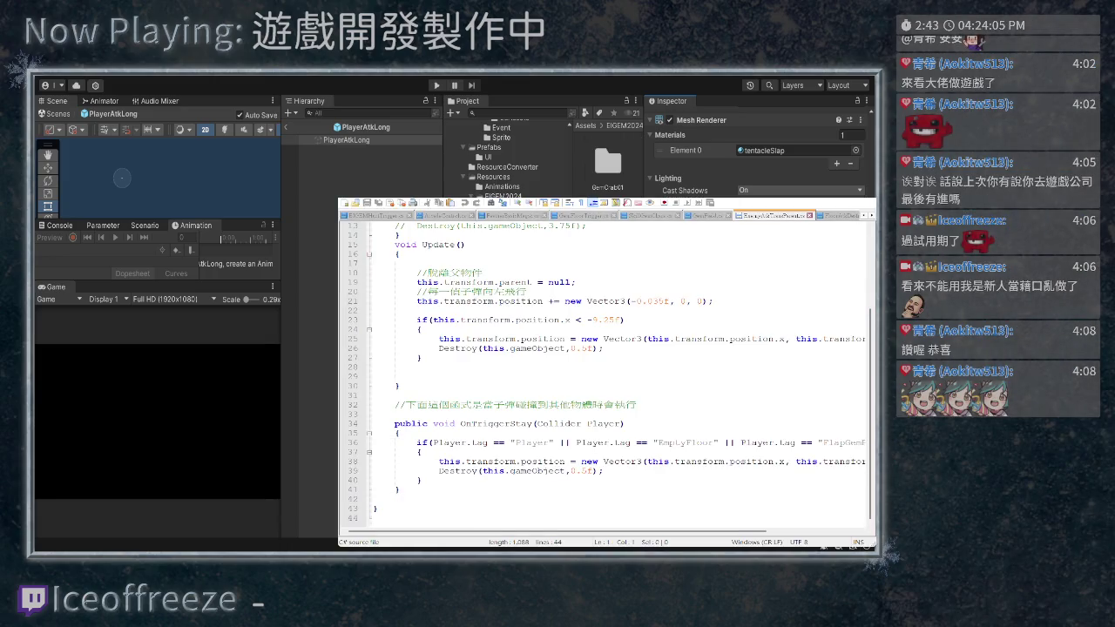
# Insert an if() line with an opening brace at the start of Update's body
pyautogui.scroll(5, 610, 365)
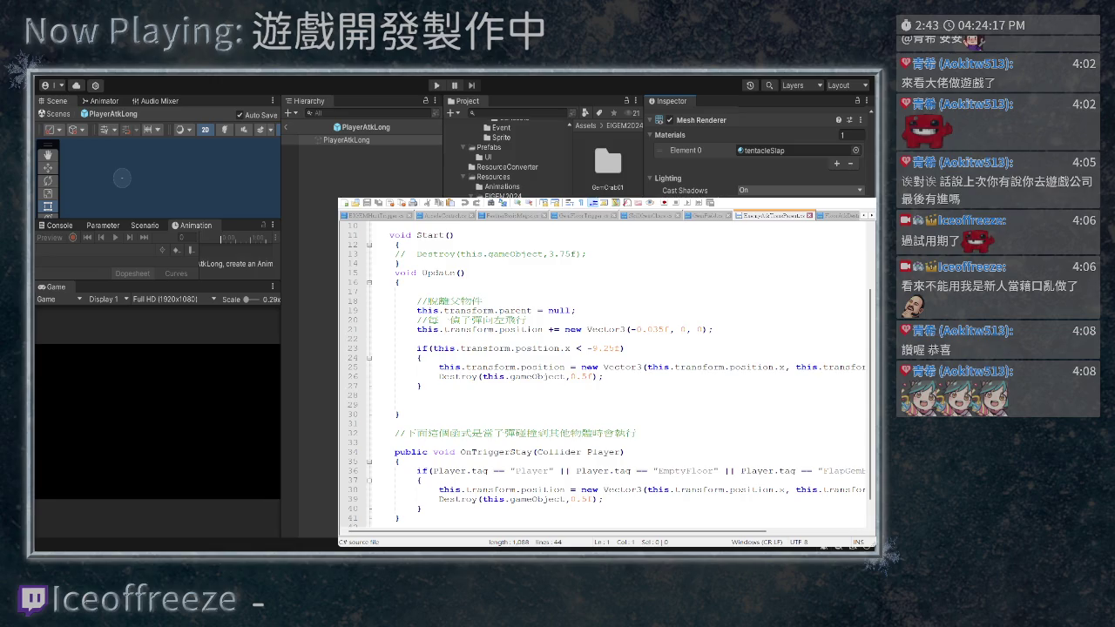
pyautogui.scroll(-1, 605, 370)
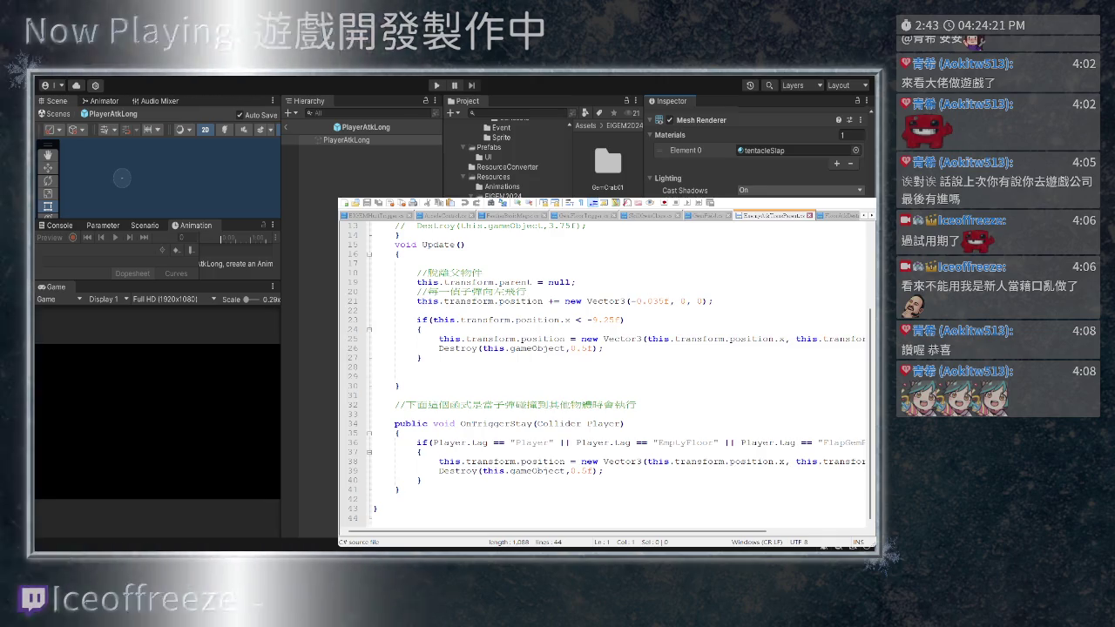
pyautogui.hscroll(1, 606, 370)
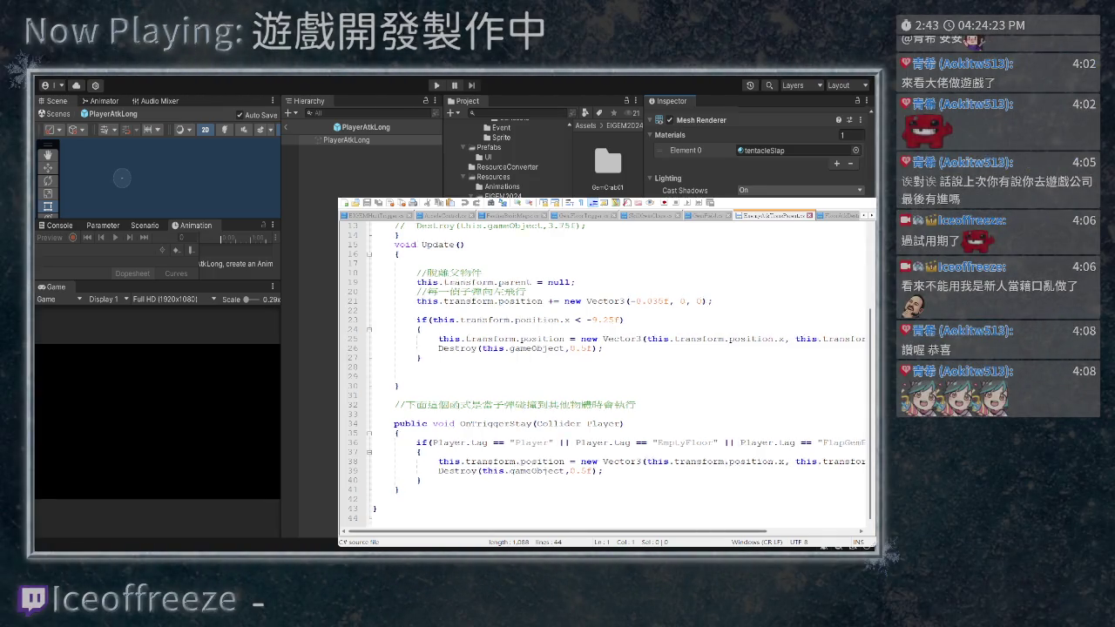
pyautogui.hscroll(-1, 605, 371)
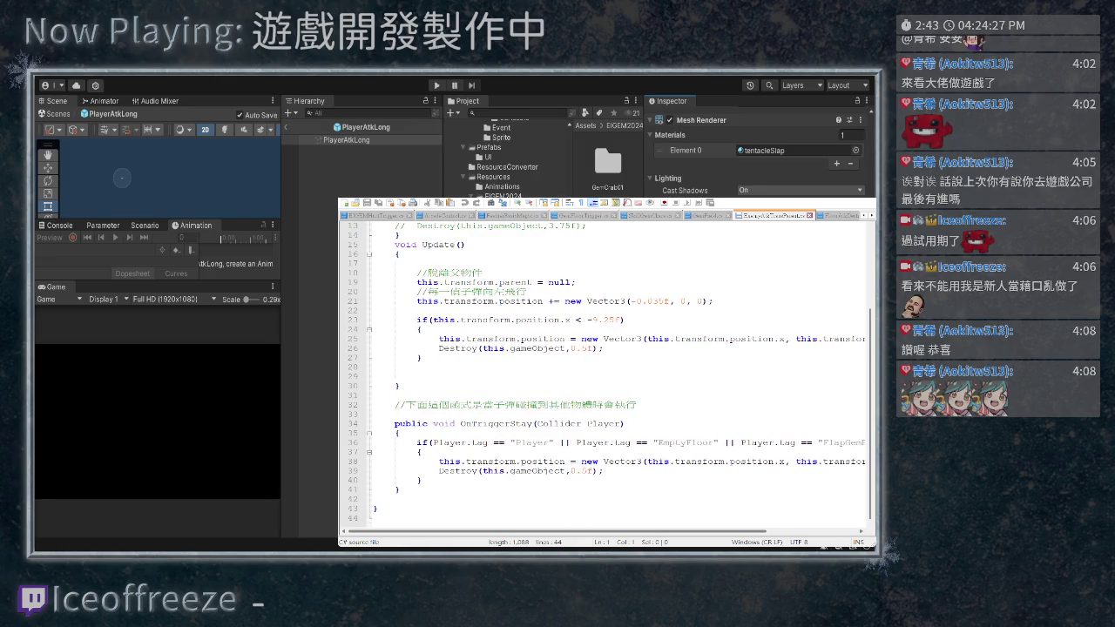
pyautogui.hscroll(2, 605, 370)
pyautogui.hscroll(-2, 606, 371)
pyautogui.scroll(4, 606, 370)
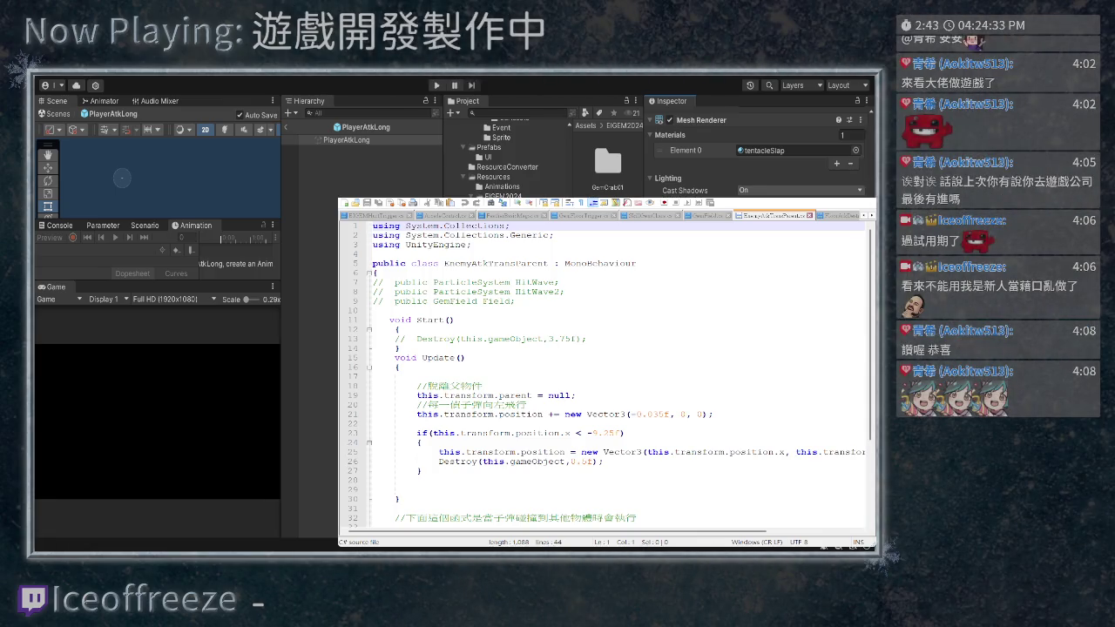
pyautogui.scroll(2, 605, 370)
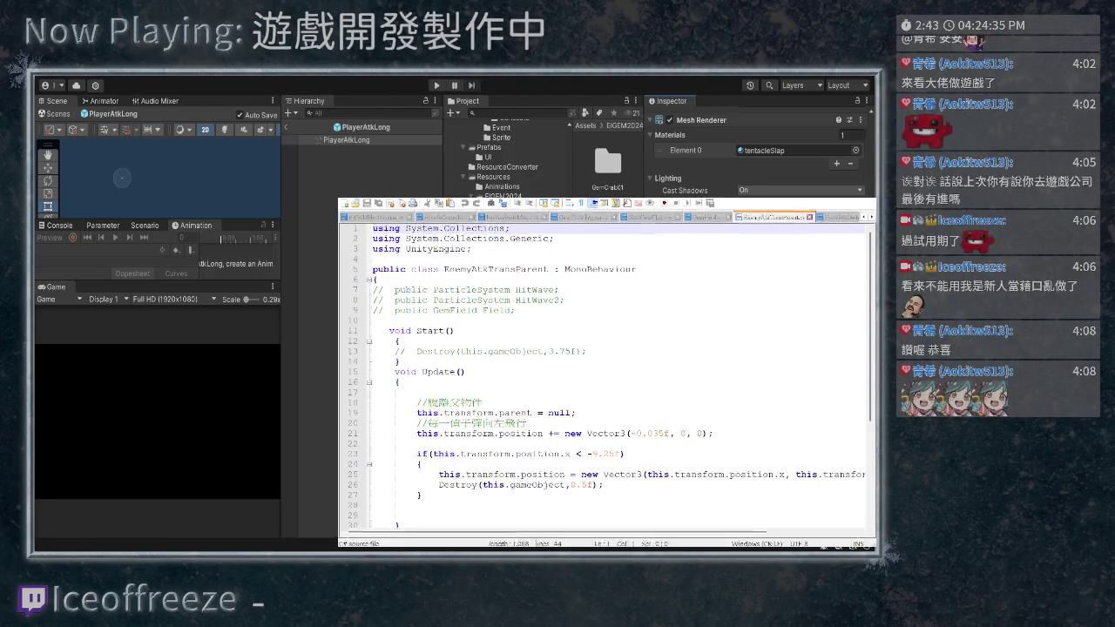
pyautogui.scroll(-1, 606, 370)
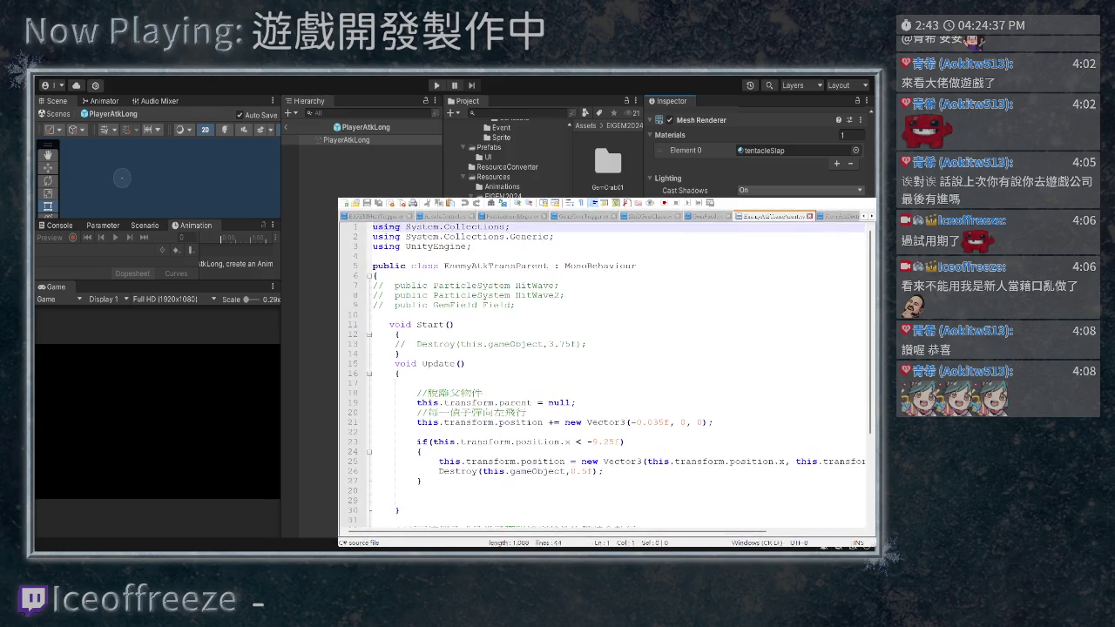
pyautogui.click(605, 372)
pyautogui.press('Down')
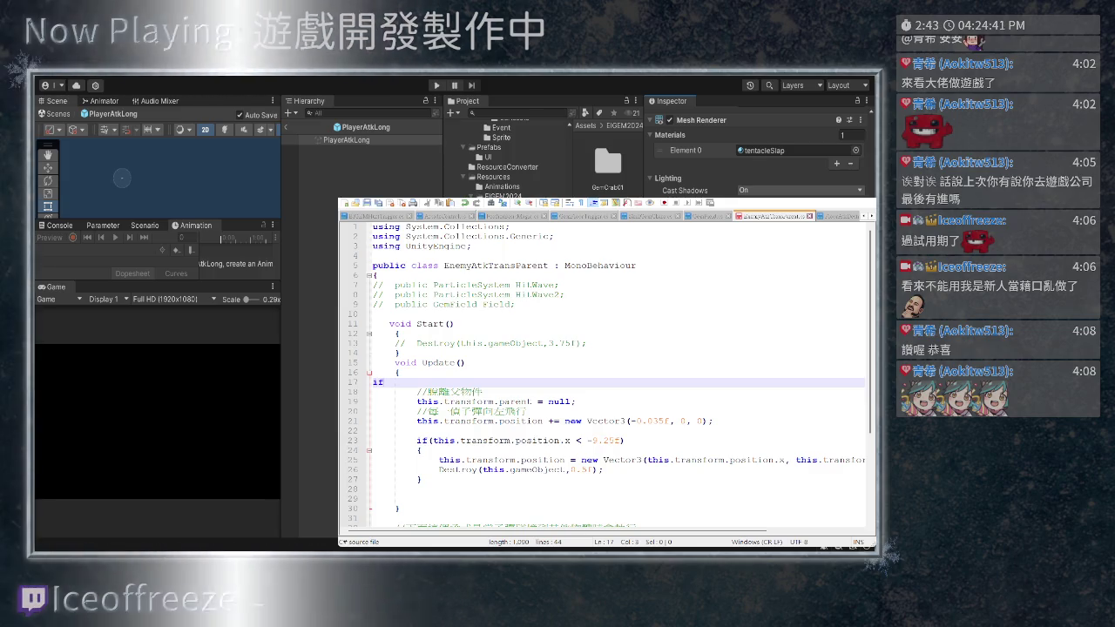
pyautogui.press('Tab')
pyautogui.press('Tab')
pyautogui.write('if()')
pyautogui.press('Return')
pyautogui.write('{')
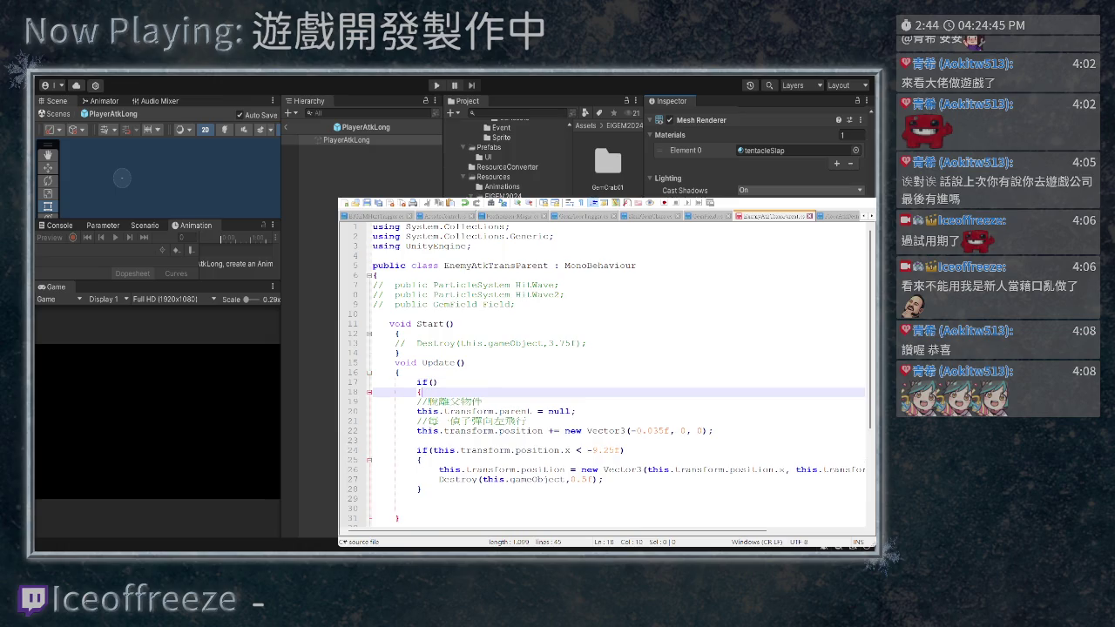
pyautogui.press('Up')
pyautogui.press('End')
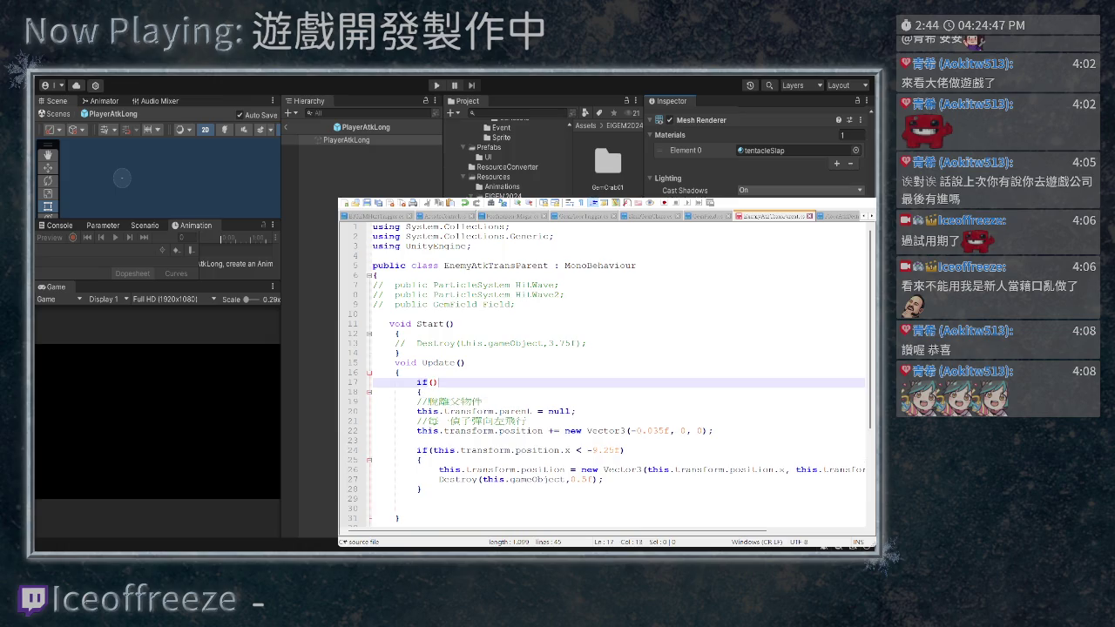
# Indent the old body under the if, close it, and set condition this.gameObject.tag == ""
pyautogui.press('Down')
pyautogui.press('Down')
pyautogui.hotkey('shift', 'Down')
pyautogui.hotkey('shift', 'Down')
pyautogui.hotkey('shift', 'Down')
pyautogui.press('Tab')
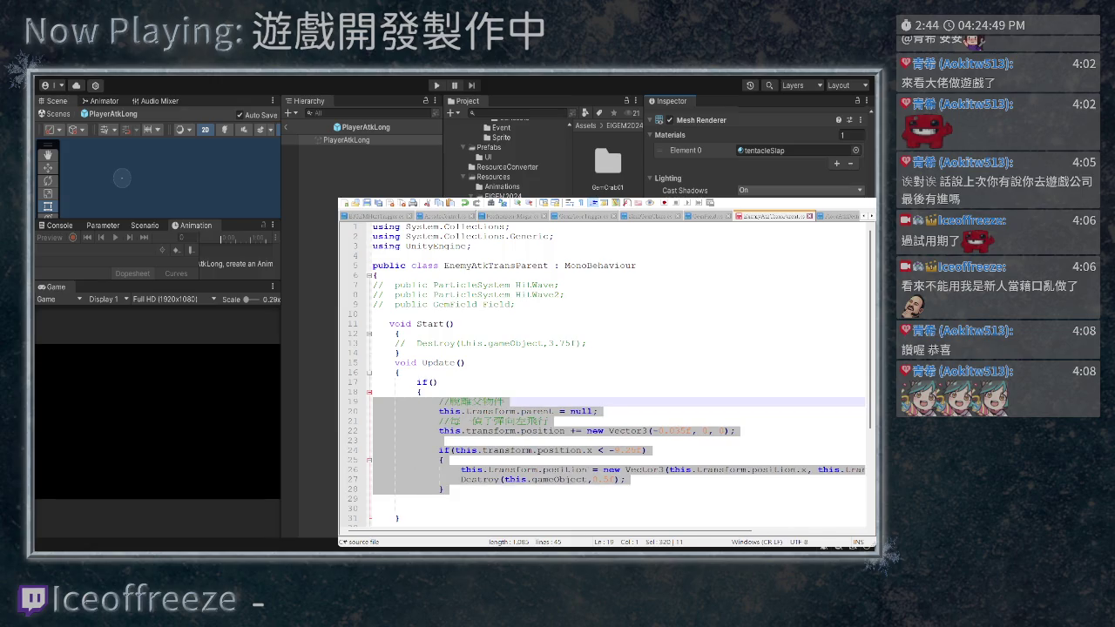
pyautogui.click(446, 488)
pyautogui.press('Return')
pyautogui.write('}')
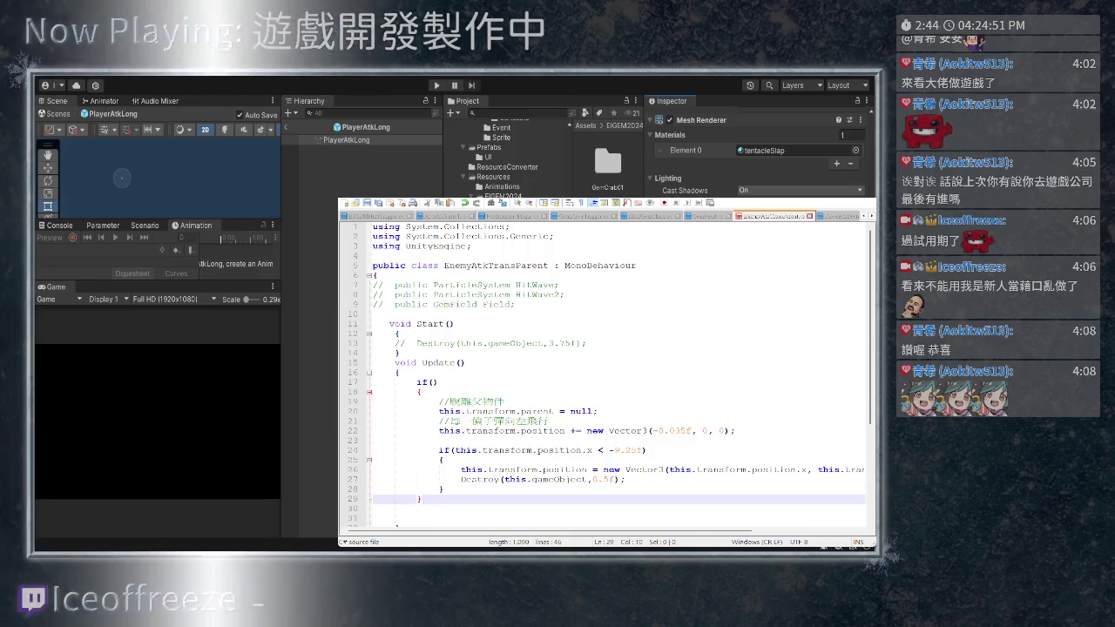
pyautogui.press('Up')
pyautogui.press('Up')
pyautogui.press('Up')
pyautogui.press('End')
pyautogui.press('Left')
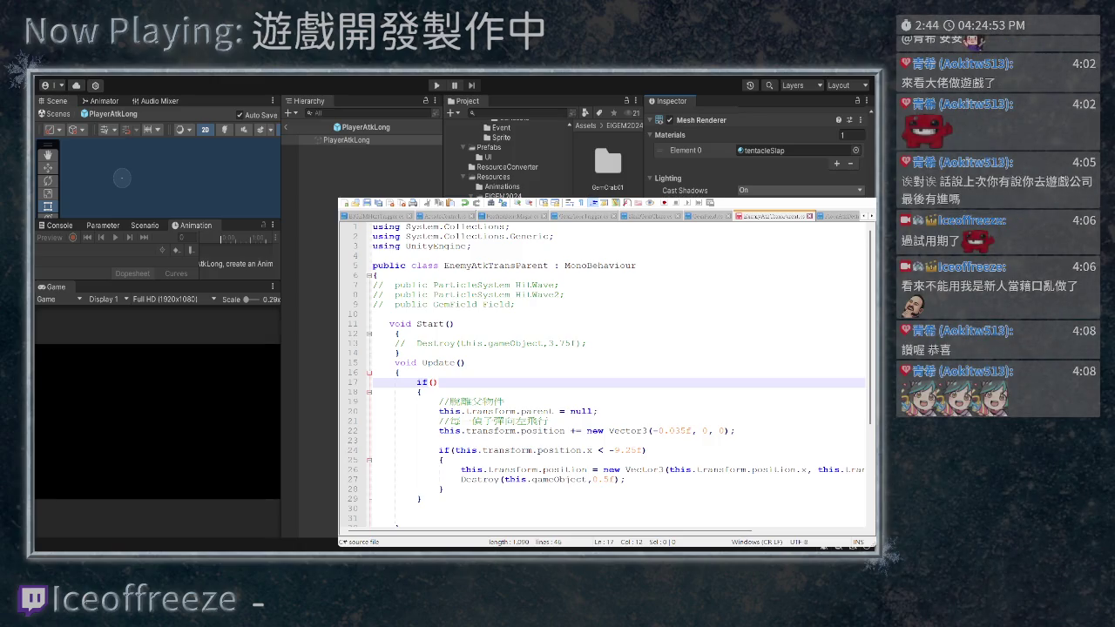
pyautogui.write('this.')
pyautogui.write('gameObject.')
pyautogui.write('tag==')
pyautogui.write('""')
pyautogui.scroll(-4, 606, 375)
pyautogui.click(422, 382)
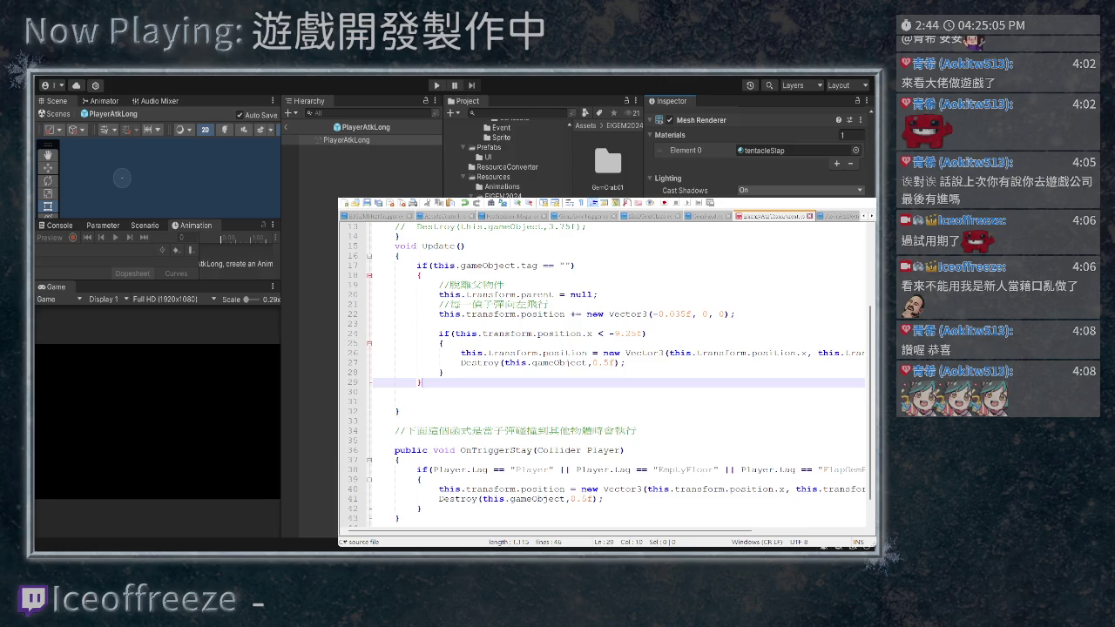
# Add an empty else block with braces after the if block
pyautogui.press('Return')
pyautogui.write('else')
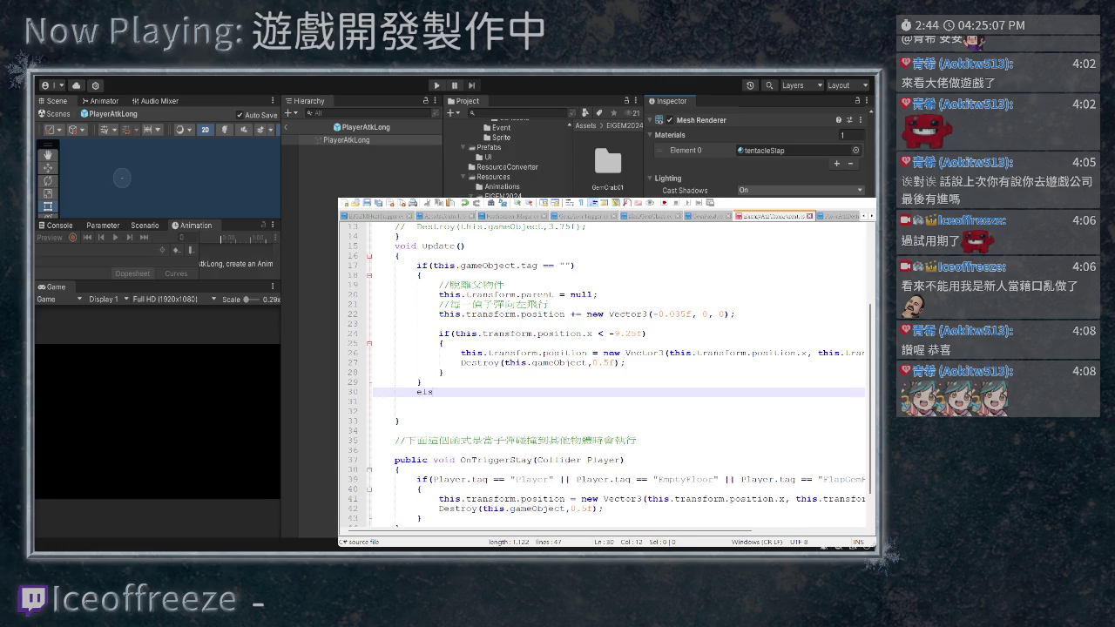
pyautogui.press('Return')
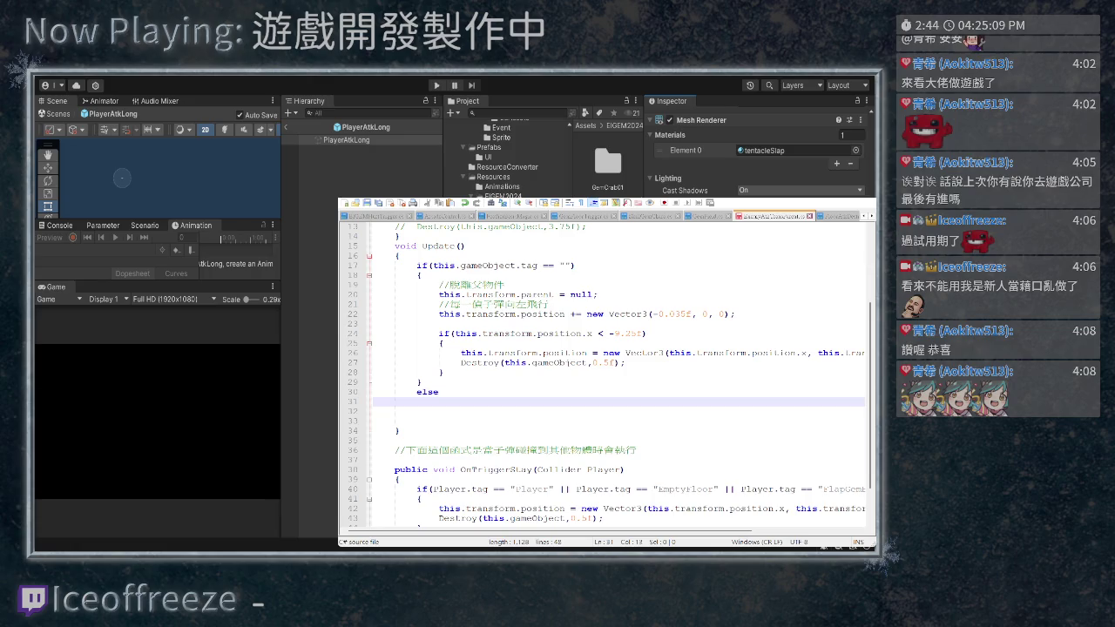
pyautogui.write('{')
pyautogui.press('Return')
pyautogui.press('Return')
pyautogui.write('}')
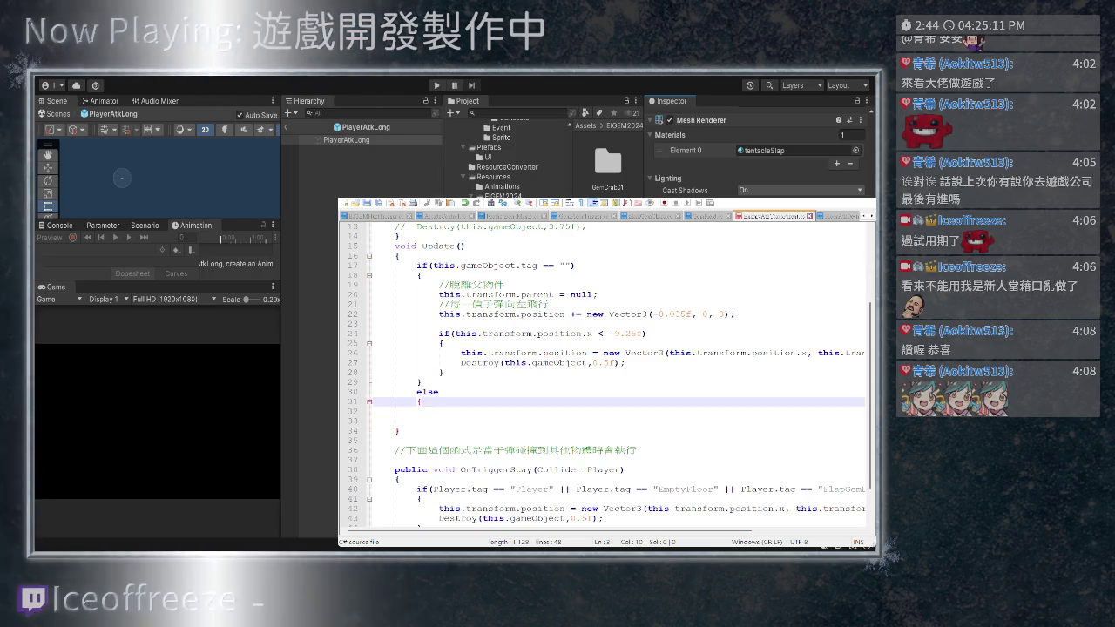
pyautogui.press('Down')
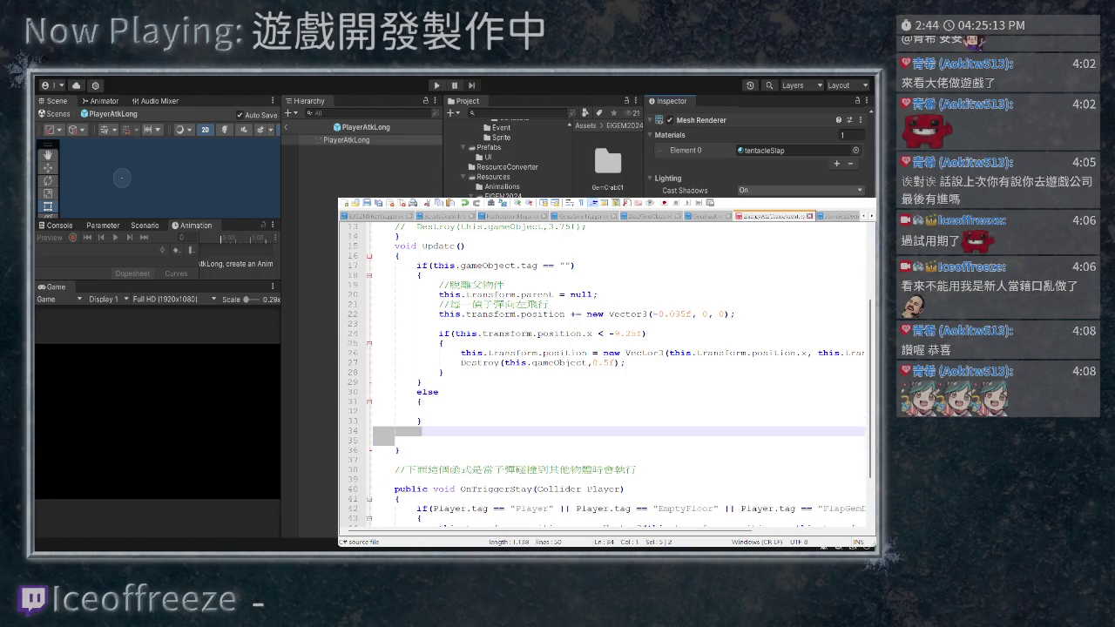
pyautogui.press('Delete')
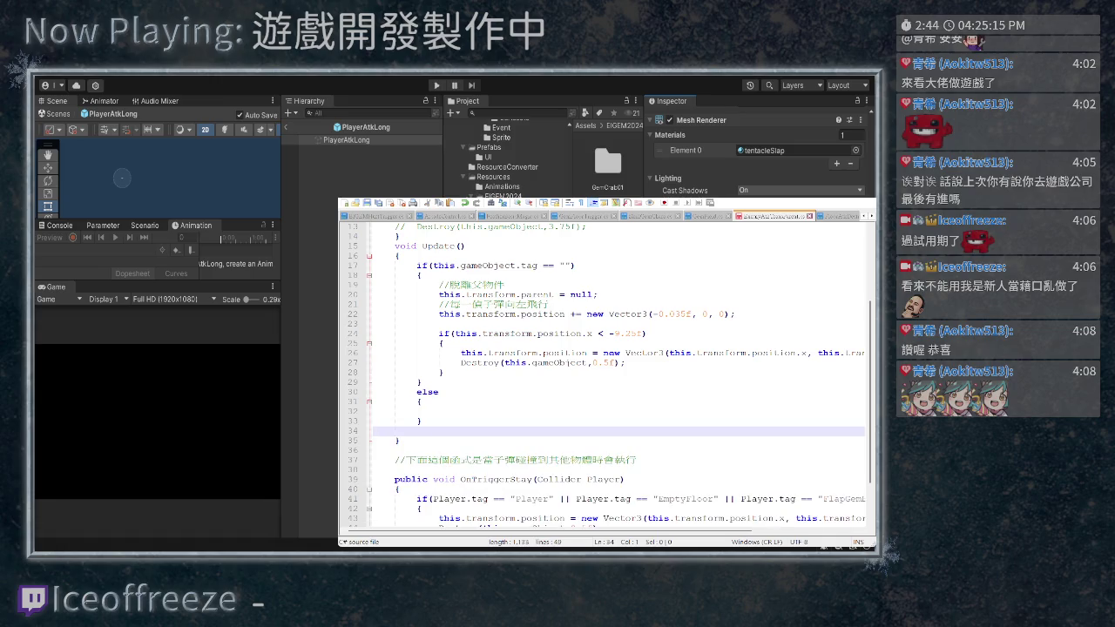
# Copy the parent = null line and its comment into the else block
pyautogui.press('Up')
pyautogui.press('Up')
pyautogui.press('Up')
pyautogui.hotkey('shift', 'Up')
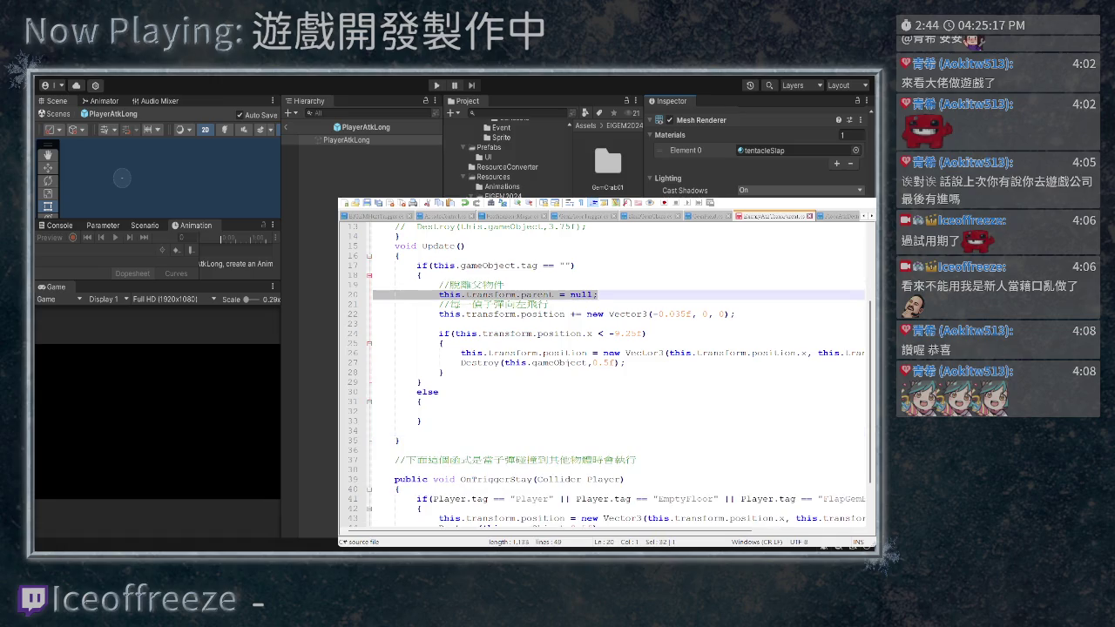
pyautogui.hotkey('shift', 'Up')
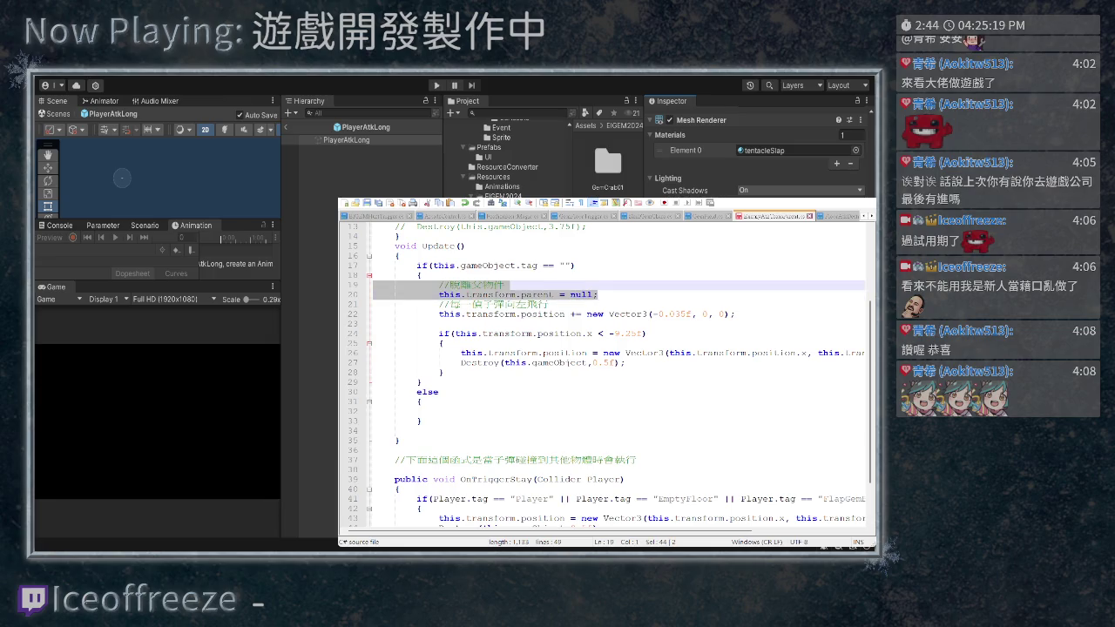
pyautogui.hotkey('ctrl', 'c')
pyautogui.press('Down')
pyautogui.press('Down')
pyautogui.press('Down')
pyautogui.hotkey('ctrl', 'v')
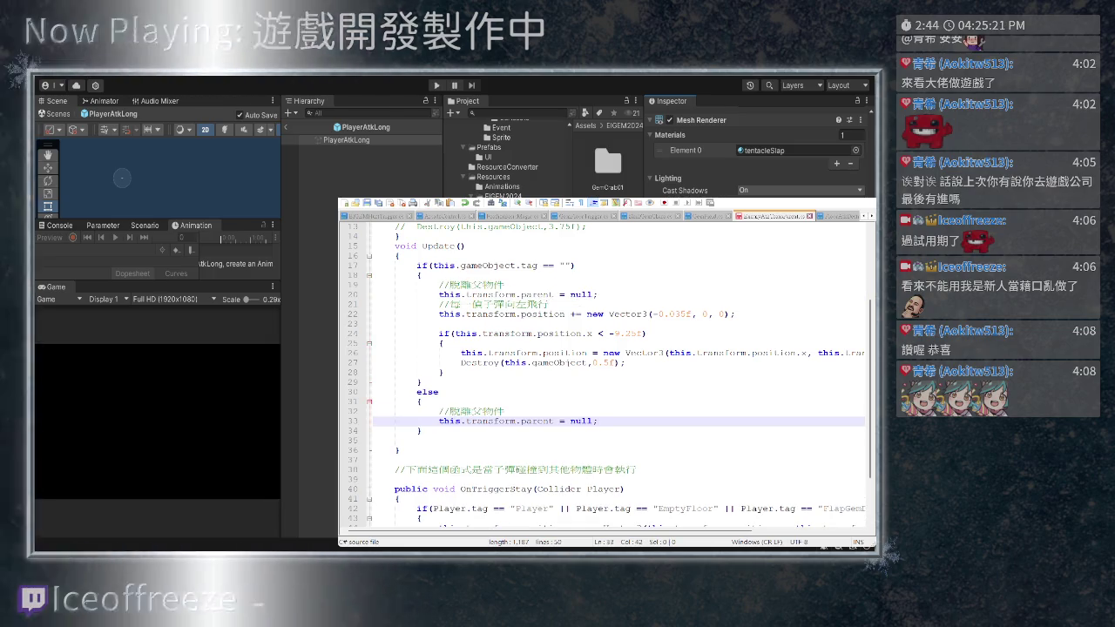
pyautogui.hotkey('ctrl', 'Down')
pyautogui.hotkey('ctrl', 'Down')
pyautogui.hotkey('ctrl', 'Down')
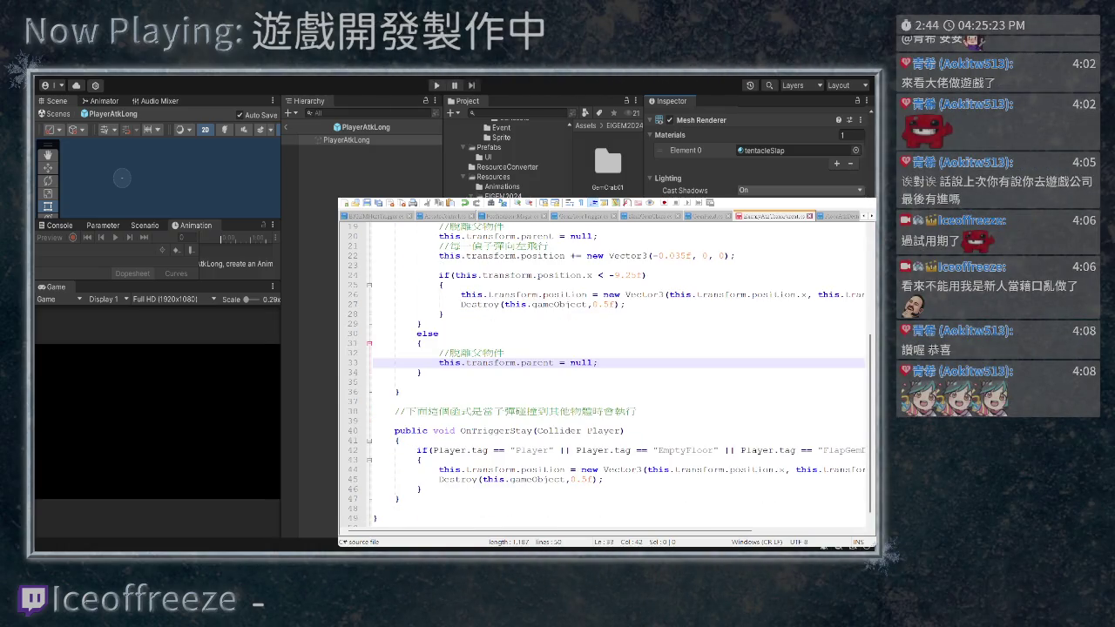
pyautogui.hotkey('ctrl', 'Up')
pyautogui.hotkey('ctrl', 'Up')
pyautogui.hotkey('ctrl', 'Up')
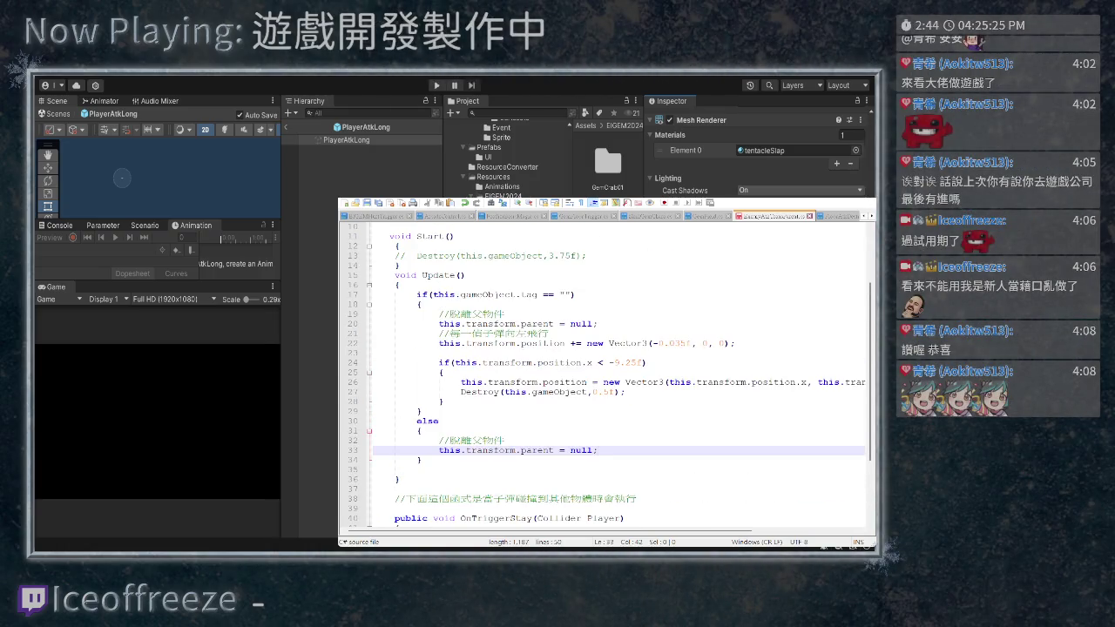
# Turn else into else if with the same this.gameObject.tag == "" condition
pyautogui.press('Up')
pyautogui.press('Up')
pyautogui.press('Up')
pyautogui.write('if')
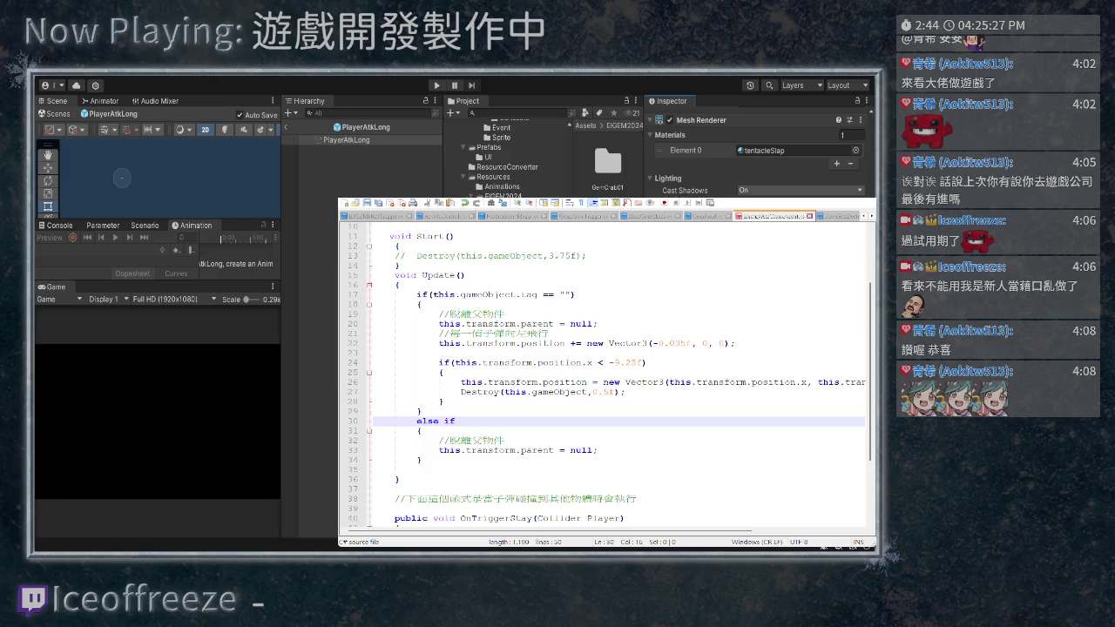
pyautogui.press('Up')
pyautogui.press('Up')
pyautogui.press('Up')
pyautogui.press('End')
pyautogui.hotkey('shift', 'Left')
pyautogui.hotkey('shift', 'Left')
pyautogui.hotkey('shift', 'Left')
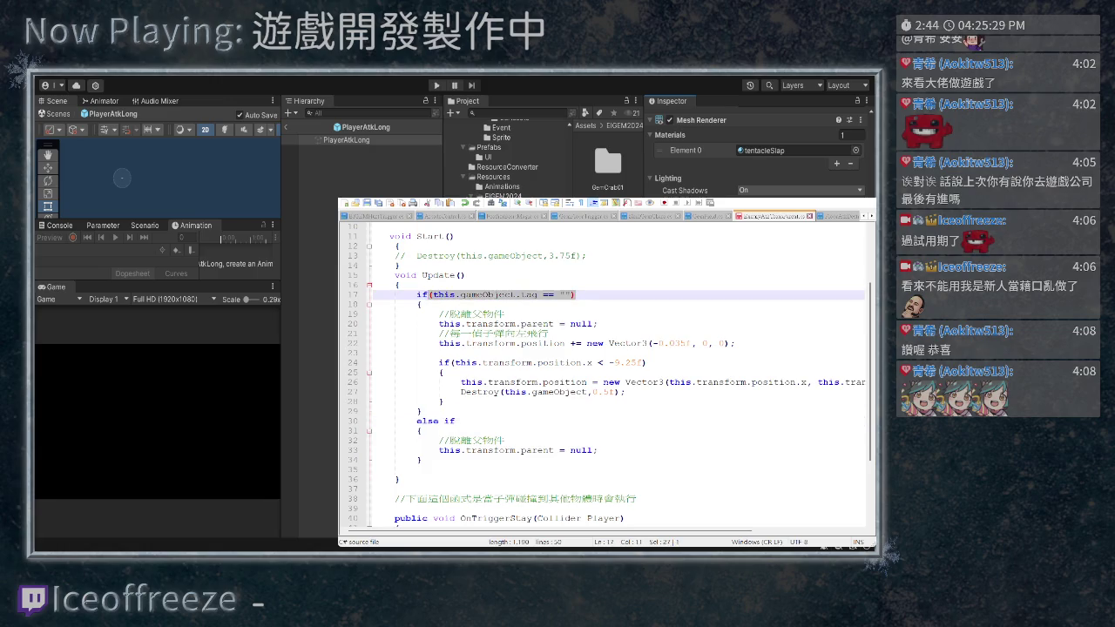
pyautogui.hotkey('ctrl', 'c')
pyautogui.press('Down')
pyautogui.press('Down')
pyautogui.press('Down')
pyautogui.press('End')
pyautogui.hotkey('ctrl', 'v')
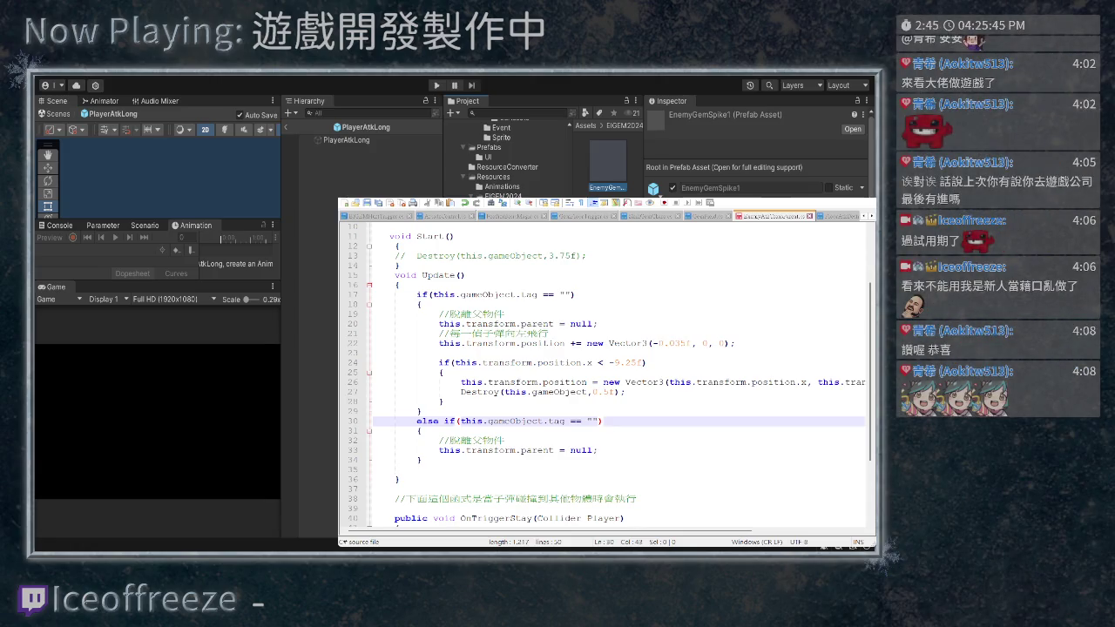
# Set line 17's tag check to "TransparentFloorDetect" and copy that comparison
pyautogui.click(564, 295)
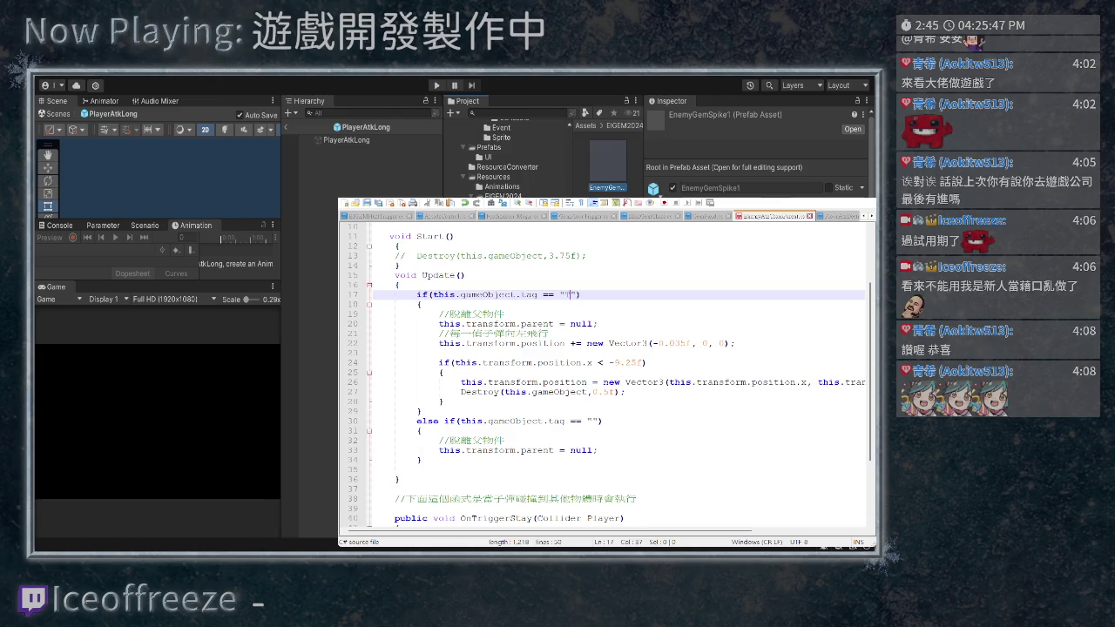
pyautogui.press('BackSpace')
pyautogui.write('rans')
pyautogui.write('pare')
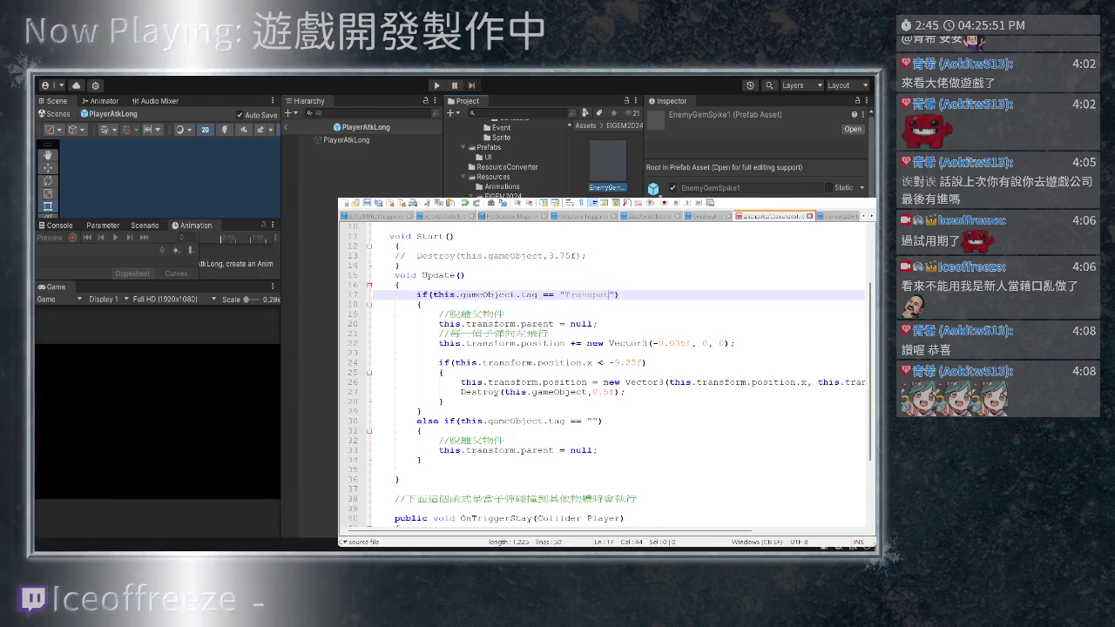
pyautogui.write('ntAmmo')
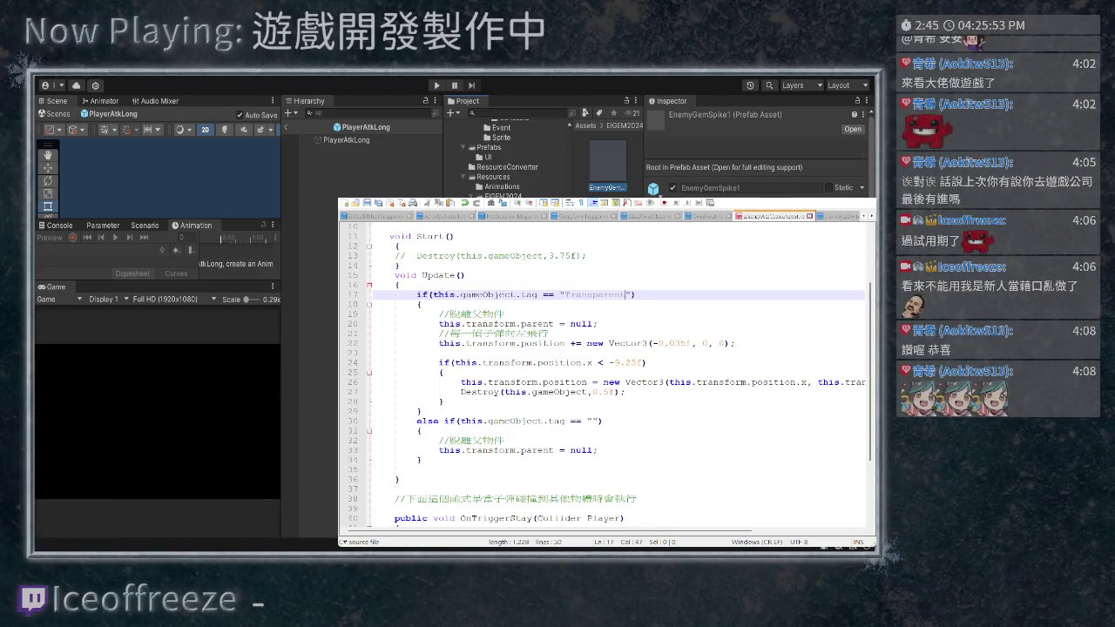
pyautogui.write('Detect')
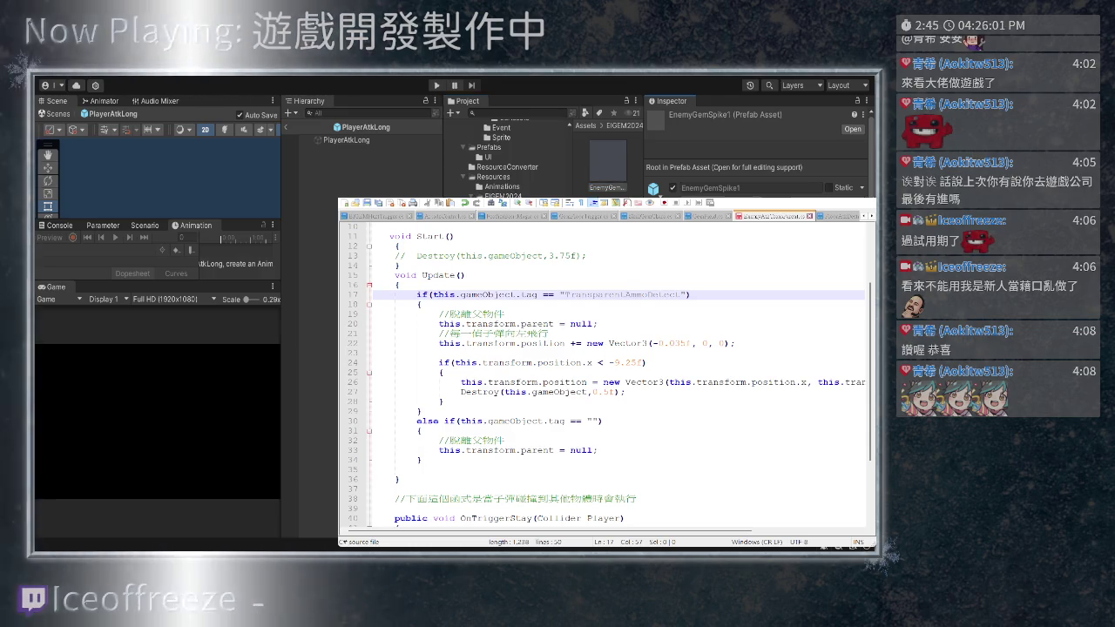
pyautogui.press('Left')
pyautogui.press('Left')
pyautogui.press('Left')
pyautogui.hotkey('shift', 'Right')
pyautogui.hotkey('shift', 'Right')
pyautogui.hotkey('shift', 'Right')
pyautogui.hotkey('shift', 'Right')
pyautogui.write('Eloor')
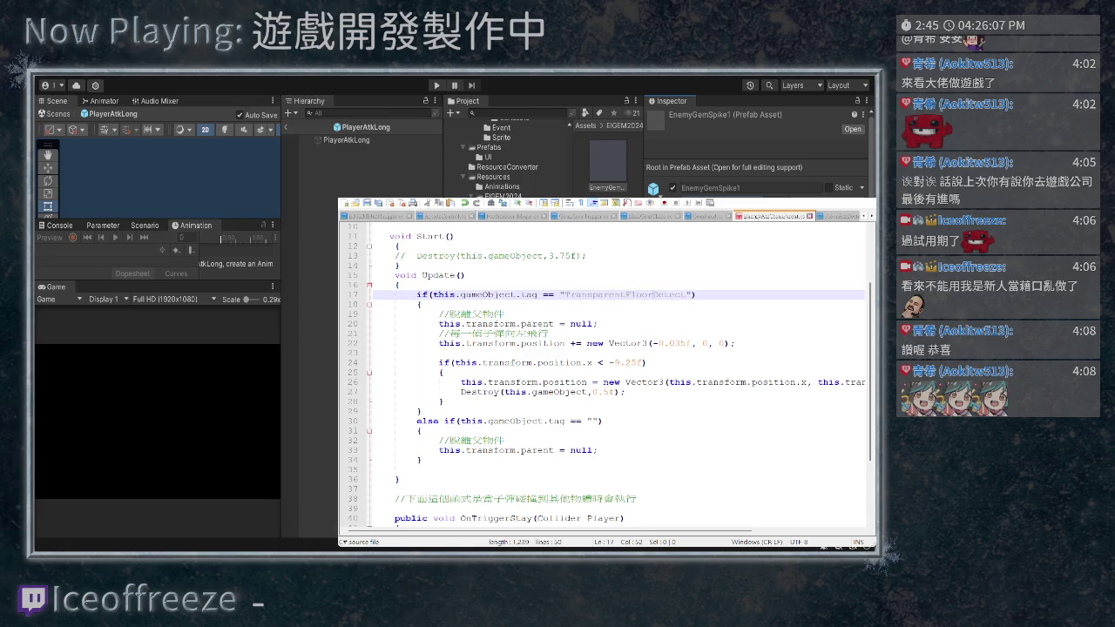
pyautogui.hotkey('ctrl', 'shift', 'Left')
pyautogui.hotkey('ctrl', 'shift', 'Left')
pyautogui.hotkey('ctrl', 'shift', 'Left')
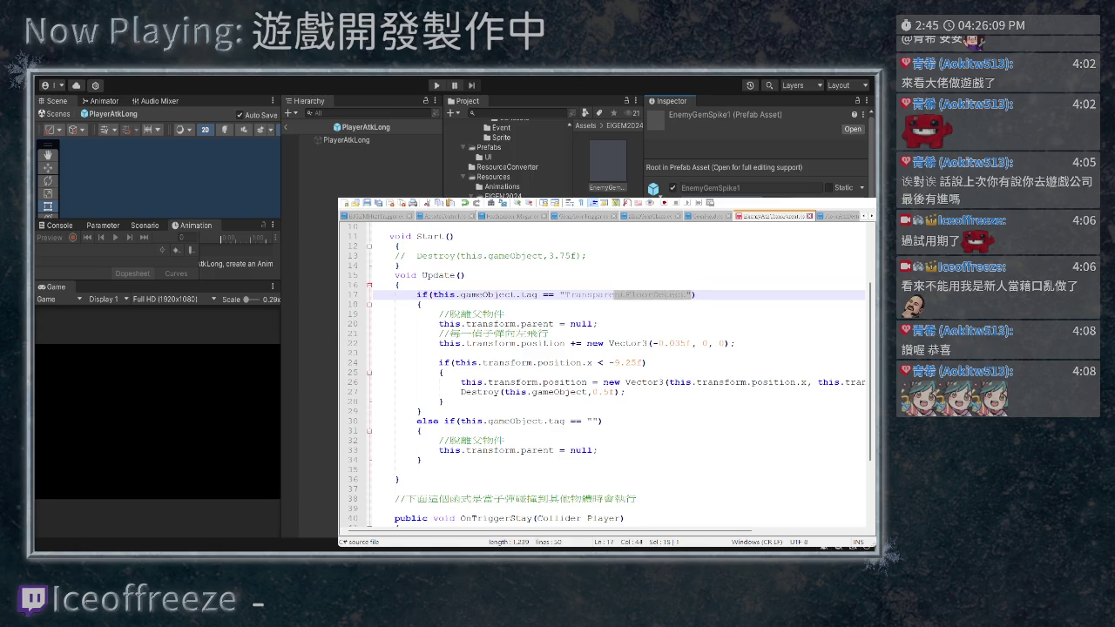
pyautogui.hotkey('ctrl', 'c')
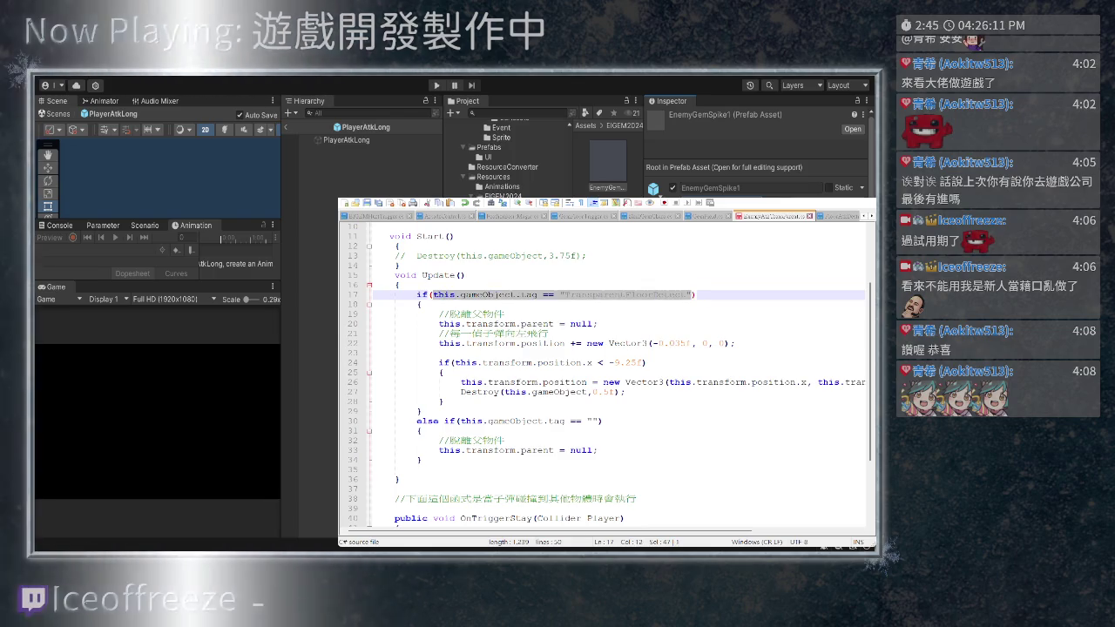
# Paste the comparison into line 30's else if and rename its tag "PlayerSpikeDetect"
pyautogui.moveTo(461, 421); pyautogui.dragTo(599, 421)
pyautogui.hotkey('ctrl', 'v')
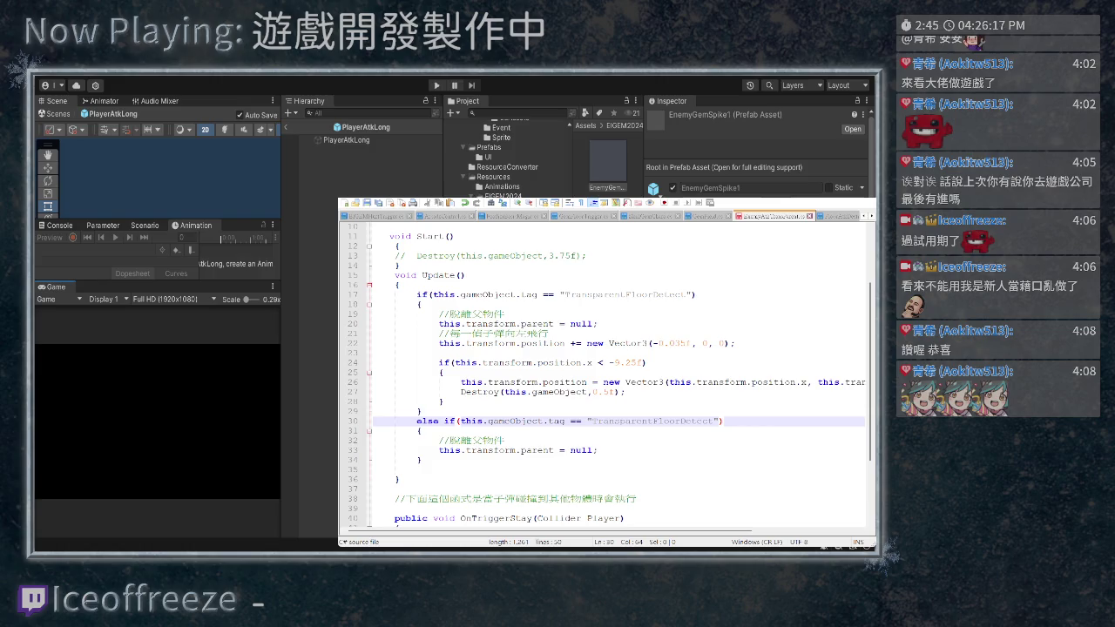
pyautogui.scroll(-3, 602, 135)
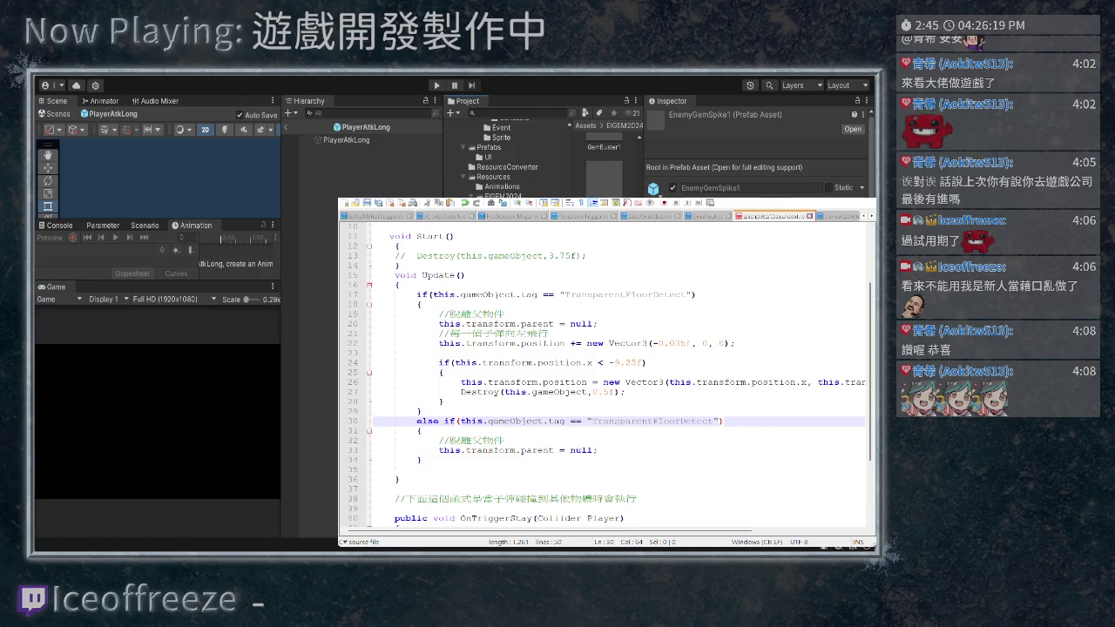
pyautogui.scroll(-3, 602, 133)
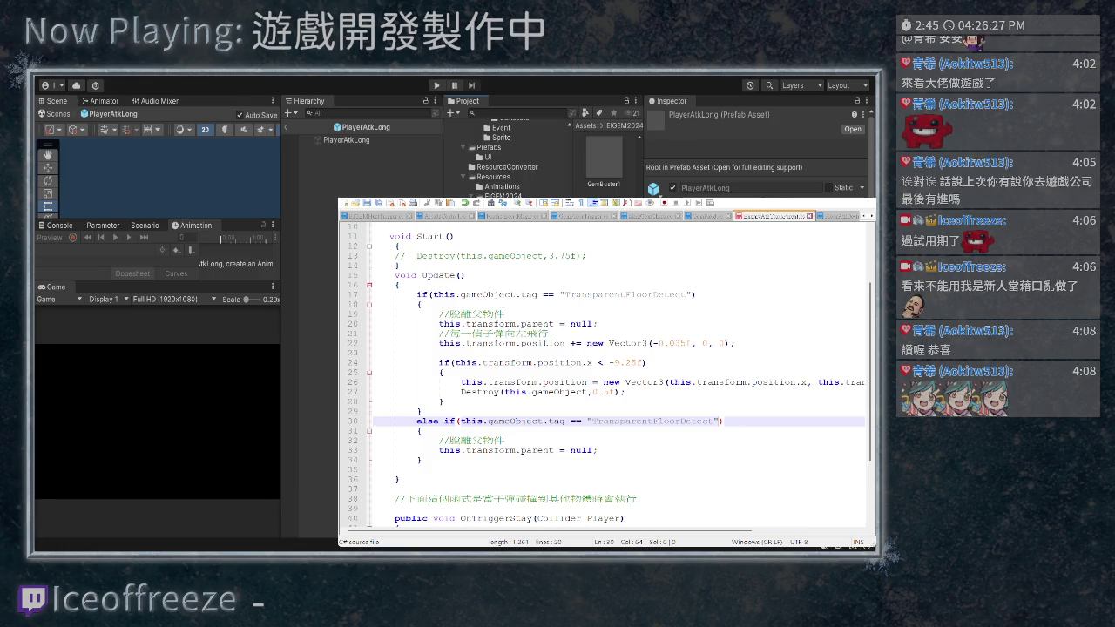
pyautogui.moveTo(682, 422); pyautogui.dragTo(592, 422)
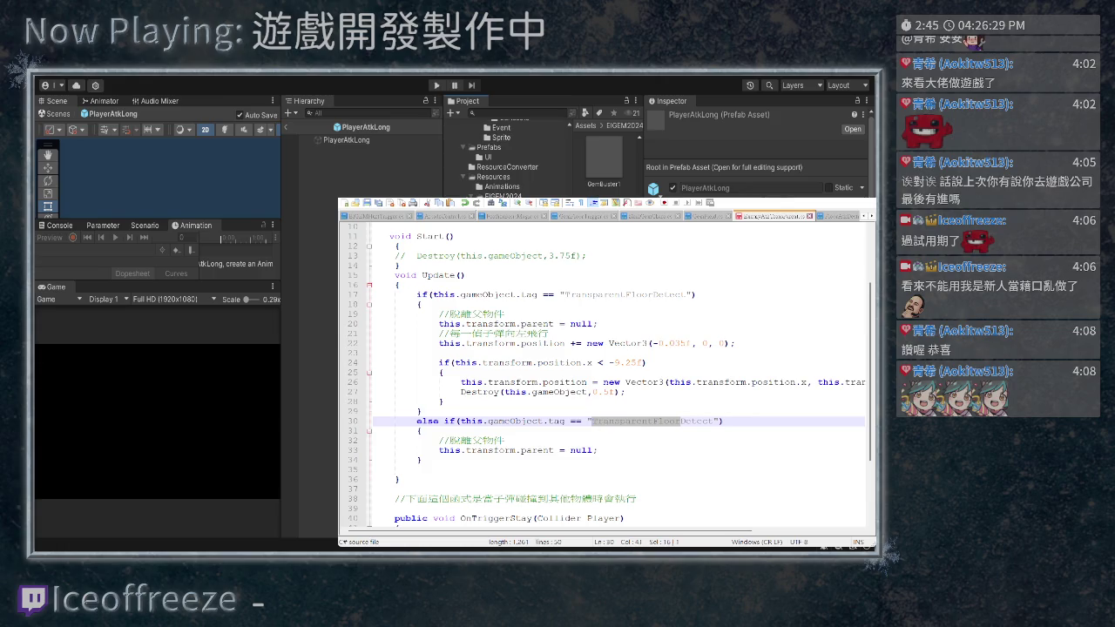
pyautogui.write('PlayerB')
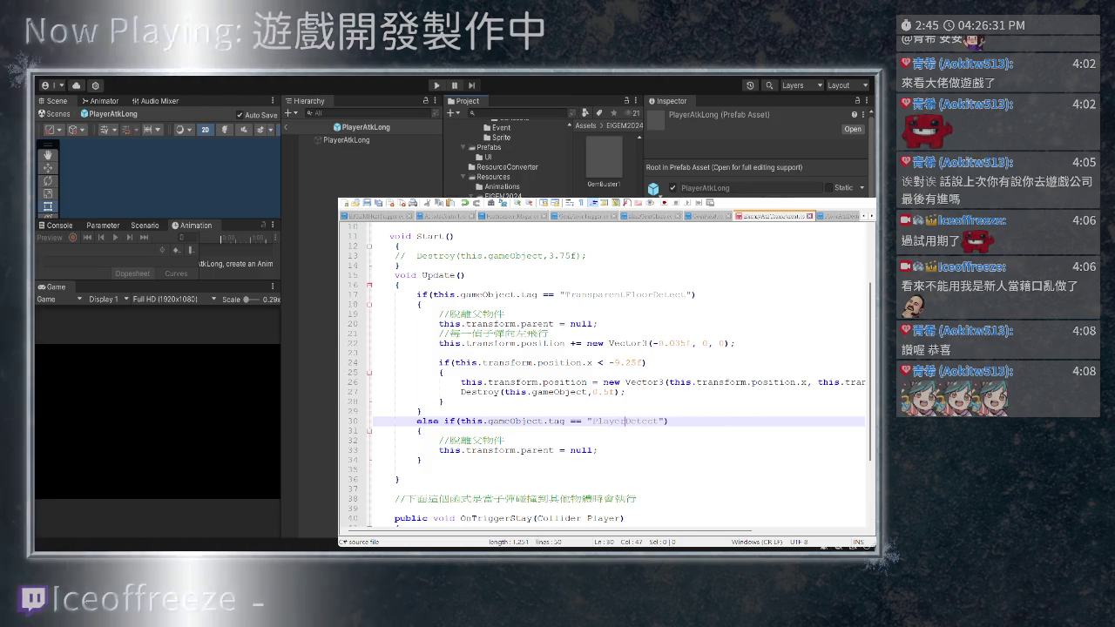
pyautogui.press('BackSpace')
pyautogui.write('Spike')
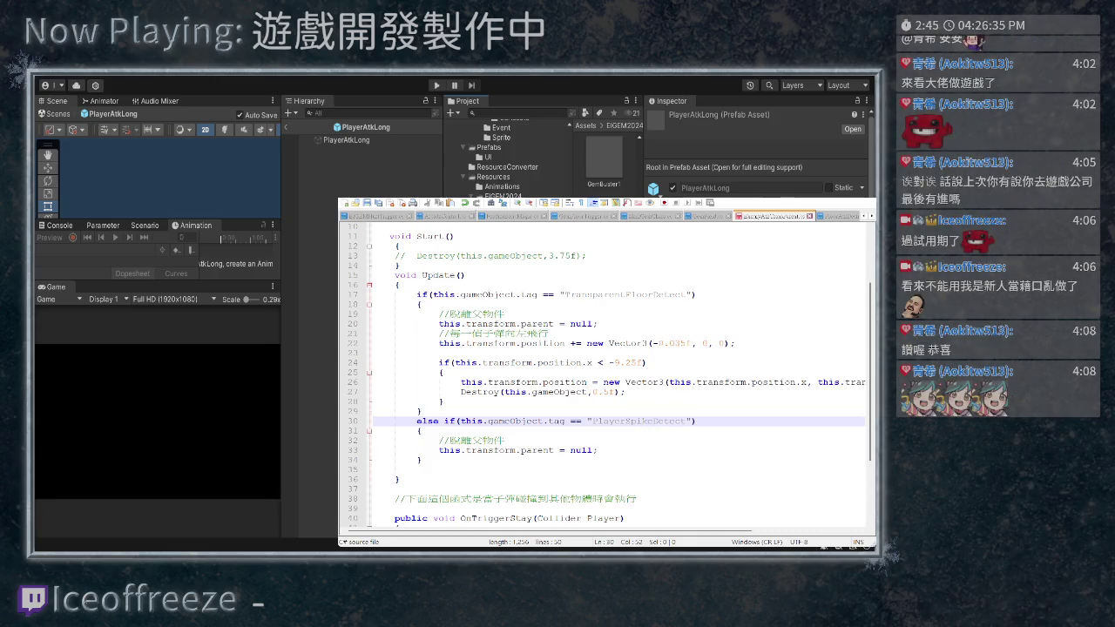
pyautogui.scroll(-2, 645, 362)
pyautogui.scroll(-2, 646, 362)
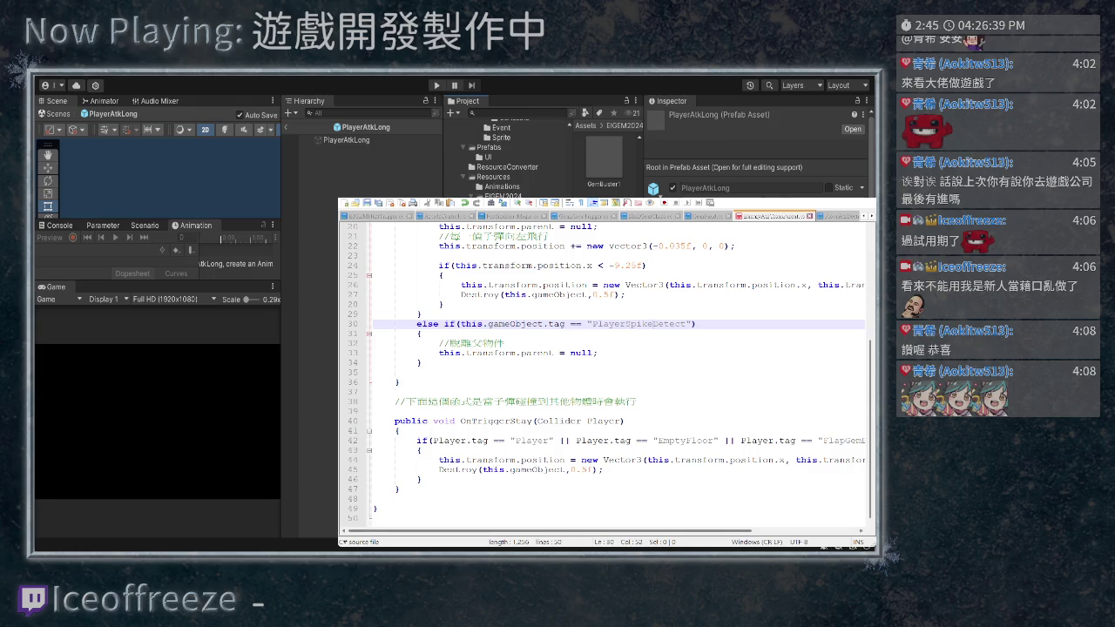
pyautogui.hscroll(3, 605, 371)
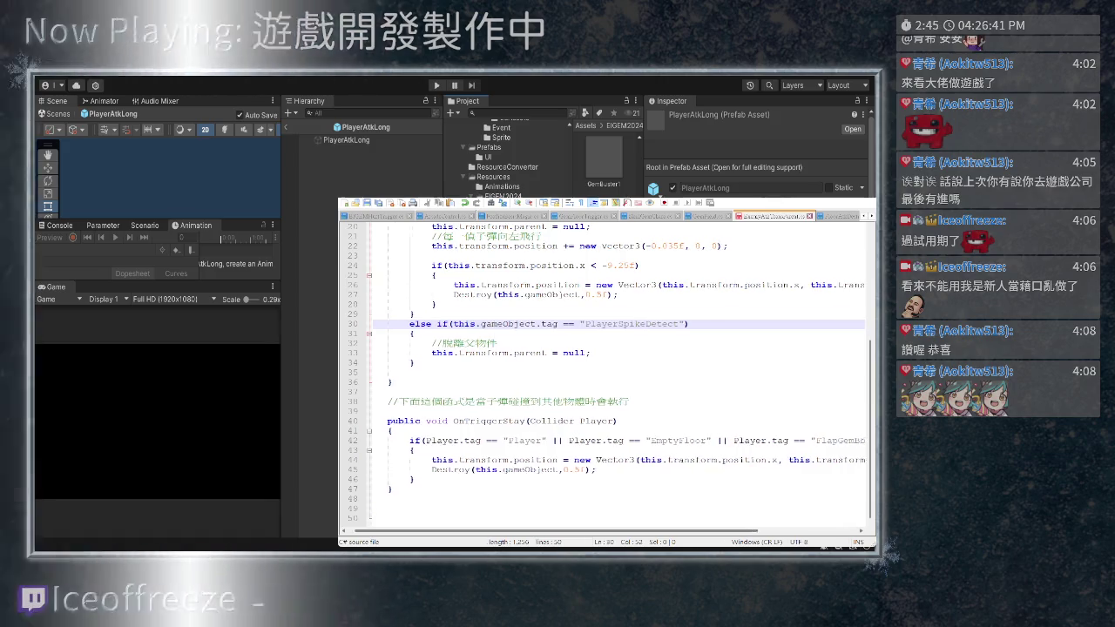
pyautogui.hscroll(-3, 617, 375)
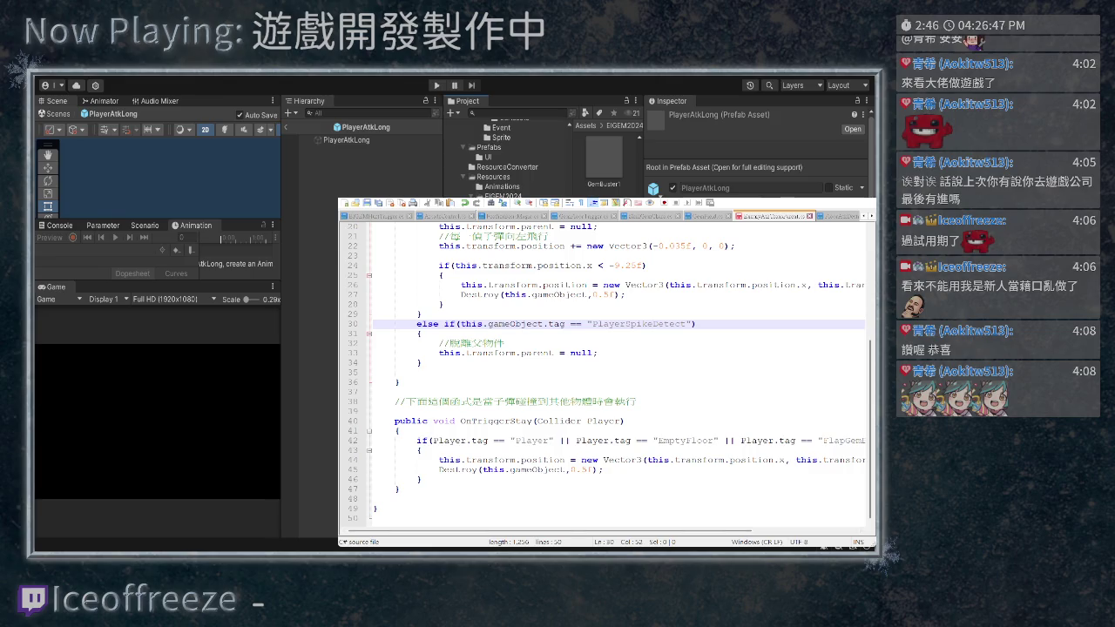
pyautogui.scroll(3, 618, 373)
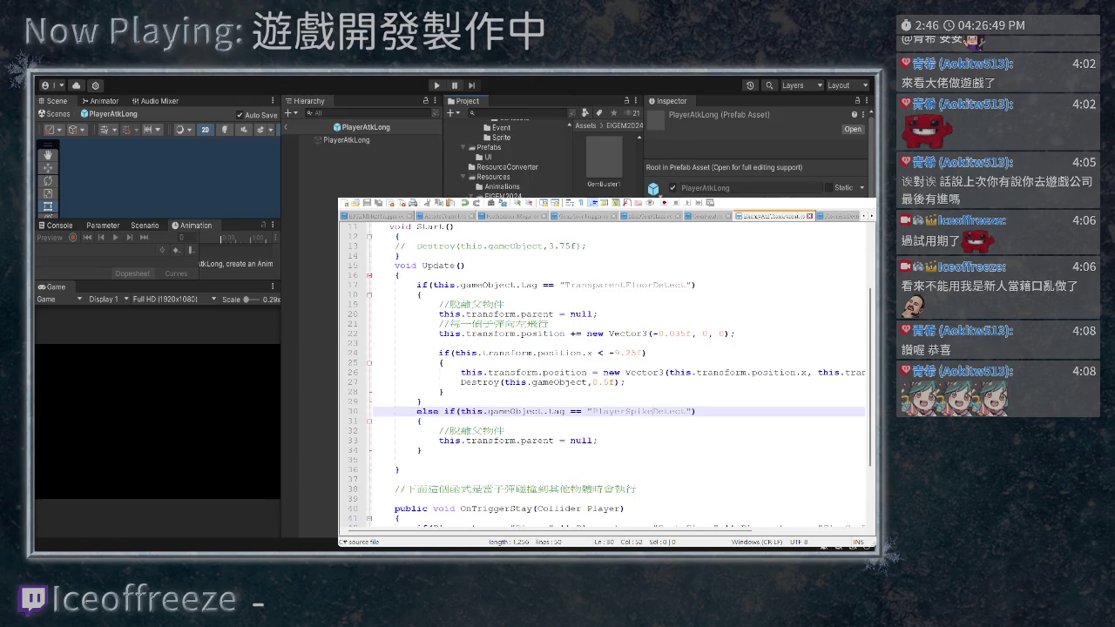
# Prefix line 42's Player tag check with this.gameObject.tag == "TransparentFloorDetect" &&, then copy that check
pyautogui.moveTo(693, 285); pyautogui.dragTo(427, 285)
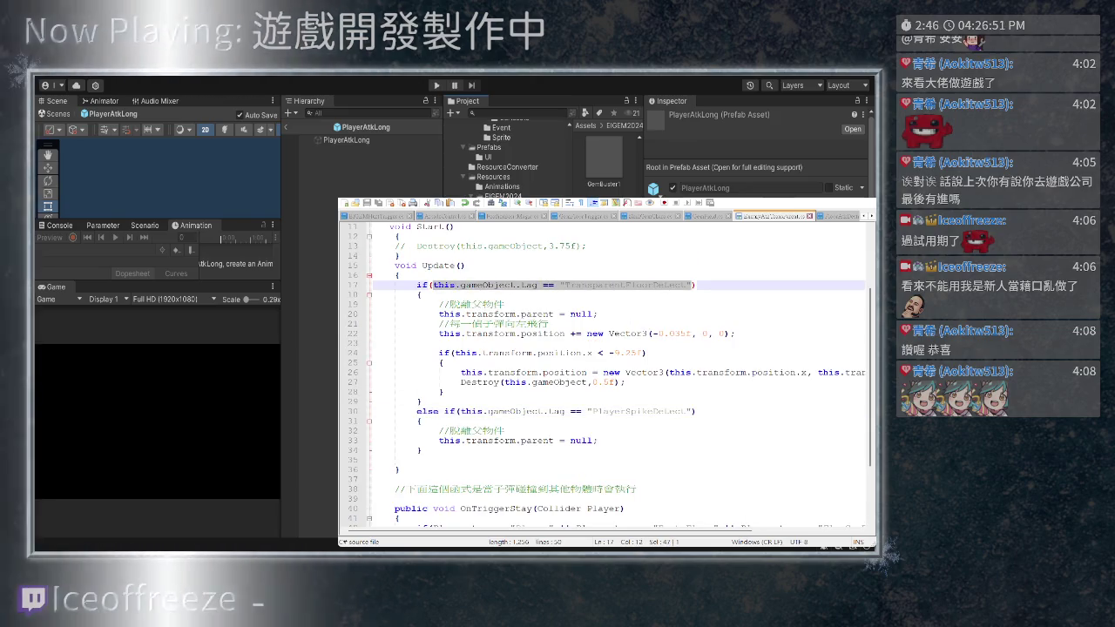
pyautogui.scroll(-3, 609, 374)
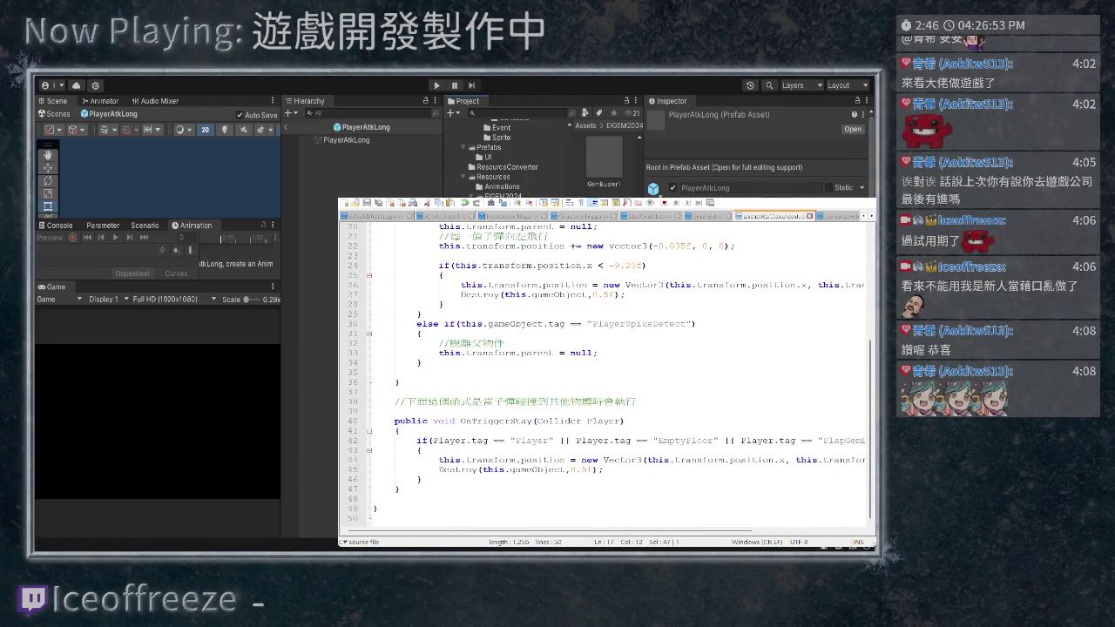
pyautogui.click(438, 440)
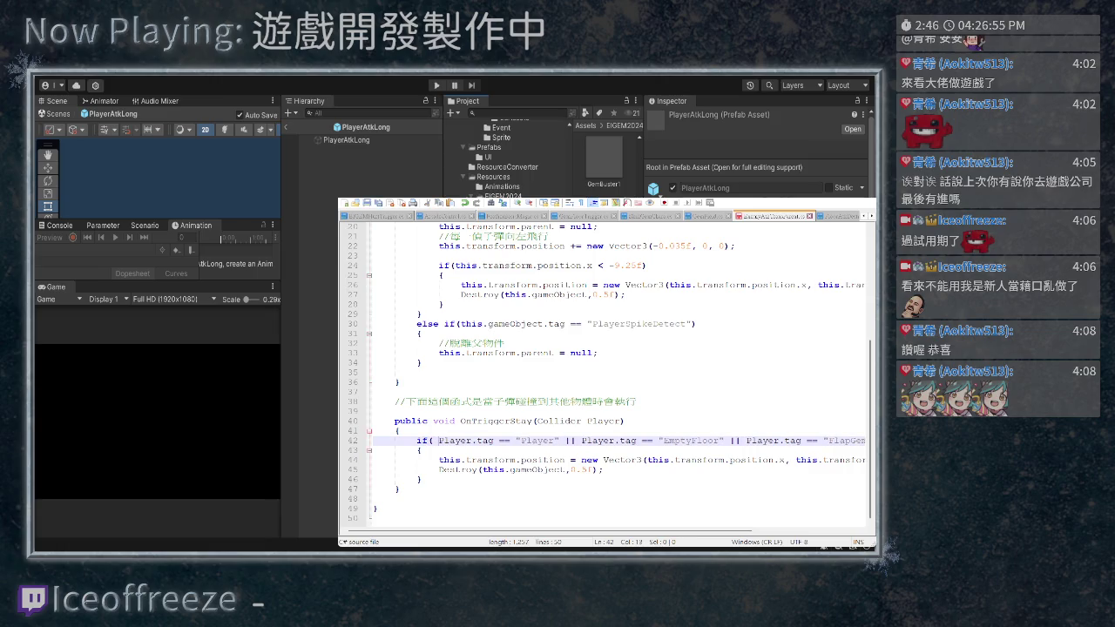
pyautogui.hotkey('ctrl', 'v')
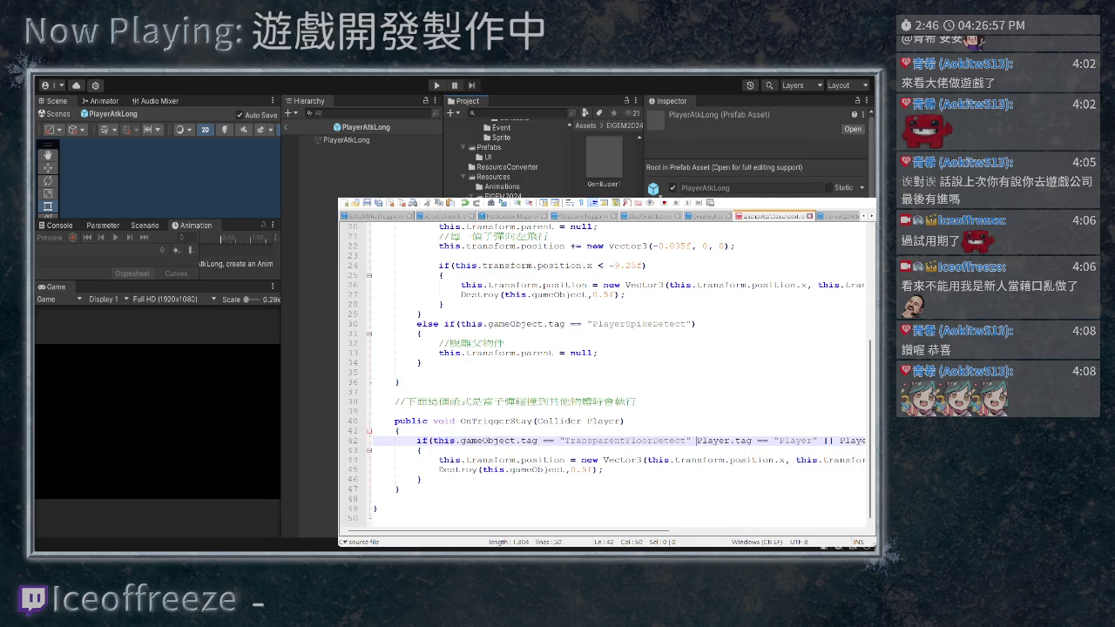
pyautogui.write('&&')
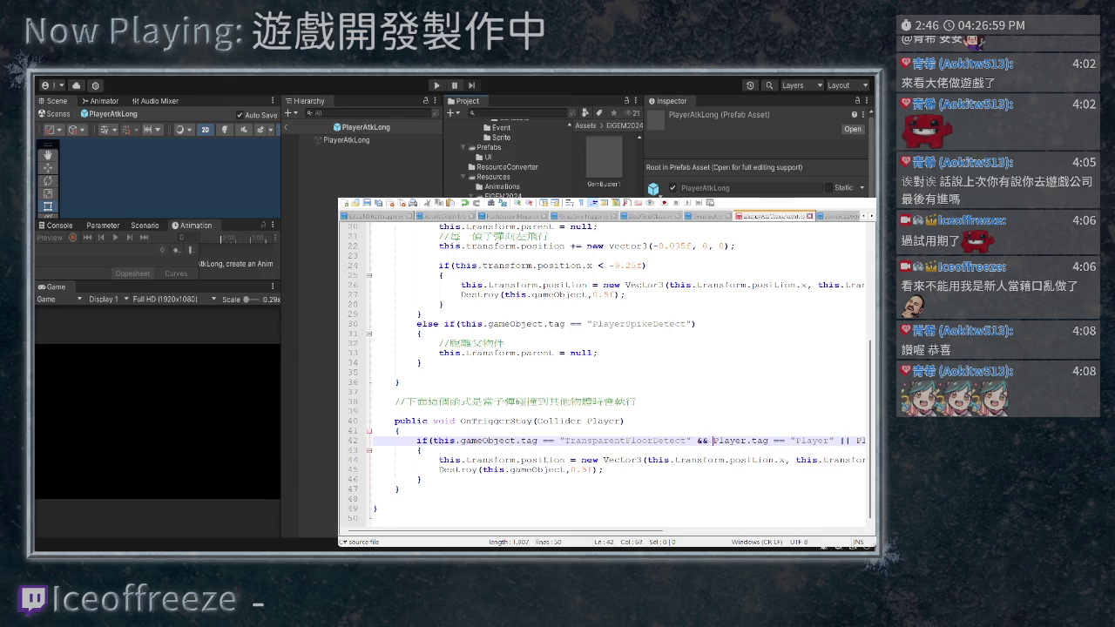
pyautogui.hotkey('ctrl', 'shift', 'Left')
pyautogui.hotkey('ctrl', 'shift', 'Left')
pyautogui.hotkey('ctrl', 'shift', 'Left')
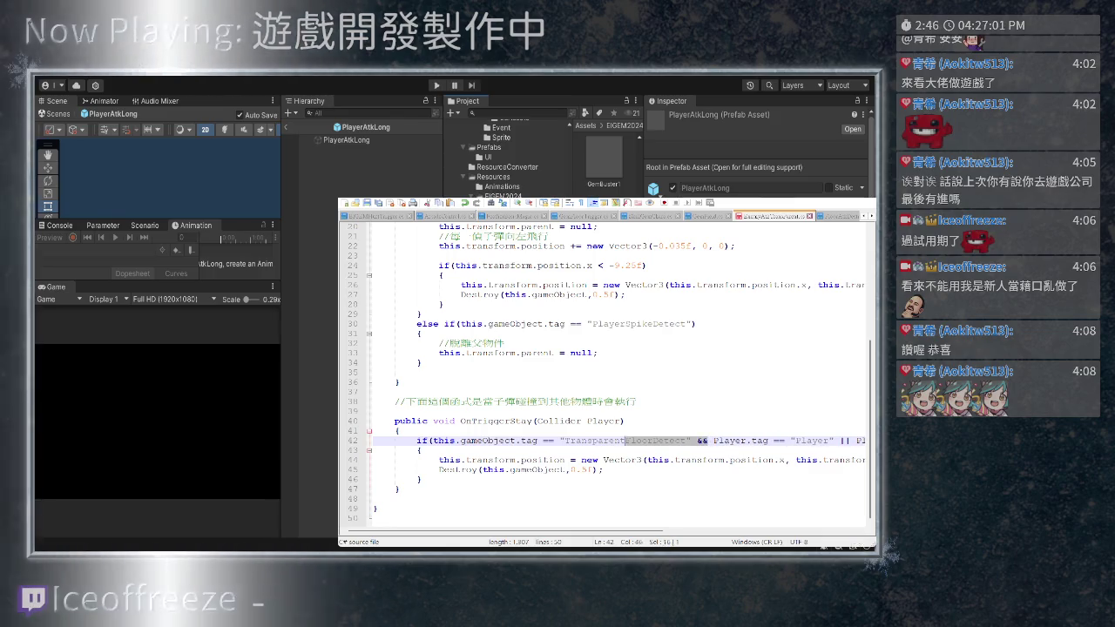
pyautogui.hscroll(4, 607, 379)
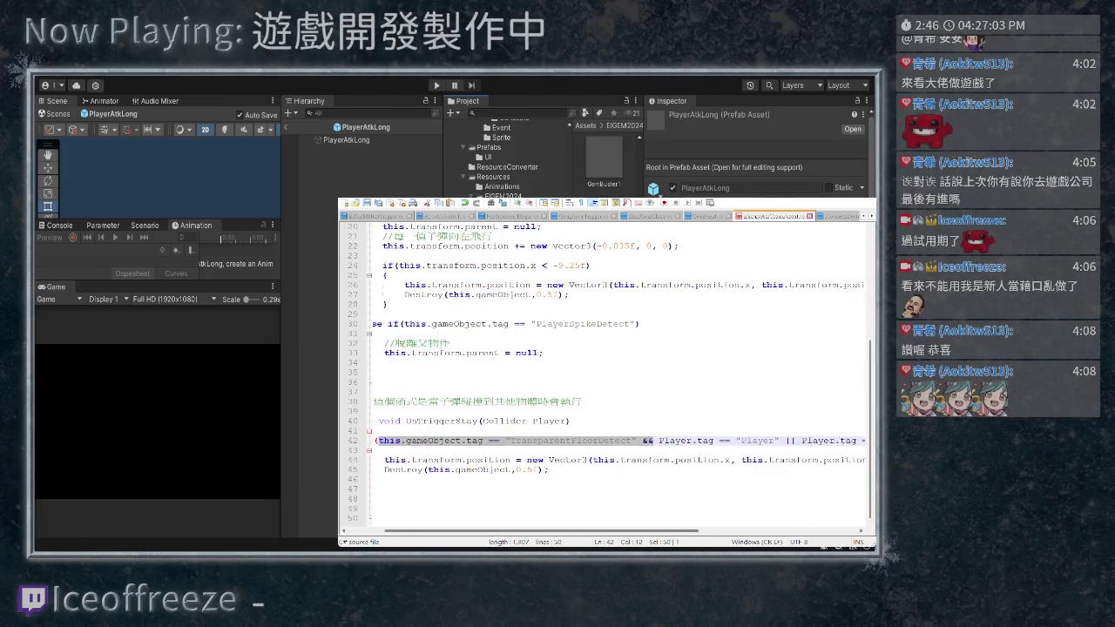
pyautogui.hotkey('ctrl', 'c')
# Paste the same TransparentFloorDetect check before the EmptyFloor and FlapGemBox tag checks
pyautogui.click(682, 440)
pyautogui.hotkey('ctrl', 'v')
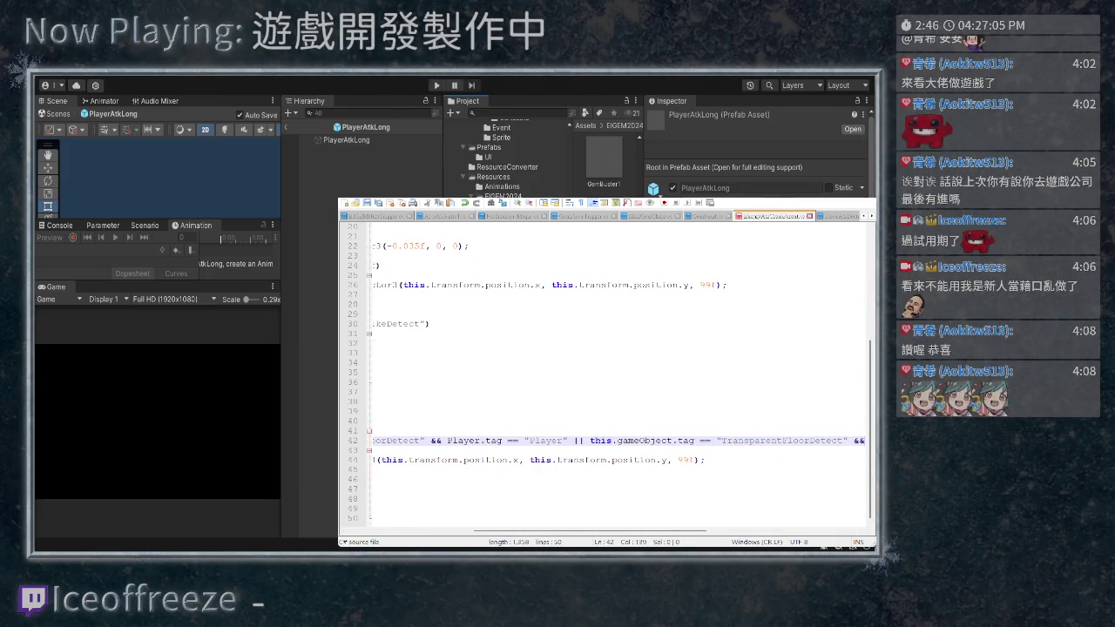
pyautogui.hscroll(6, 607, 378)
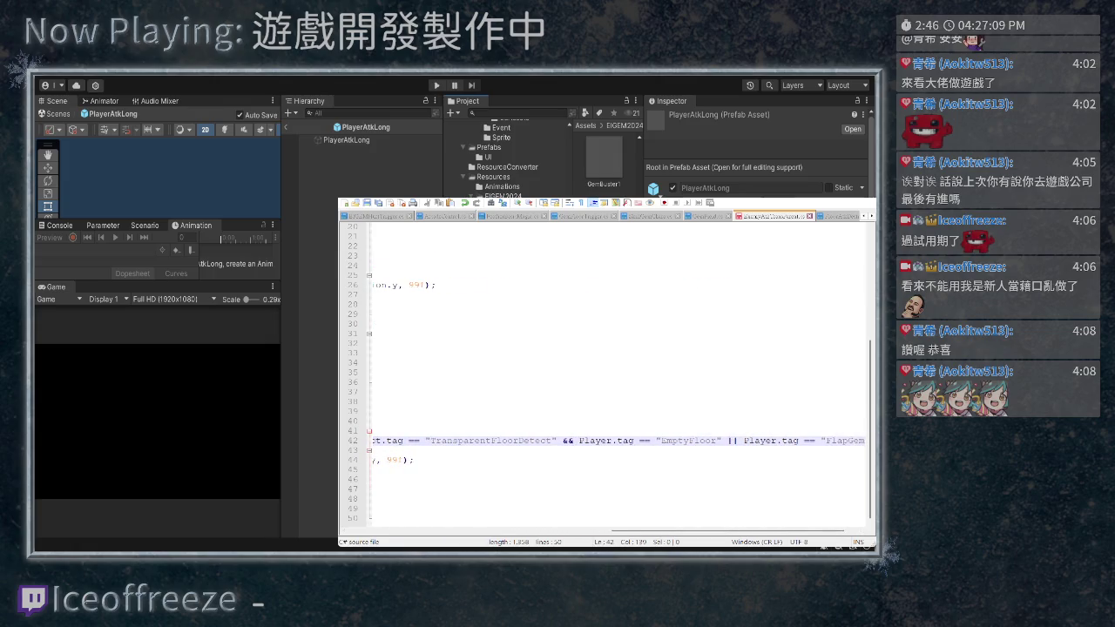
pyautogui.hscroll(1, 607, 378)
pyautogui.click(719, 440)
pyautogui.hotkey('ctrl', 'v')
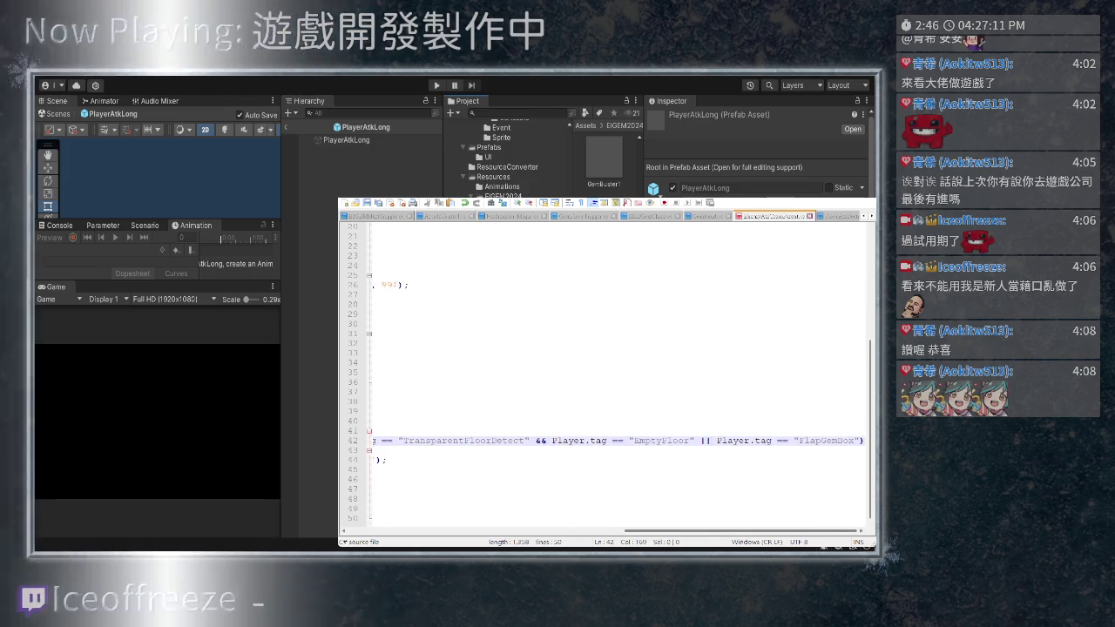
pyautogui.hscroll(4, 608, 378)
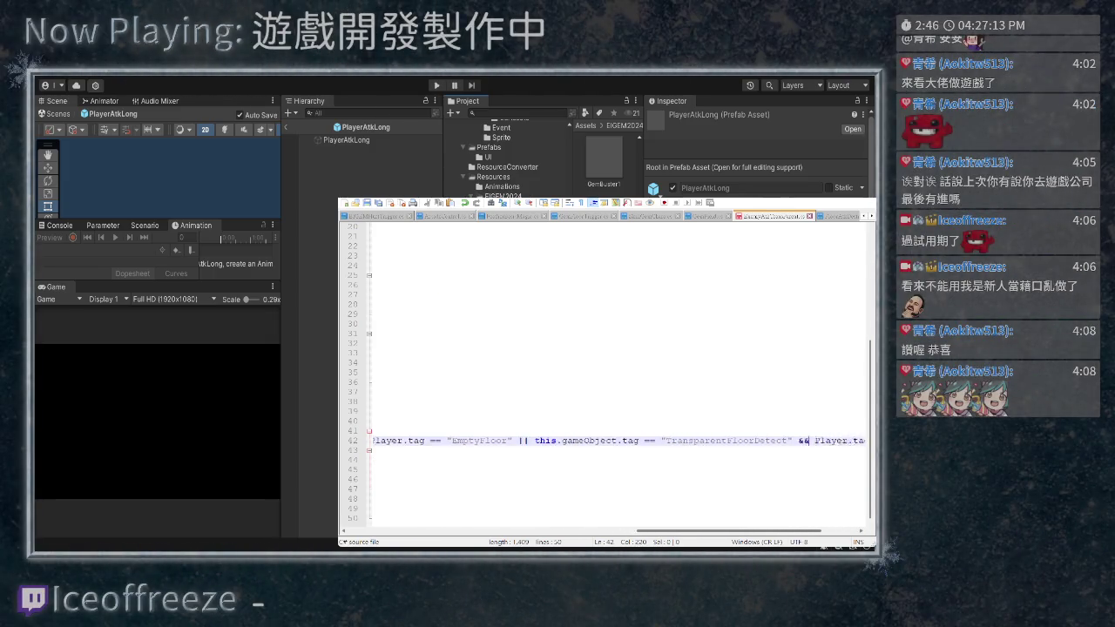
pyautogui.hscroll(-6, 607, 378)
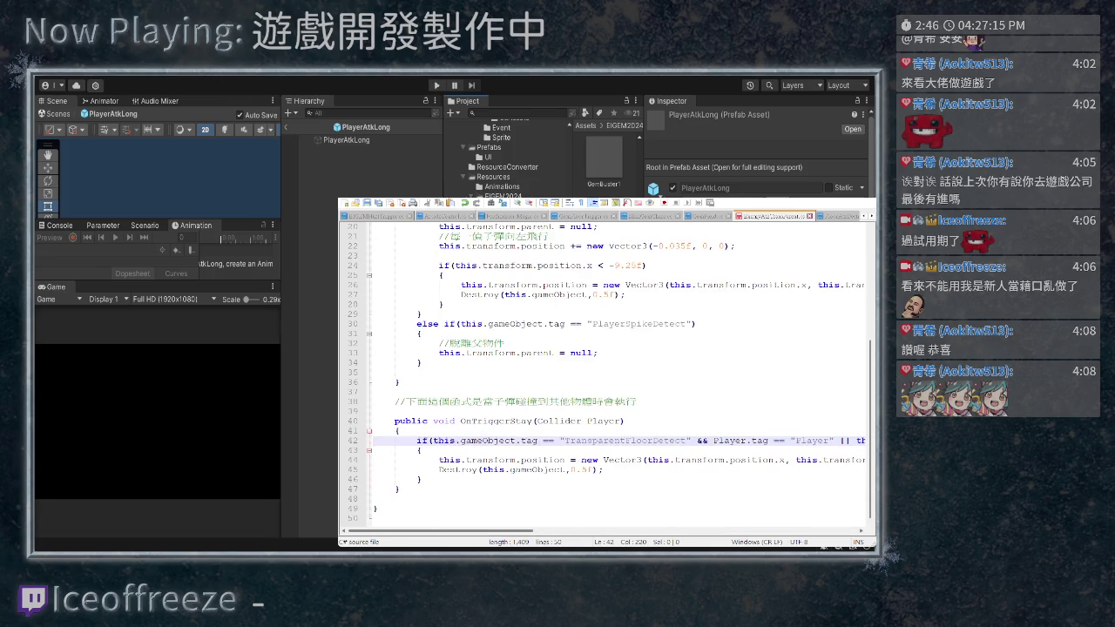
# Add an indented 'else if' line after the OnTriggerStay if block
pyautogui.click(421, 479)
pyautogui.press('Return')
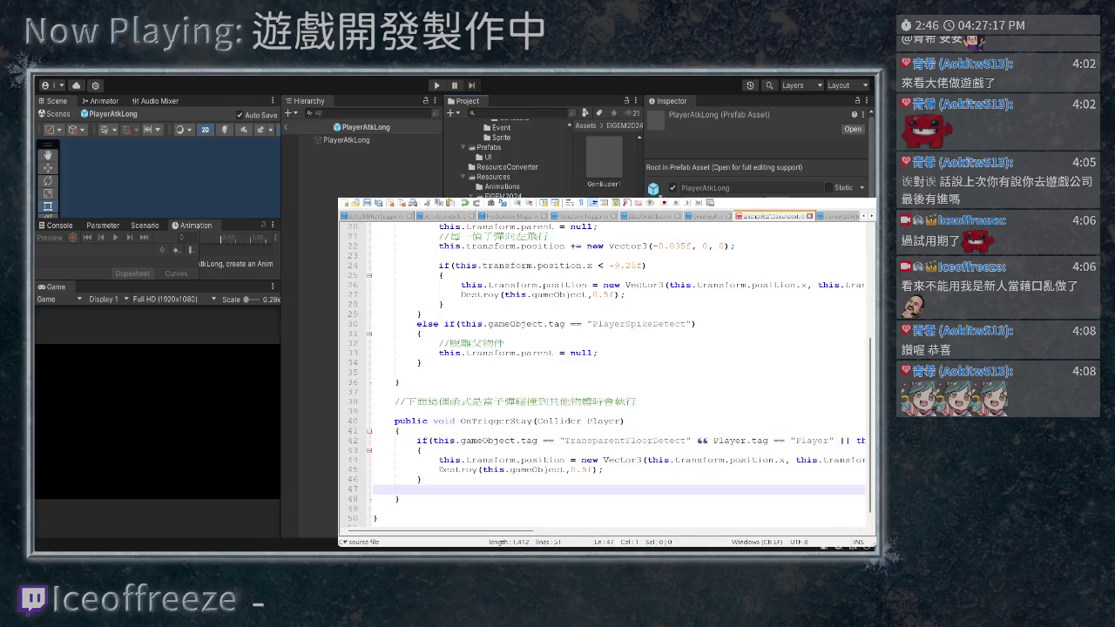
pyautogui.write('celse if')
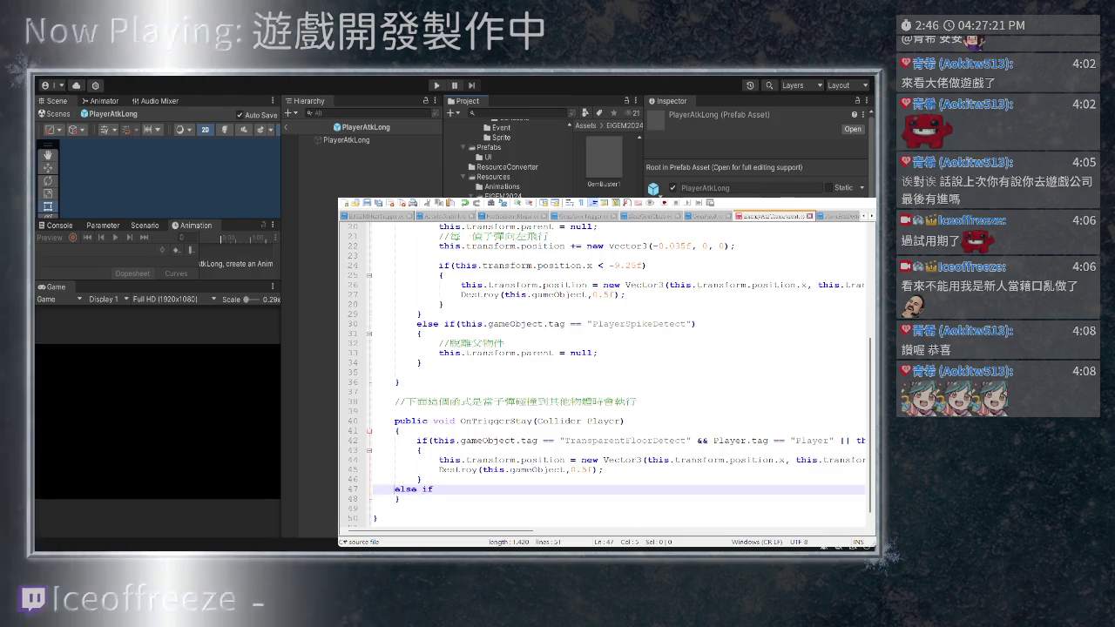
pyautogui.press('Home')
pyautogui.press('Tab')
pyautogui.press('Tab')
pyautogui.hotkey('ctrl', 'Right')
pyautogui.press('End')
# Copy part of line 42's tag condition and paste it after the new else if
pyautogui.click(450, 440)
pyautogui.moveTo(450, 440); pyautogui.dragTo(433, 440)
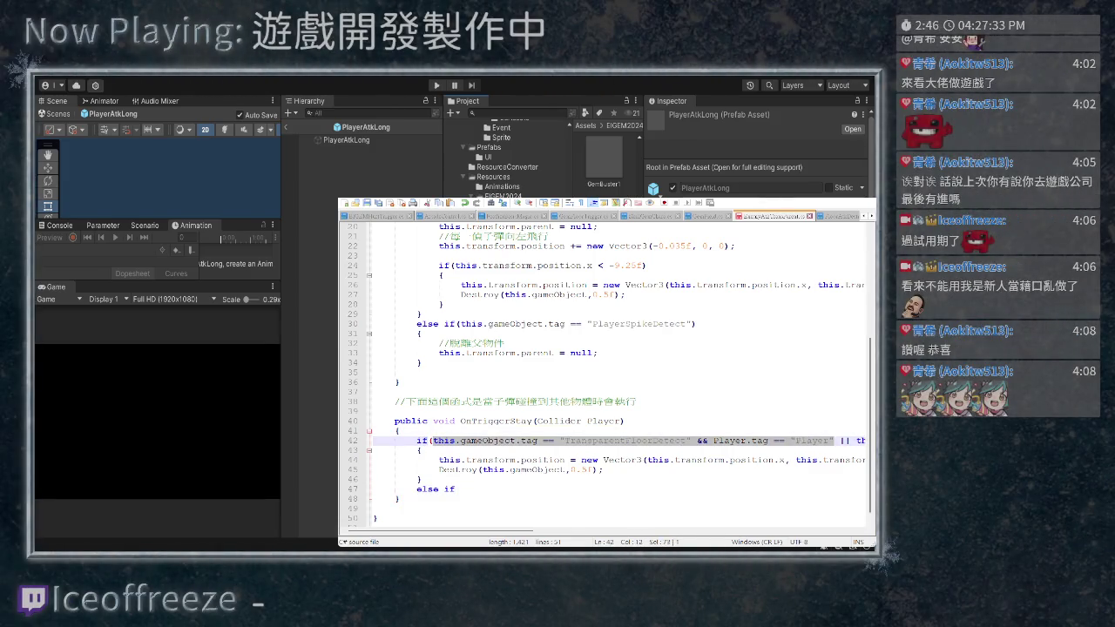
pyautogui.hscroll(5, 619, 378)
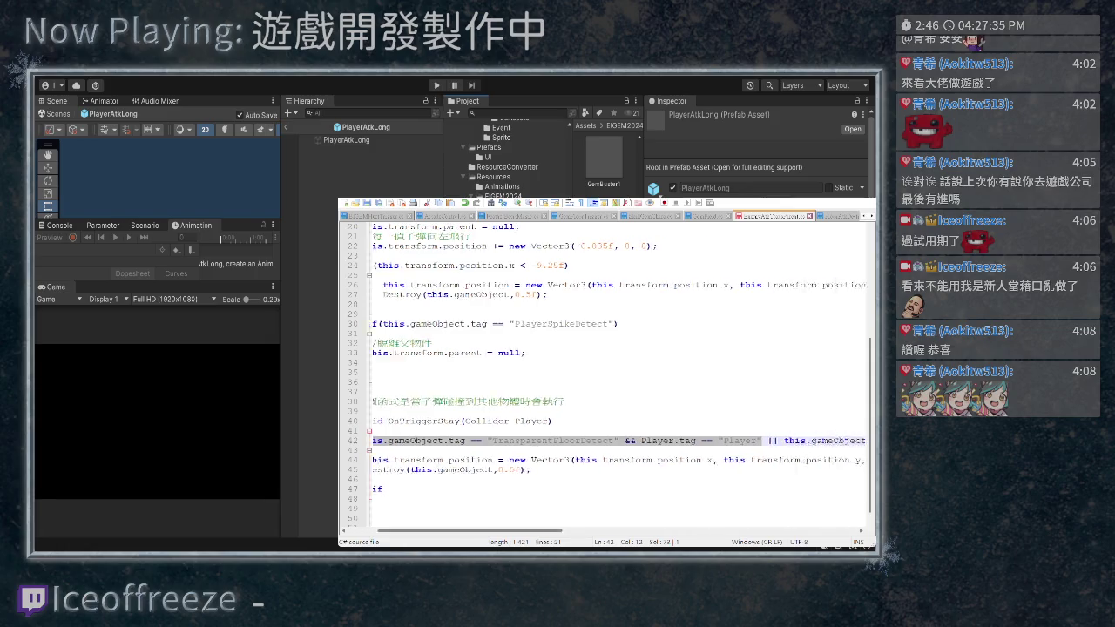
pyautogui.hscroll(5, 617, 378)
pyautogui.hotkey('shift', 'Up')
pyautogui.hotkey('shift', 'Home')
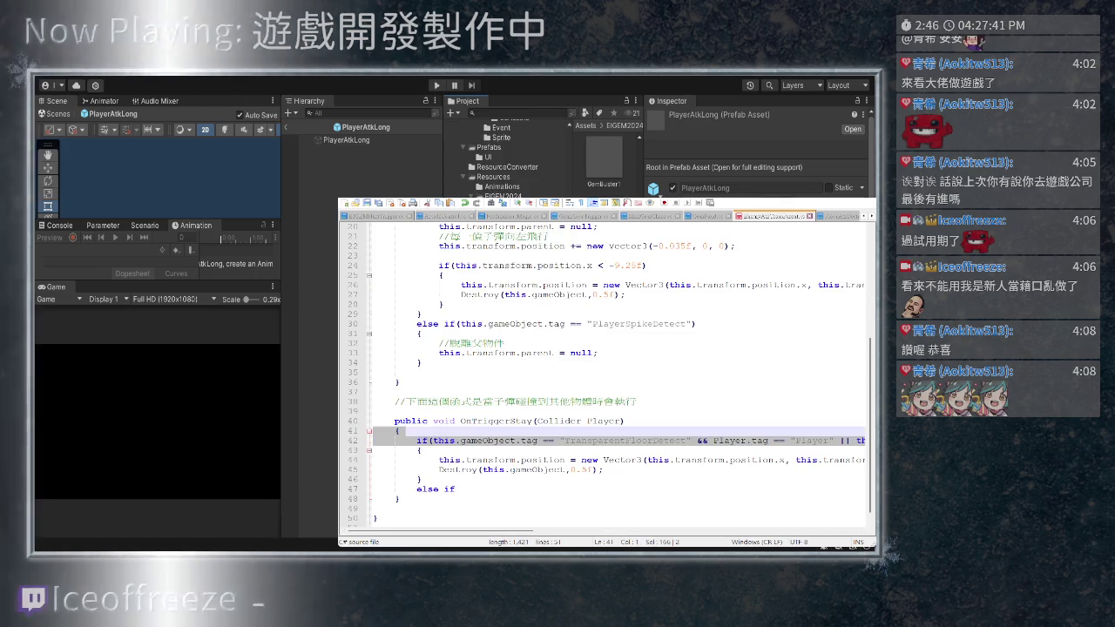
pyautogui.click(457, 489)
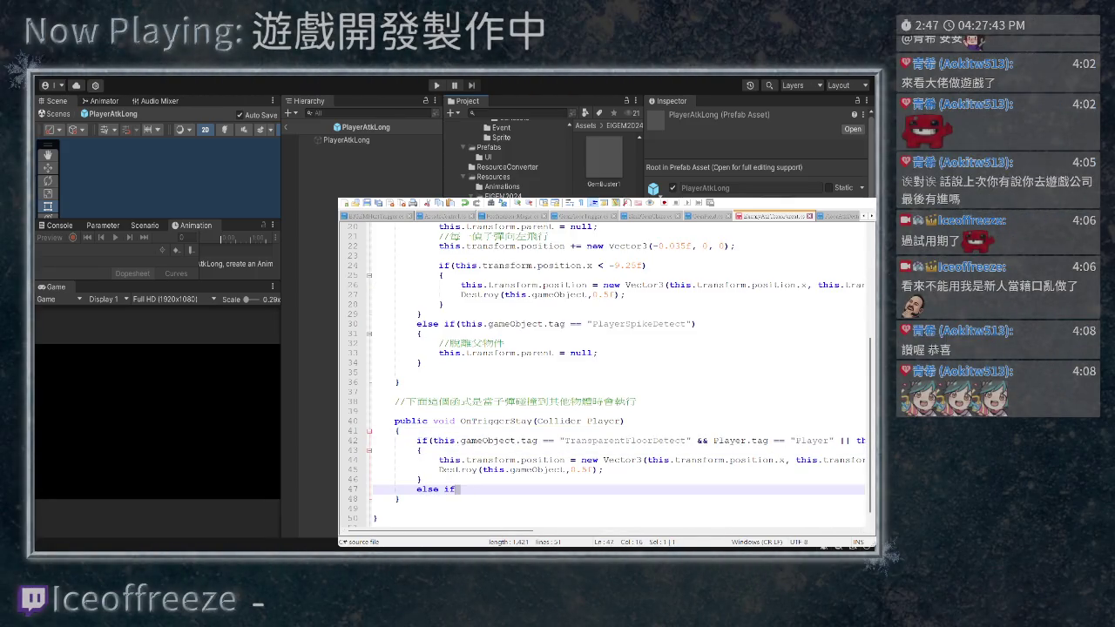
pyautogui.hotkey('ctrl', 'v')
# Replace line 47's condition with a full copy of line 42's if condition
pyautogui.write(')')
pyautogui.hscroll(5, 601, 461)
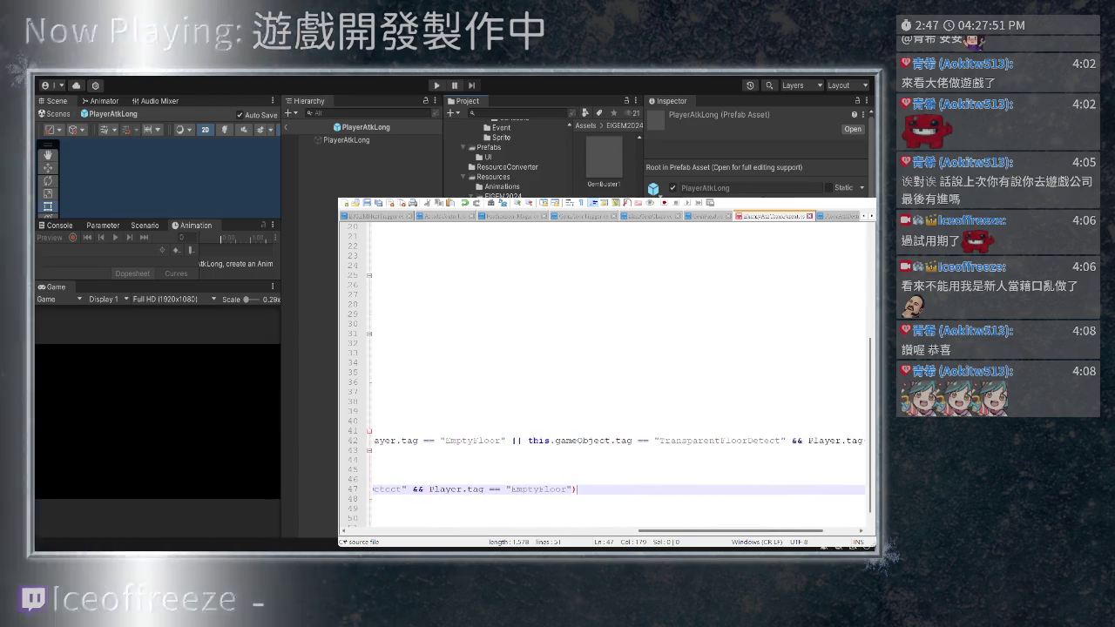
pyautogui.hscroll(3, 601, 462)
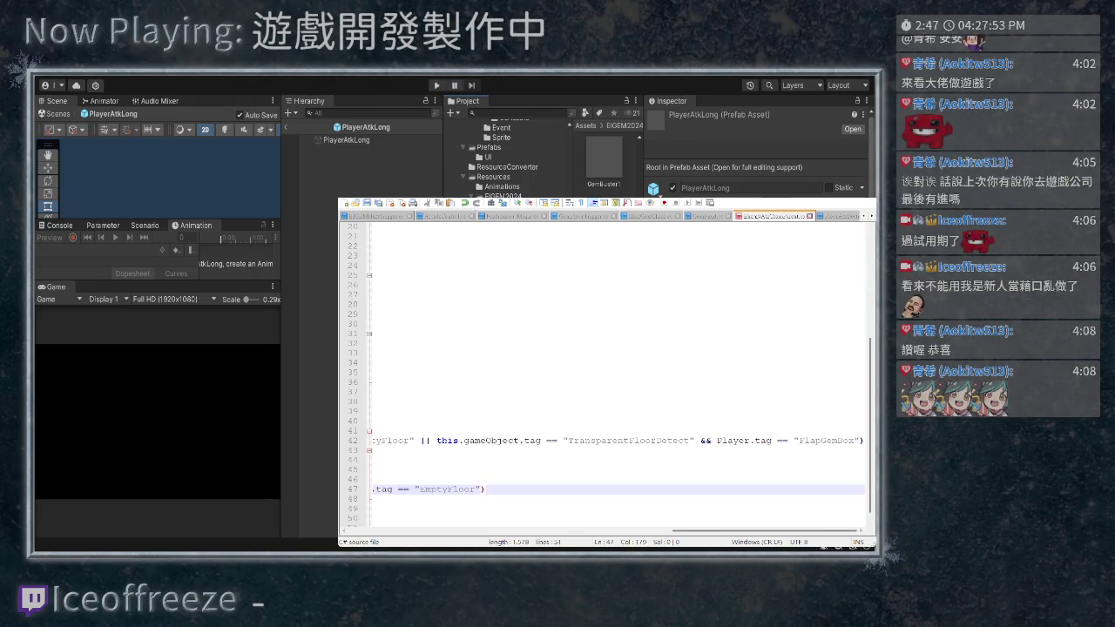
pyautogui.moveTo(862, 440); pyautogui.dragTo(416, 440)
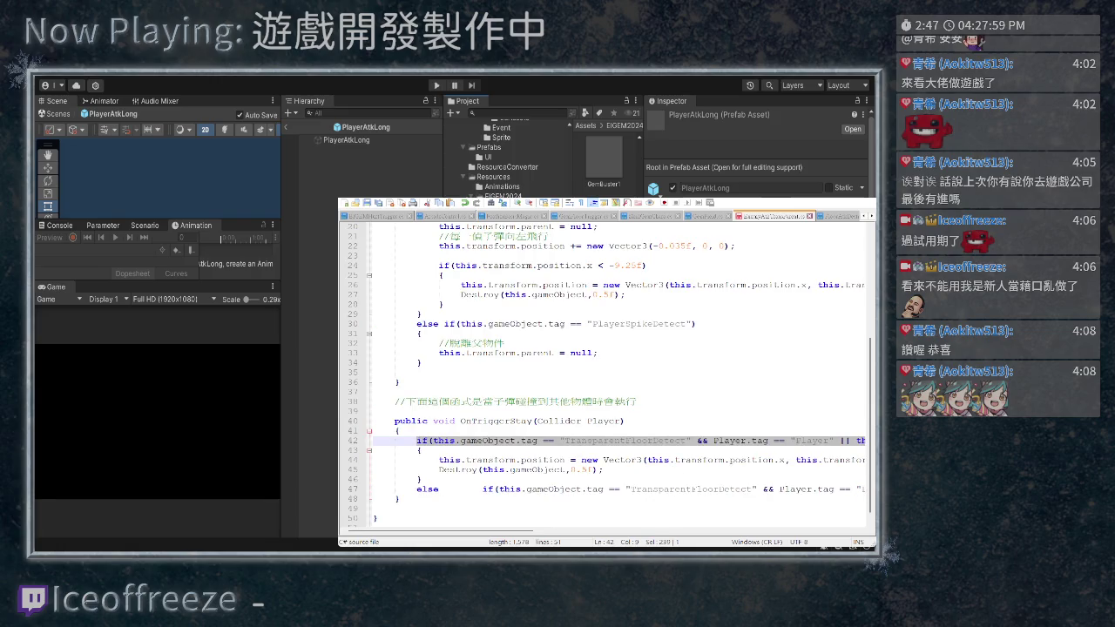
pyautogui.moveTo(482, 489)
pyautogui.mouseDown()
pyautogui.moveTo(866, 489)
pyautogui.moveTo(348, 490)
pyautogui.moveTo(862, 490)
pyautogui.moveTo(849, 490)
pyautogui.mouseUp()
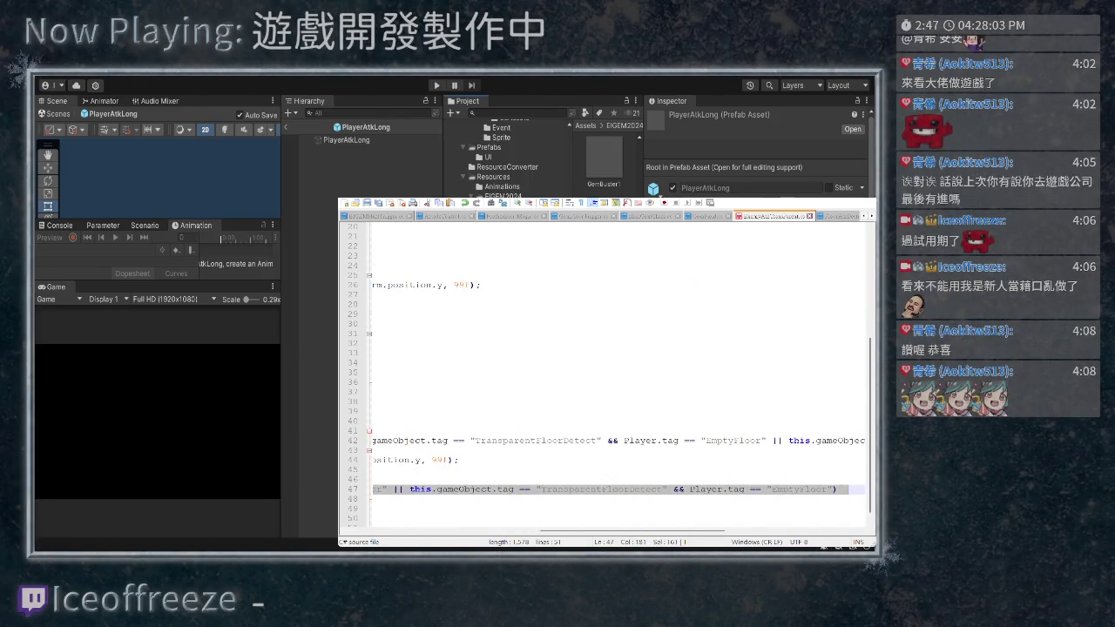
pyautogui.hotkey('ctrl', 'v')
pyautogui.hscroll(-10, 610, 374)
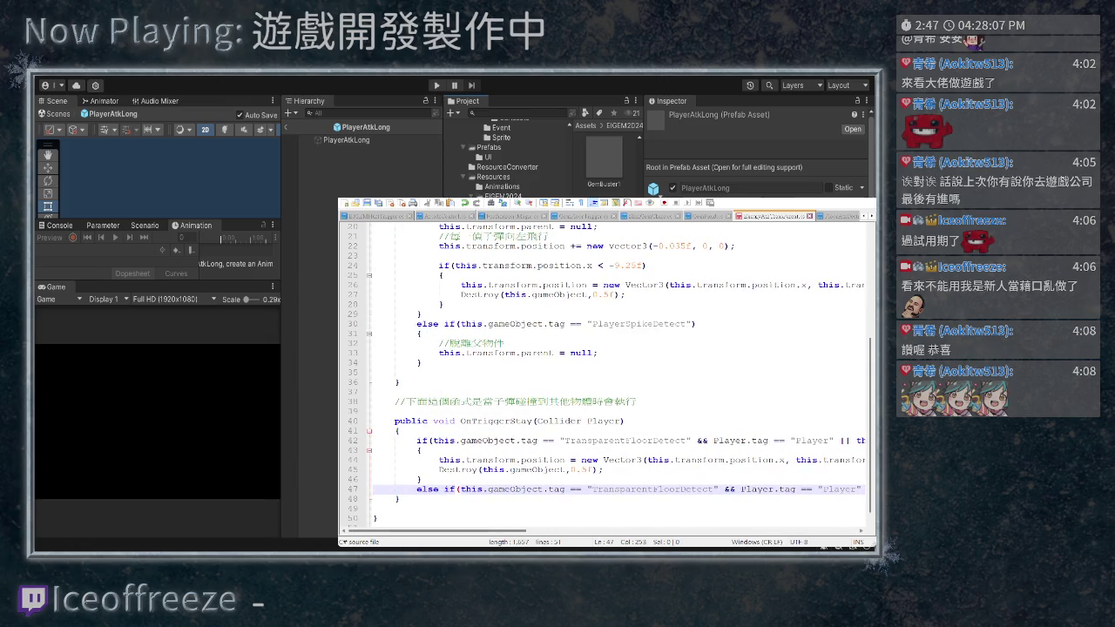
# Add an empty indented { } body below the else-if line
pyautogui.click(374, 499)
pyautogui.press('Return')
pyautogui.press('Up')
pyautogui.press('Tab')
pyautogui.press('Tab')
pyautogui.write('{')
pyautogui.press('Return')
pyautogui.press('Tab')
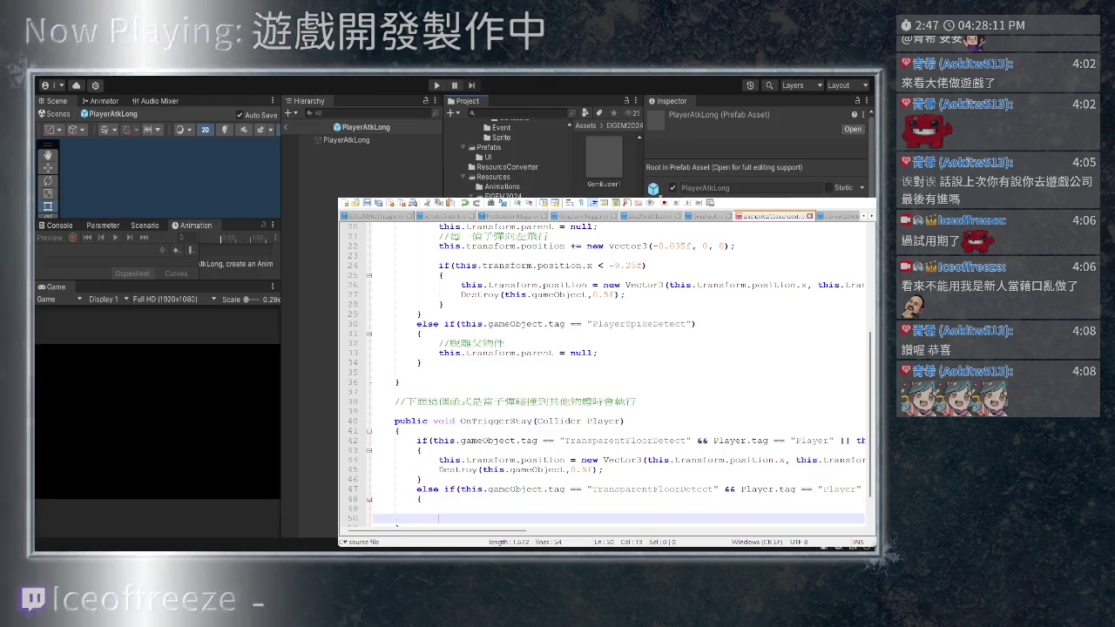
pyautogui.press('Return')
pyautogui.press('BackSpace')
pyautogui.write('}')
pyautogui.scroll(-2, 605, 375)
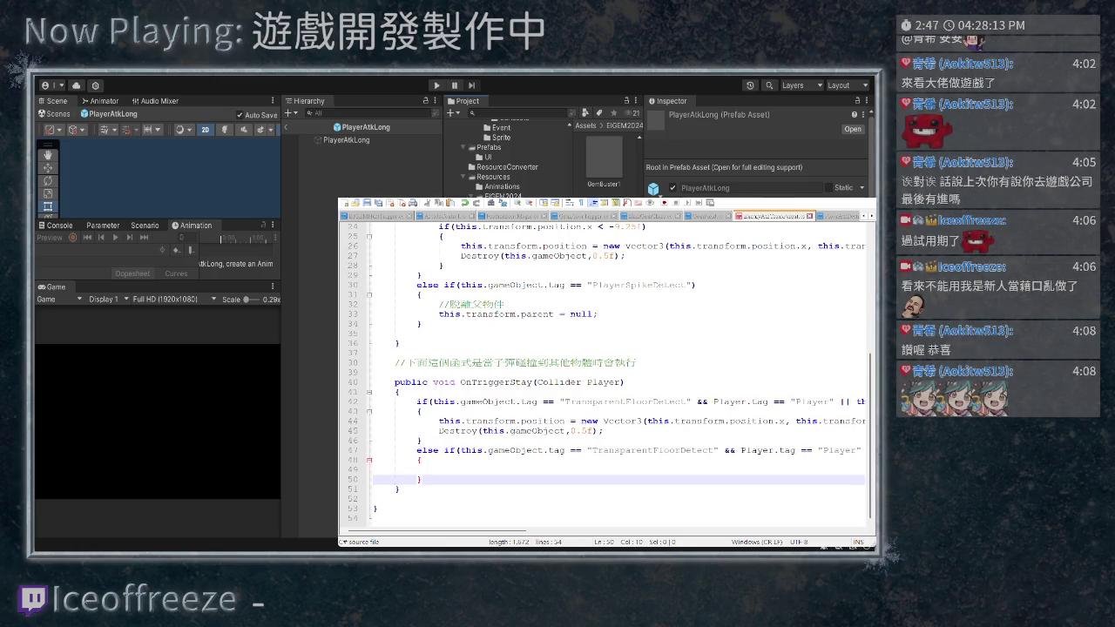
# Type a /* marker at the start of line 47, then remove it again
pyautogui.hscroll(3, 605, 375)
pyautogui.hscroll(-3, 605, 374)
pyautogui.click(375, 451)
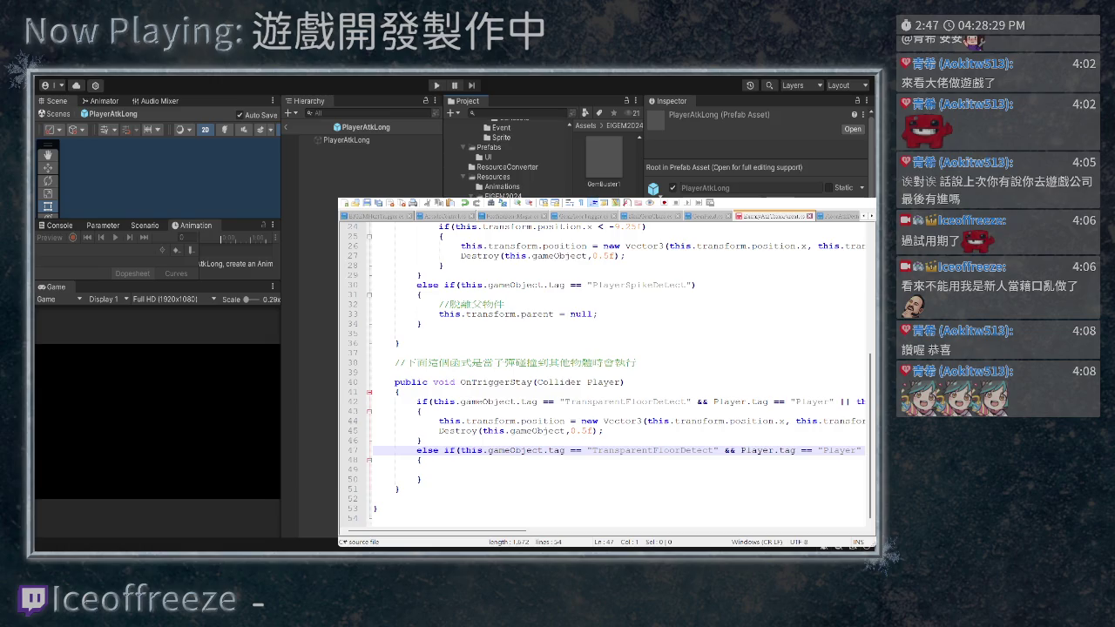
pyautogui.write('/*')
pyautogui.press('BackSpace')
pyautogui.press('BackSpace')
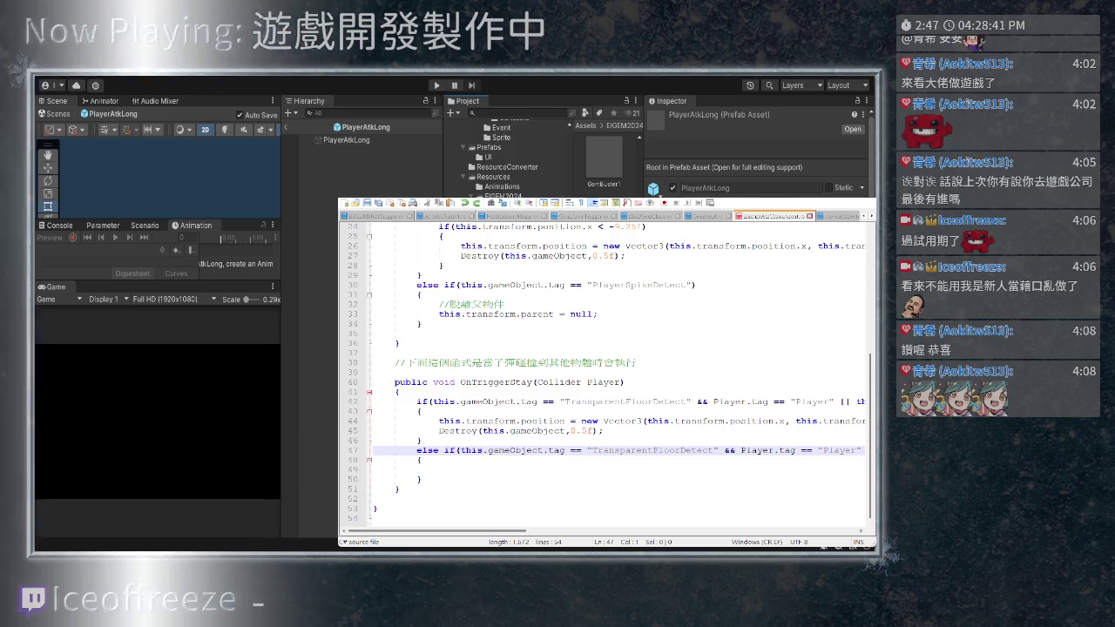
# Retype the Player tag name inside the quotes on line 47
pyautogui.hscroll(3, 610, 375)
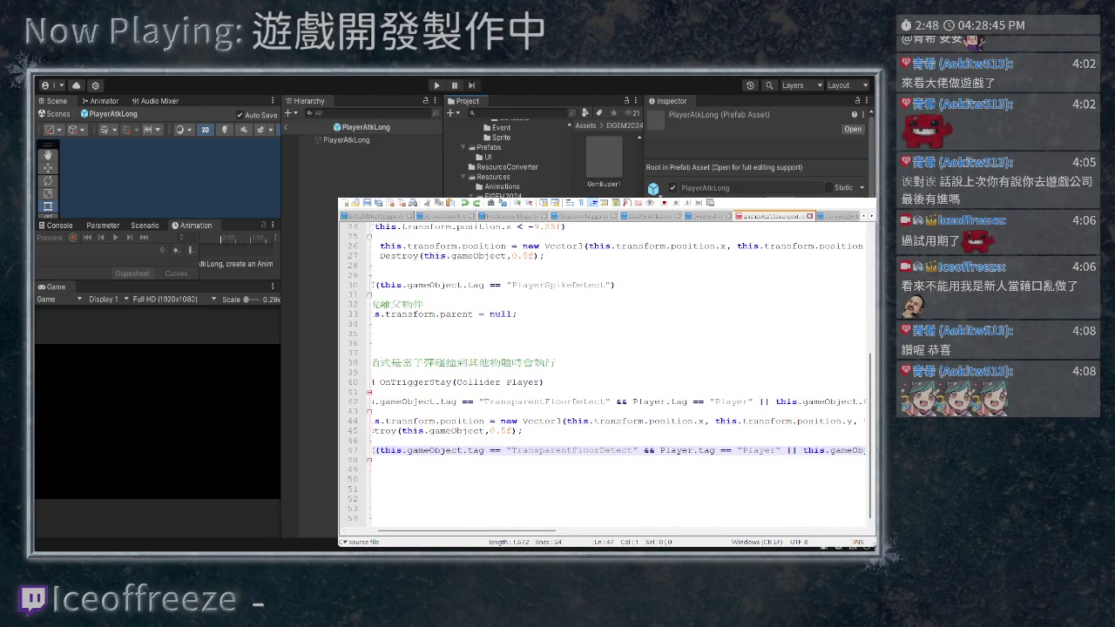
pyautogui.click(768, 450)
pyautogui.press('BackSpace')
pyautogui.press('BackSpace')
pyautogui.press('BackSpace')
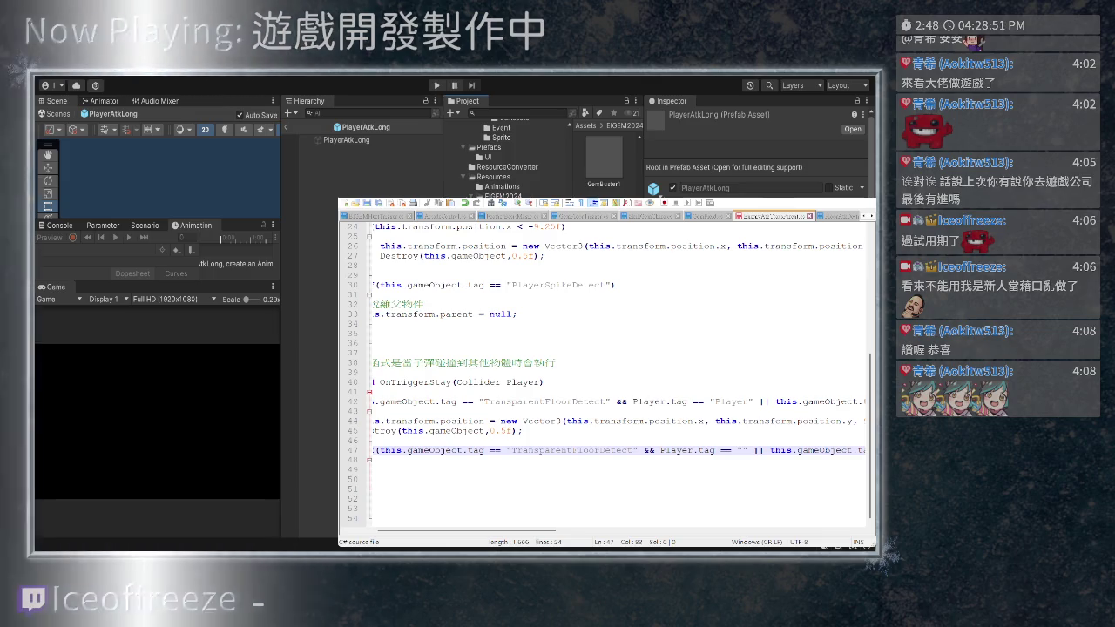
pyautogui.write('Player')
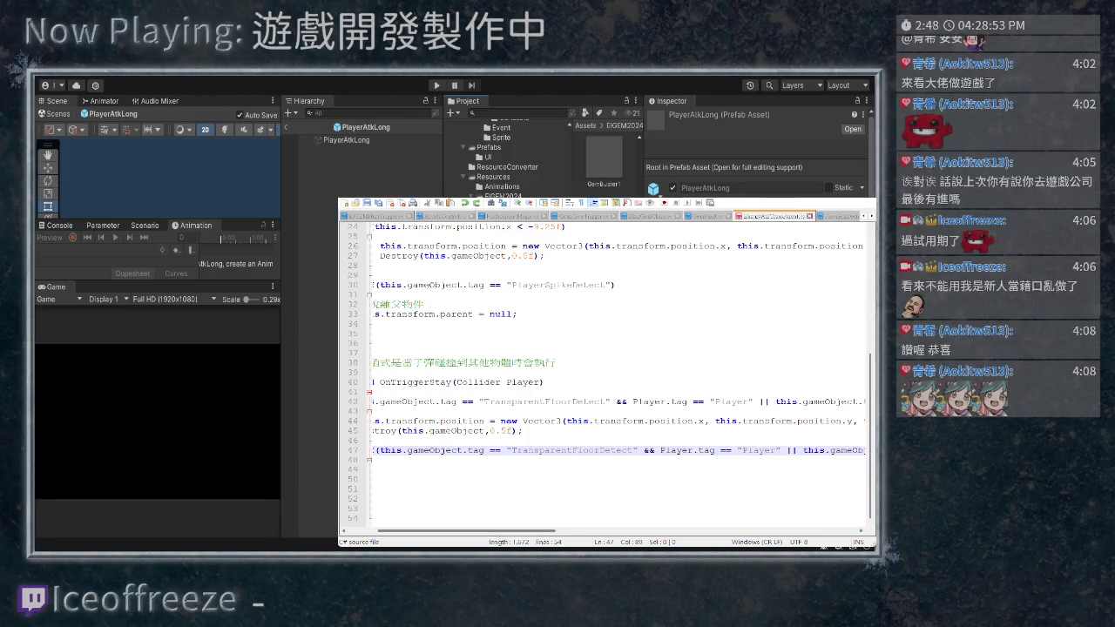
# Insert /* at the start of line 47 to begin commenting out the else-if branch
pyautogui.press('Home')
pyautogui.press('Home')
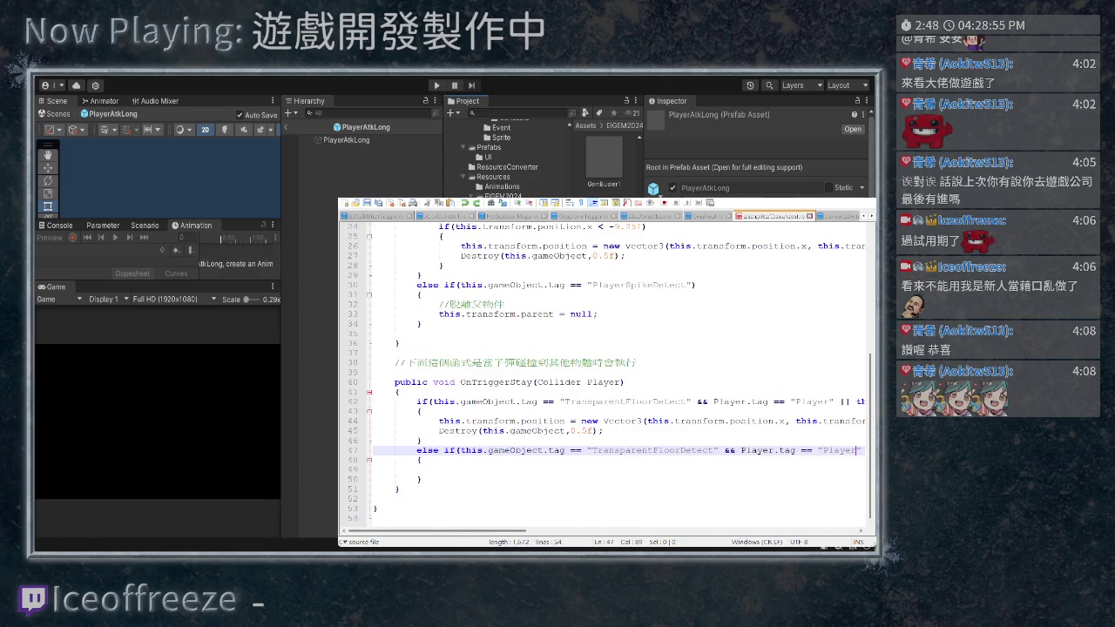
pyautogui.write('/*')
pyautogui.click(421, 479)
pyautogui.write('*/')
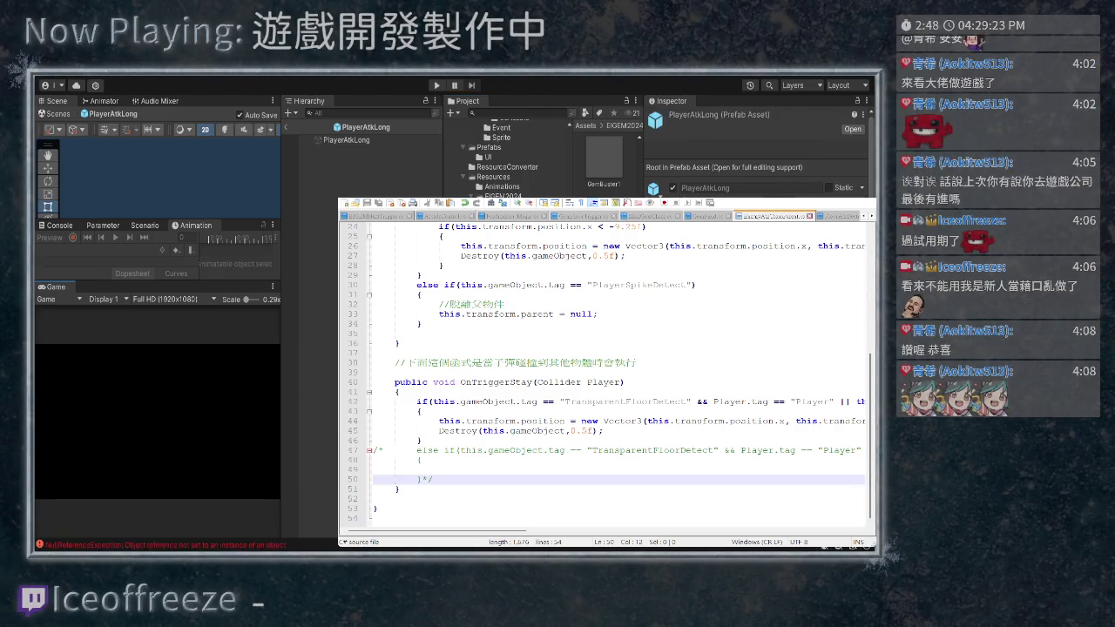
pyautogui.hotkey('ctrl', 'shift', 'c')
# Clear the Console, leave prefab mode, then play and pause the game to catch errors
pyautogui.click(45, 237)
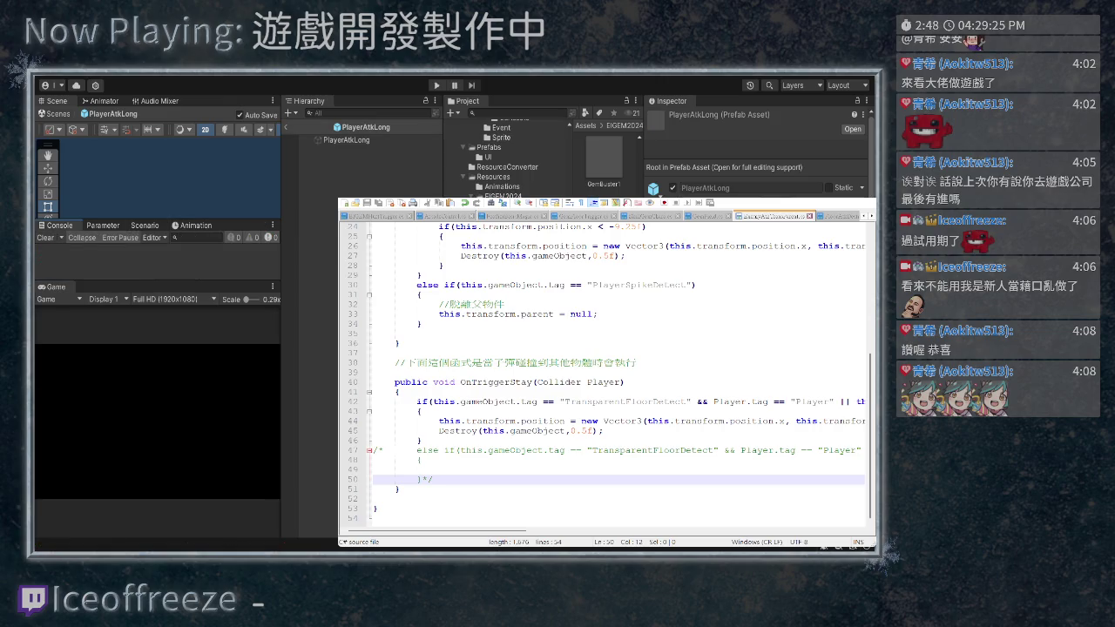
pyautogui.click(286, 127)
pyautogui.hotkey('ctrl', 'p')
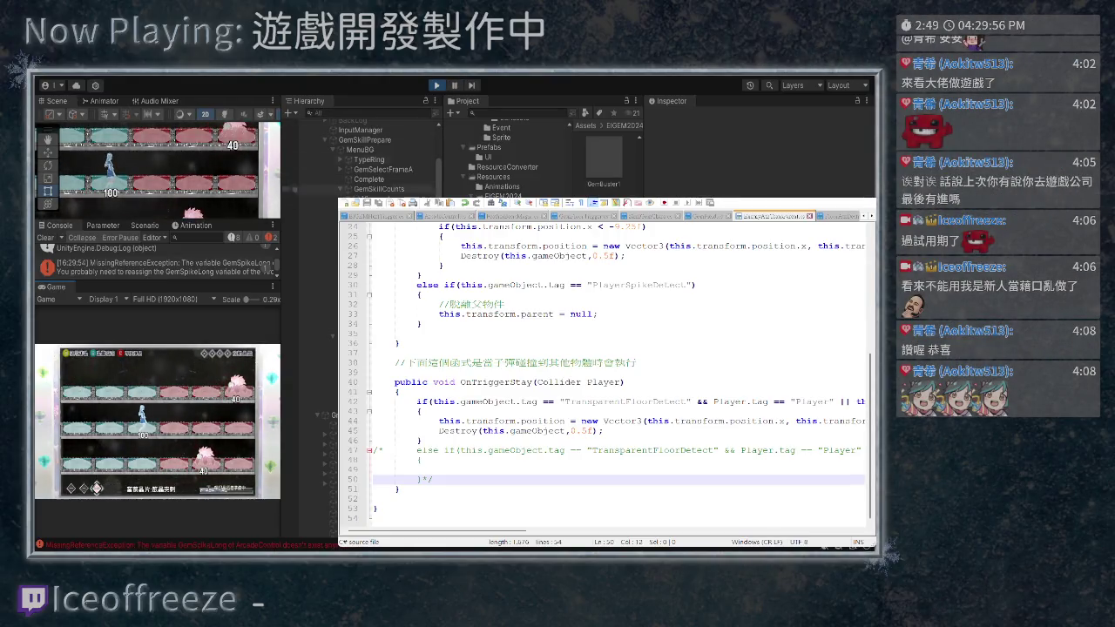
pyautogui.hotkey('ctrl', 'shift', 'p')
pyautogui.moveTo(261, 281); pyautogui.dragTo(261, 340)
# Open the MissingReferenceException's source line in the ArcadeControl script
pyautogui.click(266, 285)
pyautogui.doubleClick(267, 290)
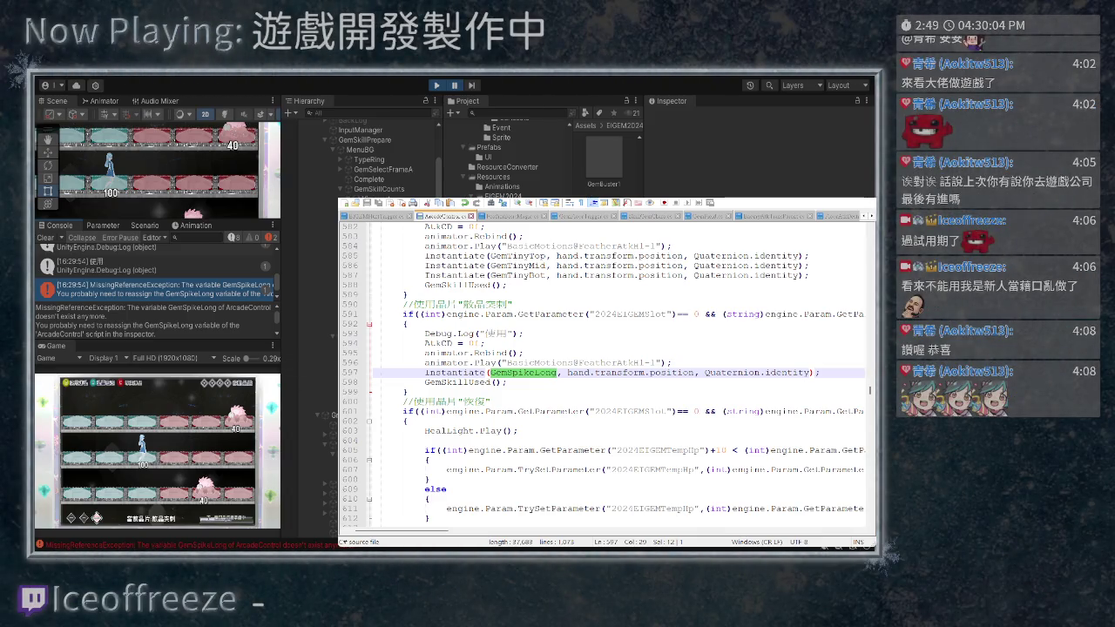
pyautogui.scroll(-3, 504, 159)
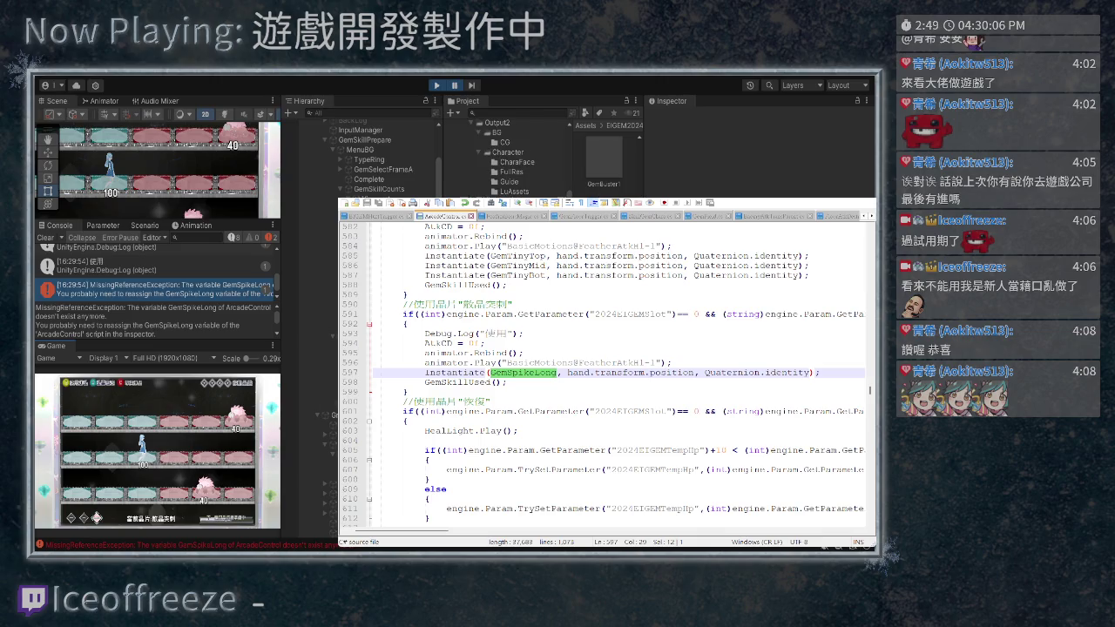
pyautogui.scroll(5, 605, 166)
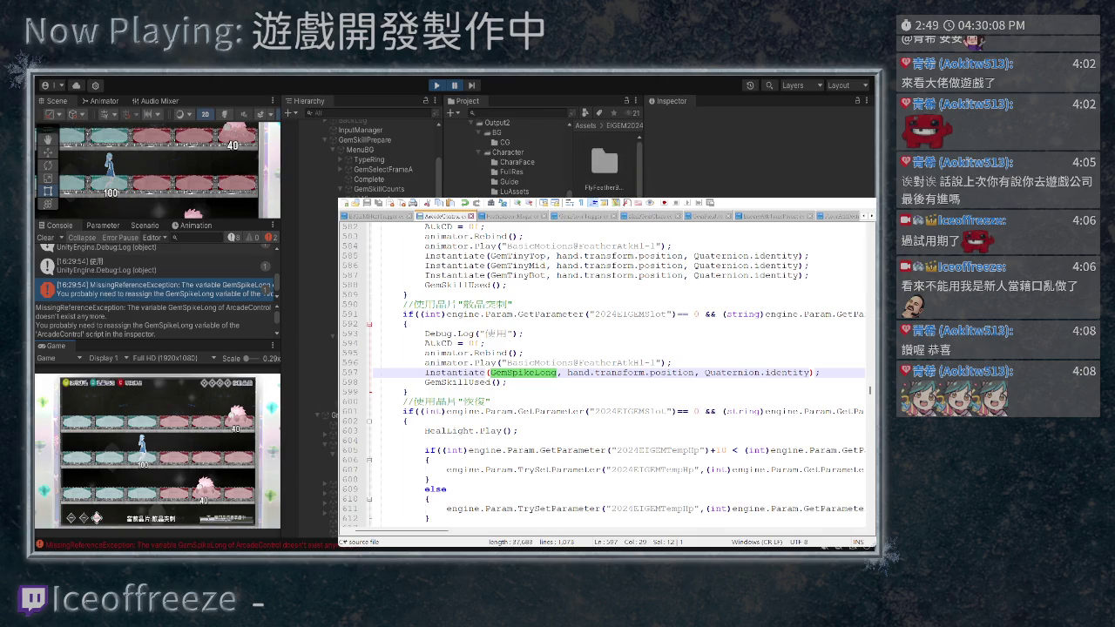
# Open FeatherAvatar to review its Arcade Control effect fields, then stop Play mode
pyautogui.doubleClick(605, 165)
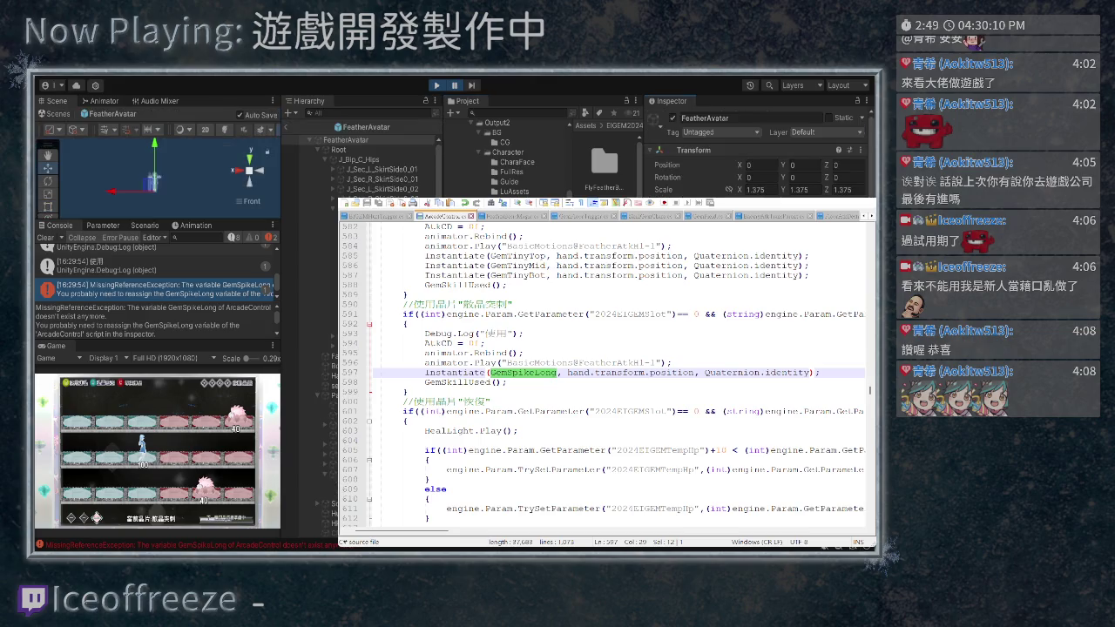
pyautogui.scroll(-5, 758, 157)
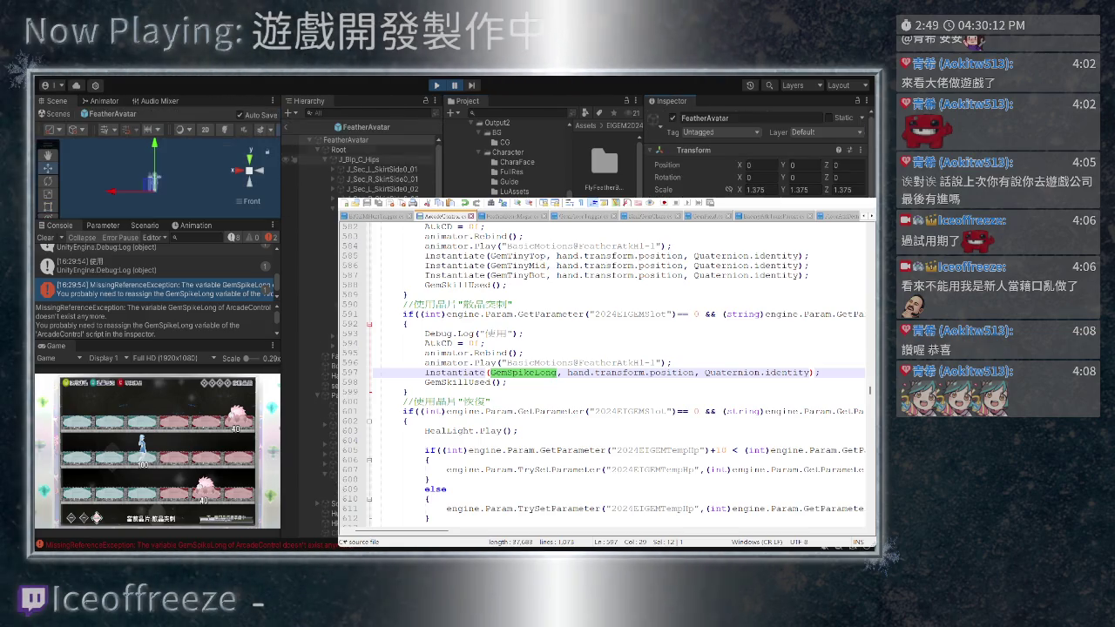
pyautogui.scroll(-5, 757, 148)
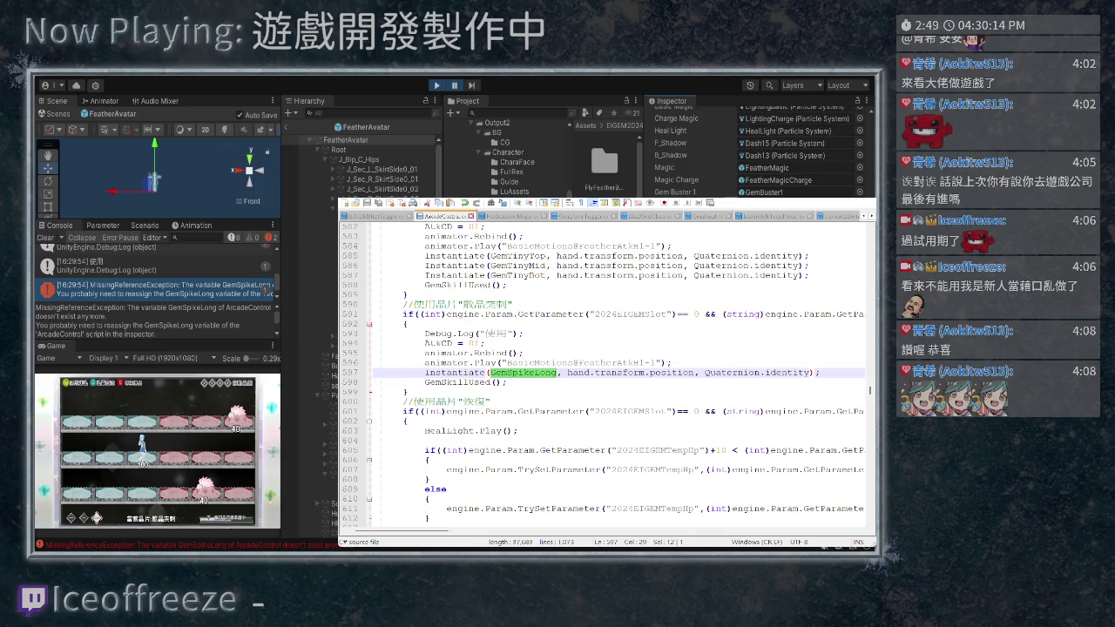
pyautogui.scroll(2, 758, 148)
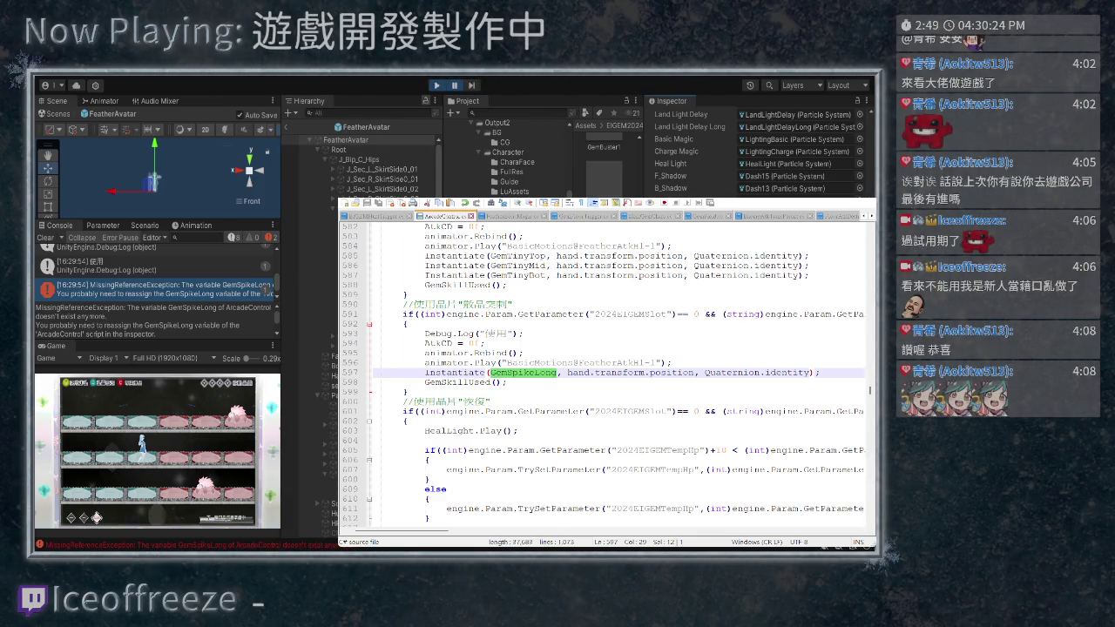
pyautogui.hotkey('ctrl', 'p')
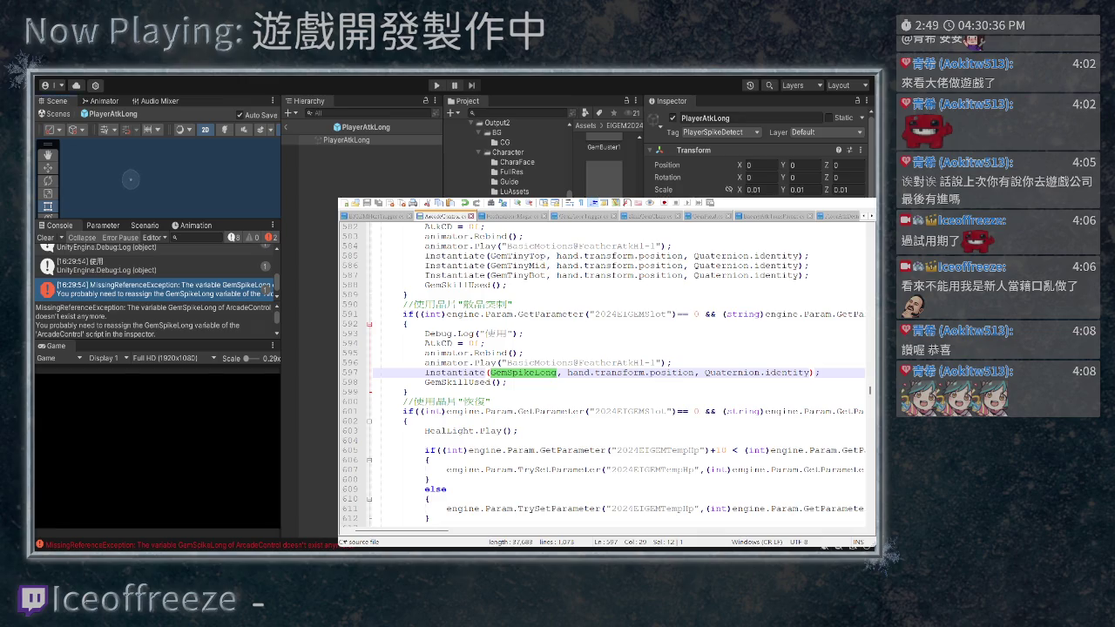
# Change PlayerAtkLong's Scale X from 0.01 to 0.05, then exit prefab mode and play
pyautogui.click(346, 140)
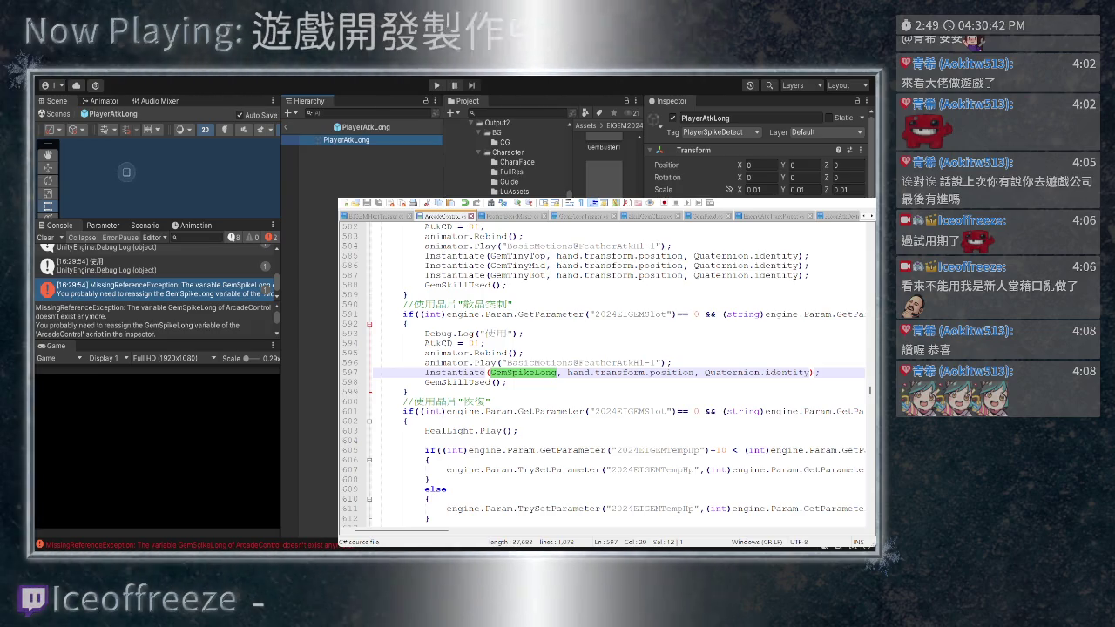
pyautogui.click(114, 174)
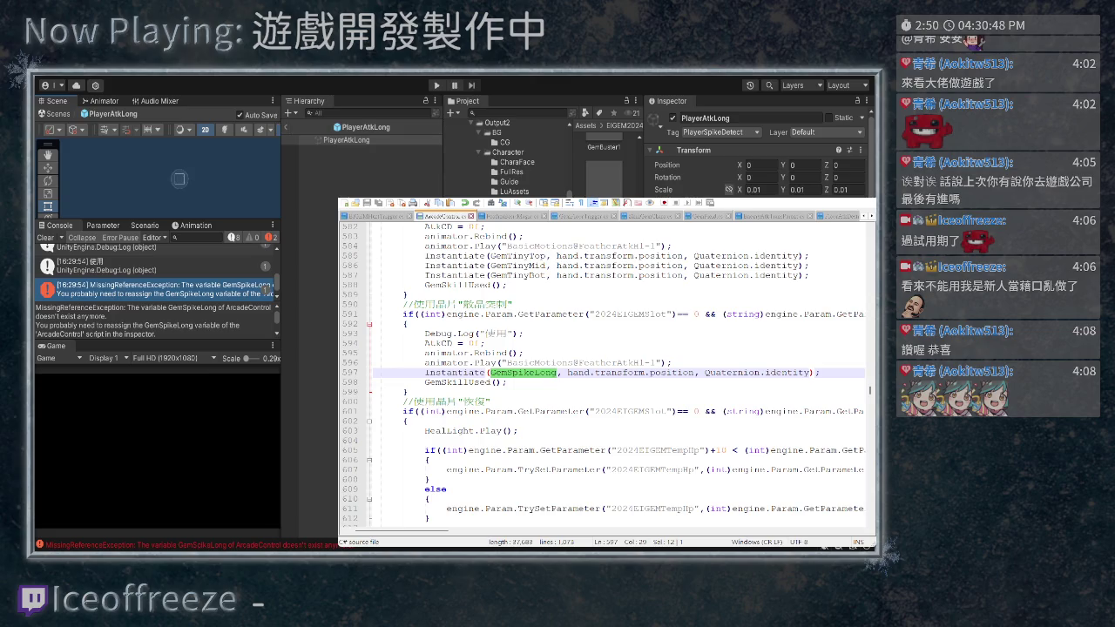
pyautogui.click(758, 189)
pyautogui.write('-0.01')
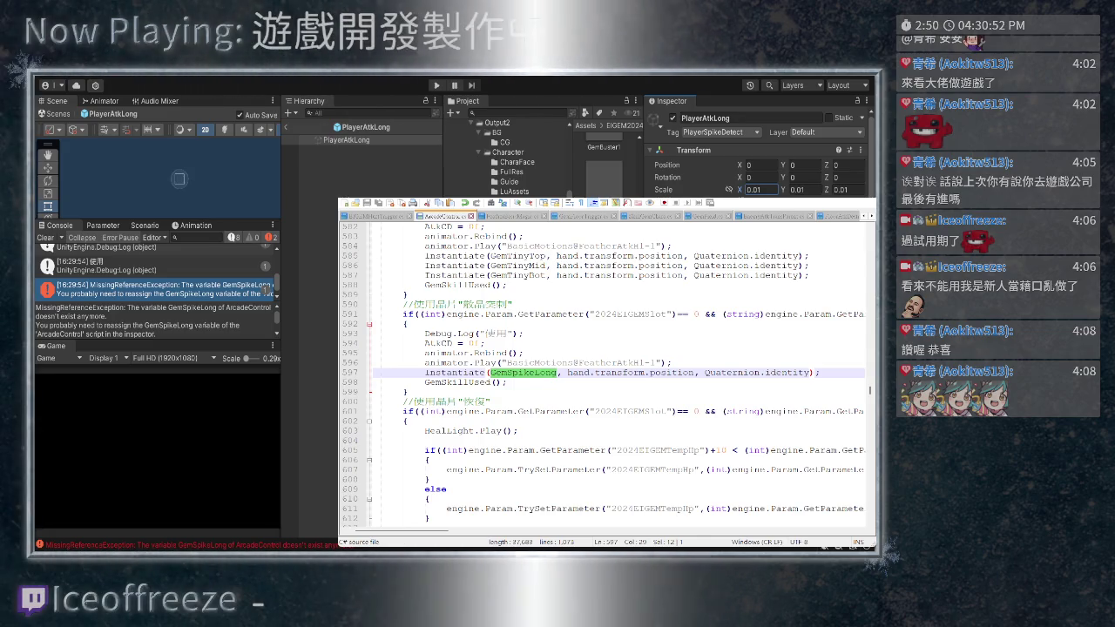
pyautogui.press('Home')
pyautogui.press('Delete')
pyautogui.press('BackSpace')
pyautogui.write('5')
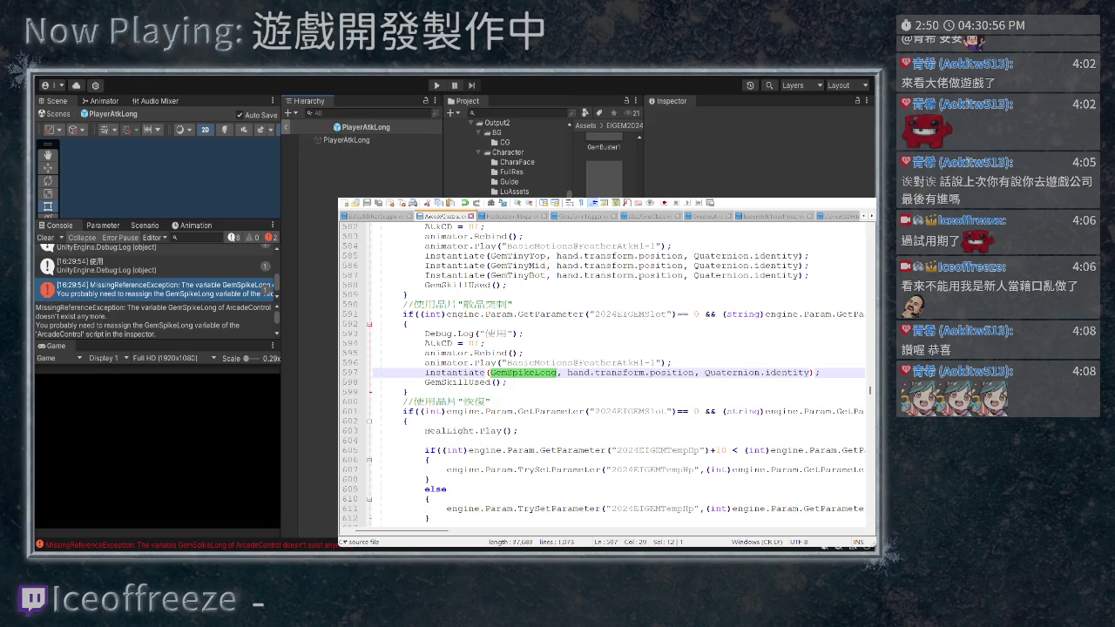
pyautogui.click(286, 126)
pyautogui.hotkey('ctrl', 'p')
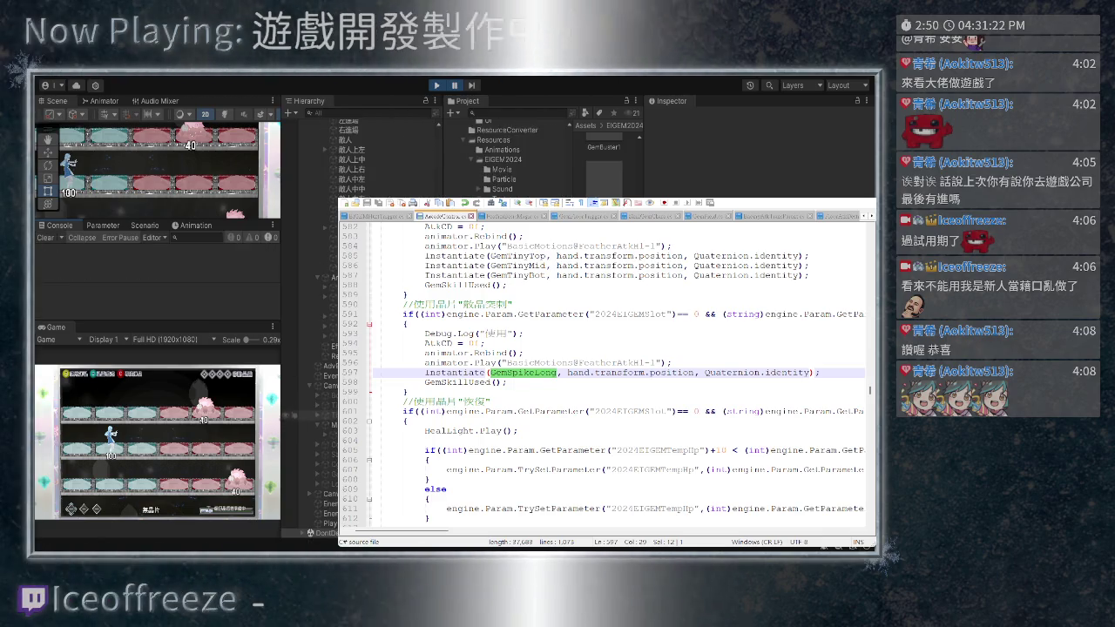
# Select the spawned PlayerAtkLong(Clone) during play and frame it with the Move tool
pyautogui.click(300, 522)
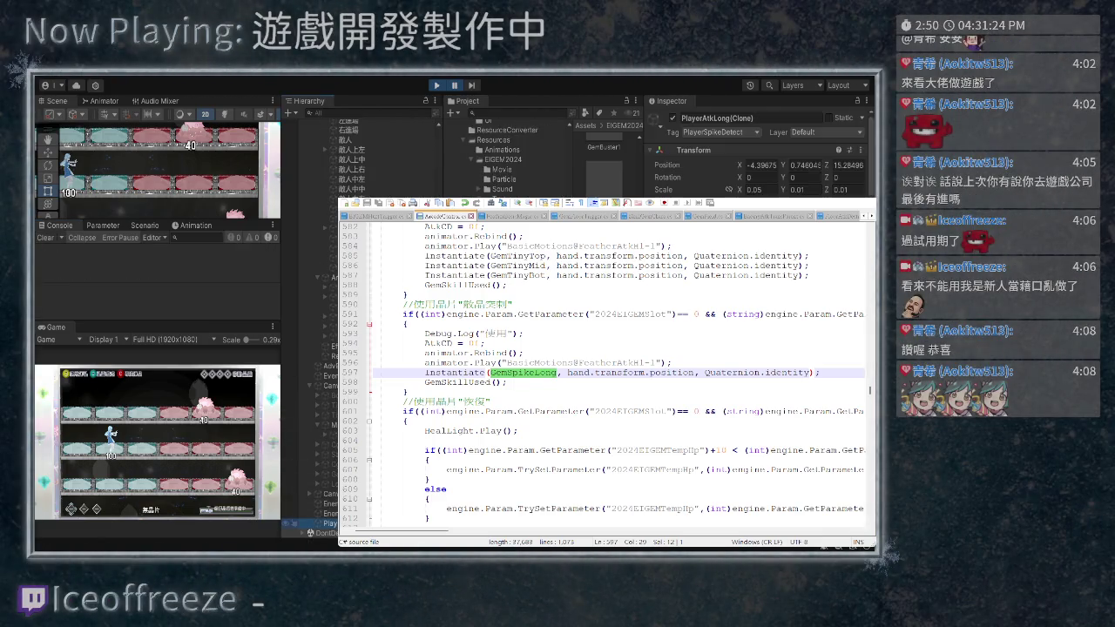
pyautogui.press('f')
pyautogui.press('w')
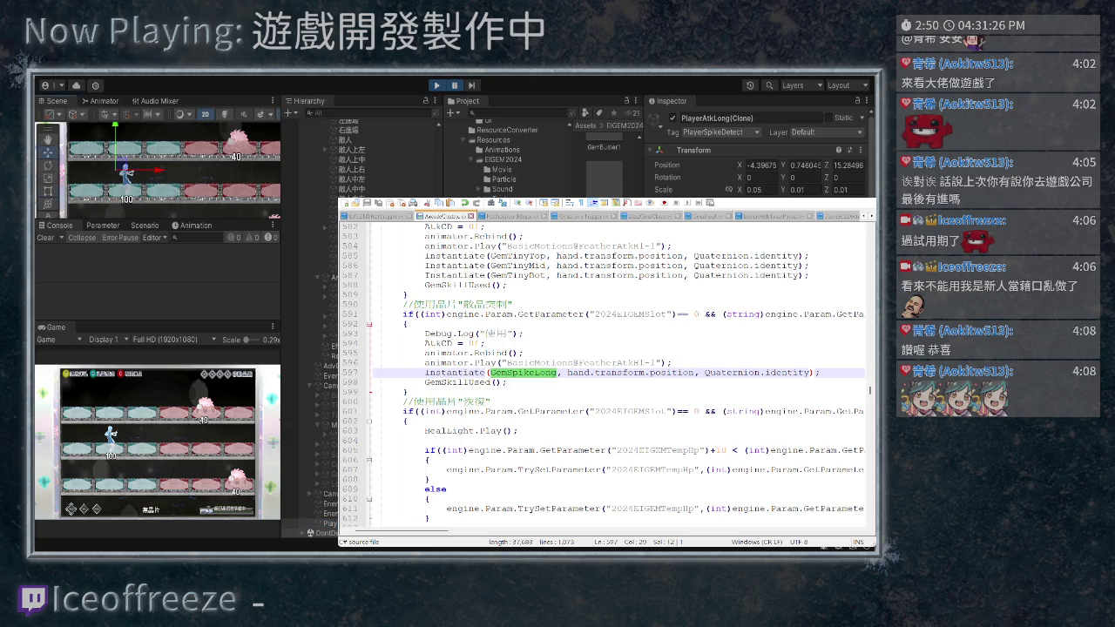
pyautogui.press('f')
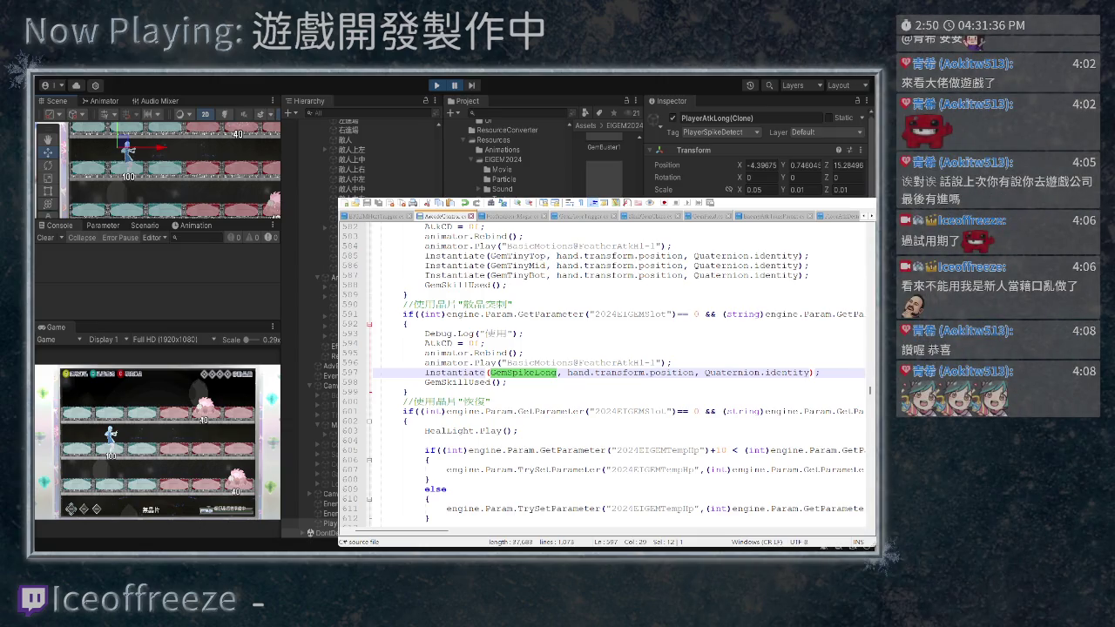
pyautogui.scroll(-1, 605, 375)
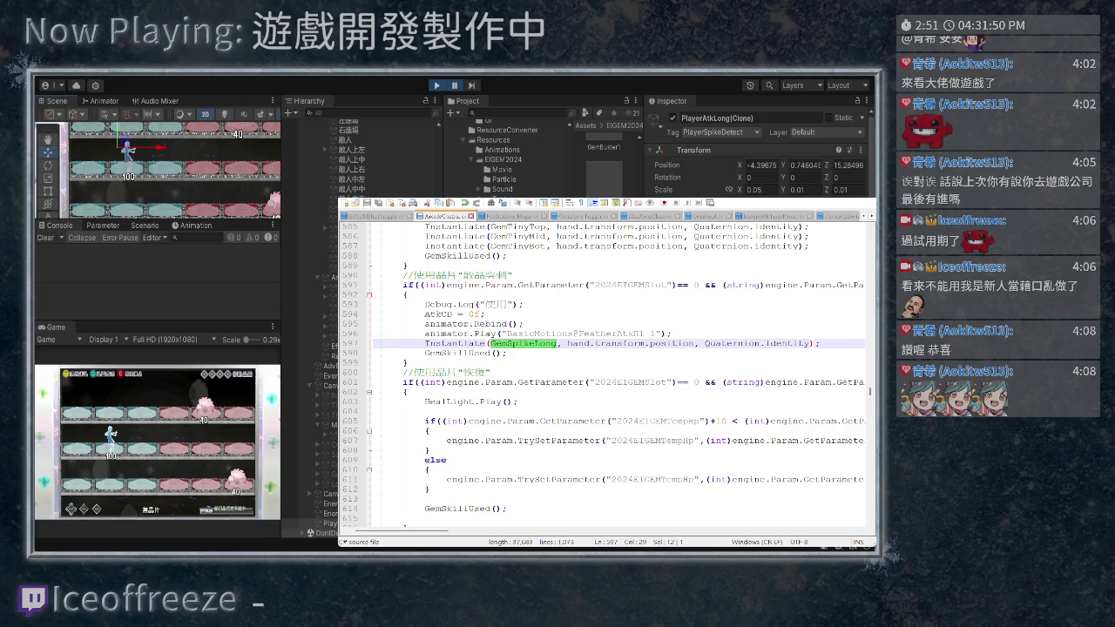
# In the BossAttack script, copy the leftward-movement comment and position lines
pyautogui.hscroll(-2, 610, 366)
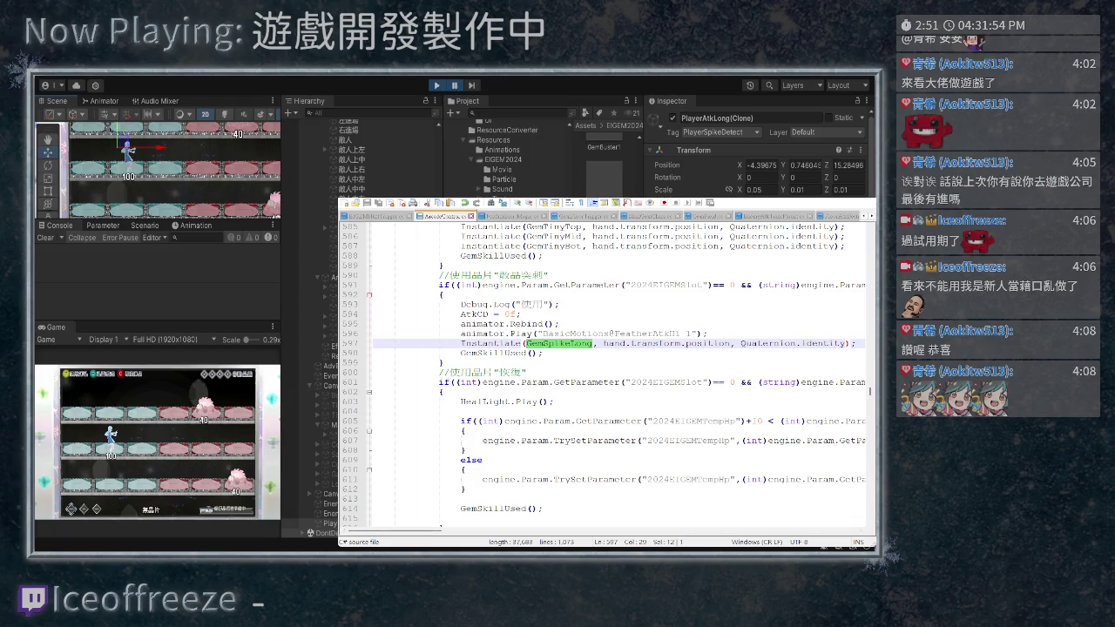
pyautogui.hscroll(1, 609, 366)
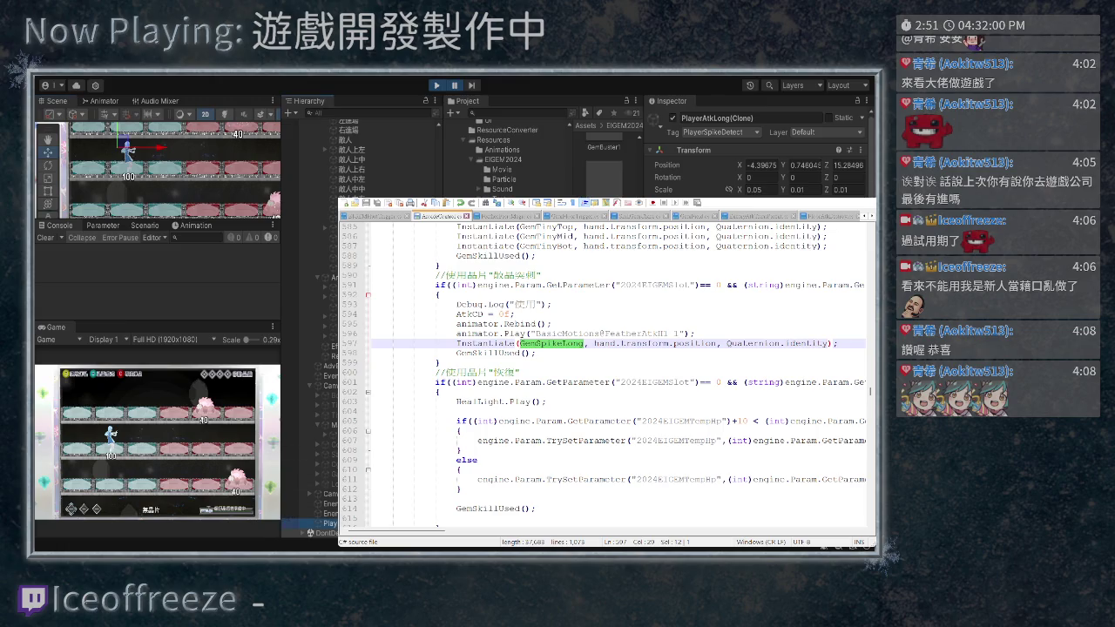
pyautogui.scroll(-3, 758, 157)
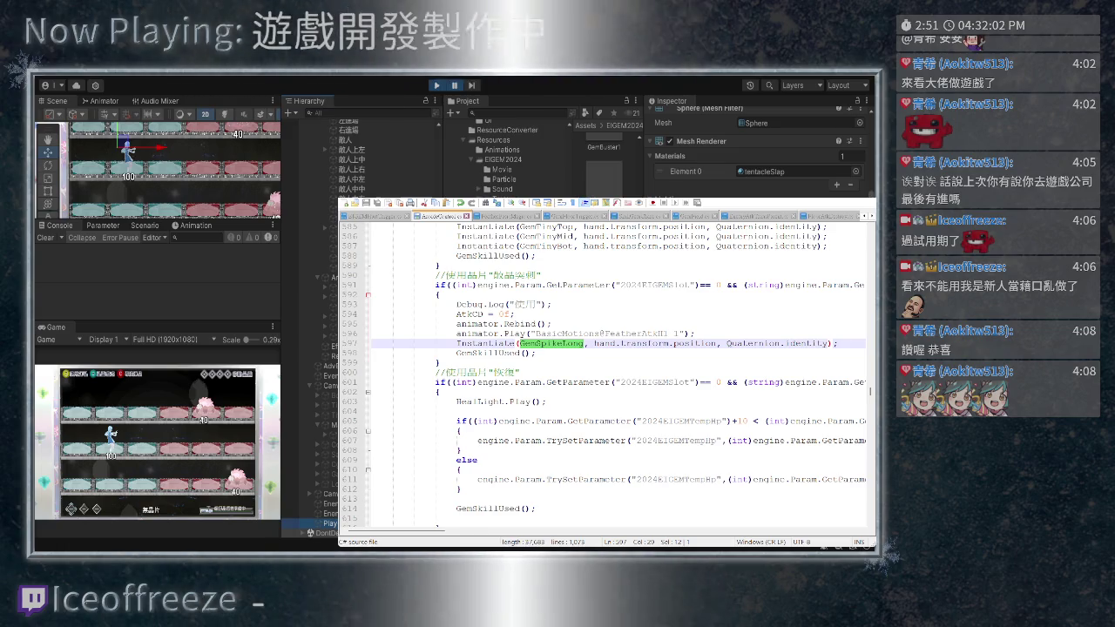
pyautogui.hotkey('ctrl', 'Tab')
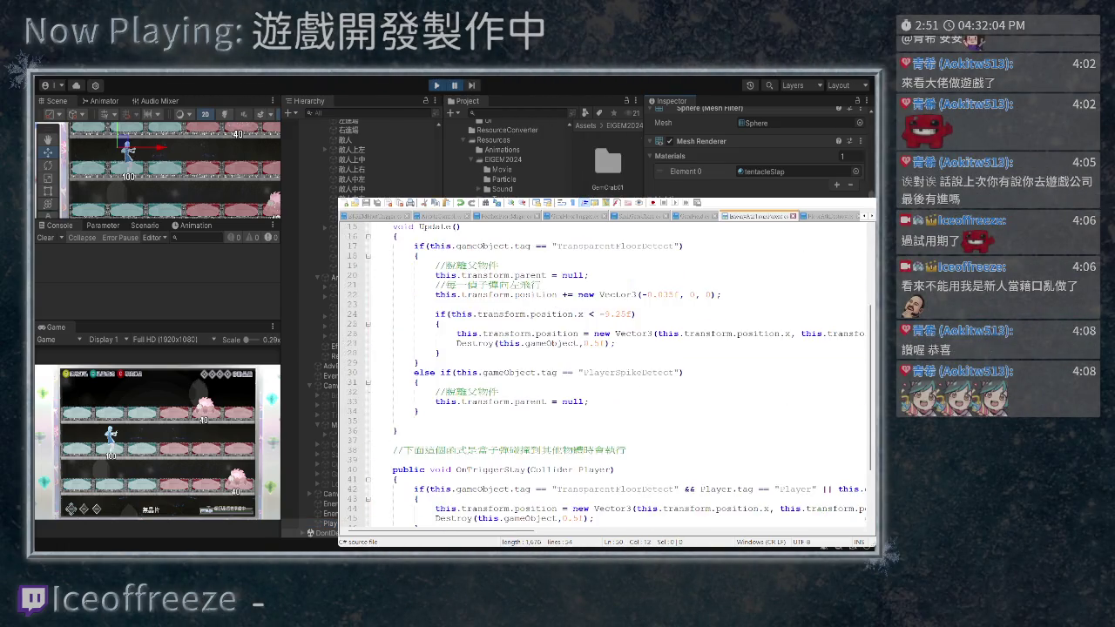
pyautogui.scroll(2, 605, 375)
pyautogui.scroll(1, 606, 375)
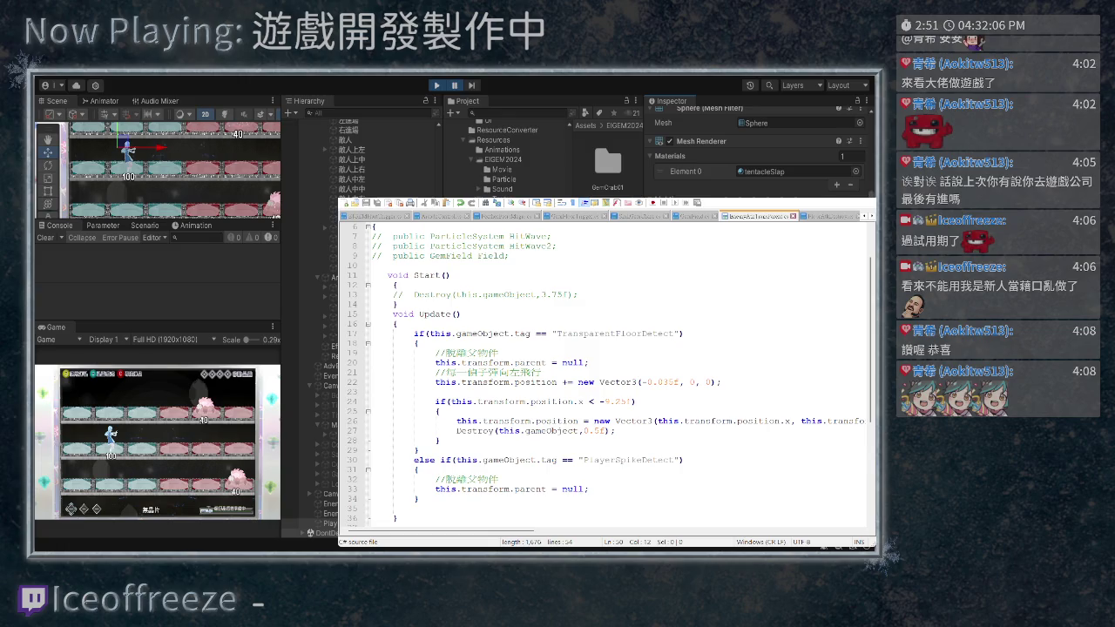
pyautogui.scroll(-2, 606, 375)
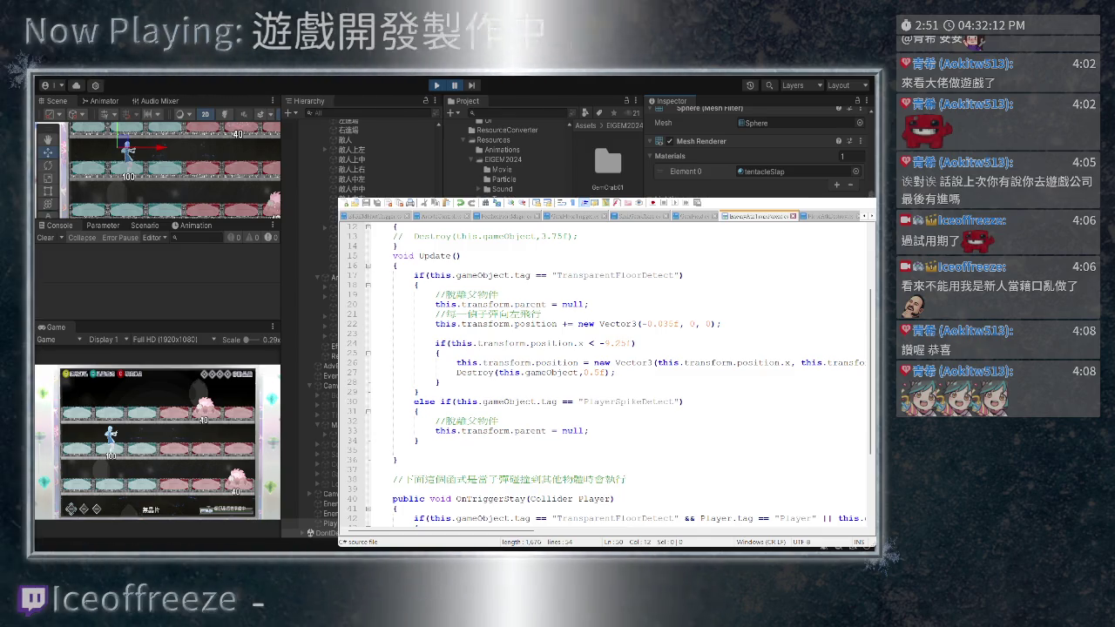
pyautogui.moveTo(721, 324); pyautogui.dragTo(371, 314)
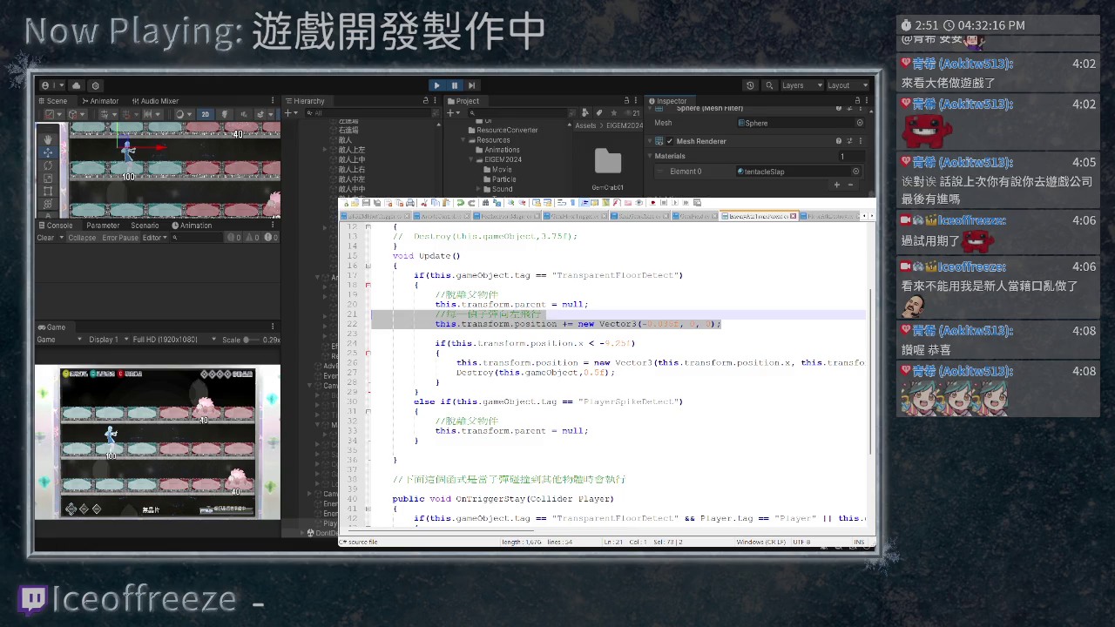
pyautogui.hotkey('ctrl', 'c')
# Paste them into the PlayerSpikeDetect branch, rename the comment 往前延伸, change += to =, and edit the x value
pyautogui.click(589, 430)
pyautogui.press('Return')
pyautogui.hotkey('ctrl', 'v')
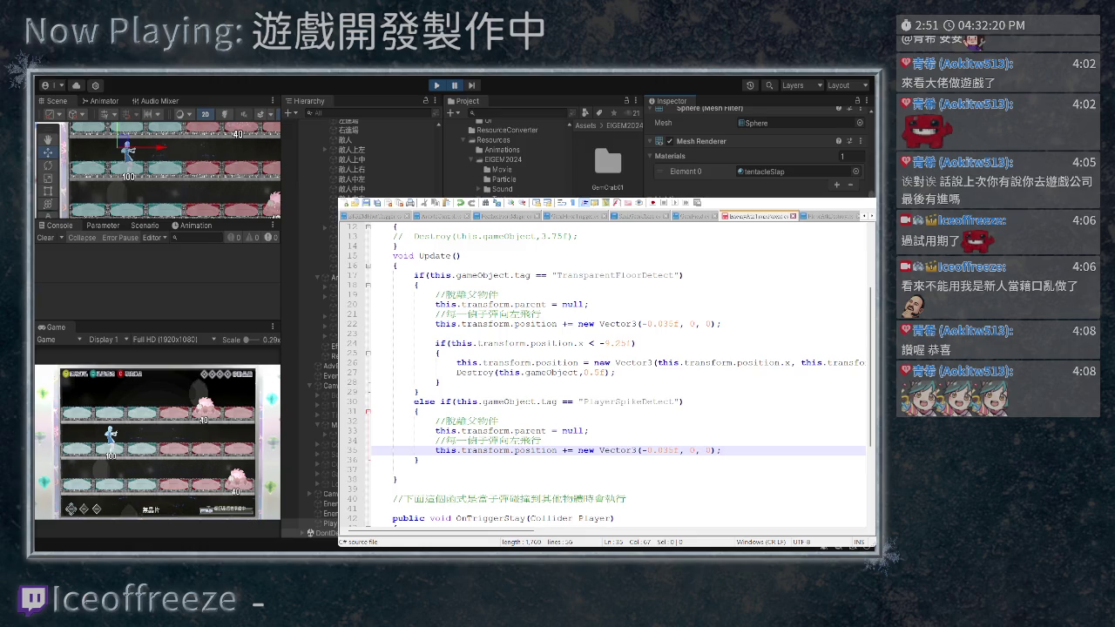
pyautogui.doubleClick(493, 441)
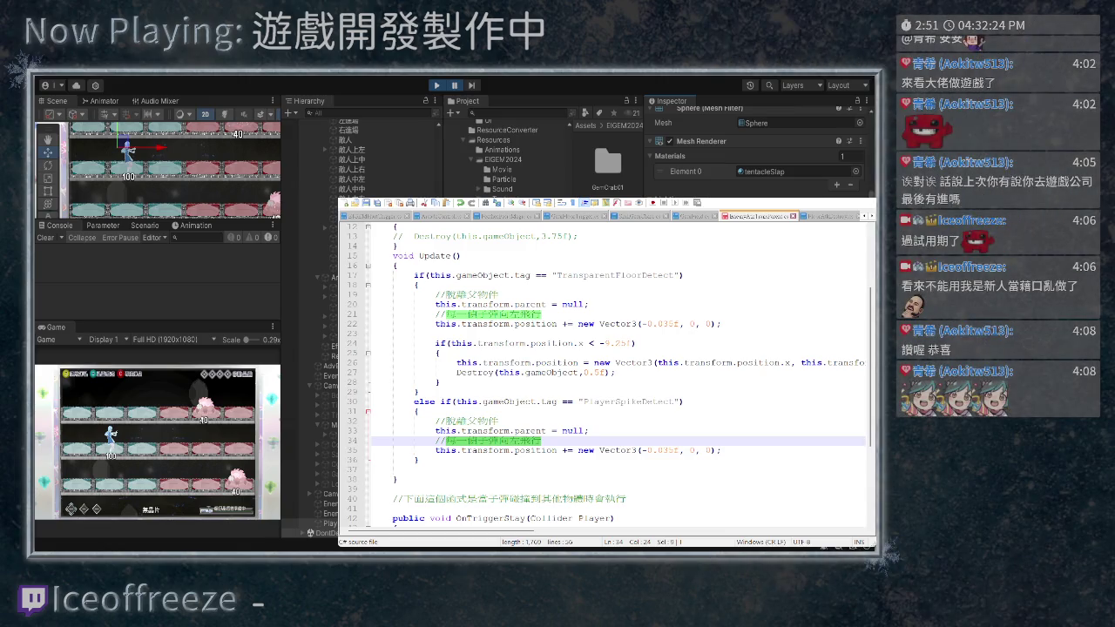
pyautogui.write('往前延伸')
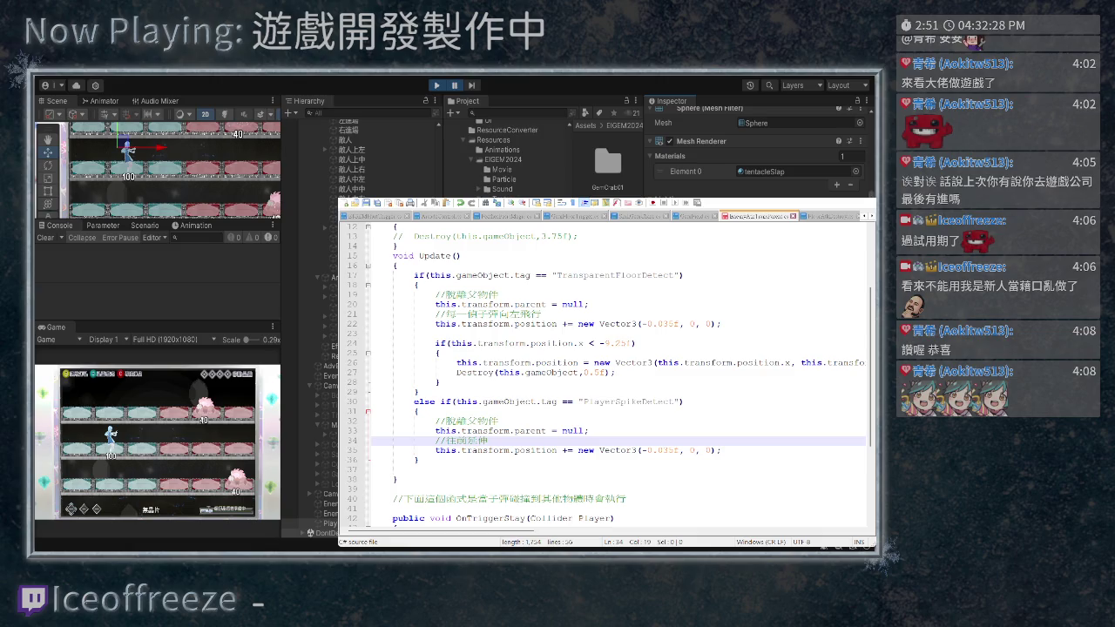
pyautogui.click(567, 451)
pyautogui.press('BackSpace')
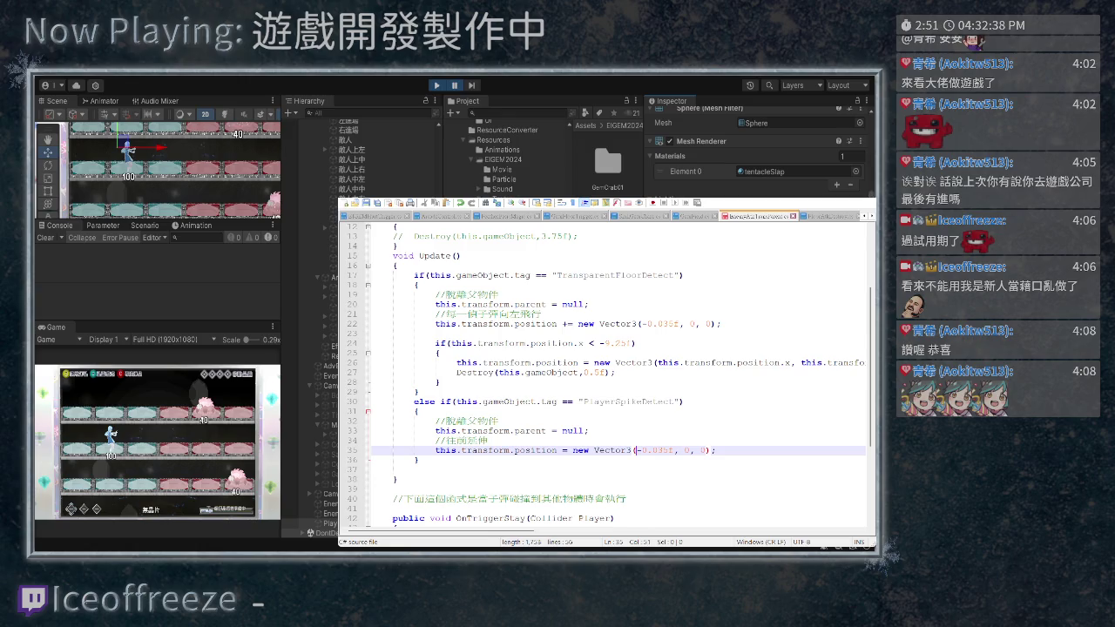
pyautogui.hotkey('shift', 'Right')
pyautogui.hotkey('shift', 'Right')
pyautogui.hotkey('shift', 'Right')
pyautogui.write('5')
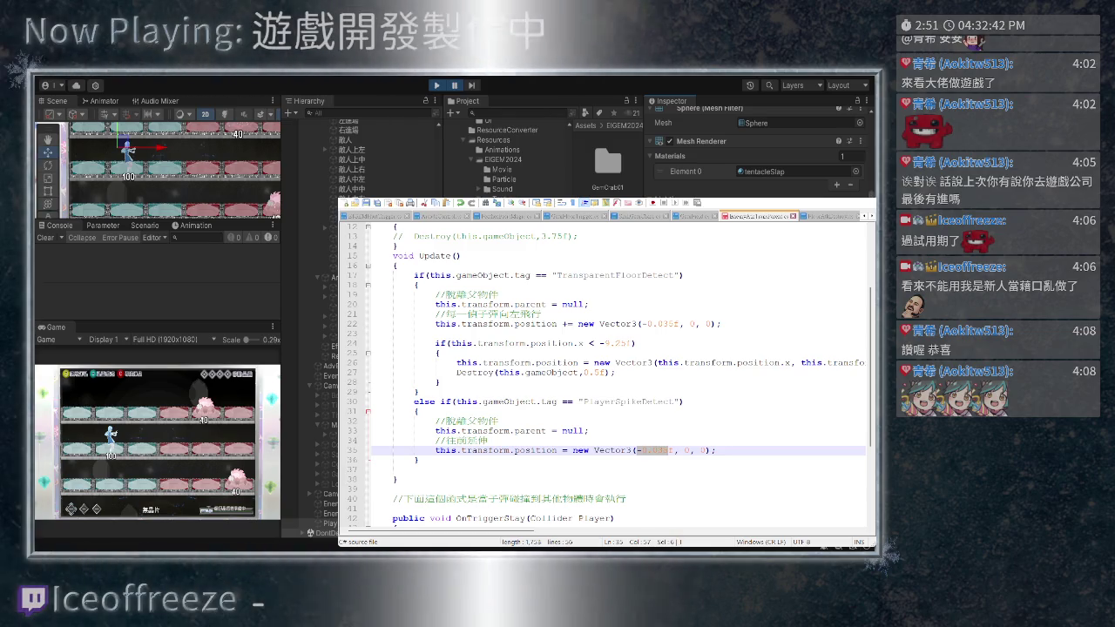
pyautogui.write('0')
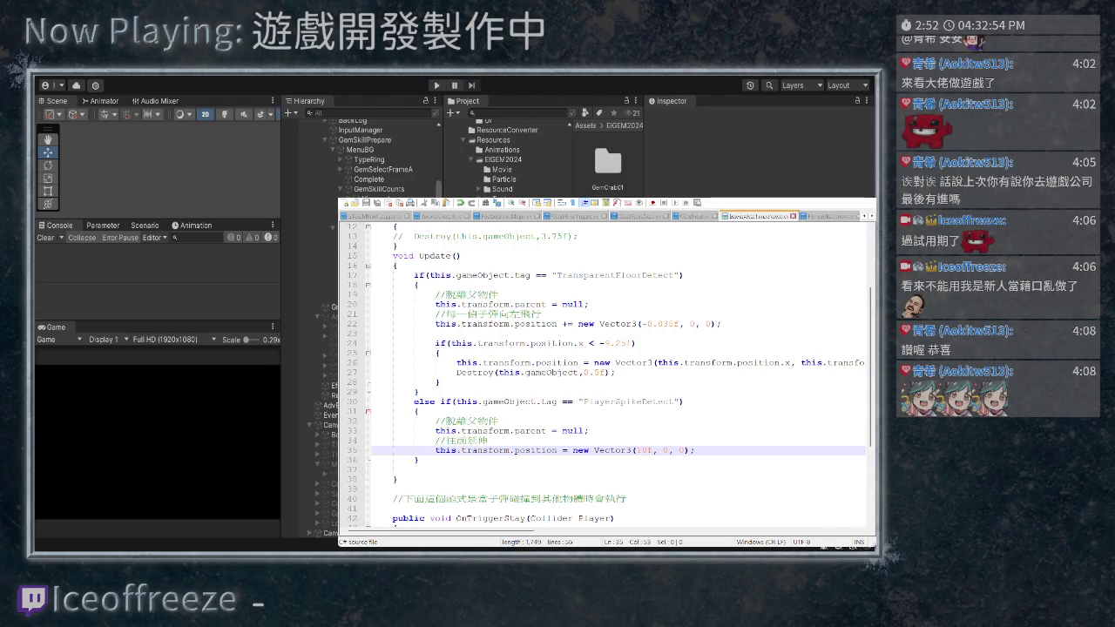
# Test-play, check the PlayerAtkLong(Clone) Transform showing X 10, then stop the game
pyautogui.hotkey('ctrl', 'p')
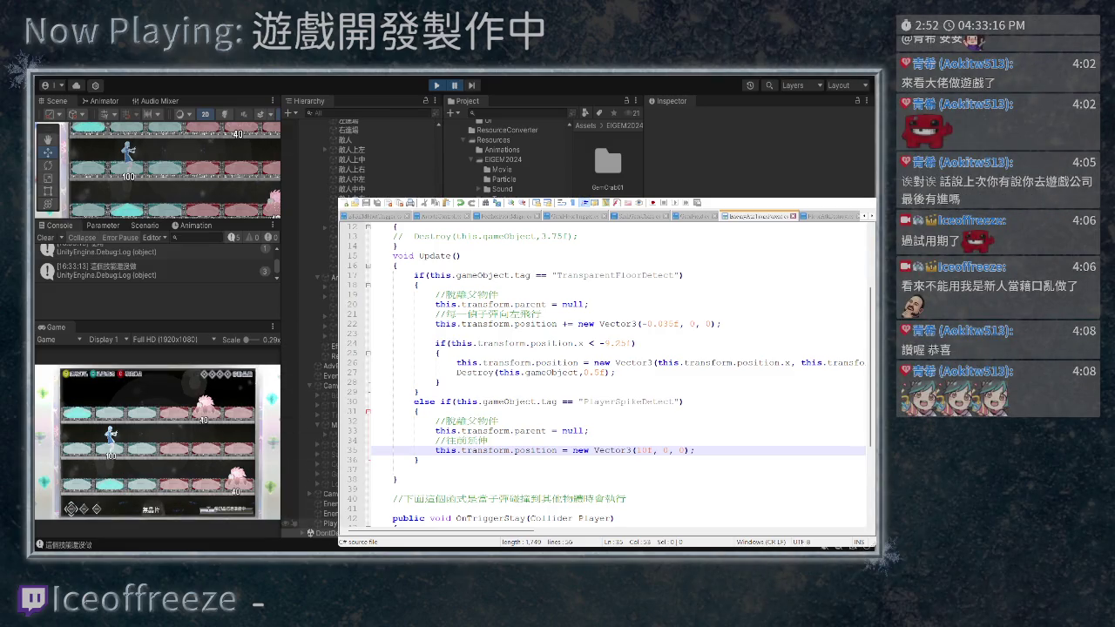
pyautogui.click(309, 522)
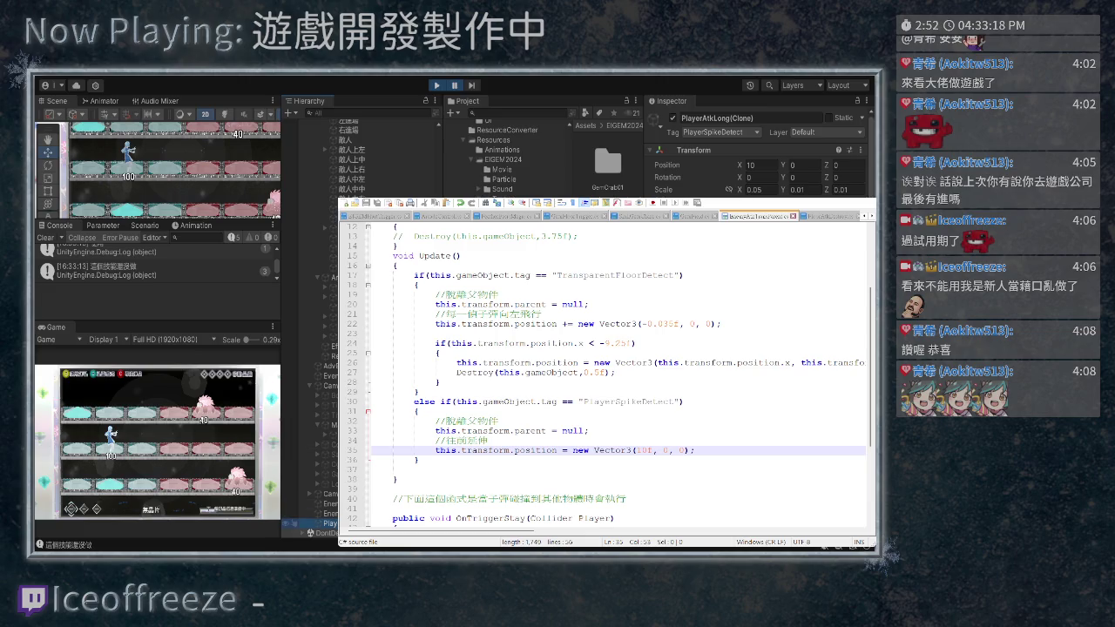
pyautogui.scroll(-3, 158, 170)
pyautogui.scroll(-2, 158, 170)
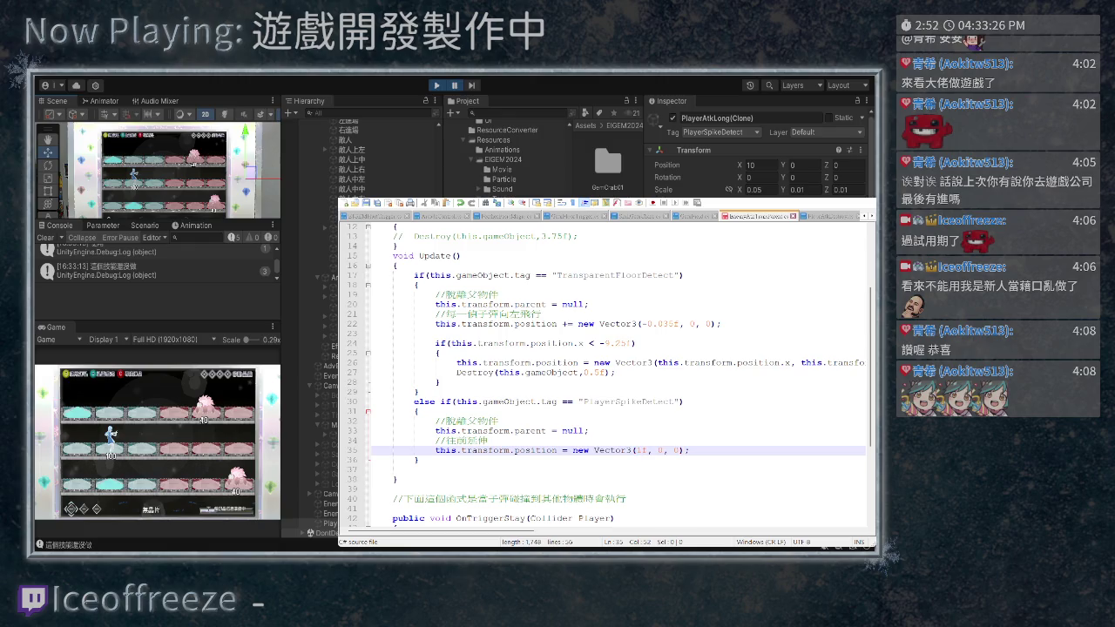
pyautogui.hotkey('ctrl', 'p')
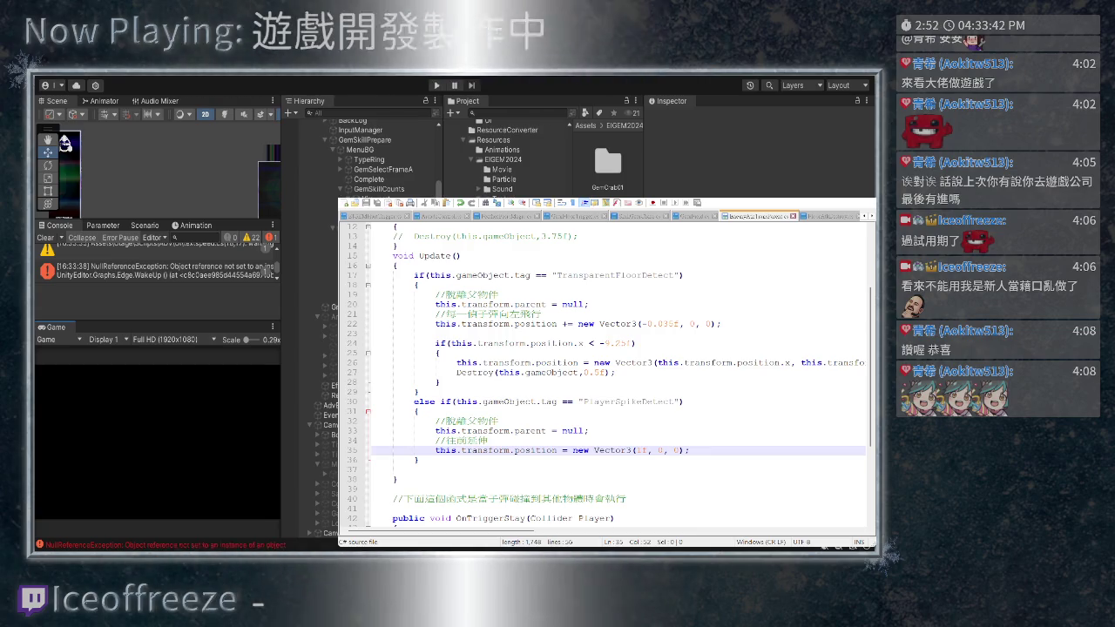
# Run again, frame the spawned PlayerAtkLong(Clone) at X 1, then inspect EnemyGemSpike1(Clone)
pyautogui.hotkey('ctrl', 'p')
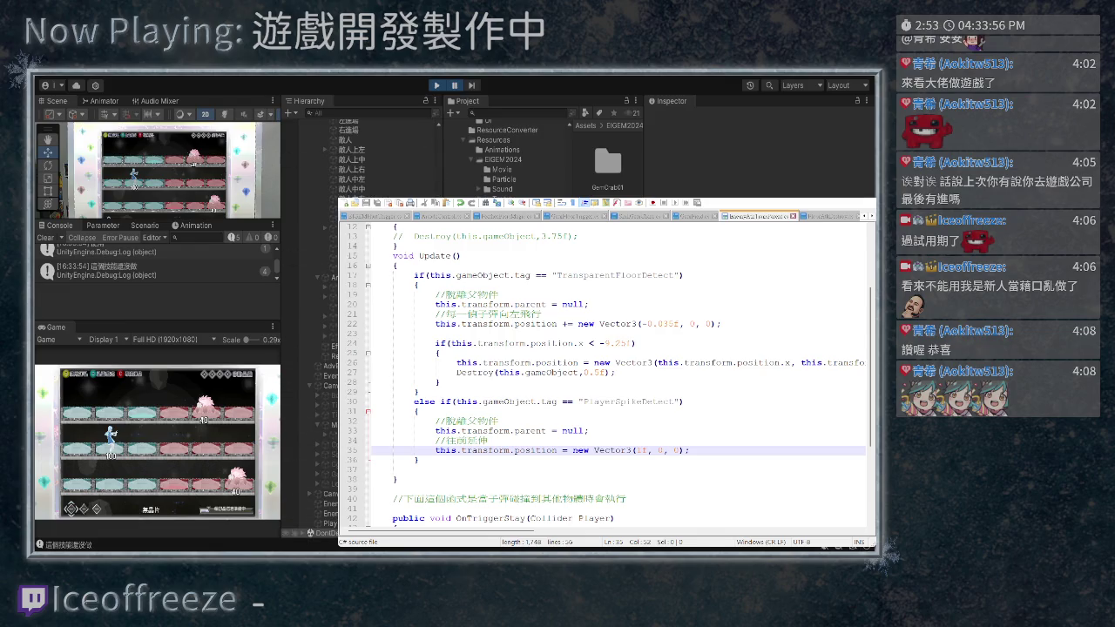
pyautogui.click(301, 524)
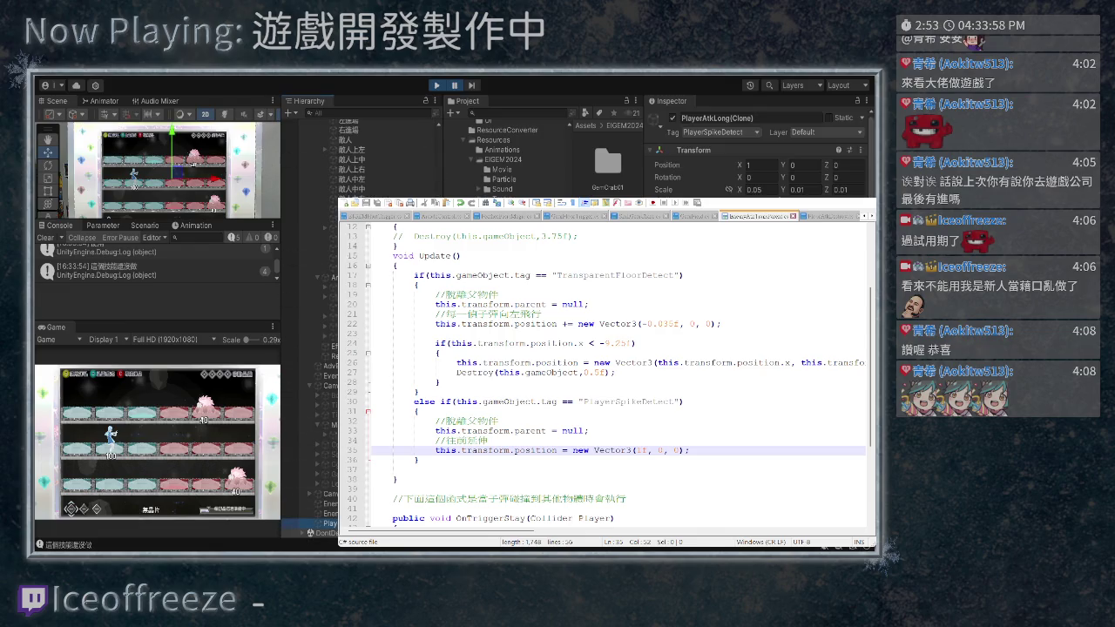
pyautogui.press('f')
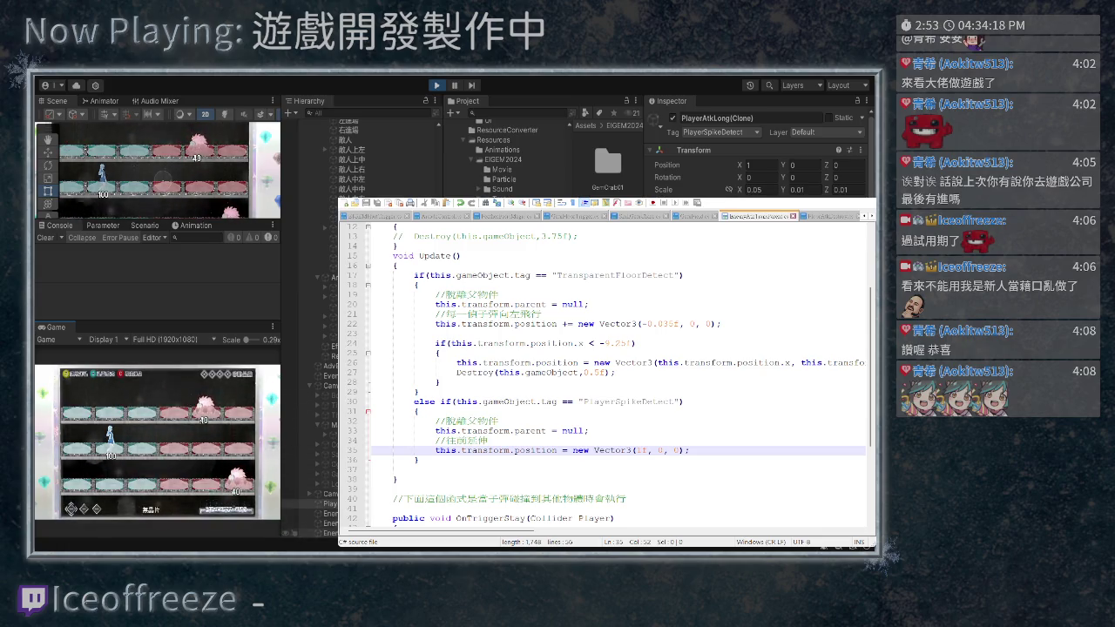
pyautogui.click(323, 532)
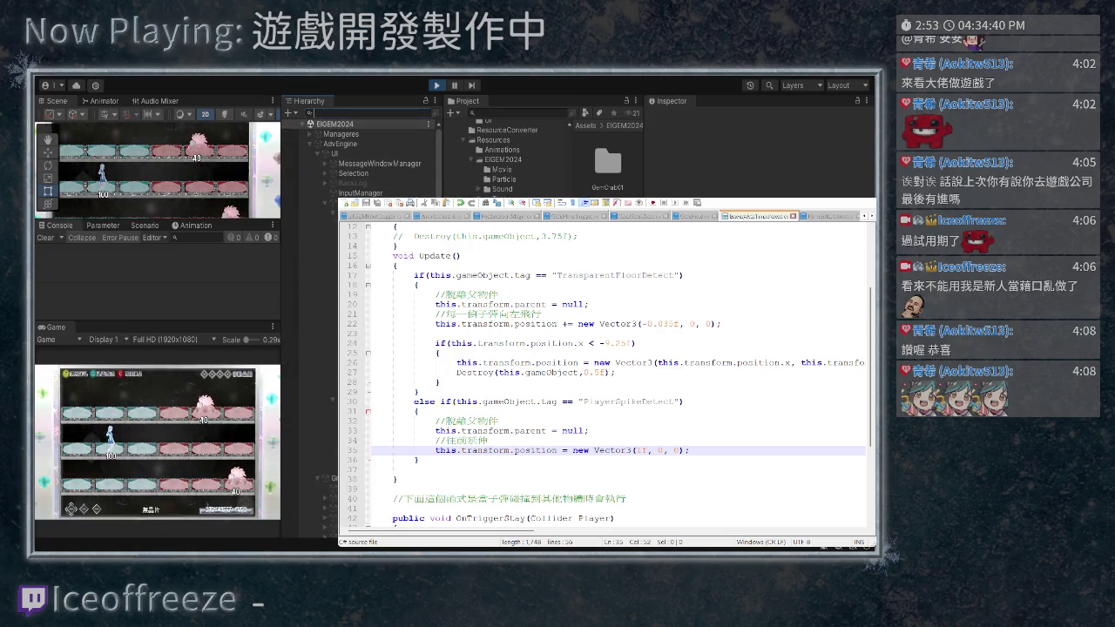
# Filter the Hierarchy by 'mons' and inspect the GemMonster1(Clone) enemy
pyautogui.write('mons')
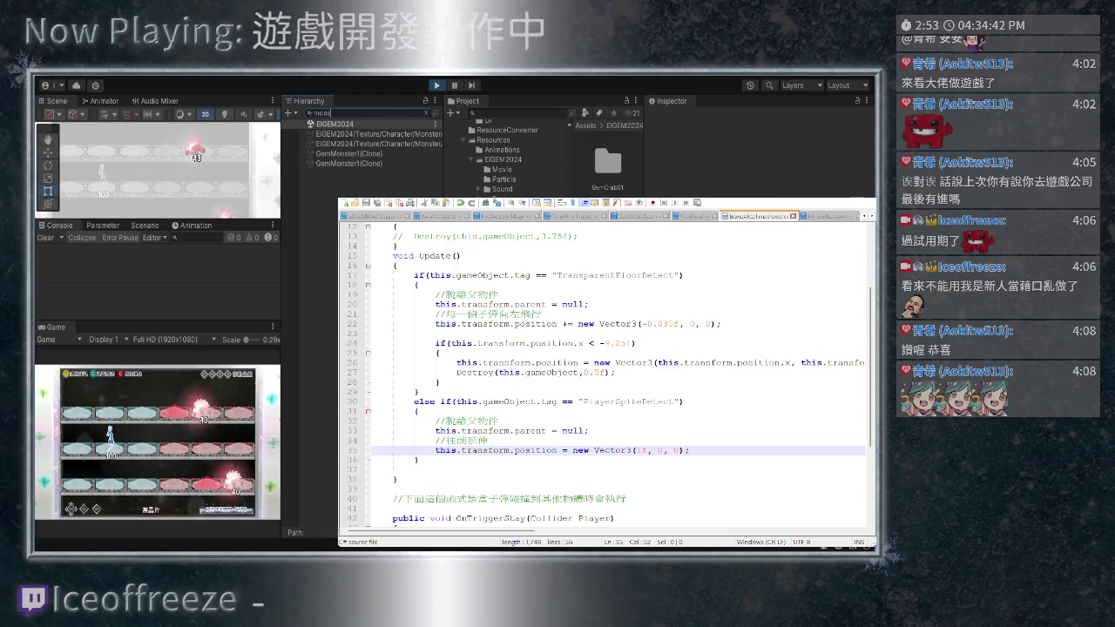
pyautogui.click(348, 154)
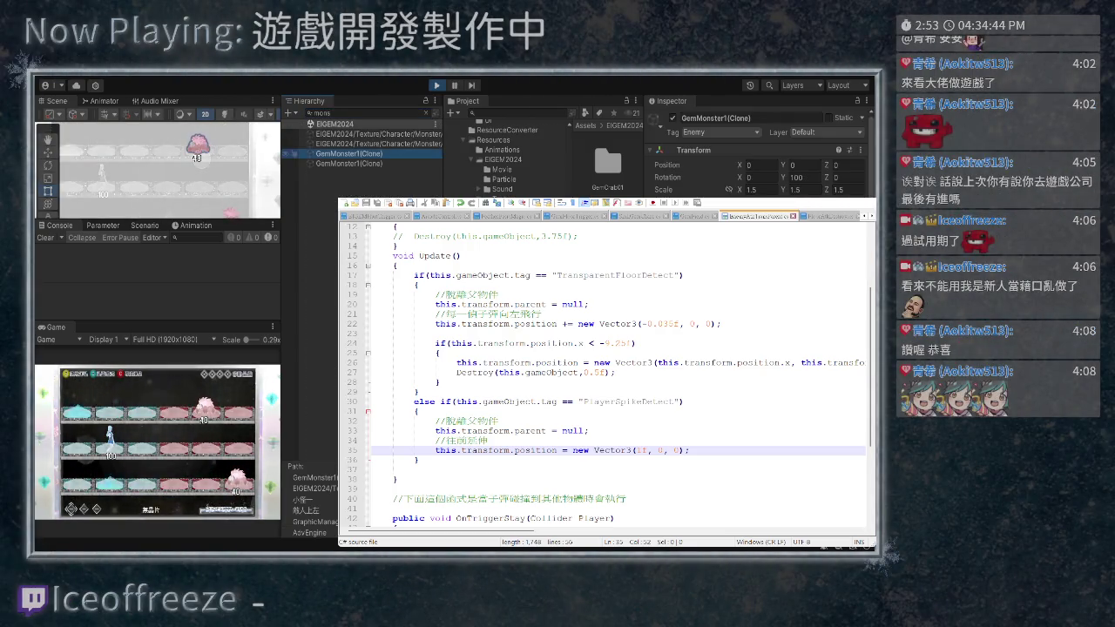
pyautogui.click(428, 113)
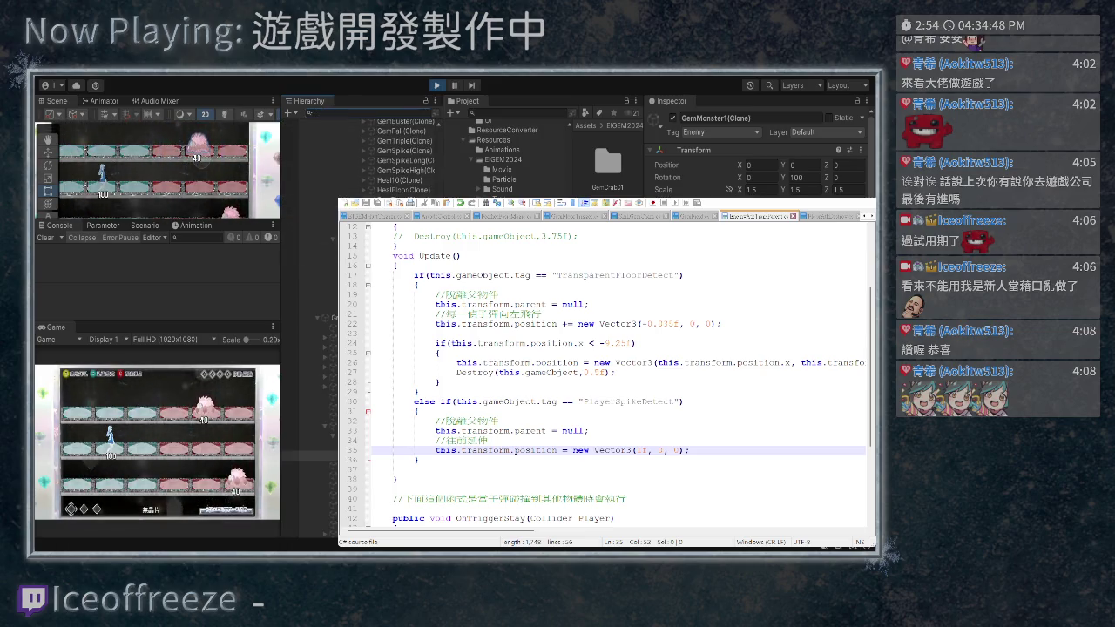
pyautogui.scroll(-3, 756, 152)
pyautogui.scroll(-2, 756, 152)
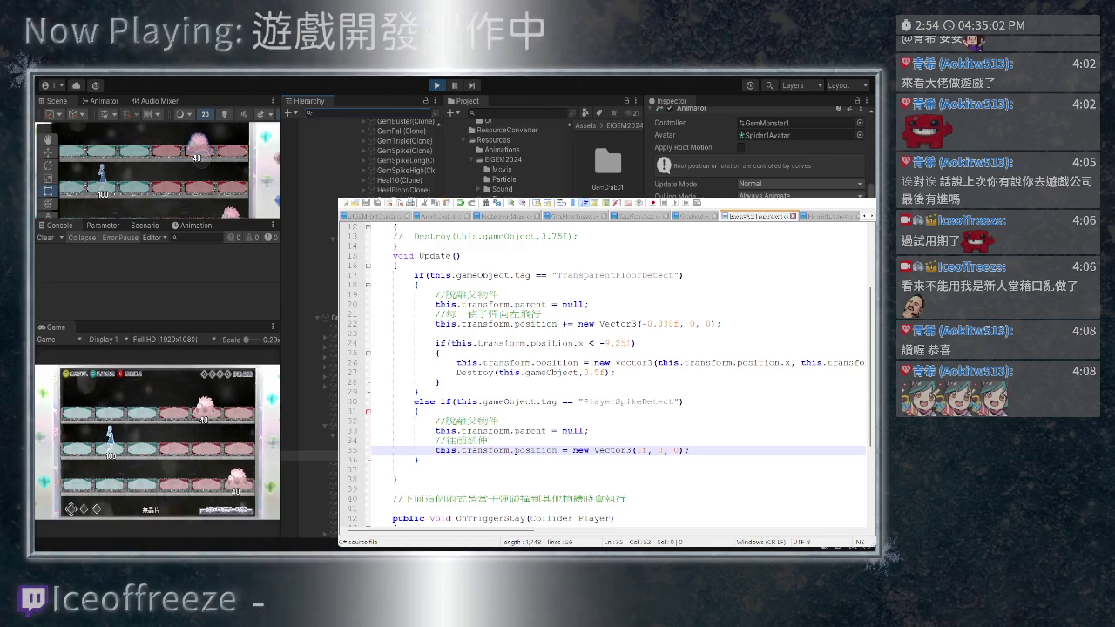
# Frame EnemyGemSpike1(Clone), then inspect PlayerAtkLong(Clone)'s PlayerSpikeDetect tag and 0.05 × 0.01 × 0.01 scale
pyautogui.write('enemy')
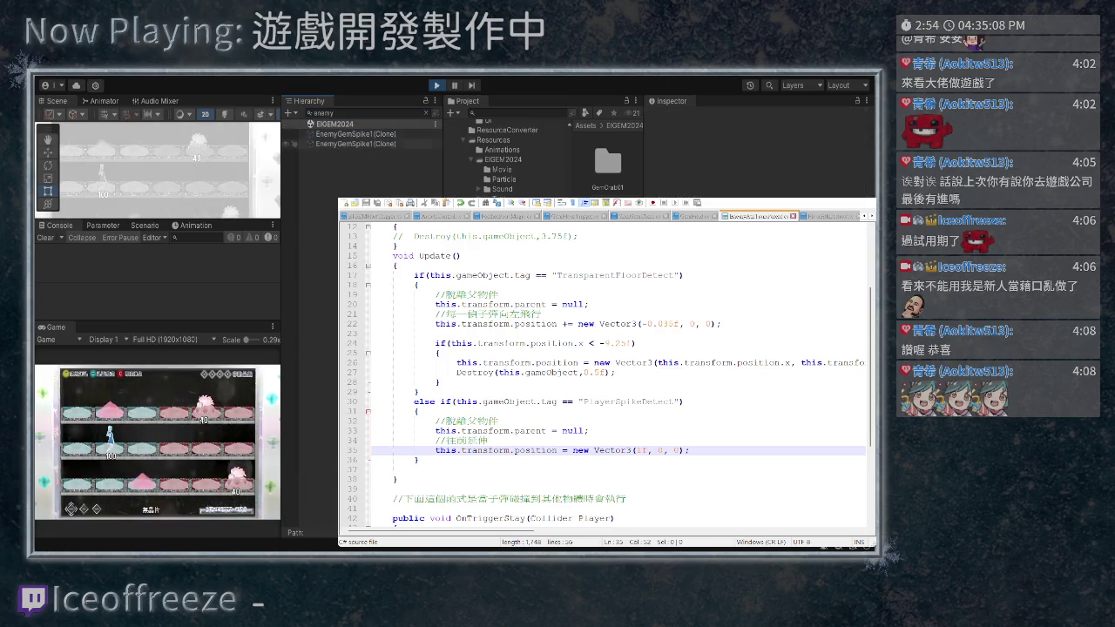
pyautogui.press('Escape')
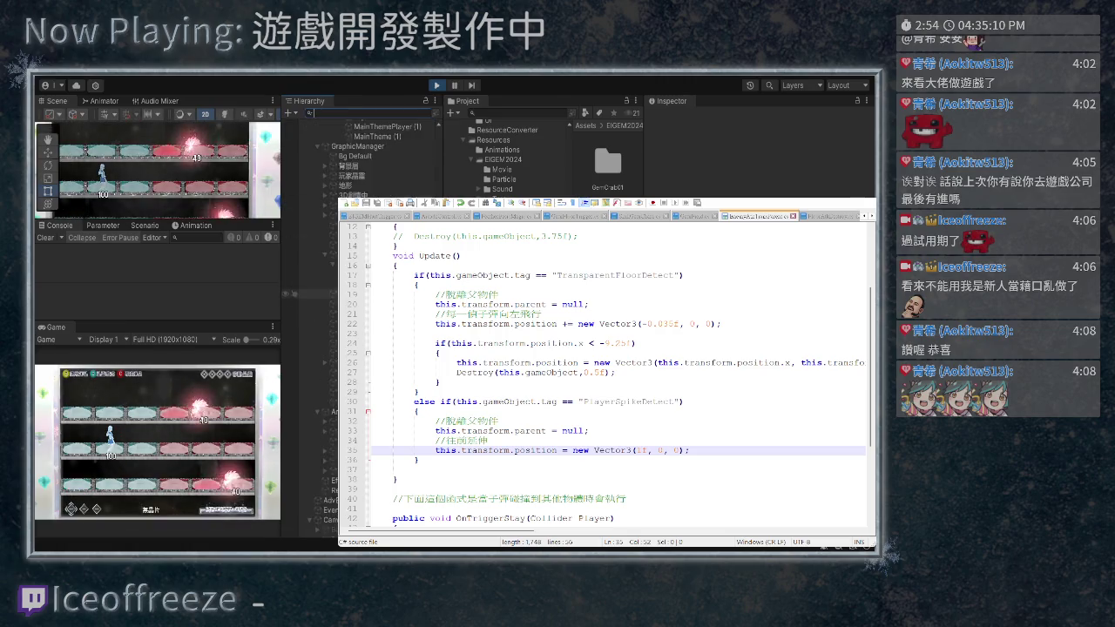
pyautogui.doubleClick(330, 514)
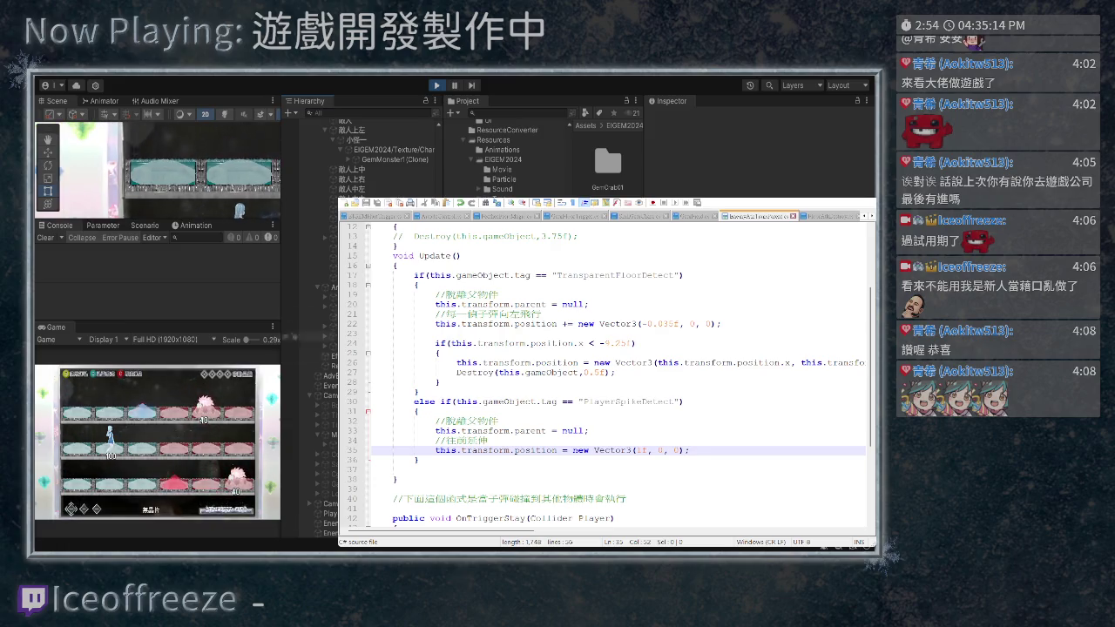
pyautogui.doubleClick(323, 523)
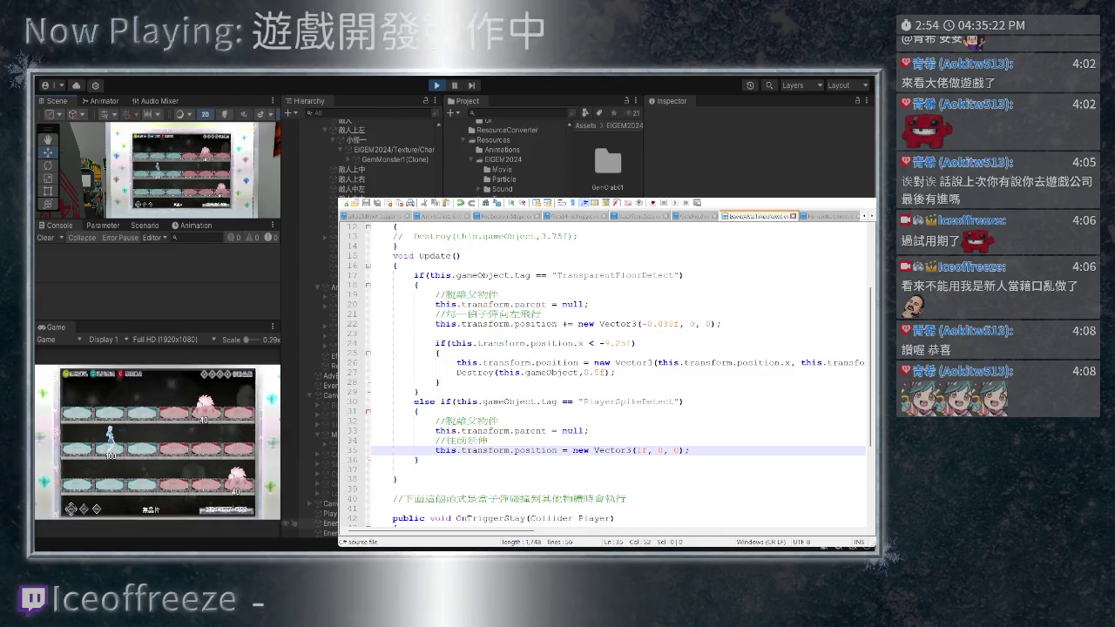
pyautogui.click(320, 524)
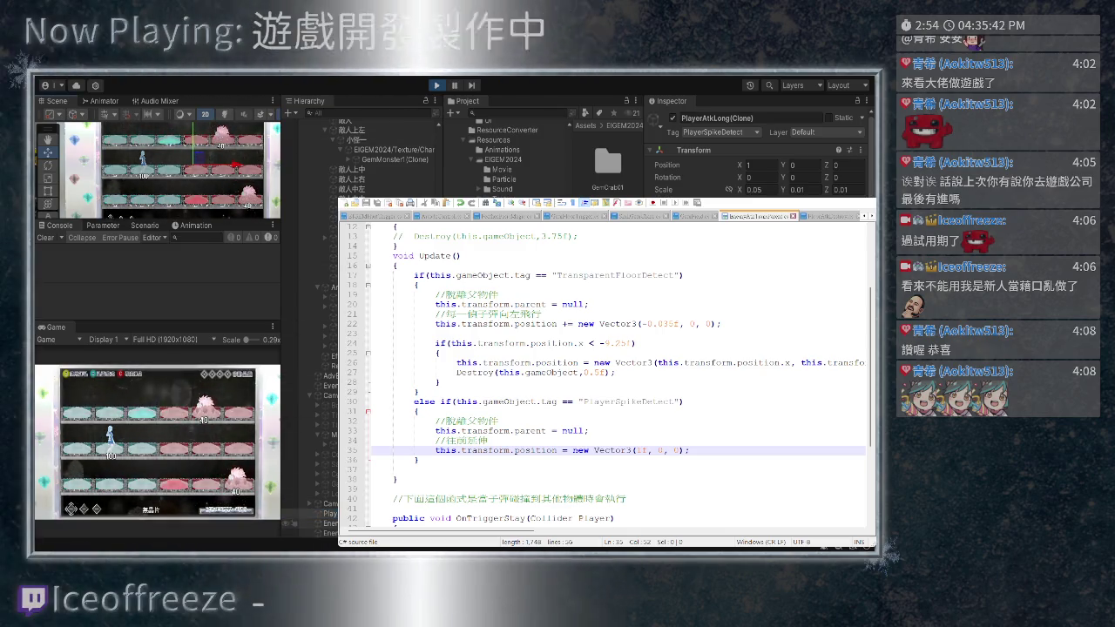
pyautogui.press('Down')
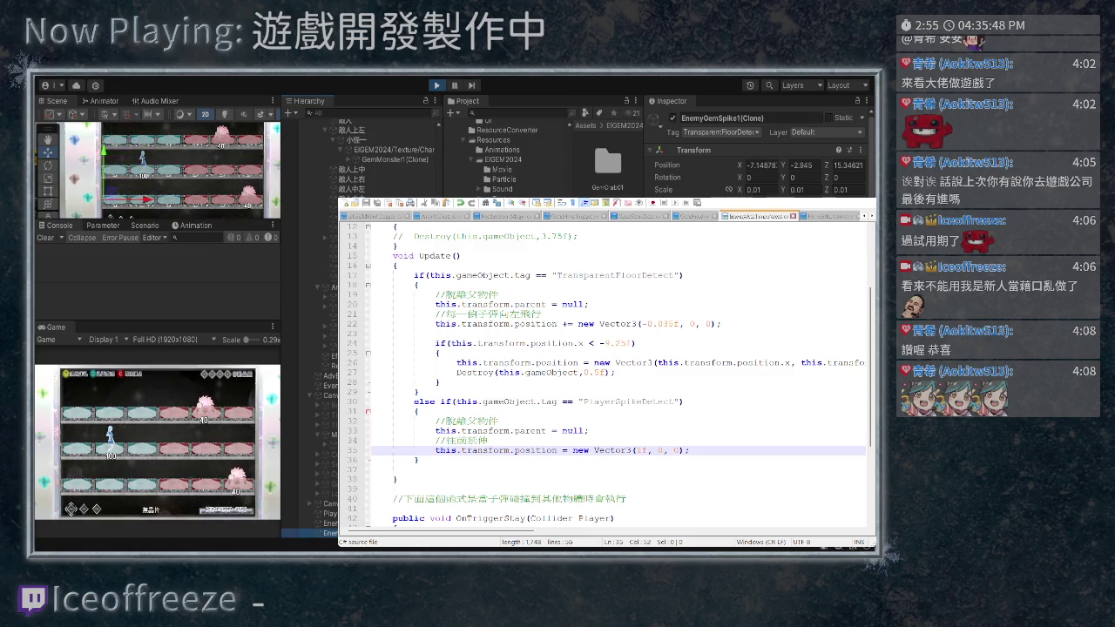
# Check the script line moving the spike left, then scale PlayerAtkLong(Clone) to 1.33 × 1.53 × 1
pyautogui.click(696, 324)
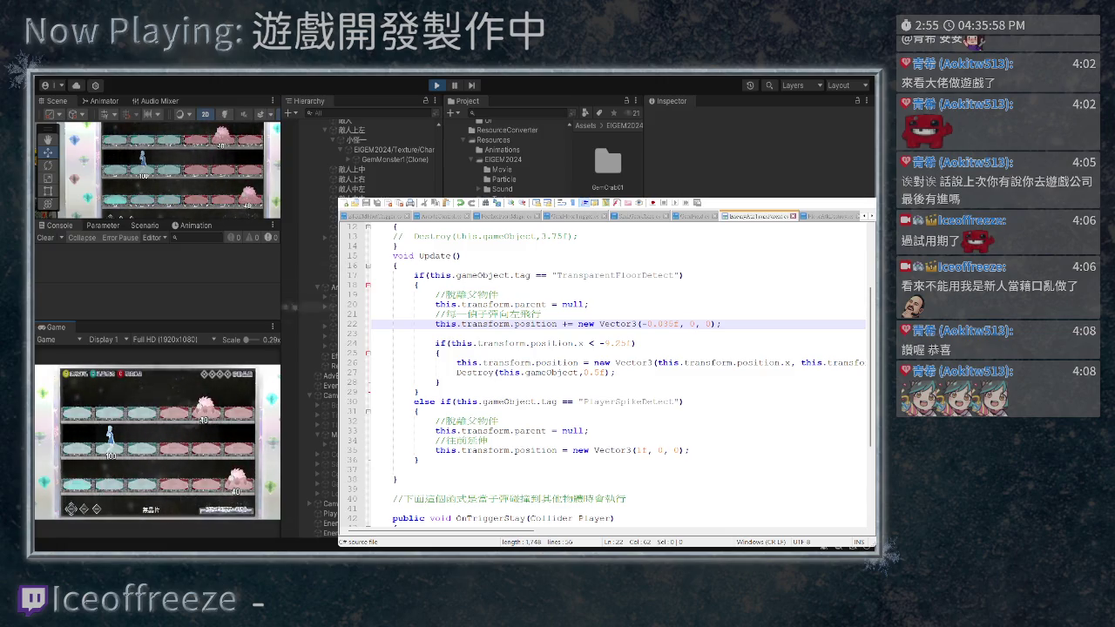
pyautogui.click(329, 514)
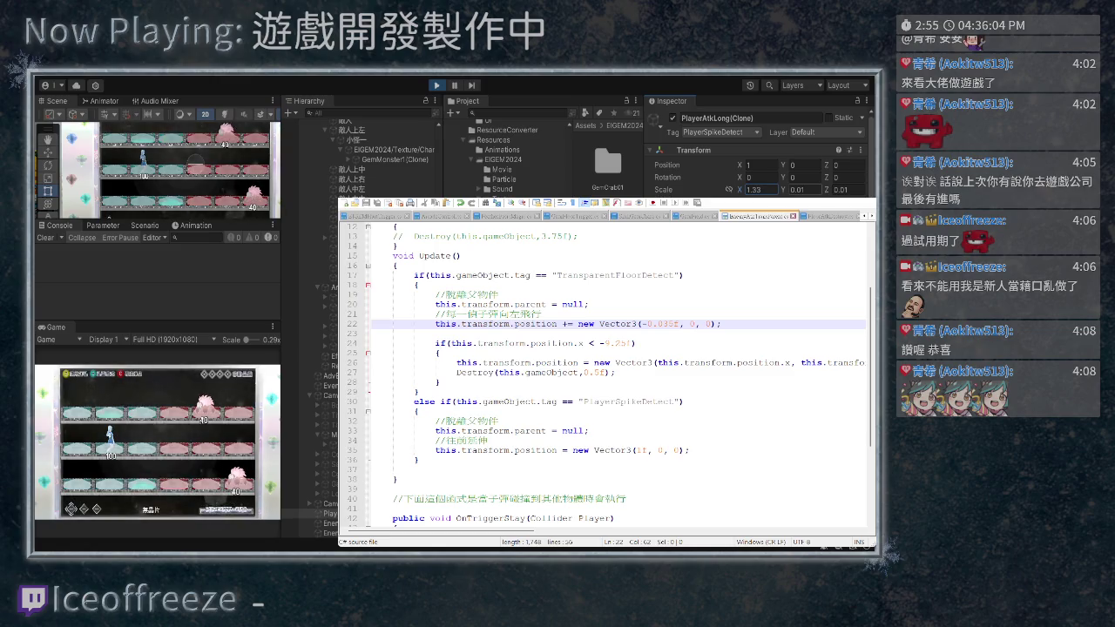
pyautogui.press('Tab')
pyautogui.write('0.03')
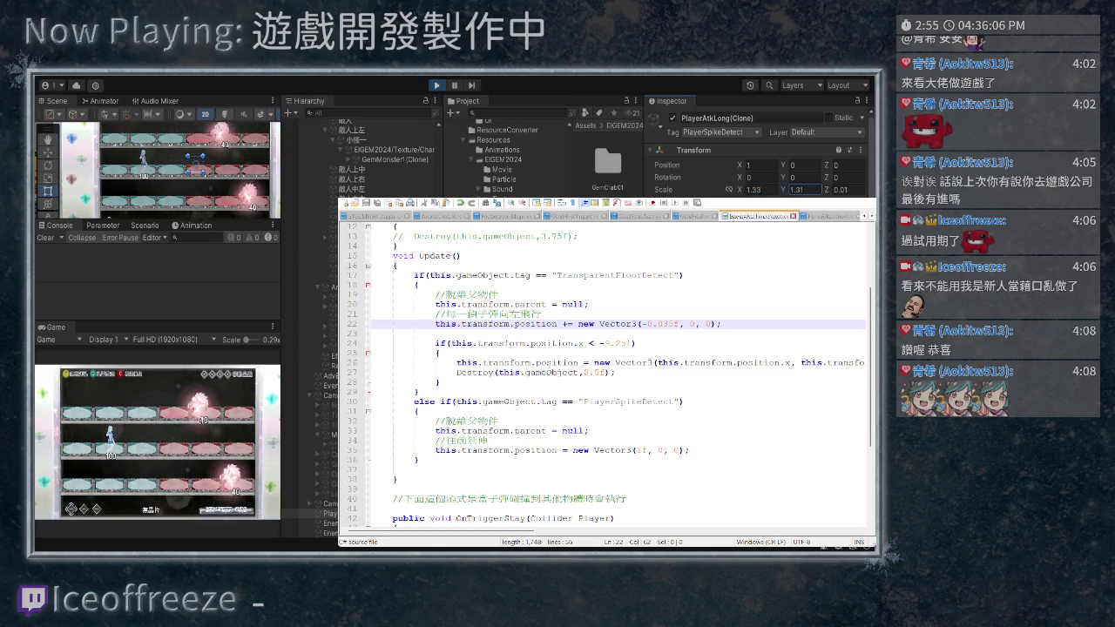
pyautogui.write('1.53')
pyautogui.press('Tab')
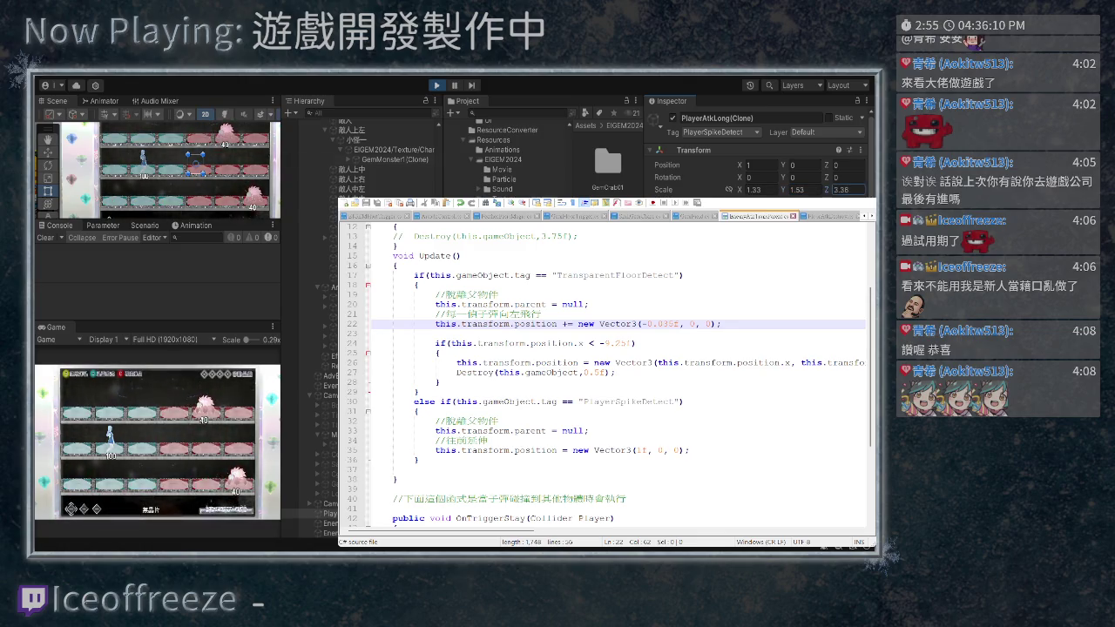
pyautogui.write('1')
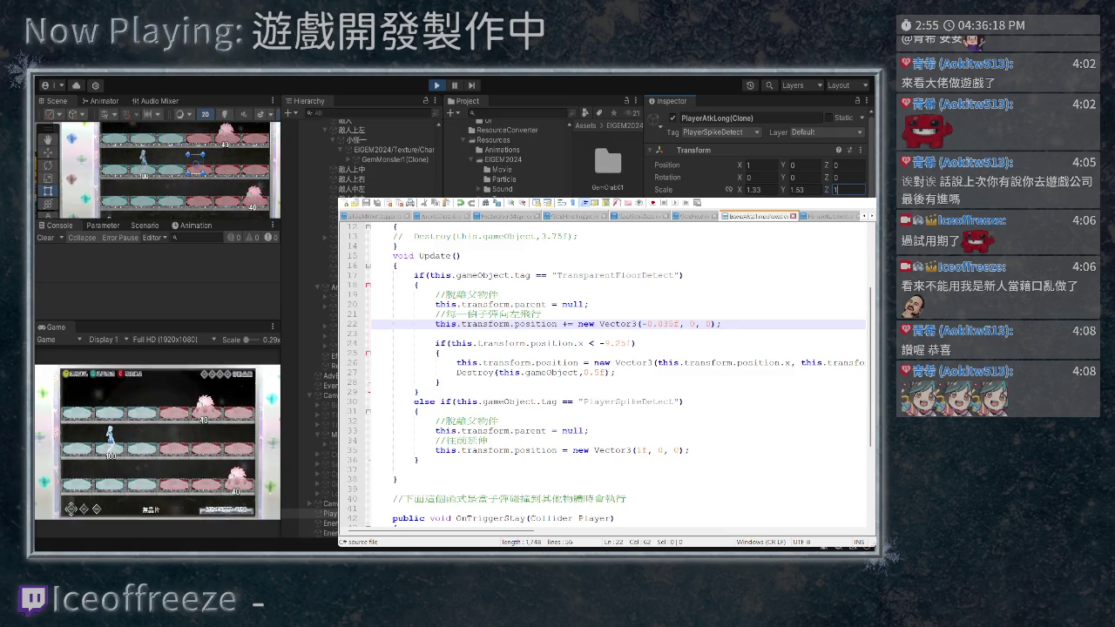
# Review GemBox14's Gem Floor Trigger Player Spike prefab and where the script spawns it
pyautogui.click(229, 172)
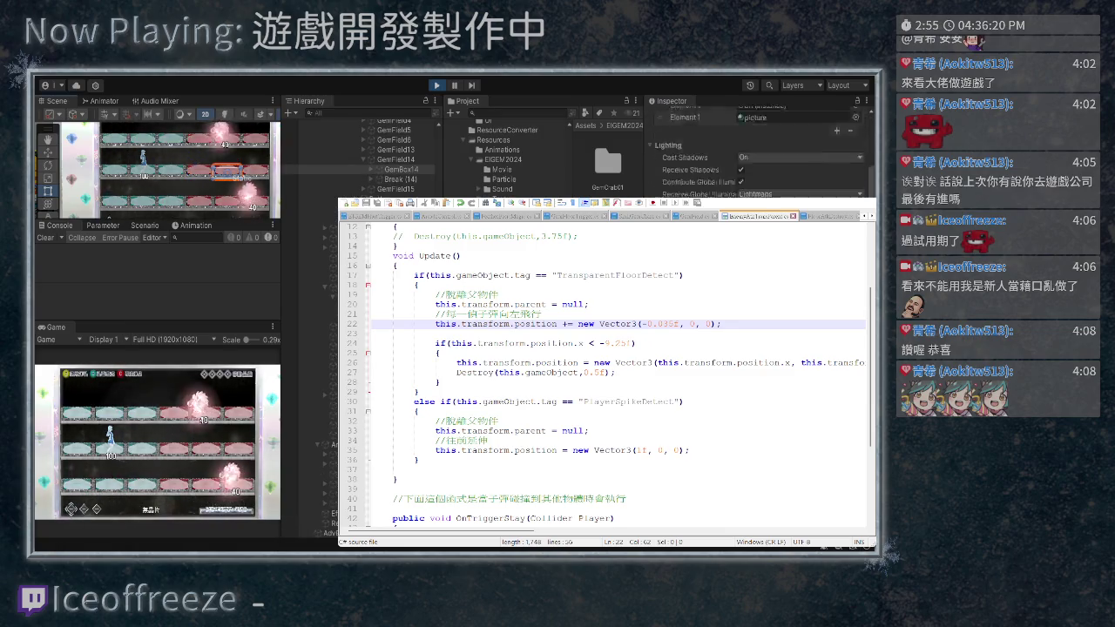
pyautogui.scroll(-5, 756, 148)
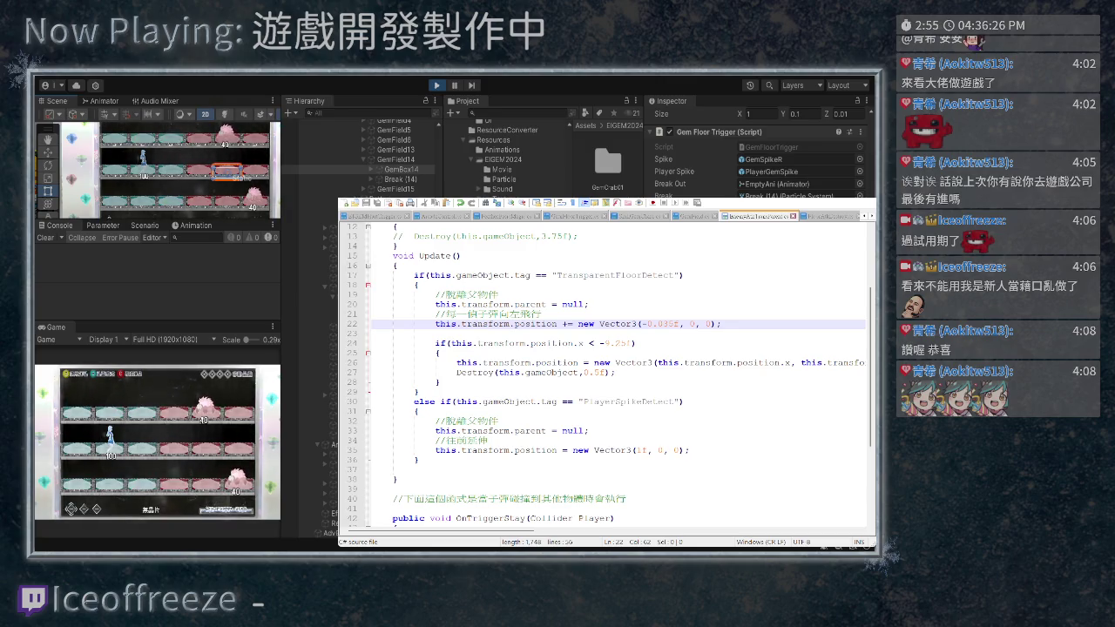
pyautogui.click(797, 172)
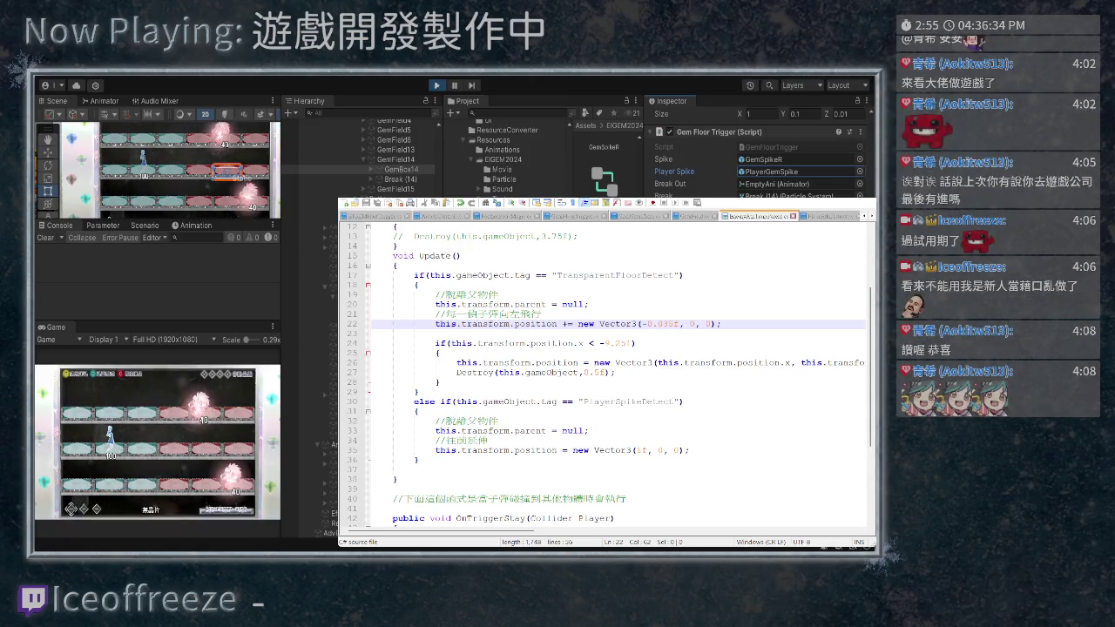
pyautogui.hotkey('ctrl', 'Tab')
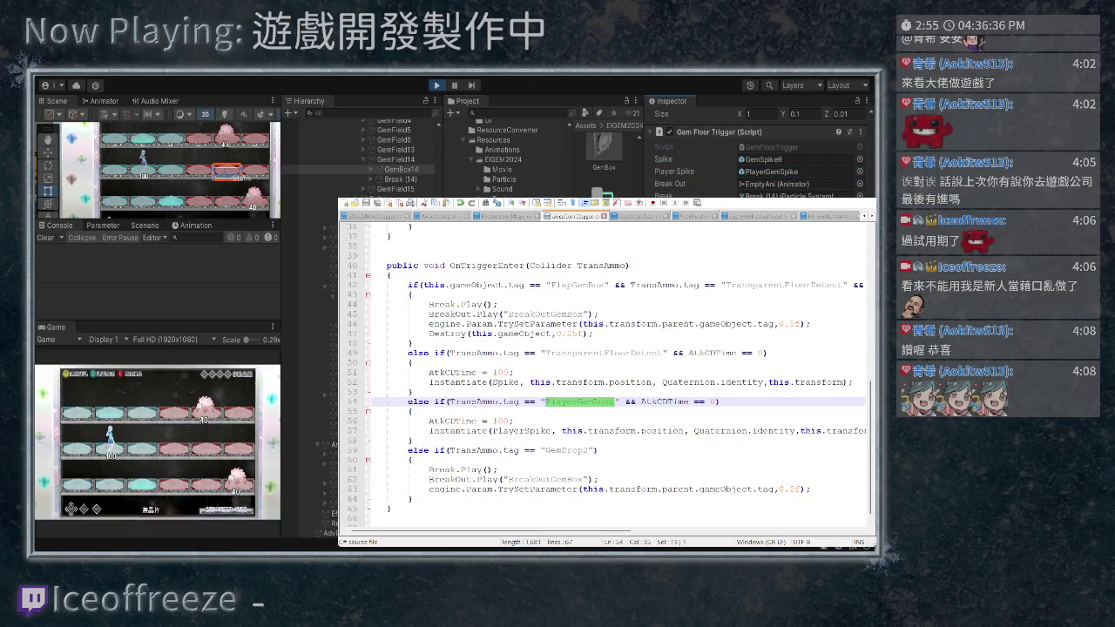
pyautogui.scroll(-1, 610, 375)
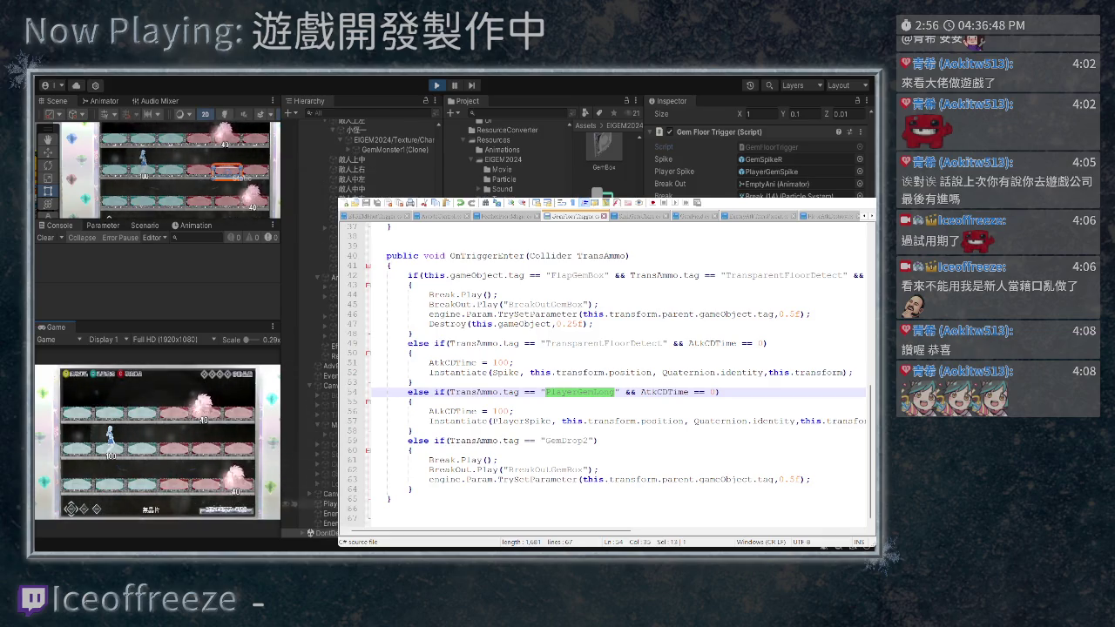
pyautogui.click(324, 504)
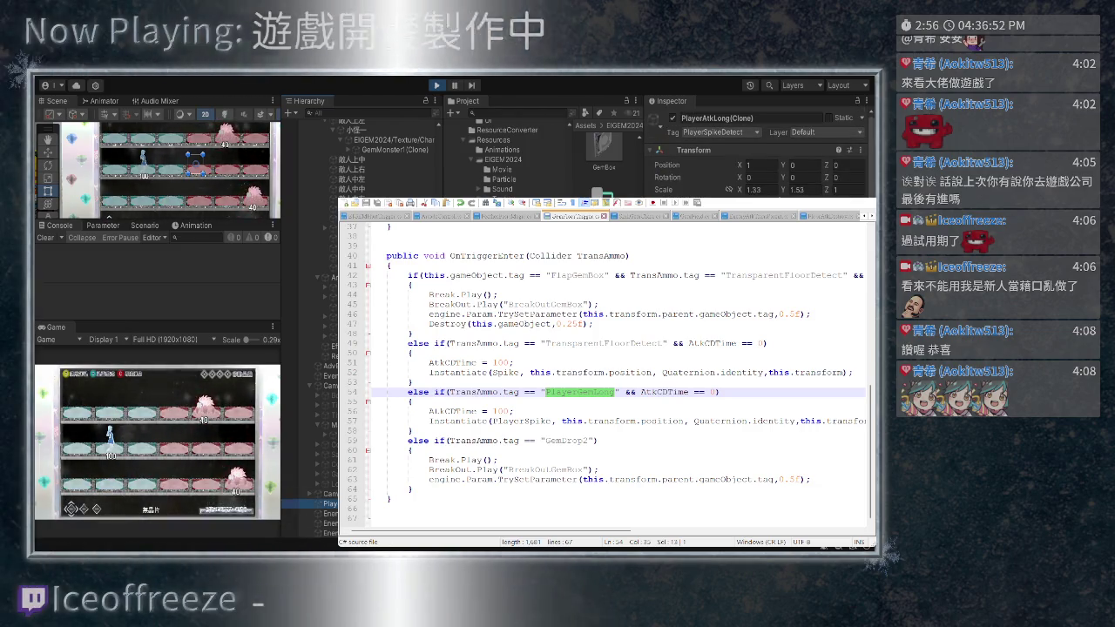
# Change the line 54 tag from PlayerGemLong to "PlayerSpikeDetect" and save GemFloorTrigger
pyautogui.click(615, 392)
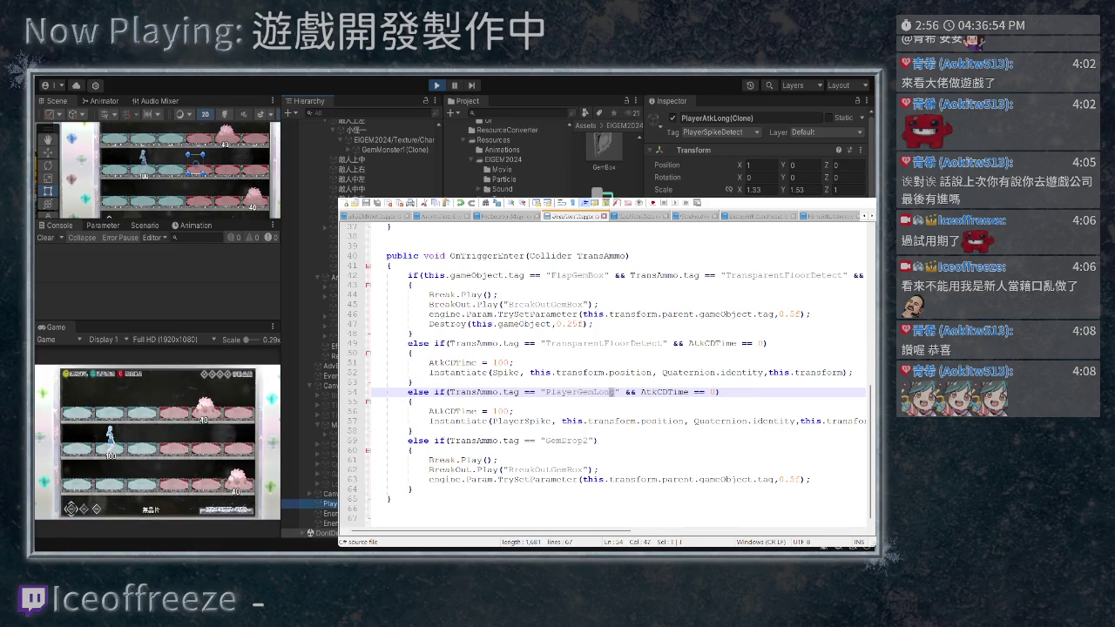
pyautogui.write('rSpikedETECT')
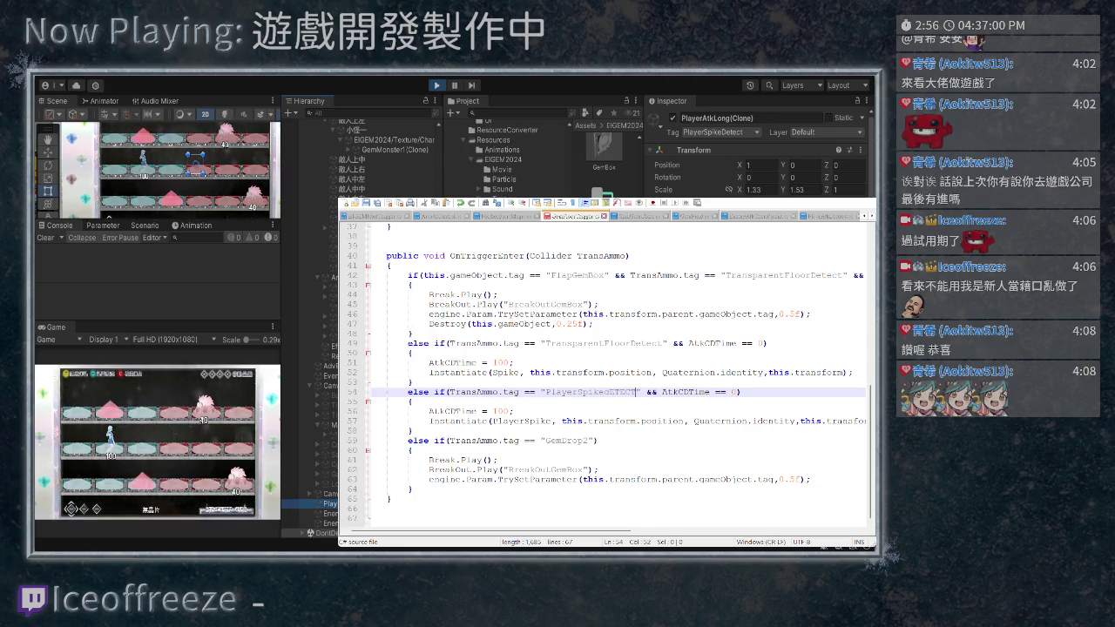
pyautogui.press('BackSpace')
pyautogui.press('BackSpace')
pyautogui.press('BackSpace')
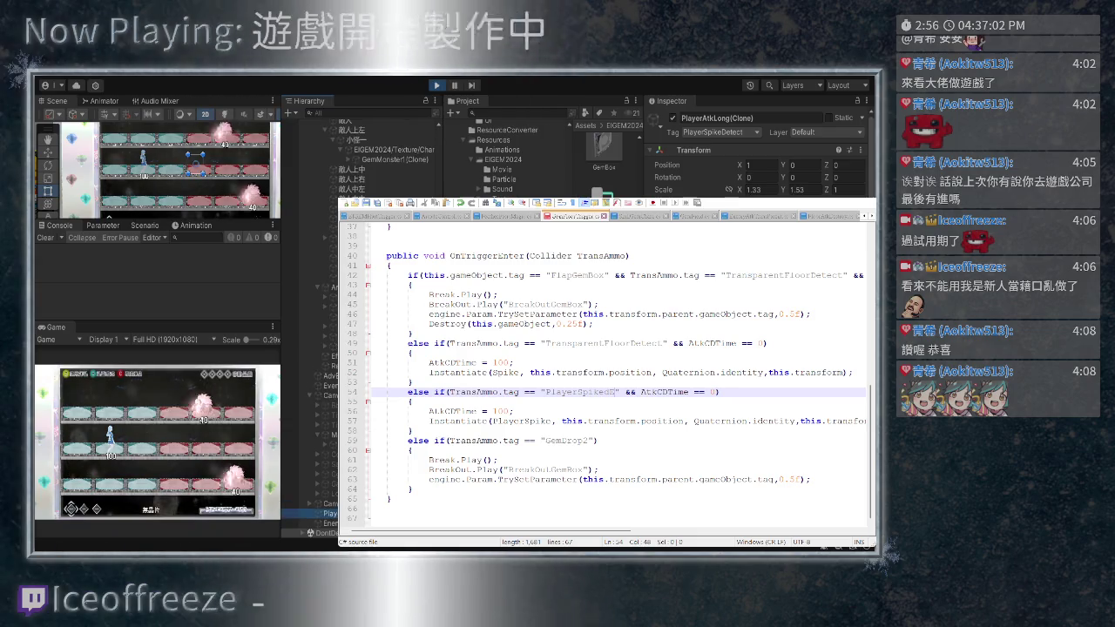
pyautogui.press('BackSpace')
pyautogui.write('D')
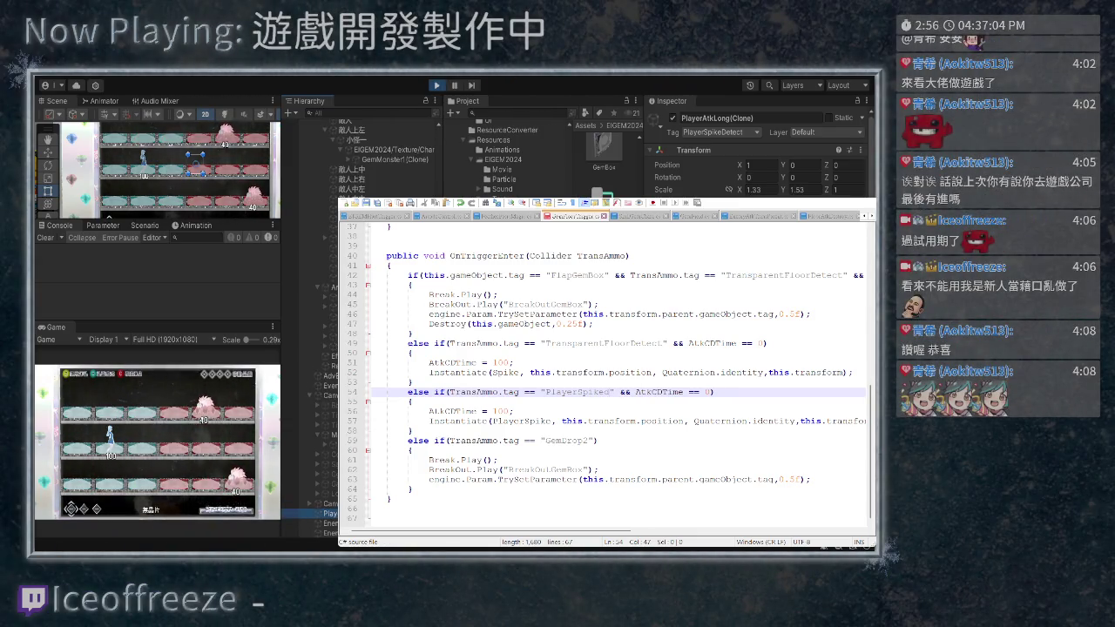
pyautogui.write('etect')
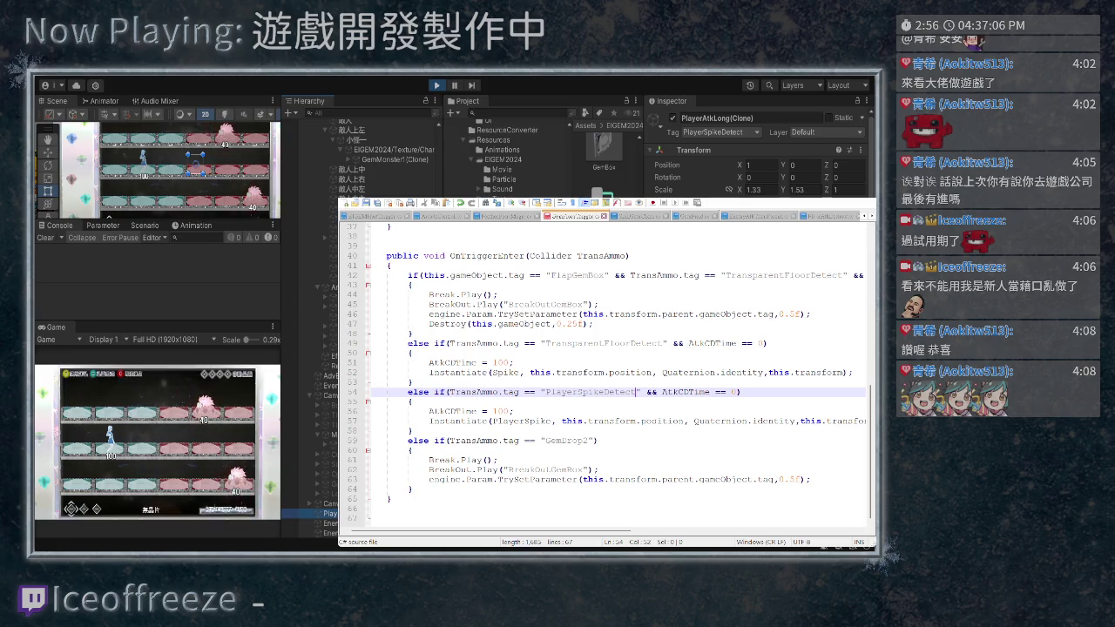
pyautogui.hotkey('ctrl', 's')
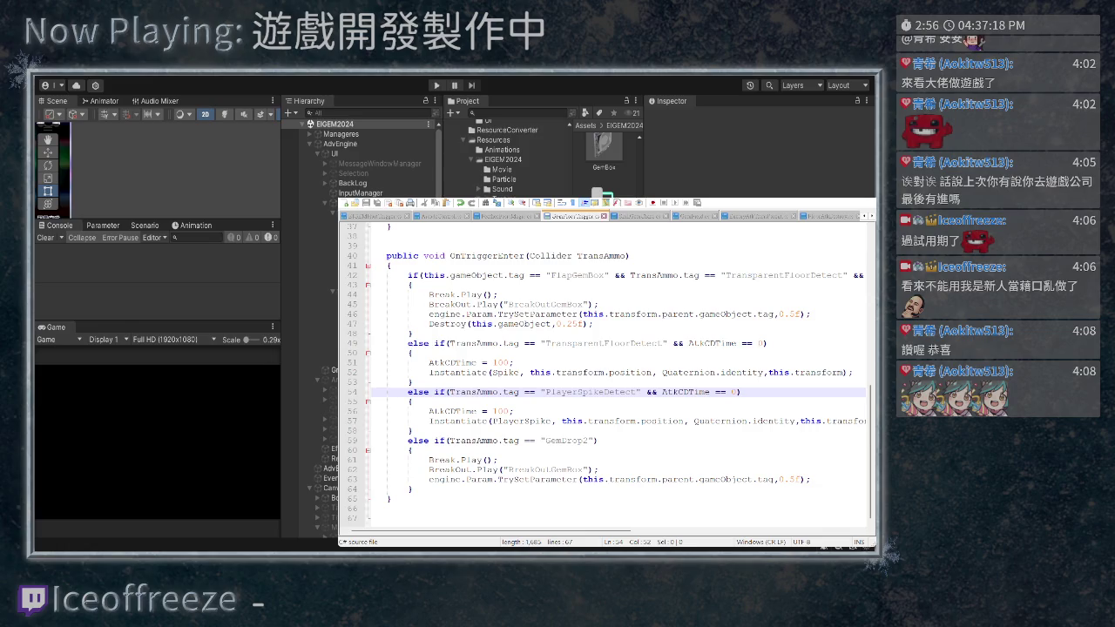
# Rerun the game and set the spawned PlayerAtkLong(Clone)'s Y scale to 1, keeping Z at 0.01
pyautogui.hotkey('ctrl', 'p')
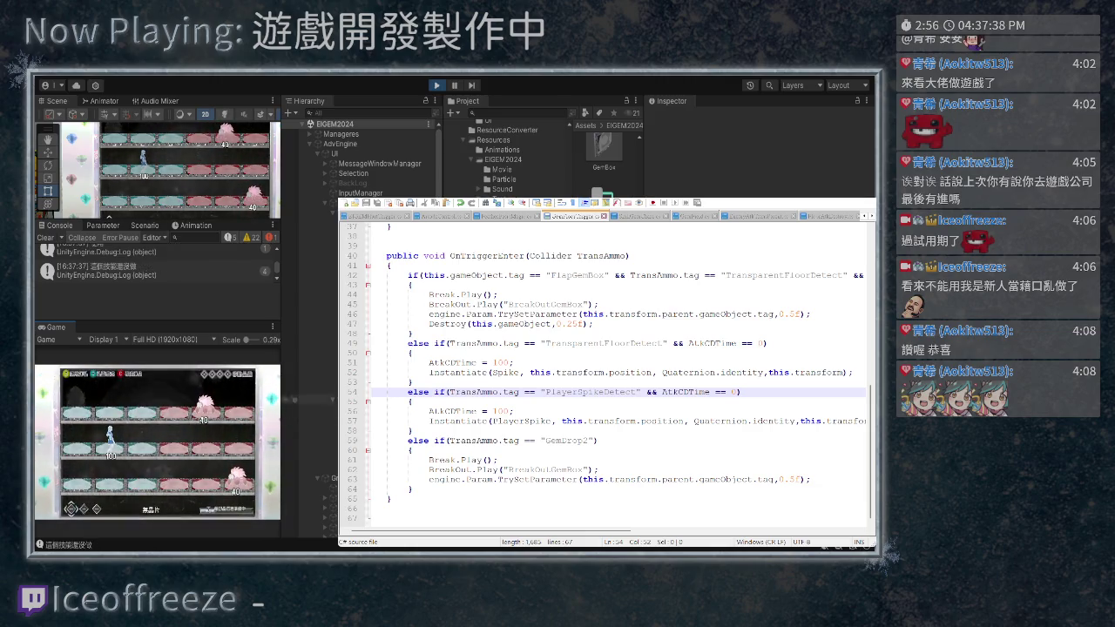
pyautogui.scroll(-5, 362, 148)
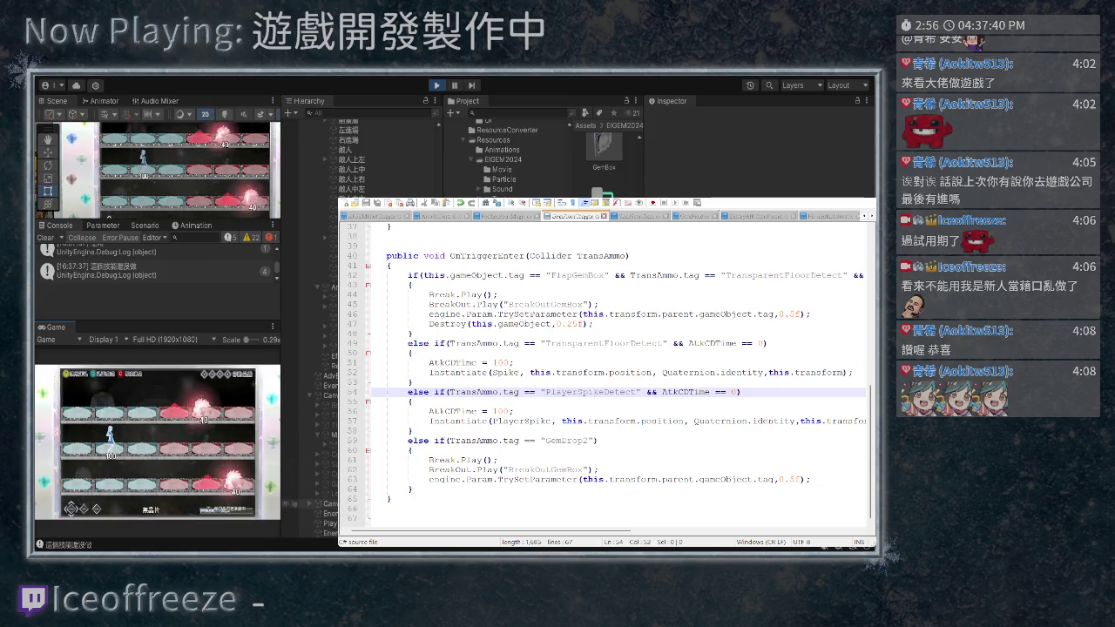
pyautogui.click(306, 514)
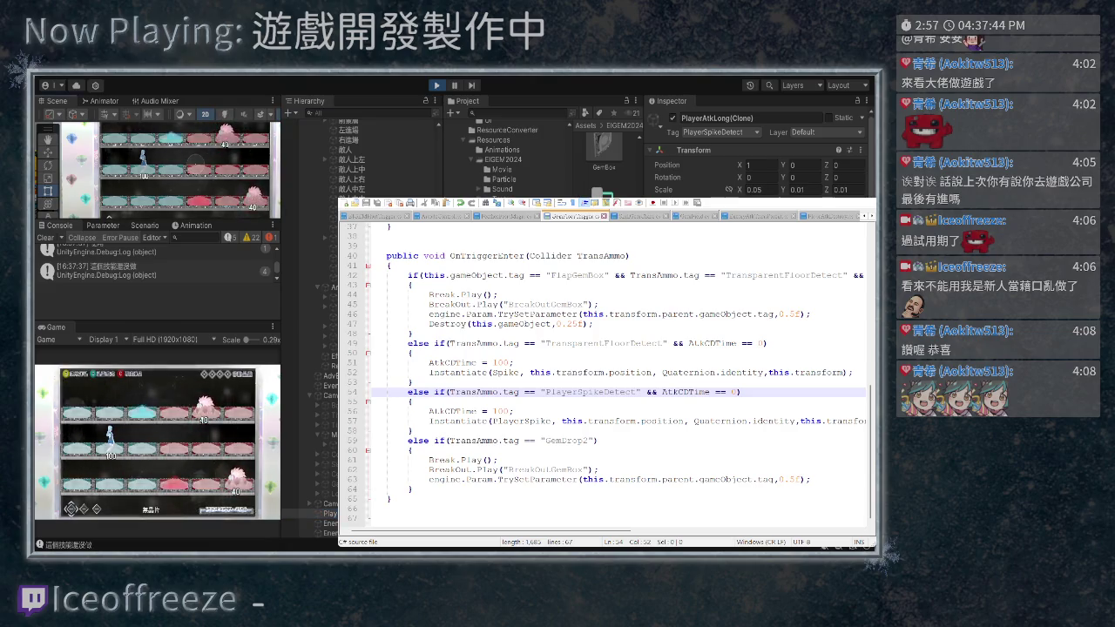
pyautogui.click(841, 189)
pyautogui.write('1')
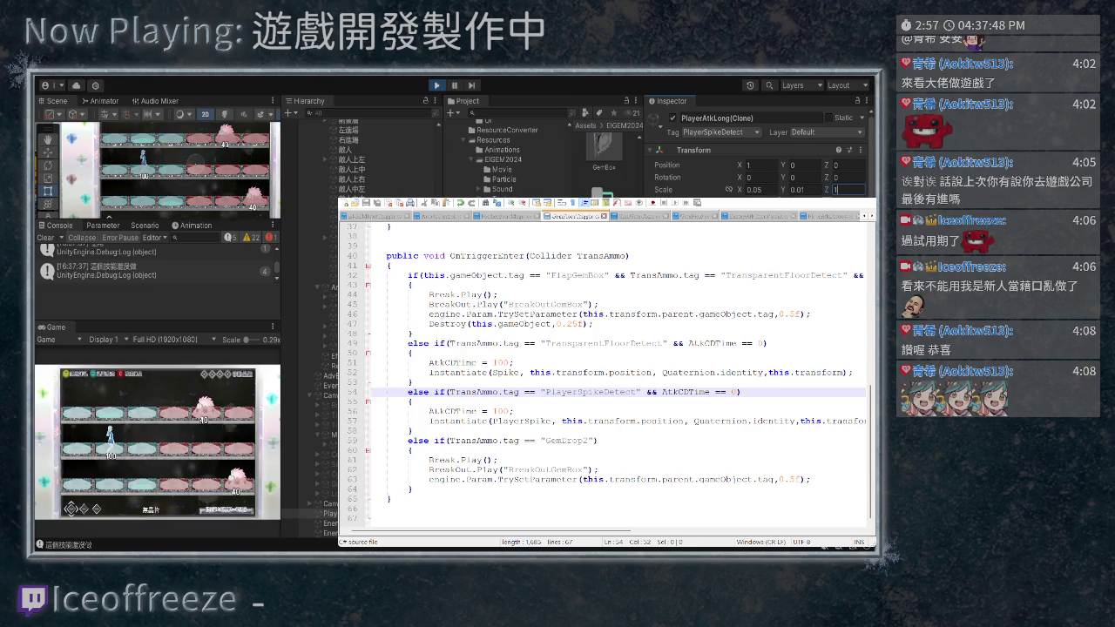
pyautogui.press('Escape')
pyautogui.write('1')
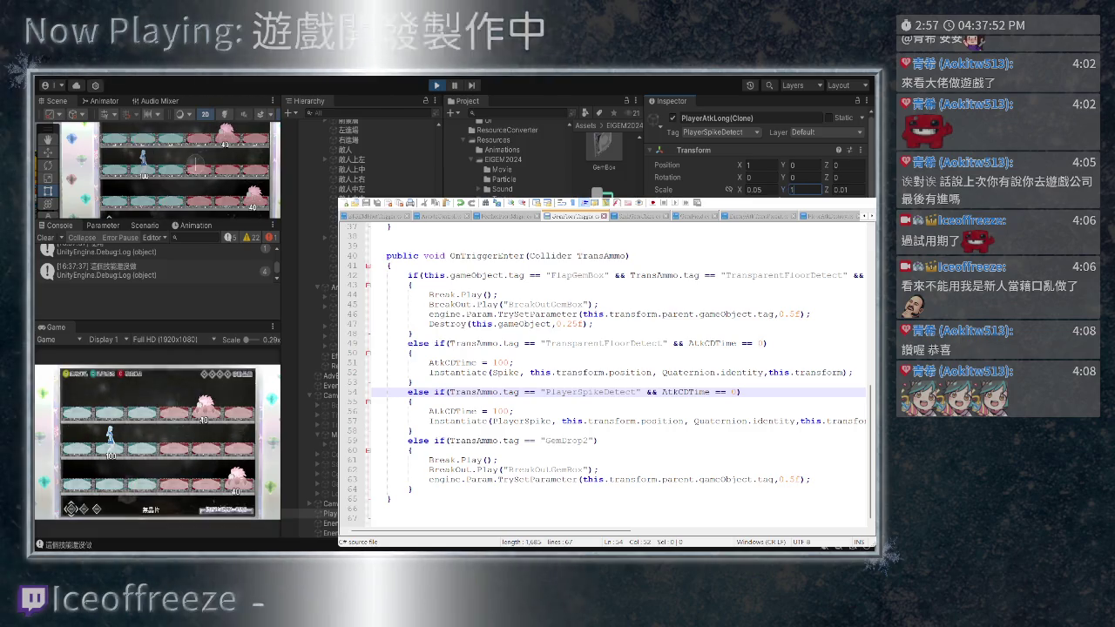
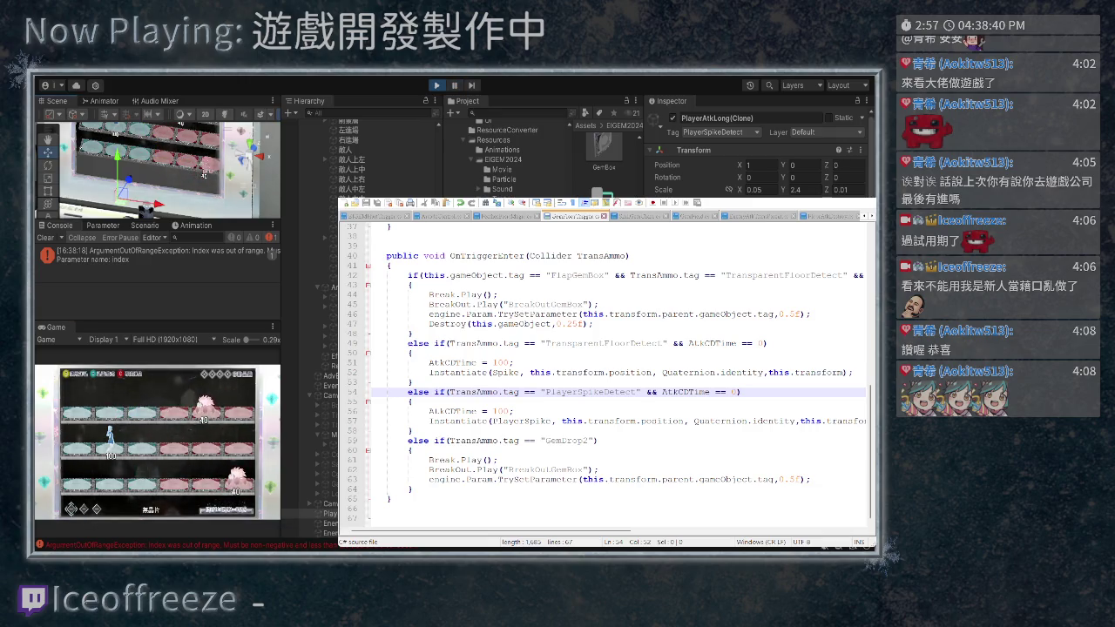
# After checking the spawned clones, change line 114's '+=' to '=' so GemSpikeLong's branch assigns Vector3(0, 0, 0)
pyautogui.click(326, 523)
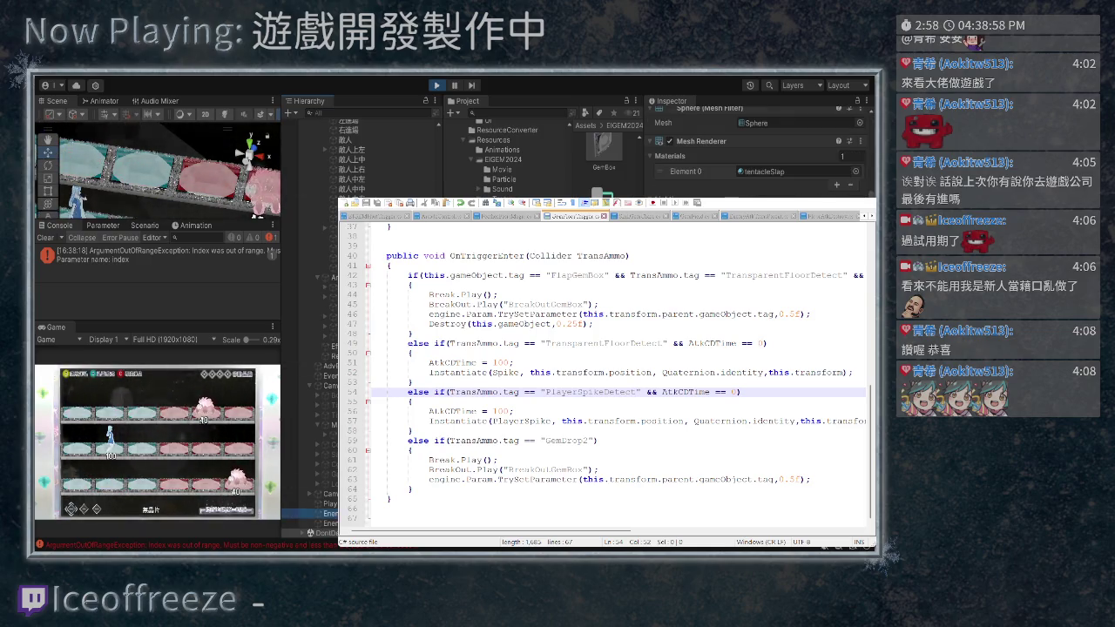
pyautogui.click(322, 513)
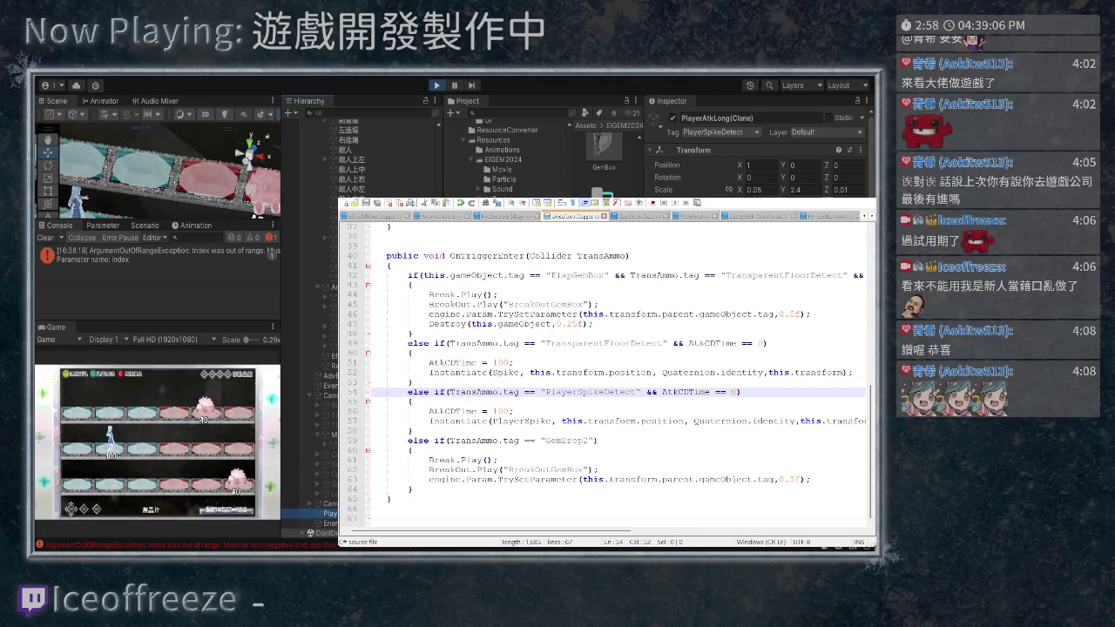
pyautogui.hotkey('ctrl', 'Tab')
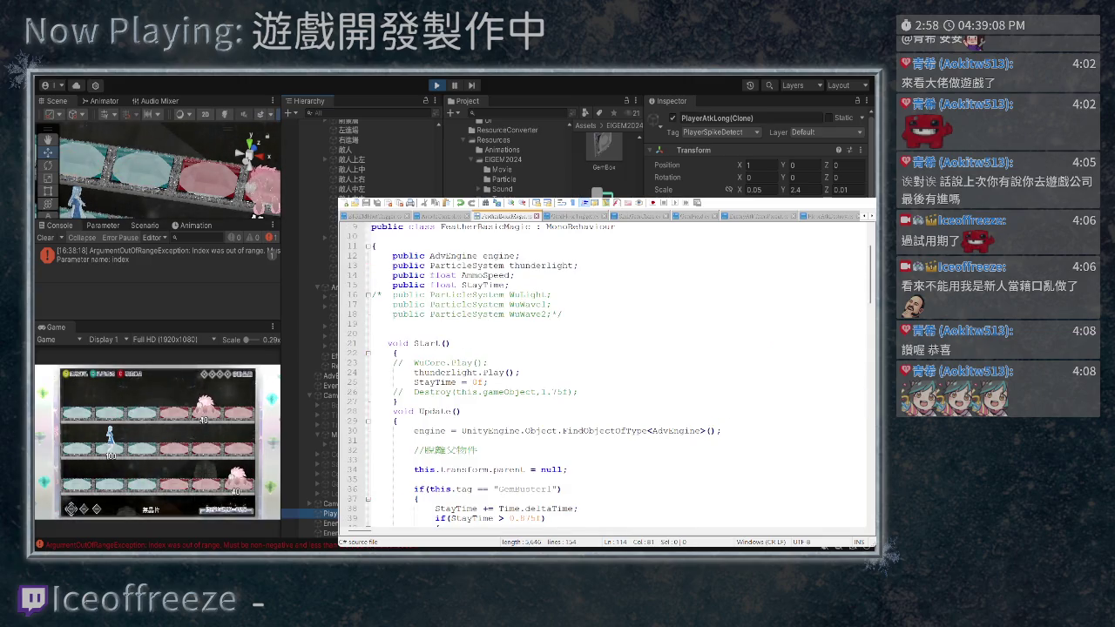
pyautogui.scroll(-3, 606, 373)
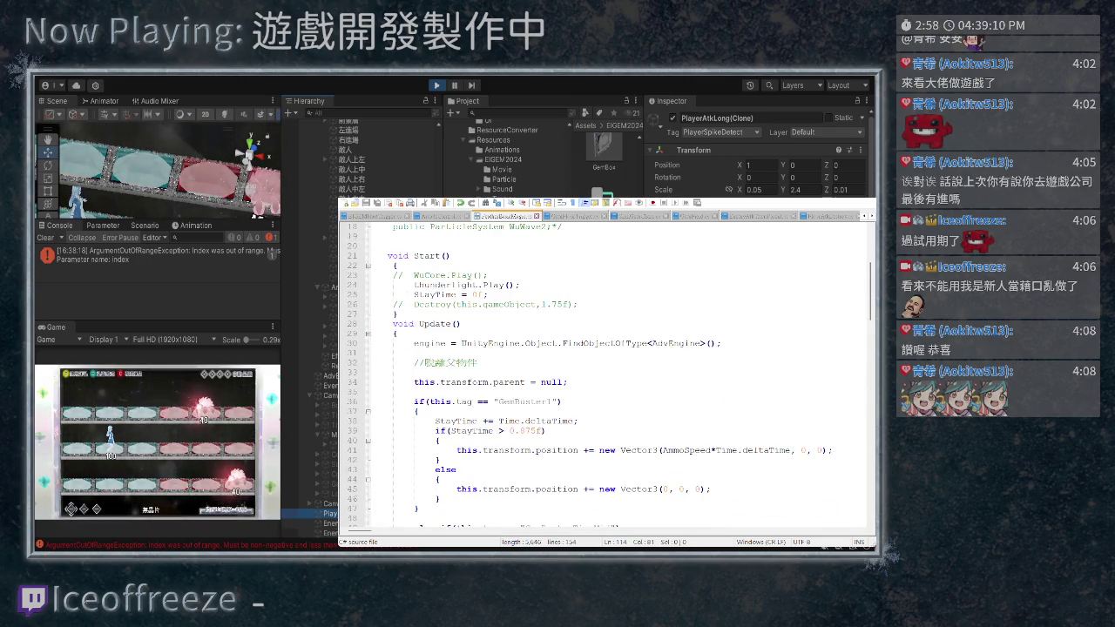
pyautogui.scroll(-13, 606, 373)
pyautogui.scroll(-11, 605, 373)
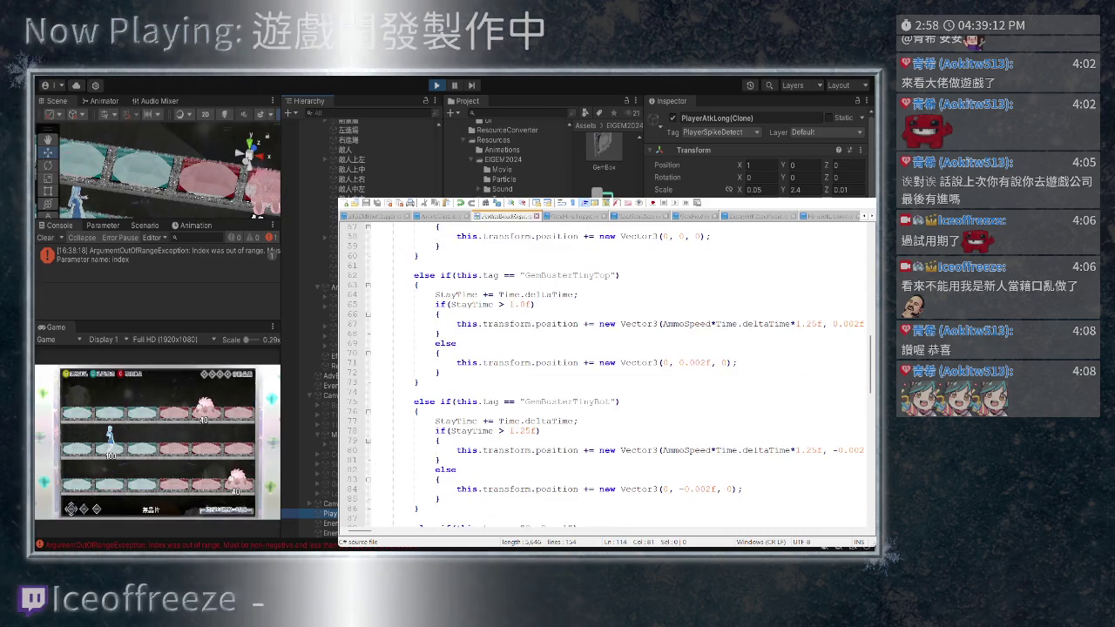
pyautogui.scroll(-1, 605, 373)
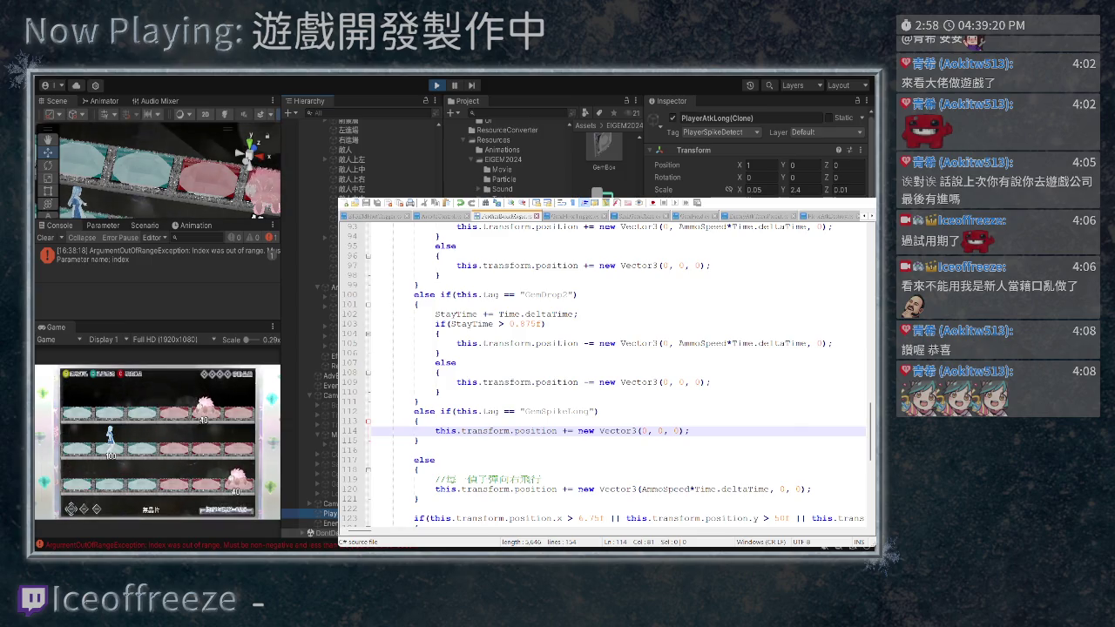
pyautogui.scroll(-2, 605, 373)
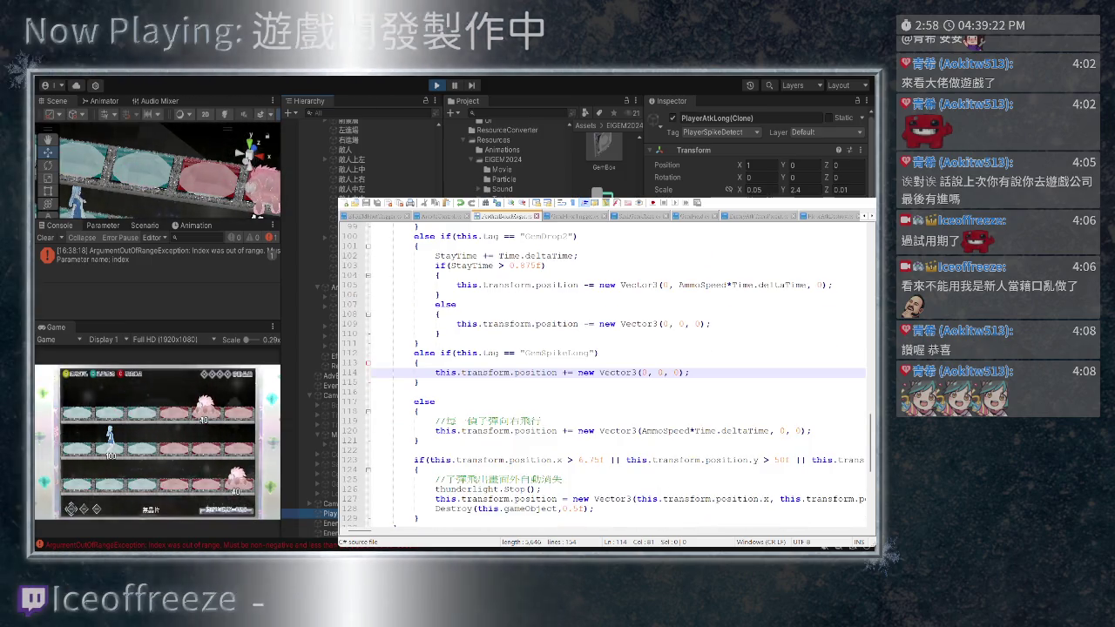
pyautogui.click(566, 373)
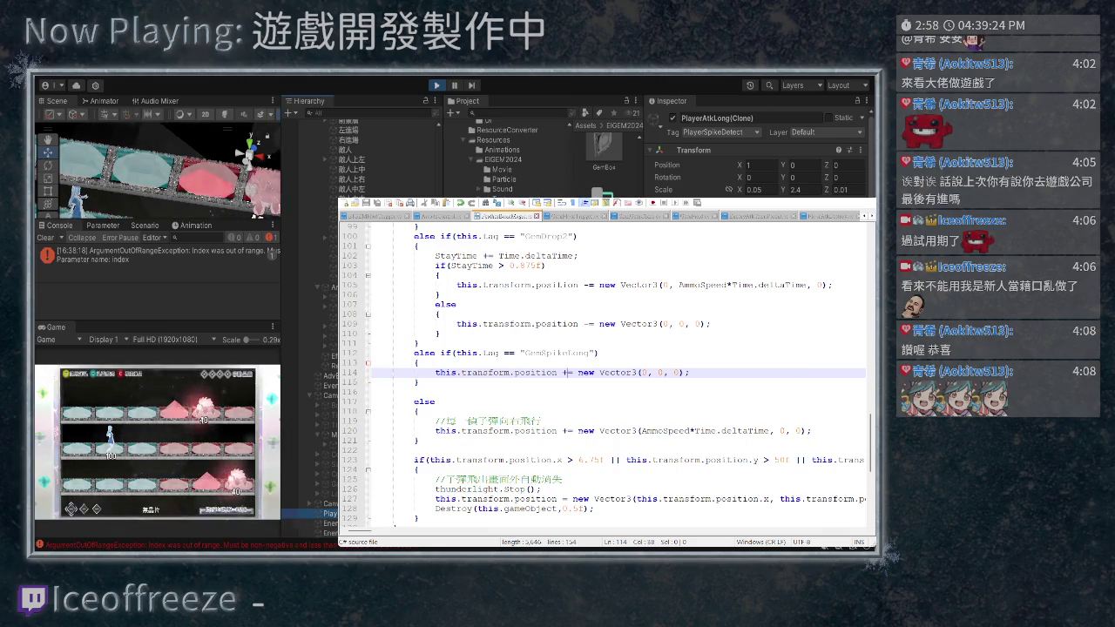
pyautogui.press('BackSpace')
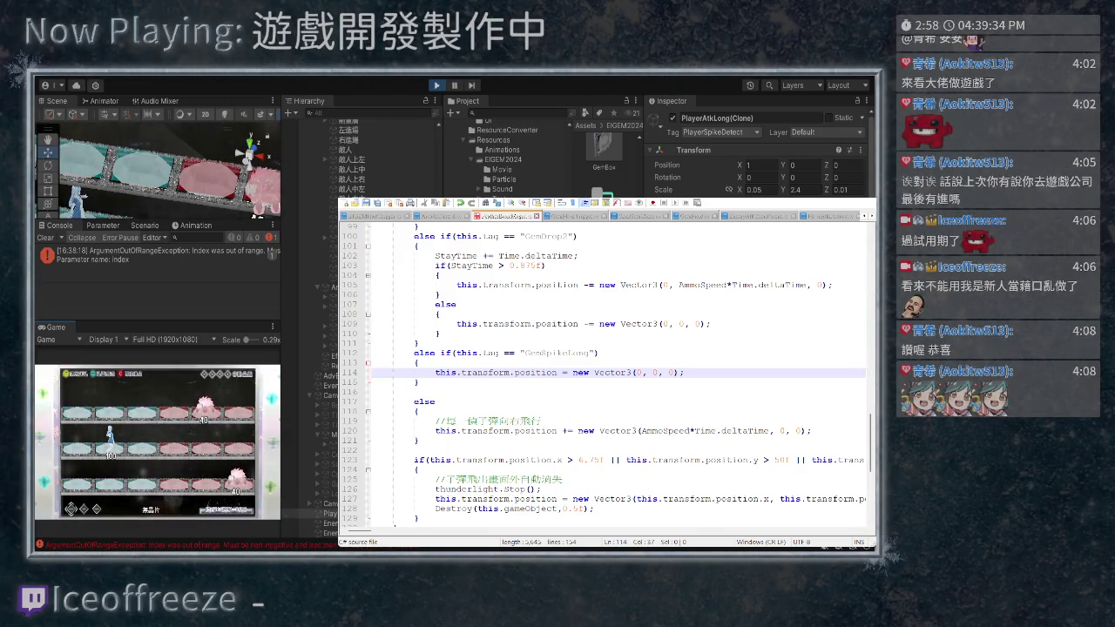
pyautogui.moveTo(590, 353); pyautogui.dragTo(550, 353)
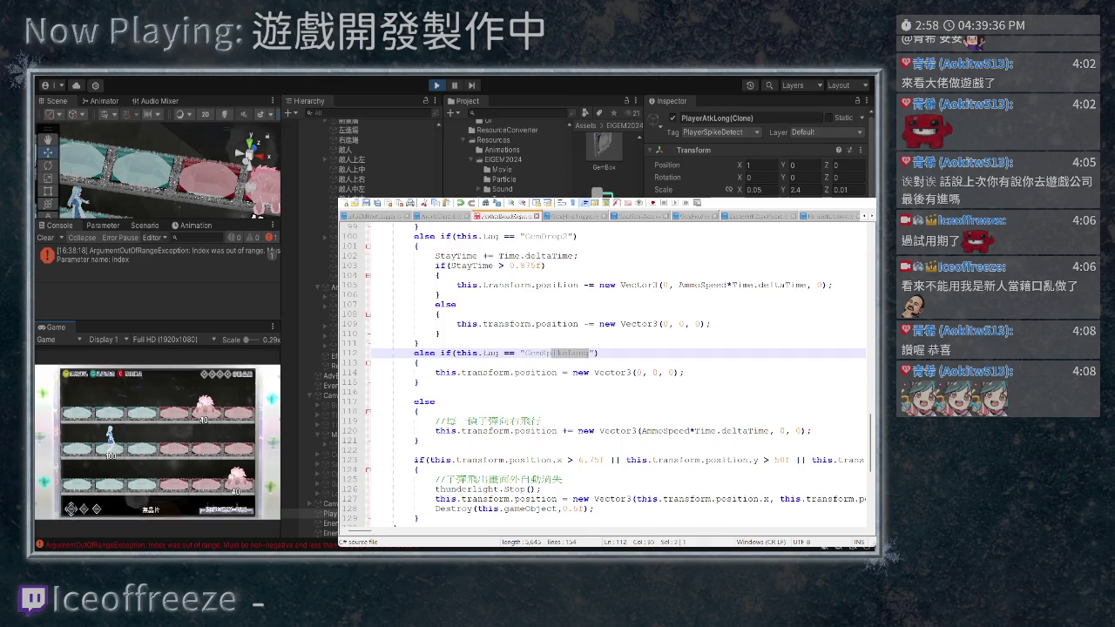
# Replace the GemSpikeLong tag on line 112 with PlayerSpikeDetect and save the script
pyautogui.press('BackSpace')
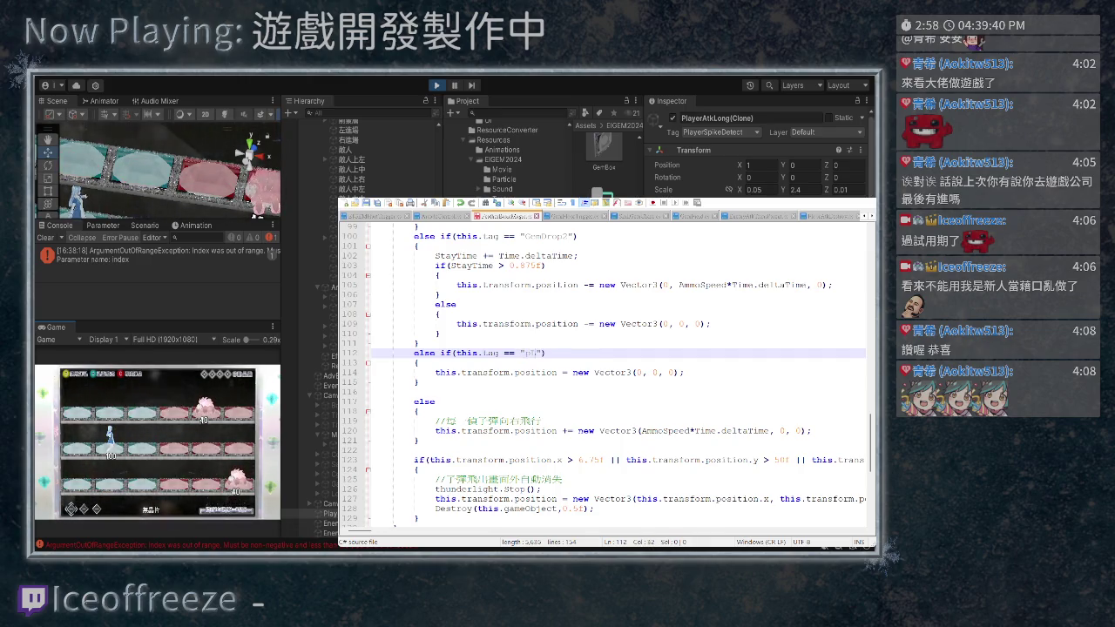
pyautogui.write('Player')
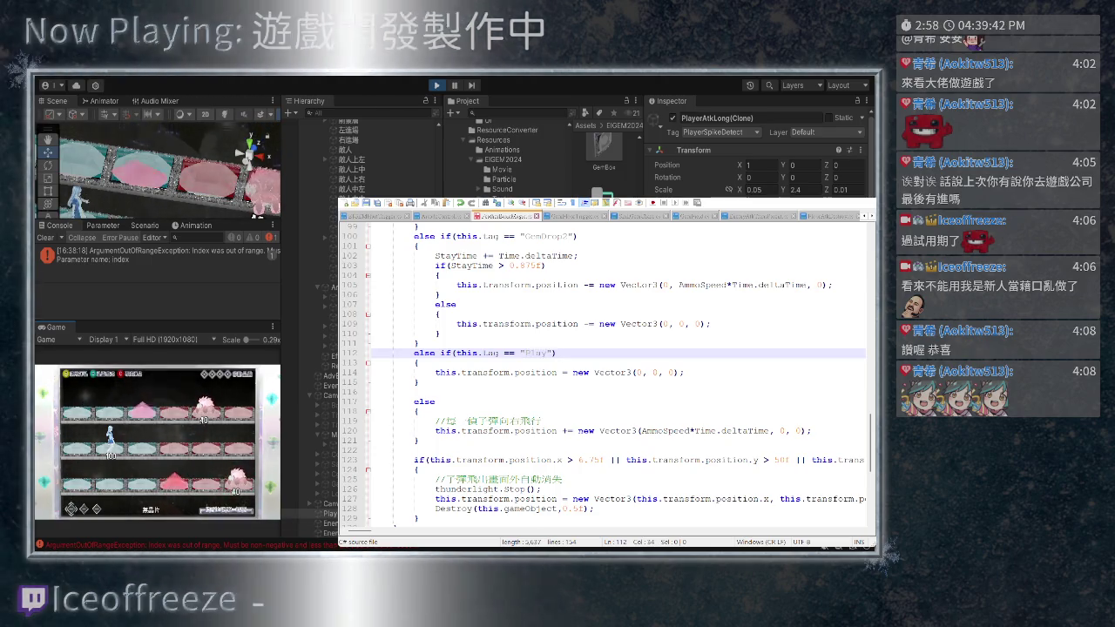
pyautogui.write('Spike')
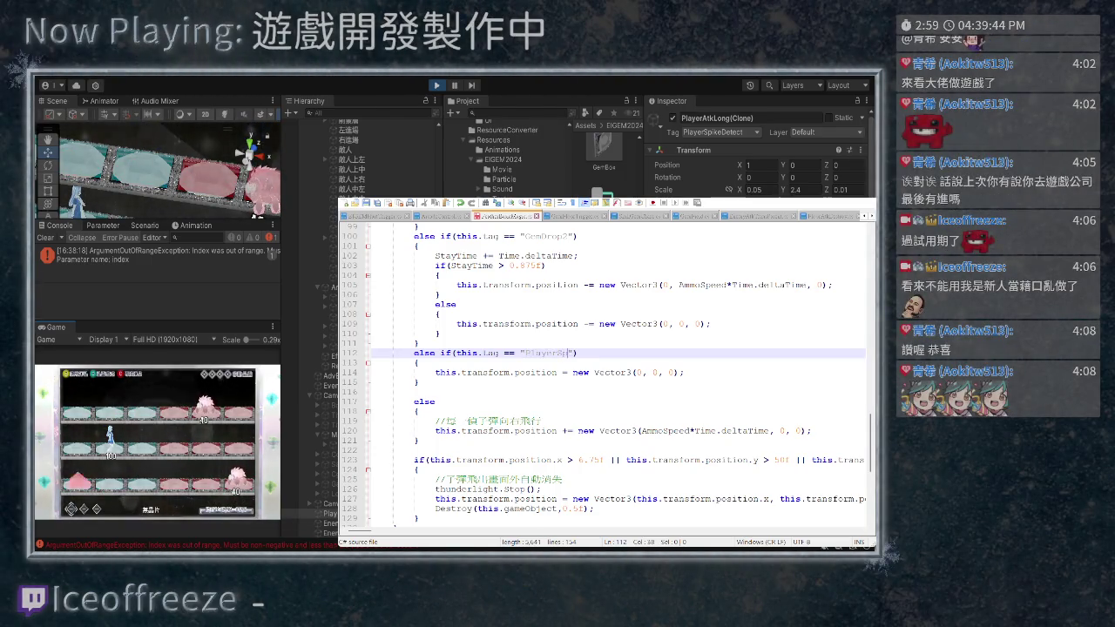
pyautogui.write('Detec')
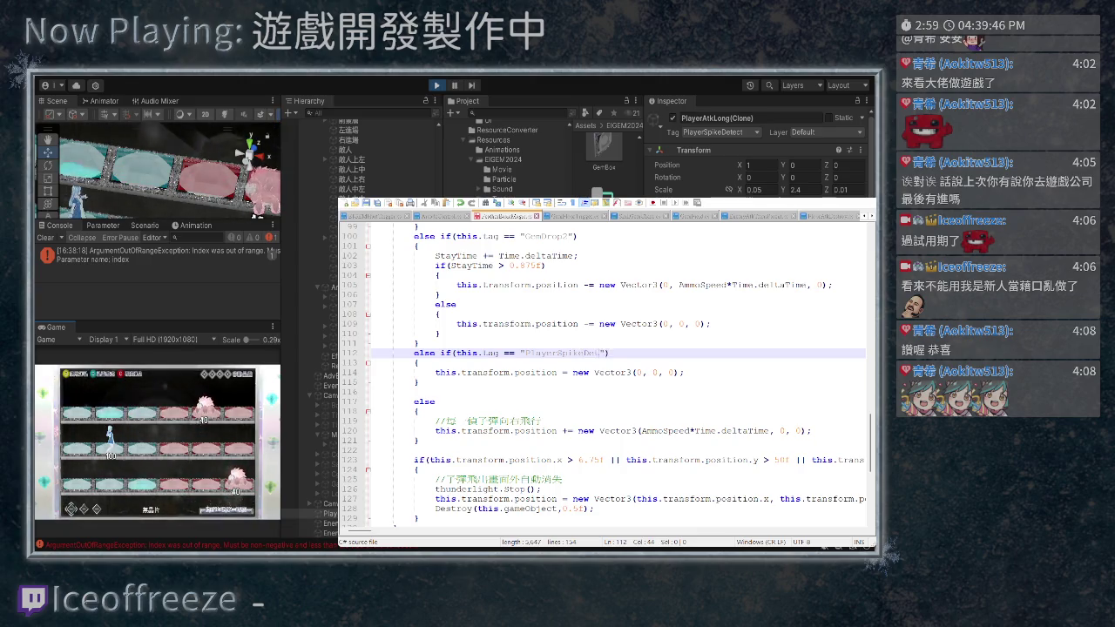
pyautogui.write('t')
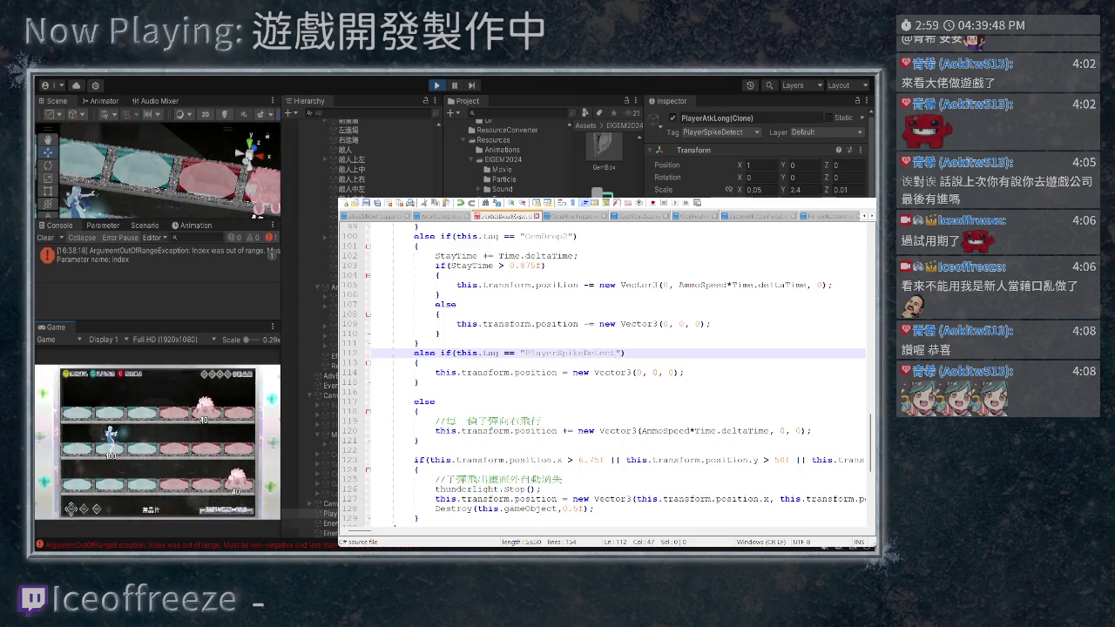
pyautogui.hotkey('ctrl', 's')
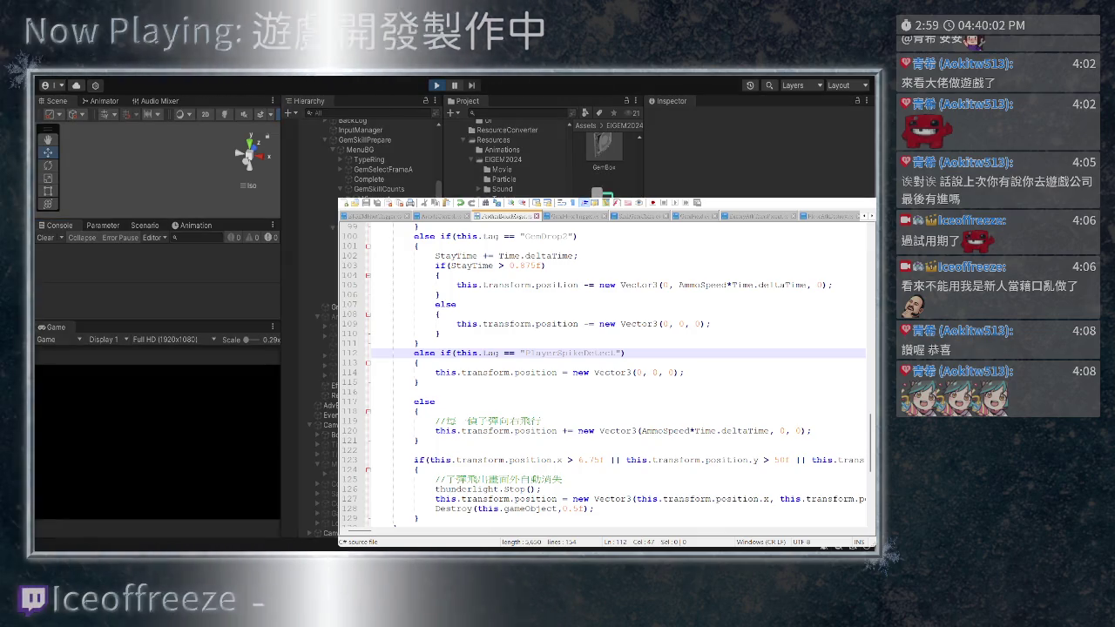
# Restart the game and select the spawned PlayerAtkLong(Clone) spike in the Hierarchy
pyautogui.hotkey('ctrl', 'p')
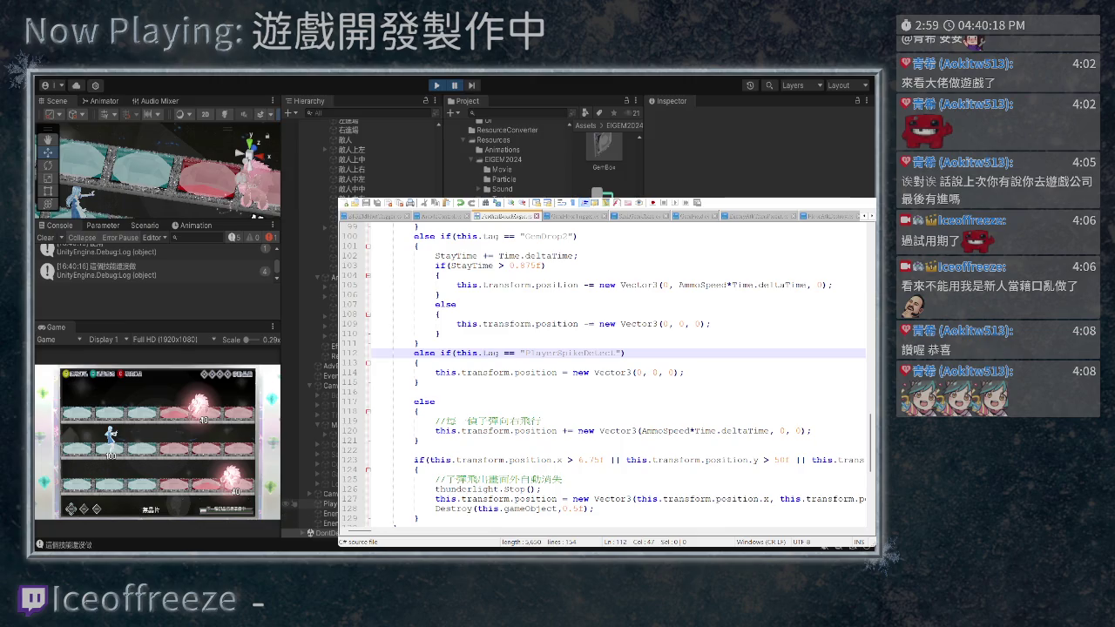
pyautogui.click(309, 503)
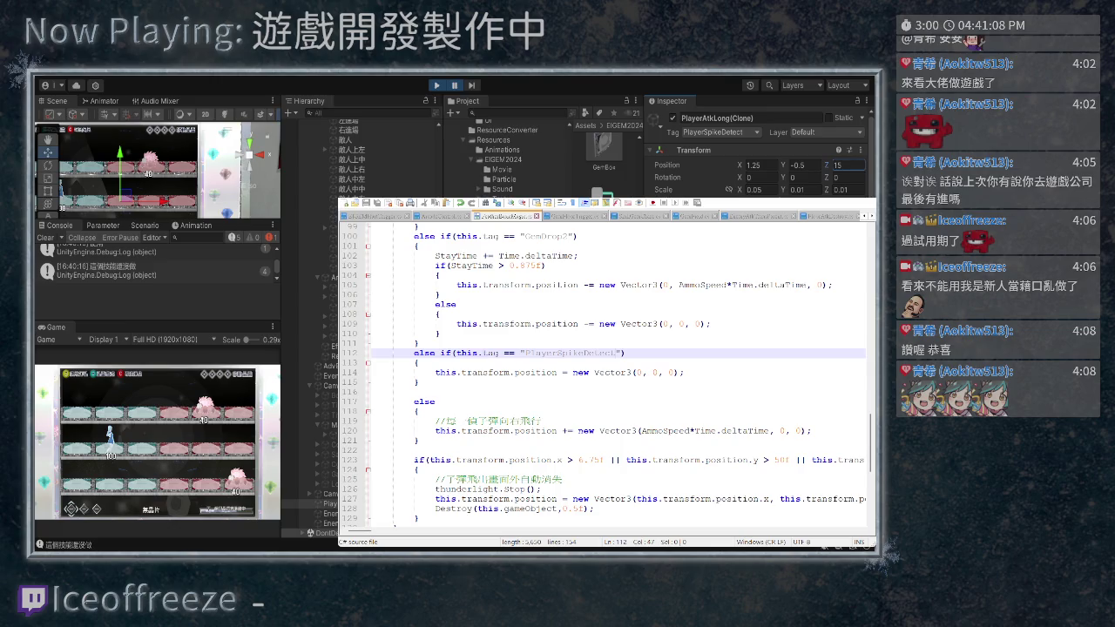
# Bring up the script whose PlayerSpikeDetect branch sets position to Vector3(1f, 0, 0)
pyautogui.scroll(-2, 605, 374)
pyautogui.scroll(-6, 606, 374)
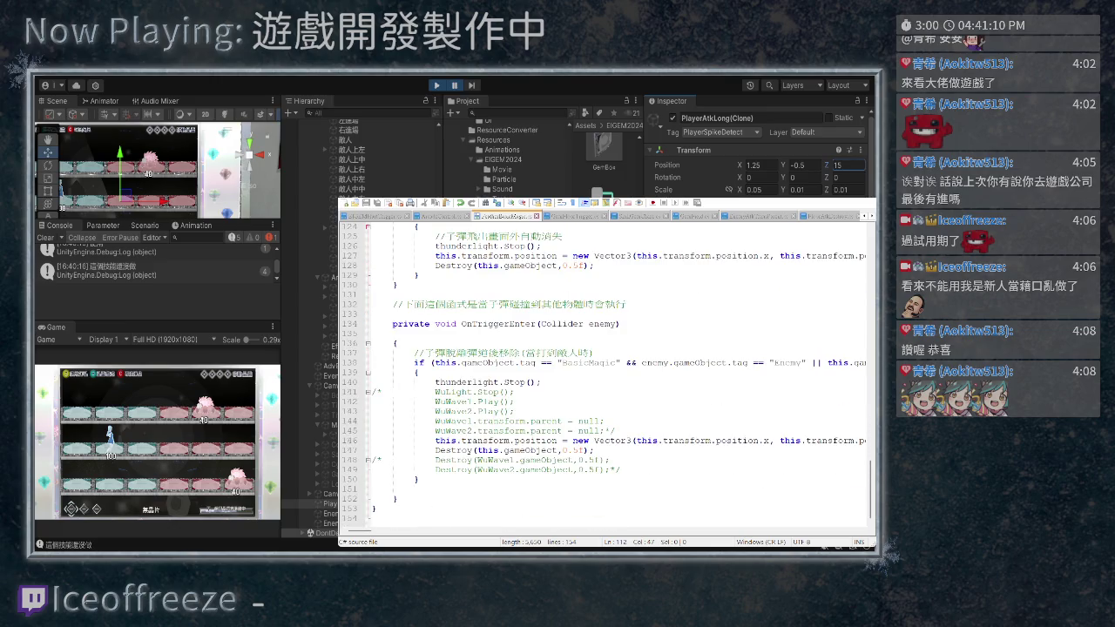
pyautogui.scroll(6, 605, 375)
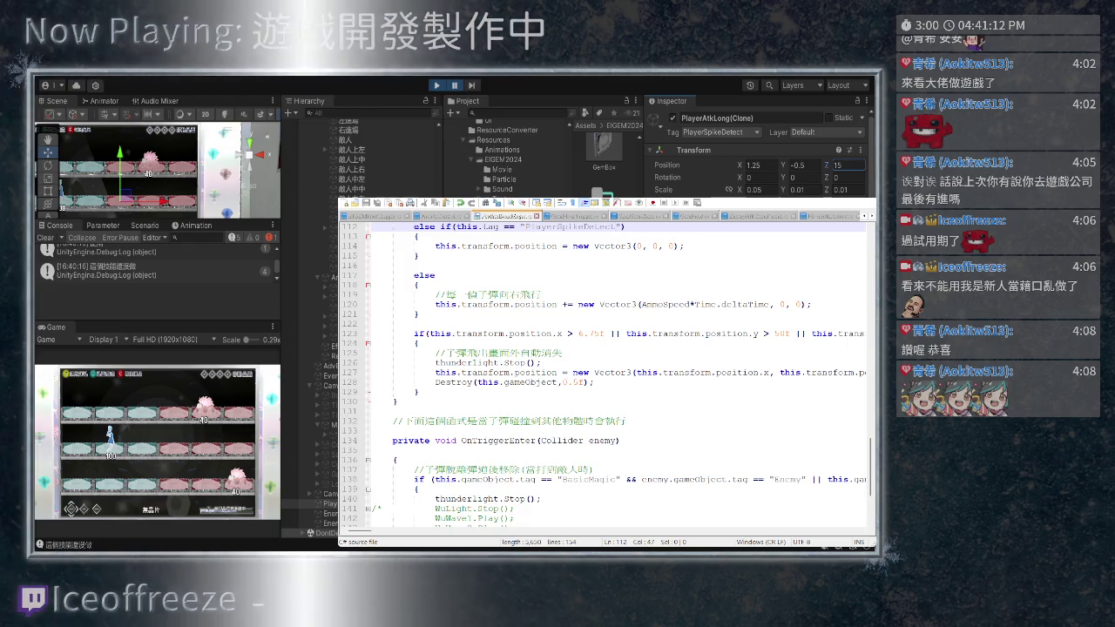
pyautogui.scroll(2, 605, 375)
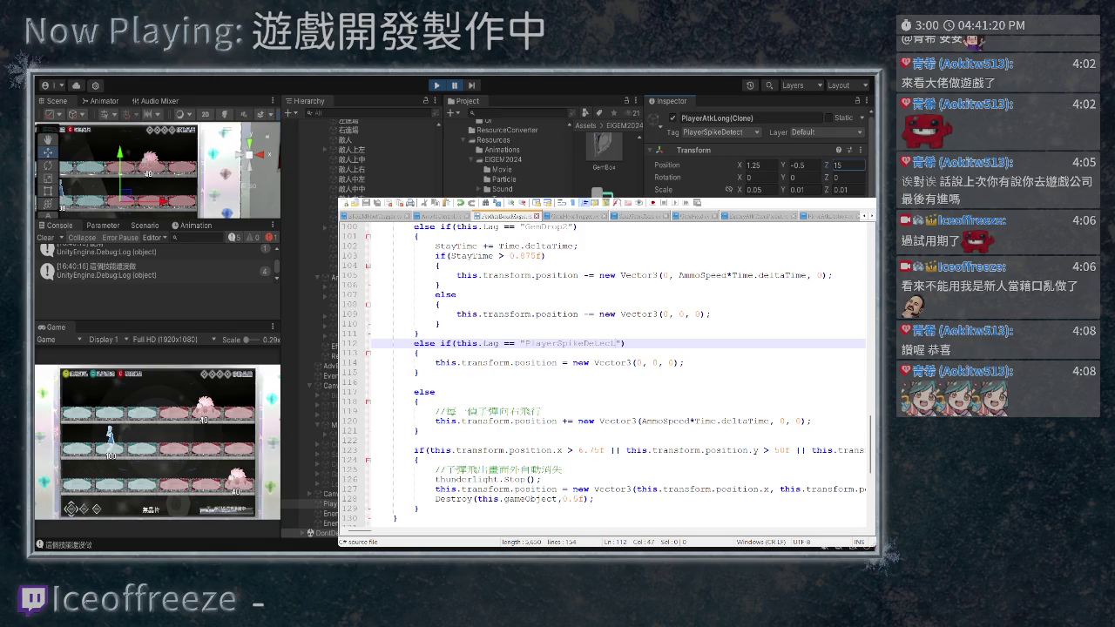
pyautogui.scroll(-2, 758, 161)
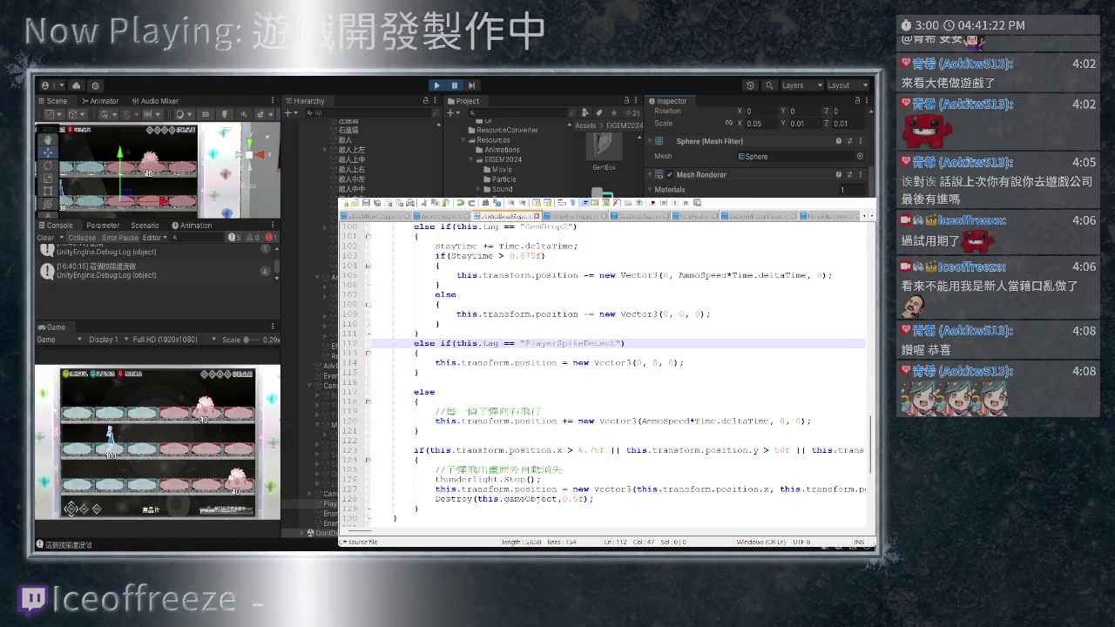
pyautogui.hotkey('ctrl', 'Tab')
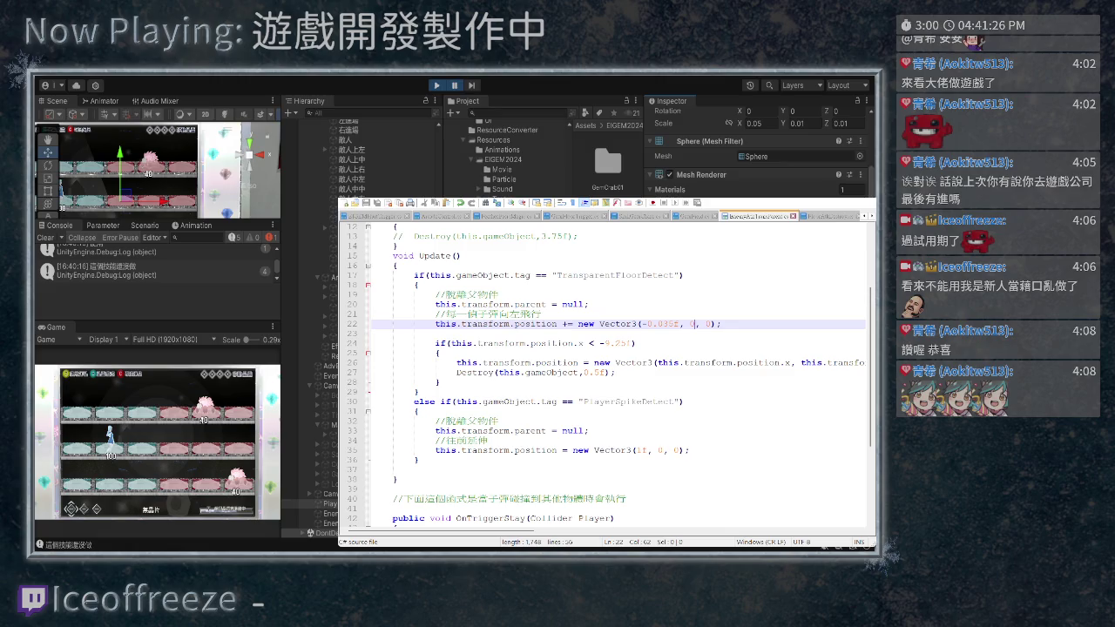
# Change line 35's spike position to Vector3(1.25f, -0.5f, 15f) and save the script
pyautogui.click(640, 450)
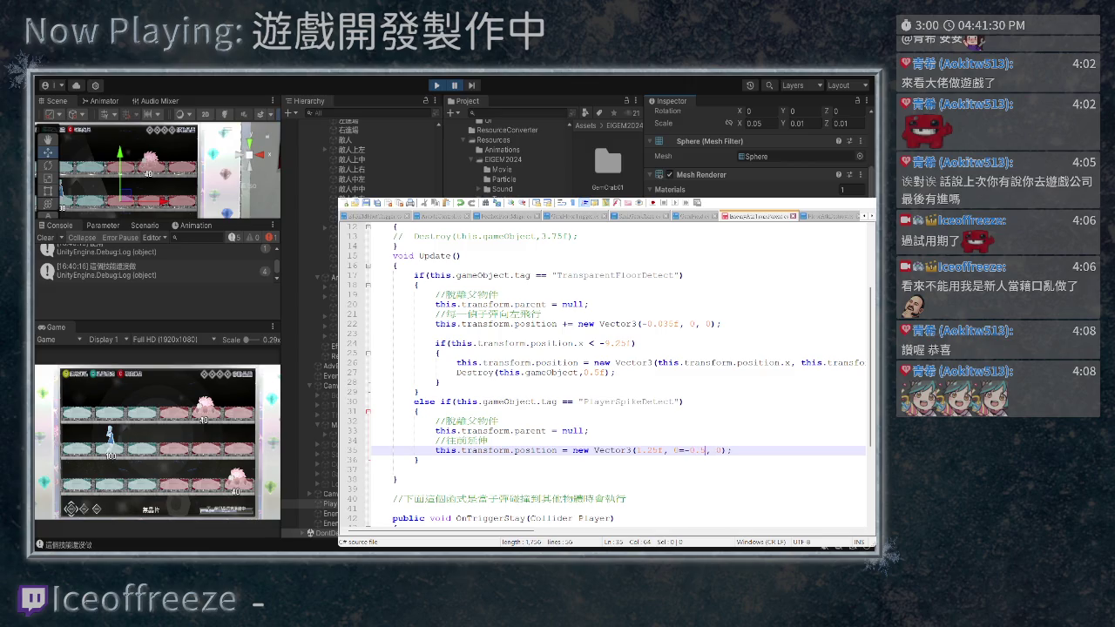
pyautogui.write('5')
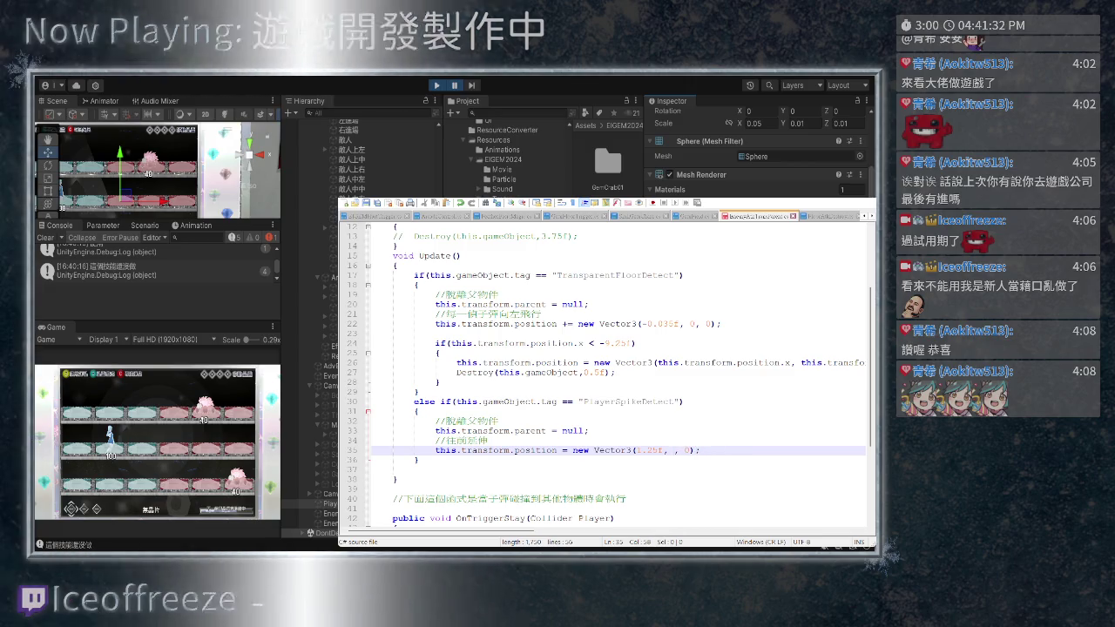
pyautogui.write('f')
pyautogui.press('Right')
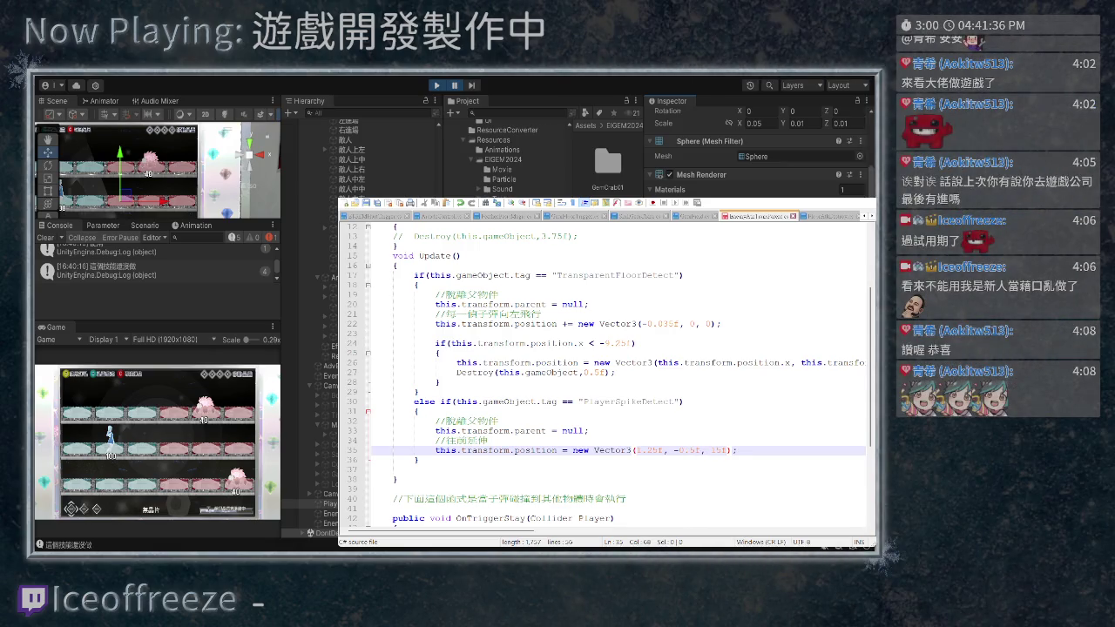
pyautogui.hotkey('ctrl', 's')
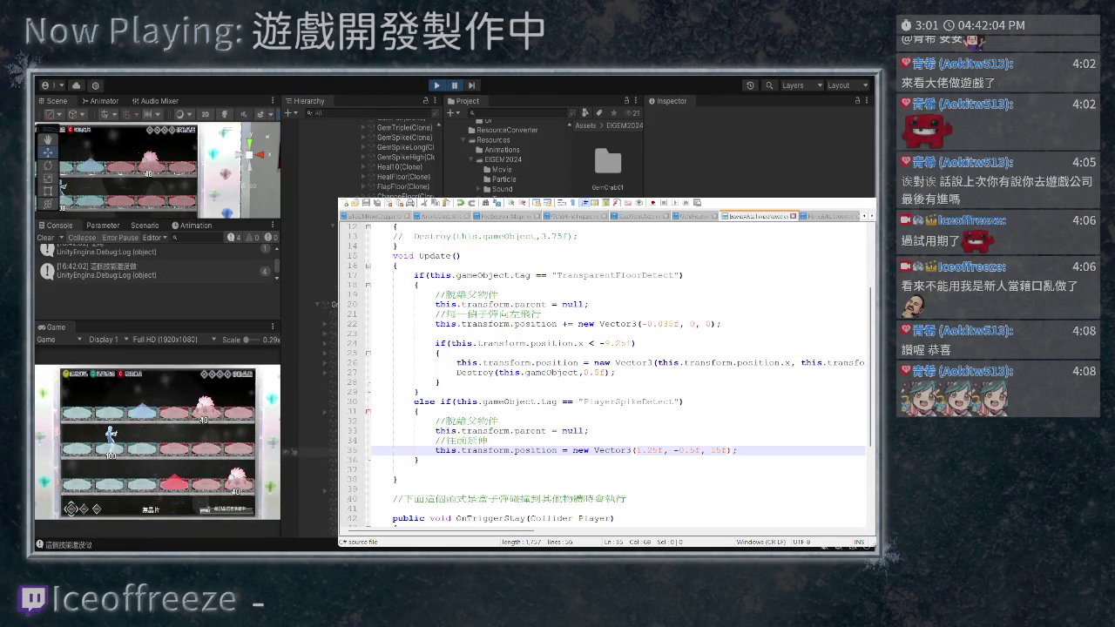
# Inspect the running PlayerAtkLong(Clone) spike at (1.25, -0.5, 15.61) and begin editing its Position Z with the Move tool
pyautogui.click(301, 522)
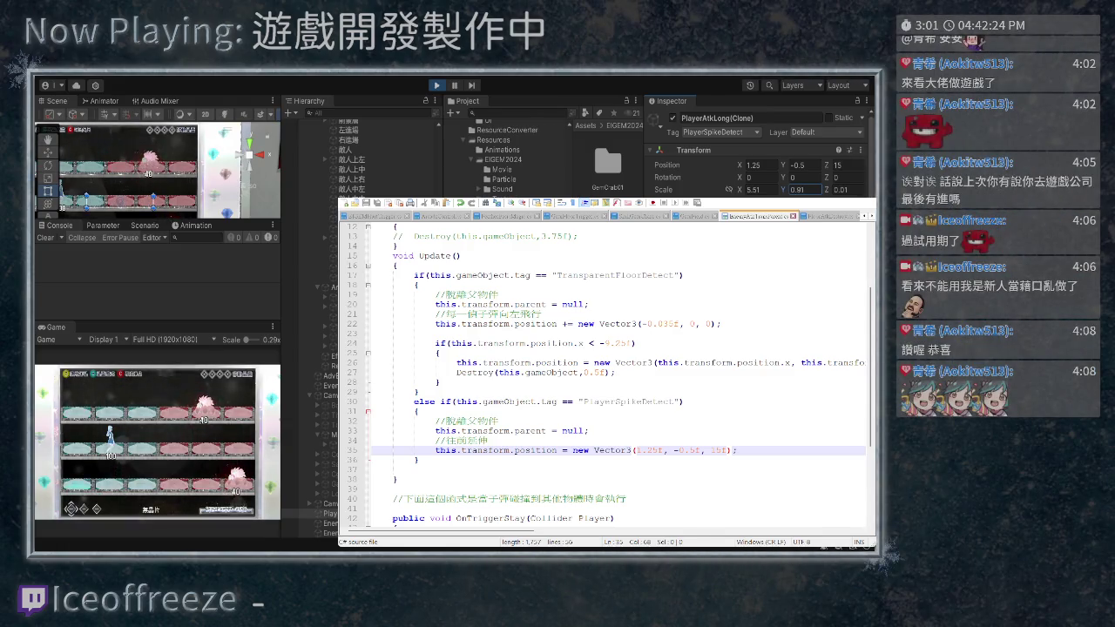
pyautogui.scroll(-2, 758, 149)
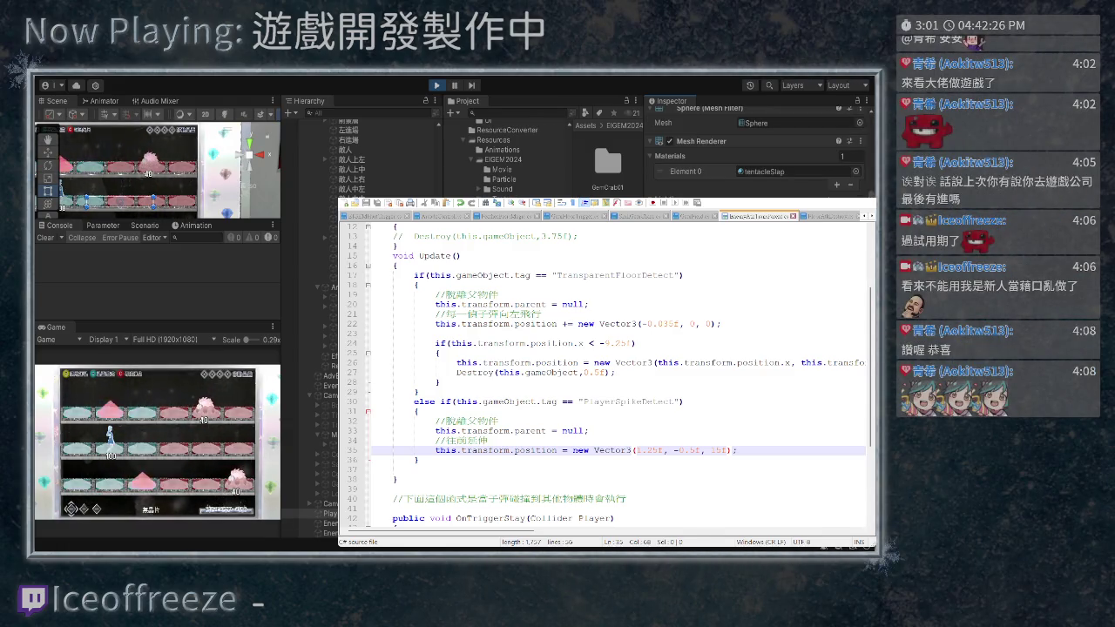
pyautogui.scroll(-1, 758, 148)
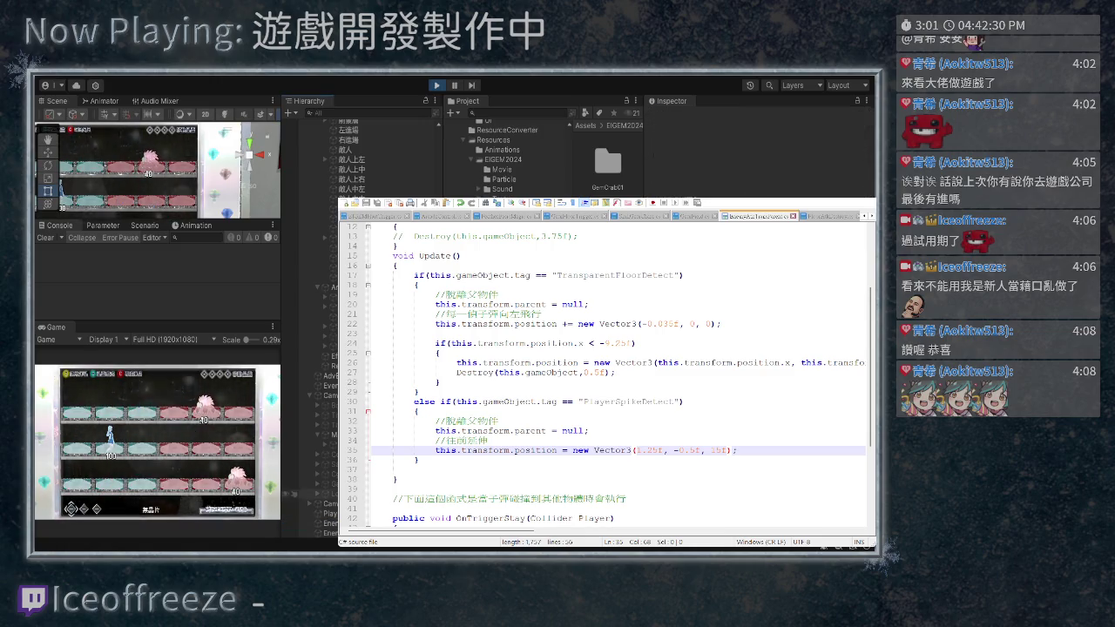
pyautogui.click(305, 524)
pyautogui.click(305, 514)
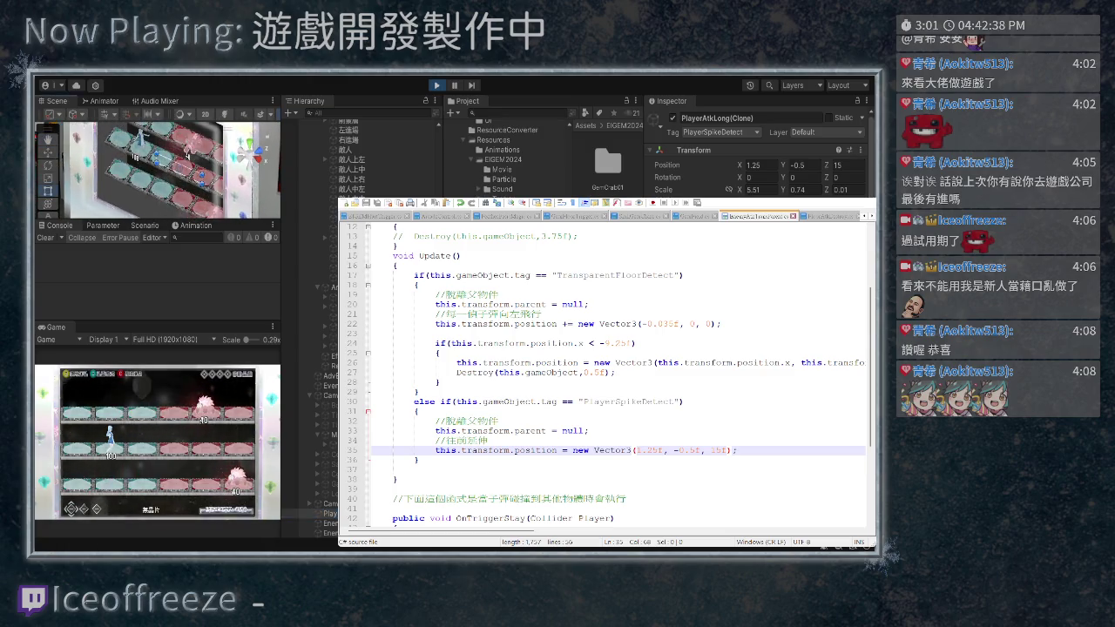
pyautogui.press('w')
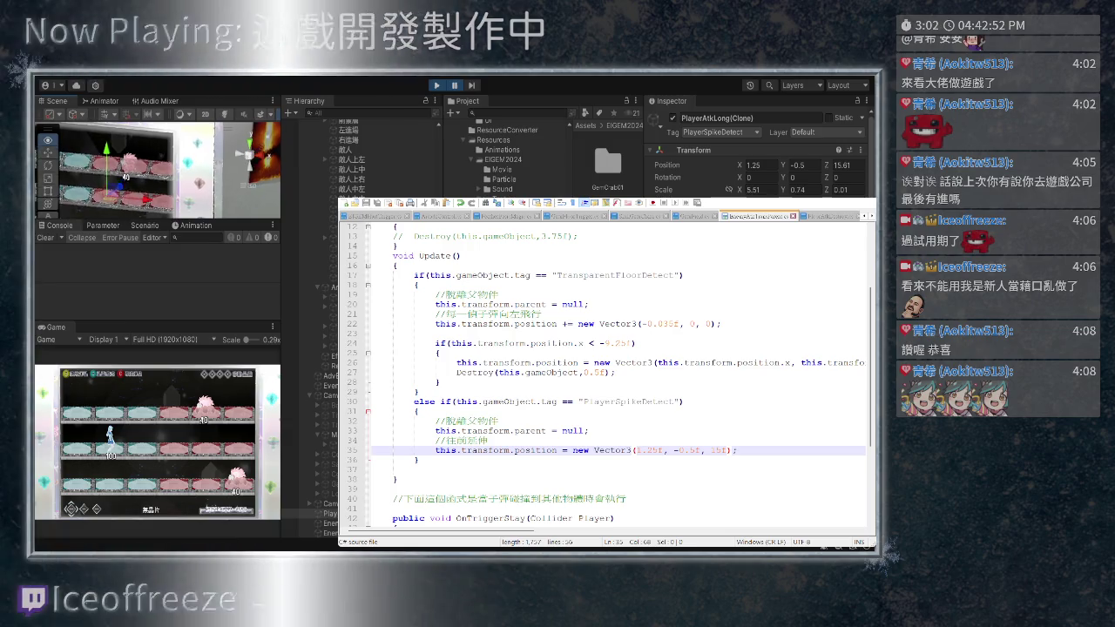
pyautogui.click(842, 165)
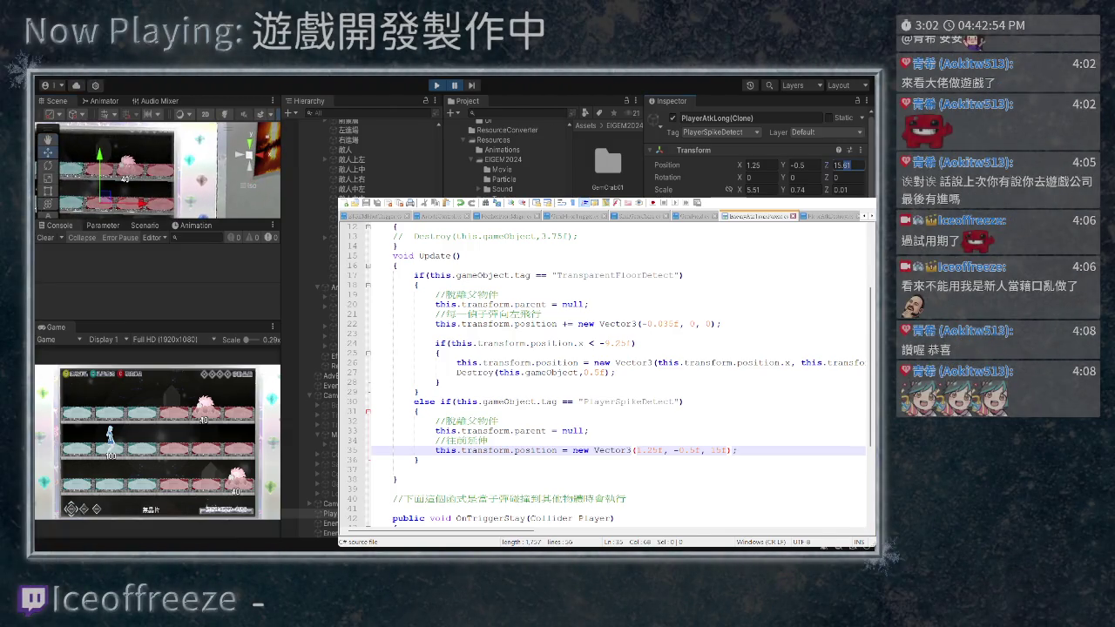
pyautogui.write('15.5')
# Try Position Z 15.5, set the script's Z to 15.5f, and exit Play mode
pyautogui.press('Return')
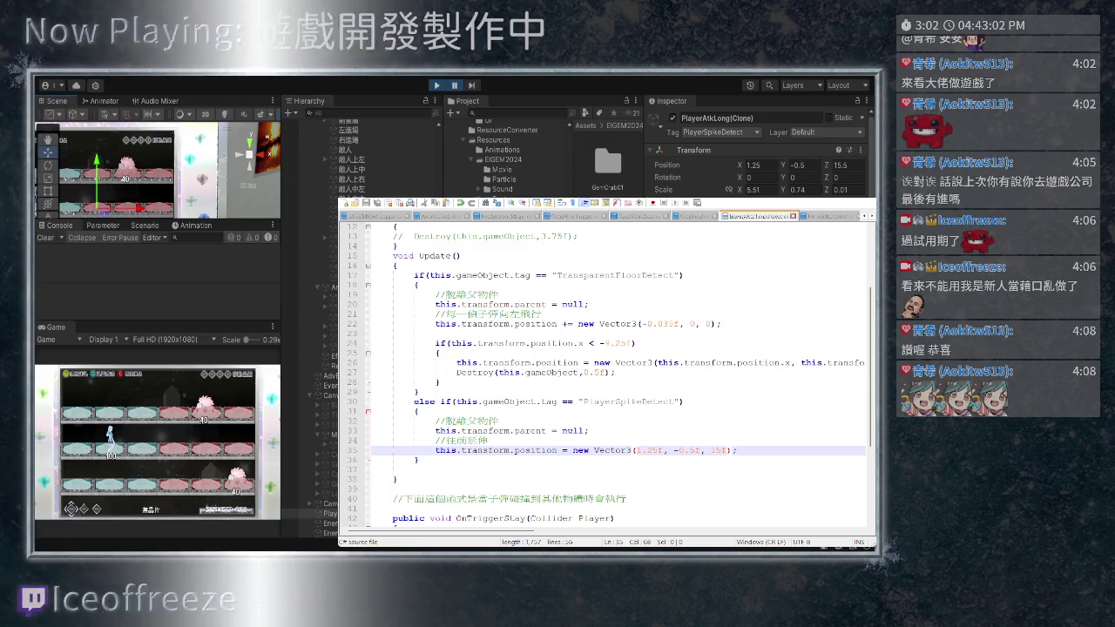
pyautogui.click(727, 450)
pyautogui.write('.5')
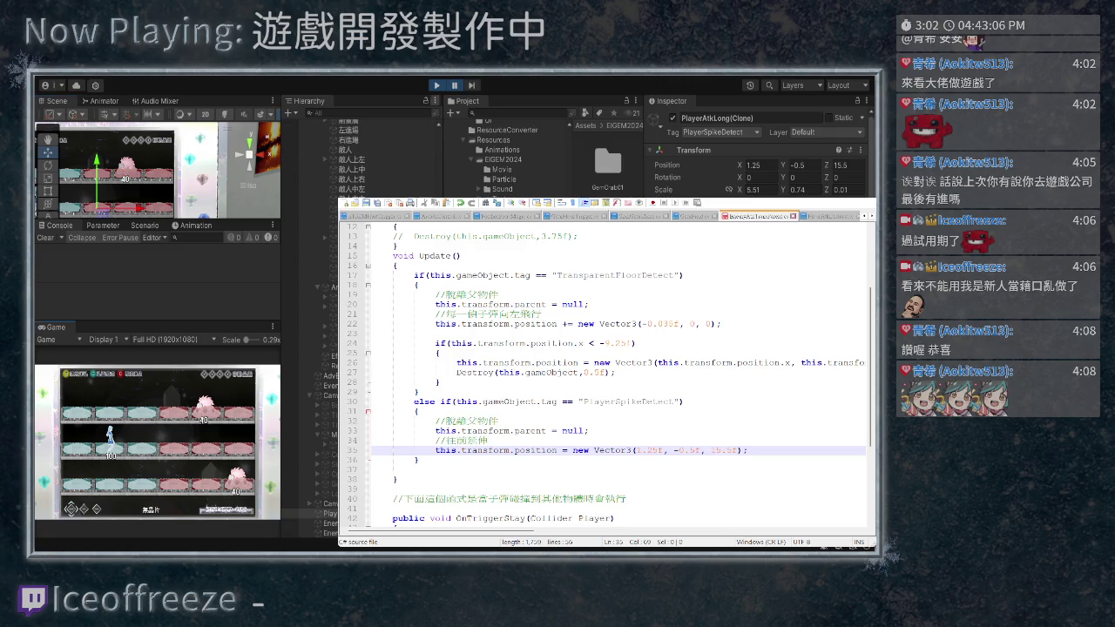
pyautogui.hotkey('ctrl', 'p')
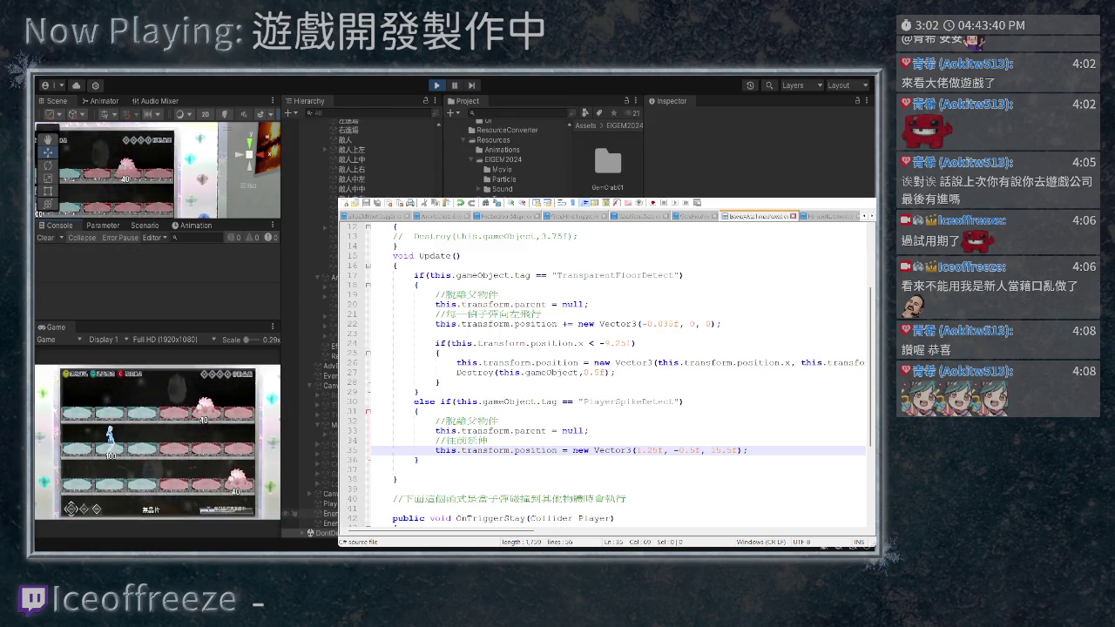
pyautogui.click(310, 504)
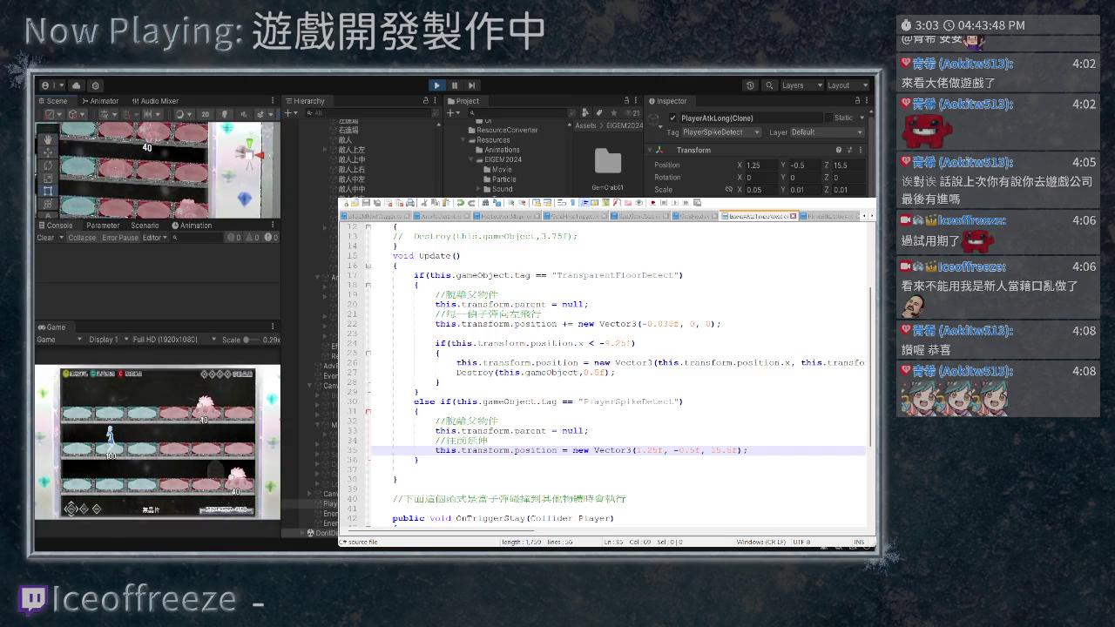
# Raise the PlayerAtkLong(Clone) spike's Scale from (0.05, 0.01, 0.01) to (1, 1, 1)
pyautogui.write('1')
pyautogui.press('Tab')
pyautogui.write('1')
pyautogui.press('Tab')
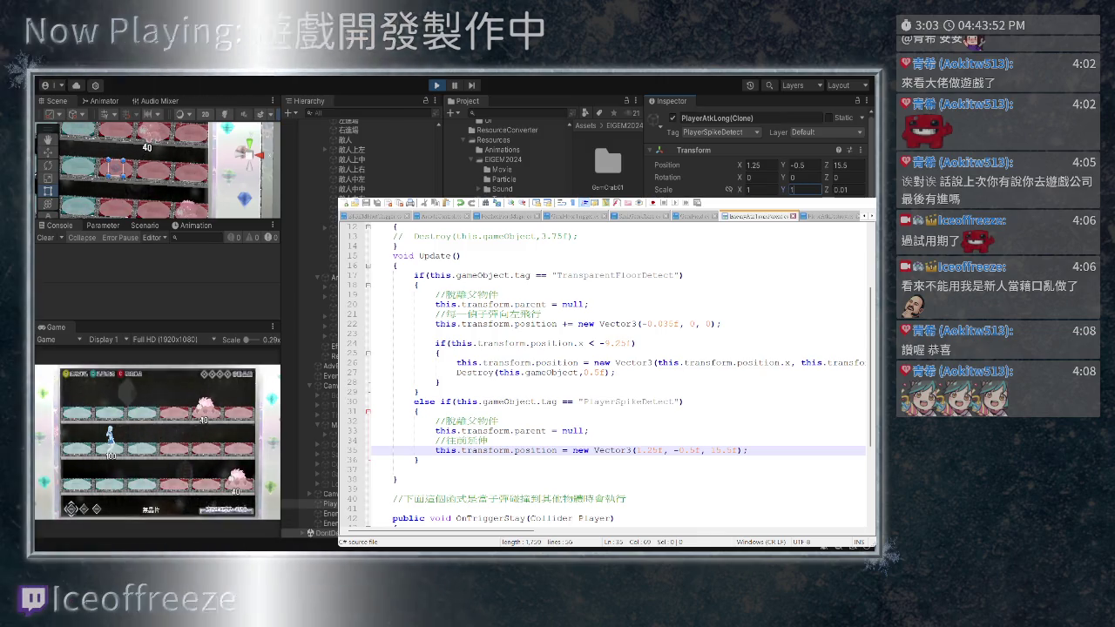
pyautogui.write('1')
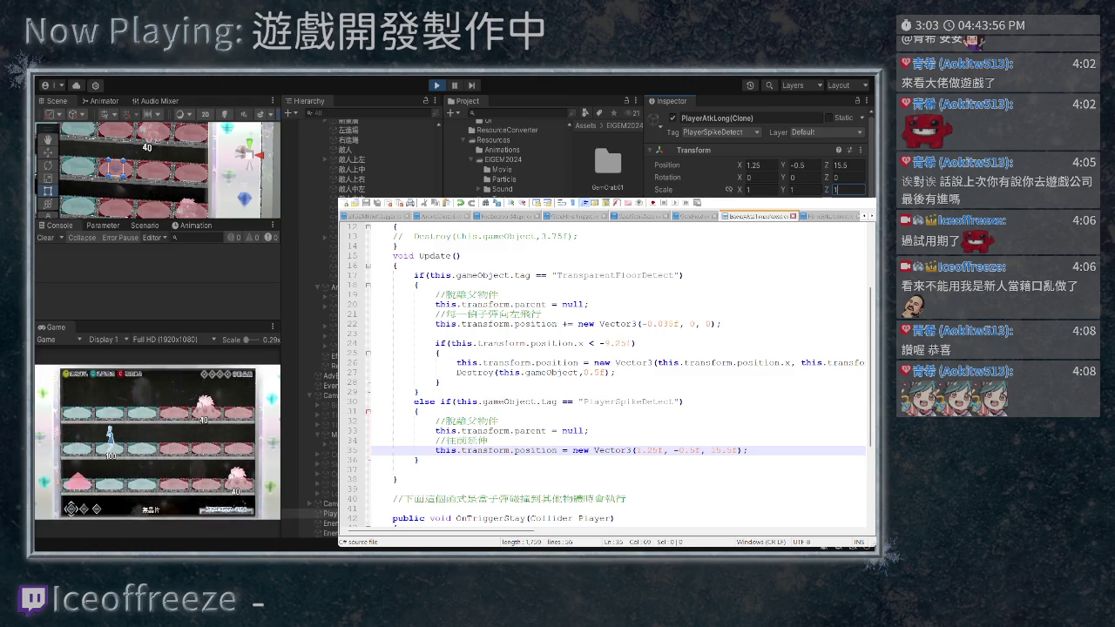
pyautogui.press('Return')
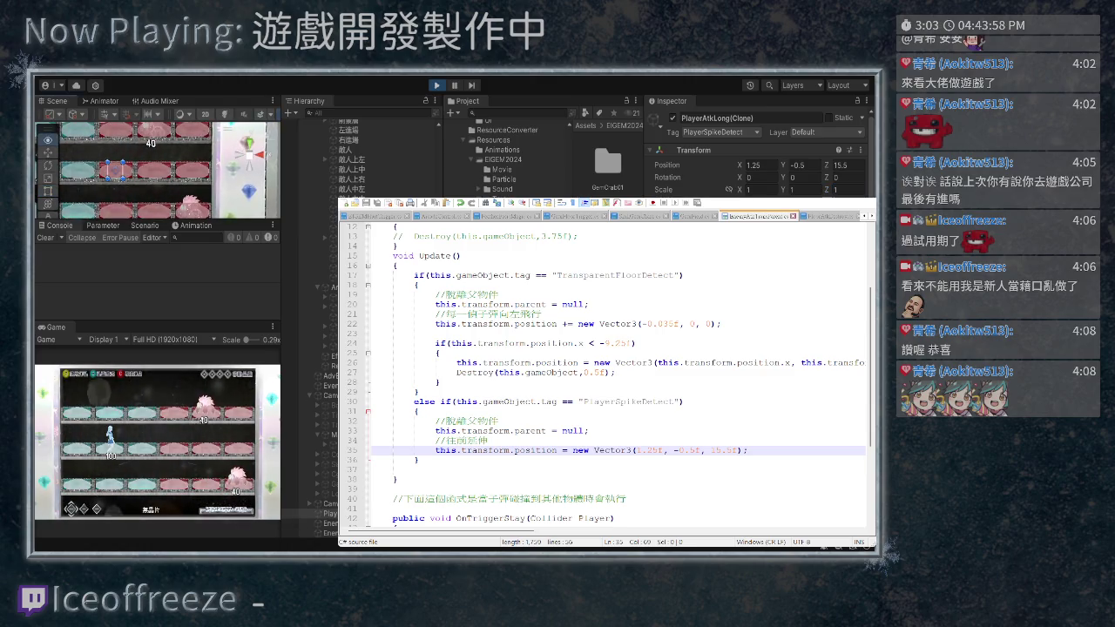